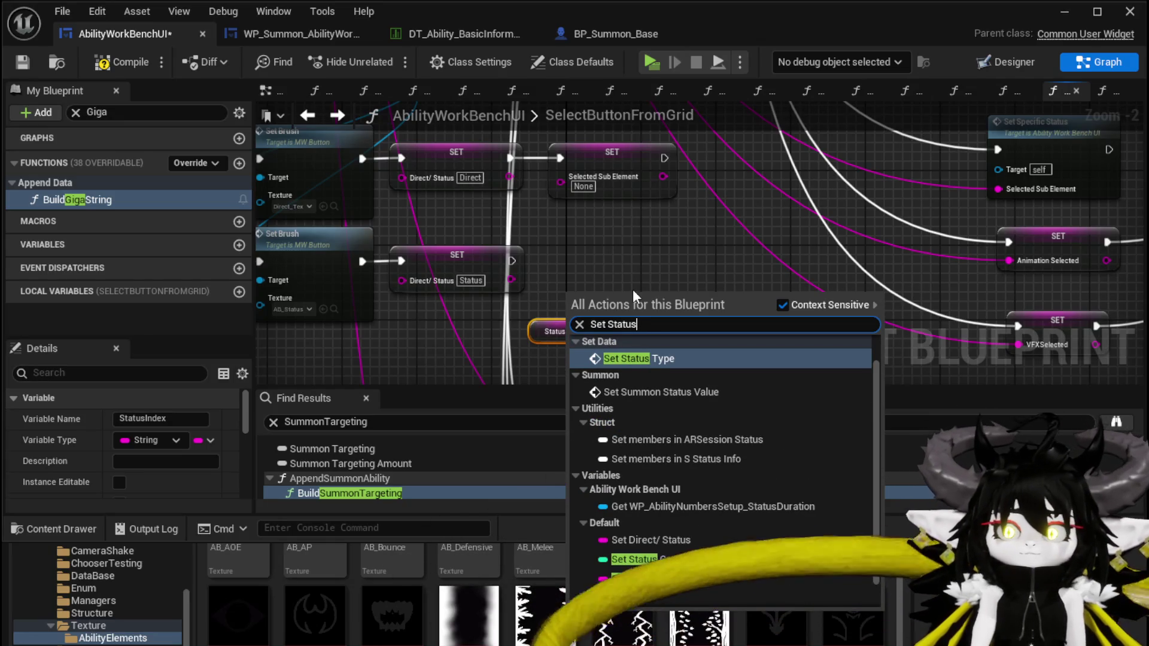
- Add a SET Status Index node and wire it in right after SET Direct/Status
click(648, 578)
drag(610, 317, 609, 271)
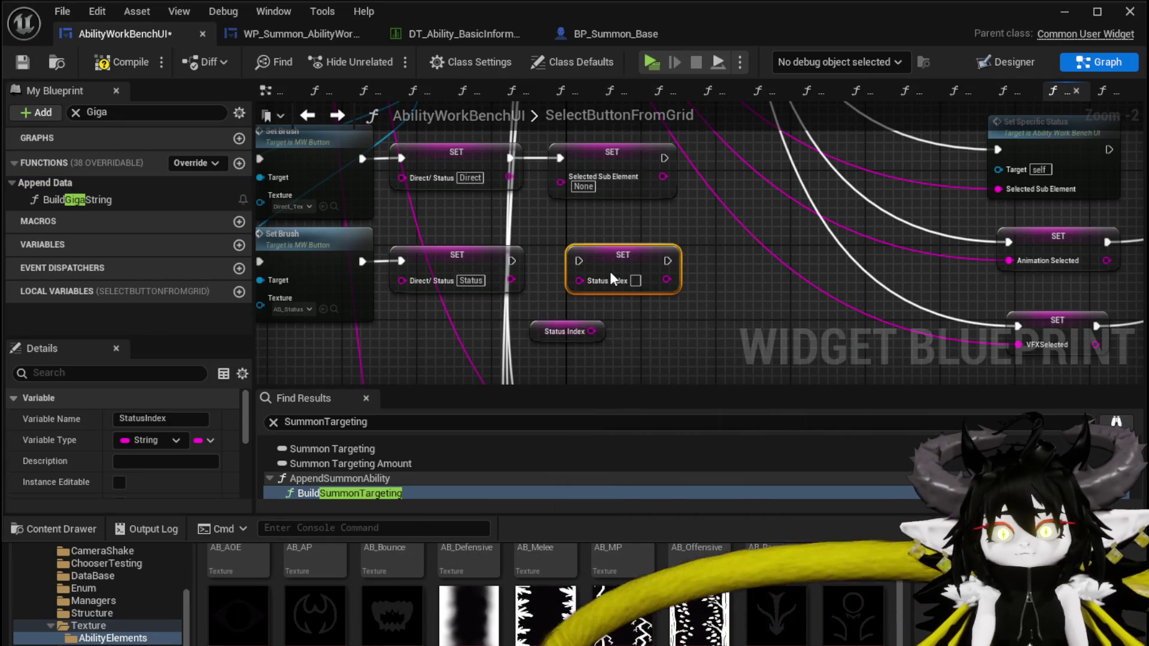
drag(515, 262, 583, 260)
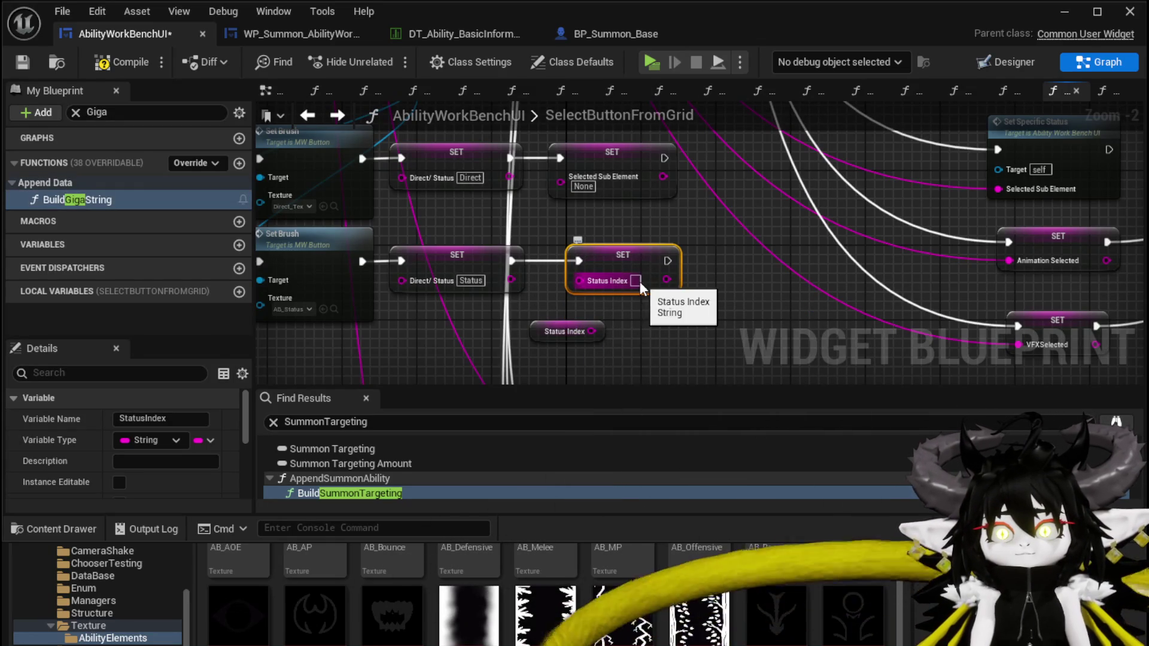
click(757, 322)
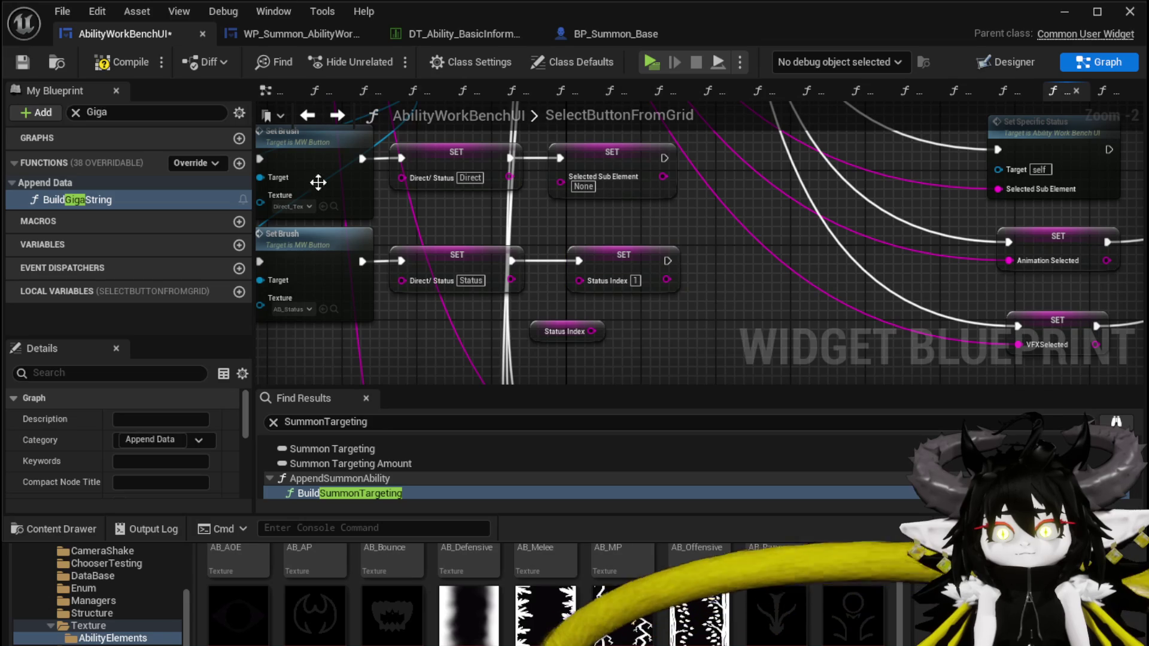
- Save the AbilityWorkBenchUI blueprint and start a play-in-editor test
click(23, 63)
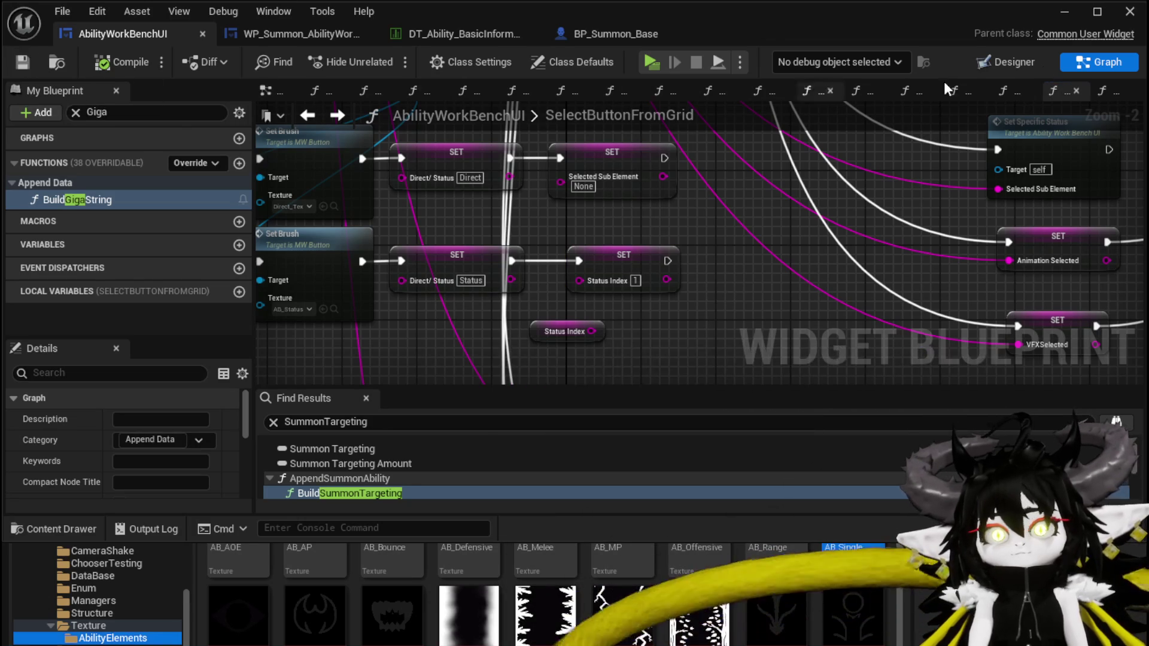
click(1068, 15)
click(400, 58)
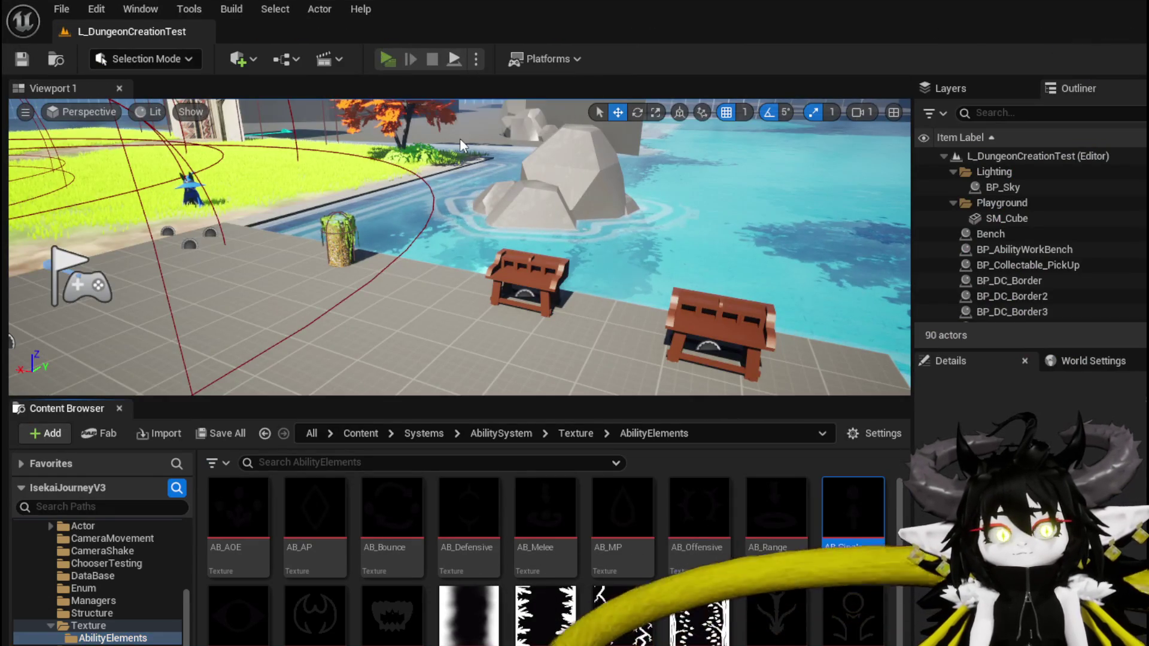
- At the workbench, choose the ability and open its green Nature card for editing
key(e)
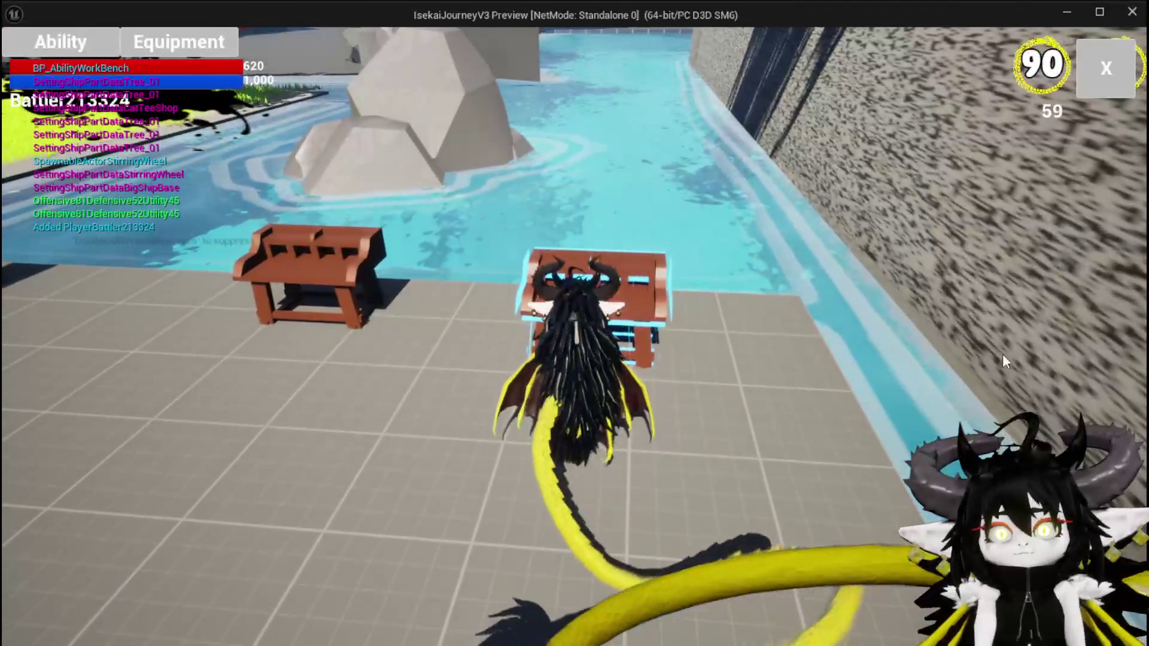
click(177, 147)
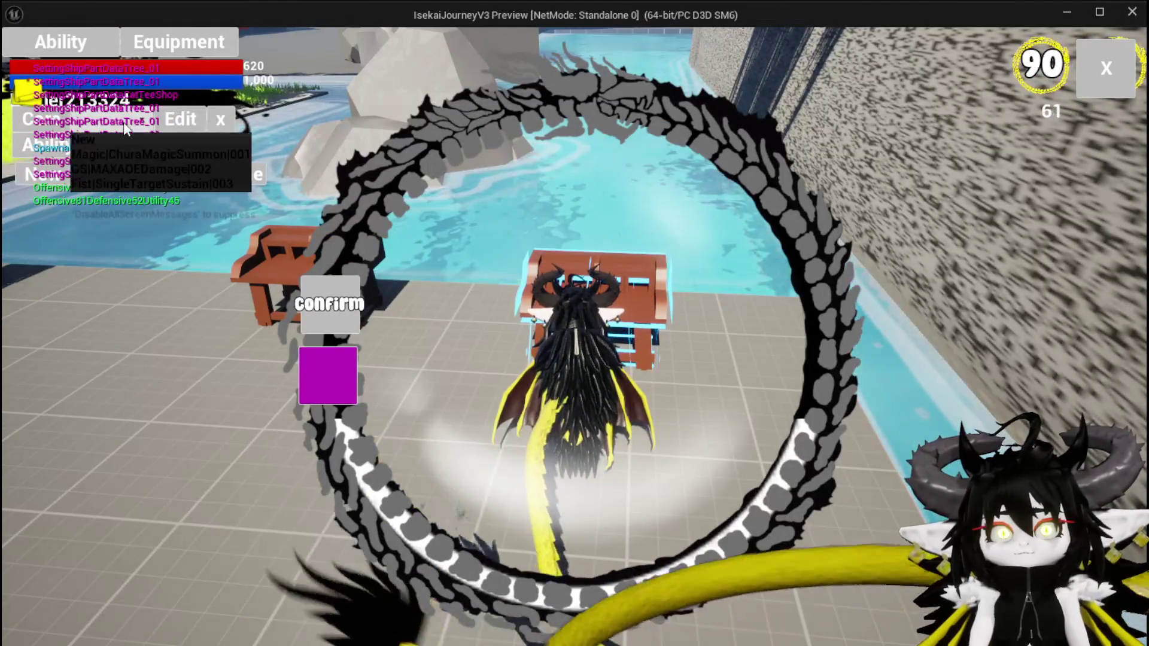
click(154, 157)
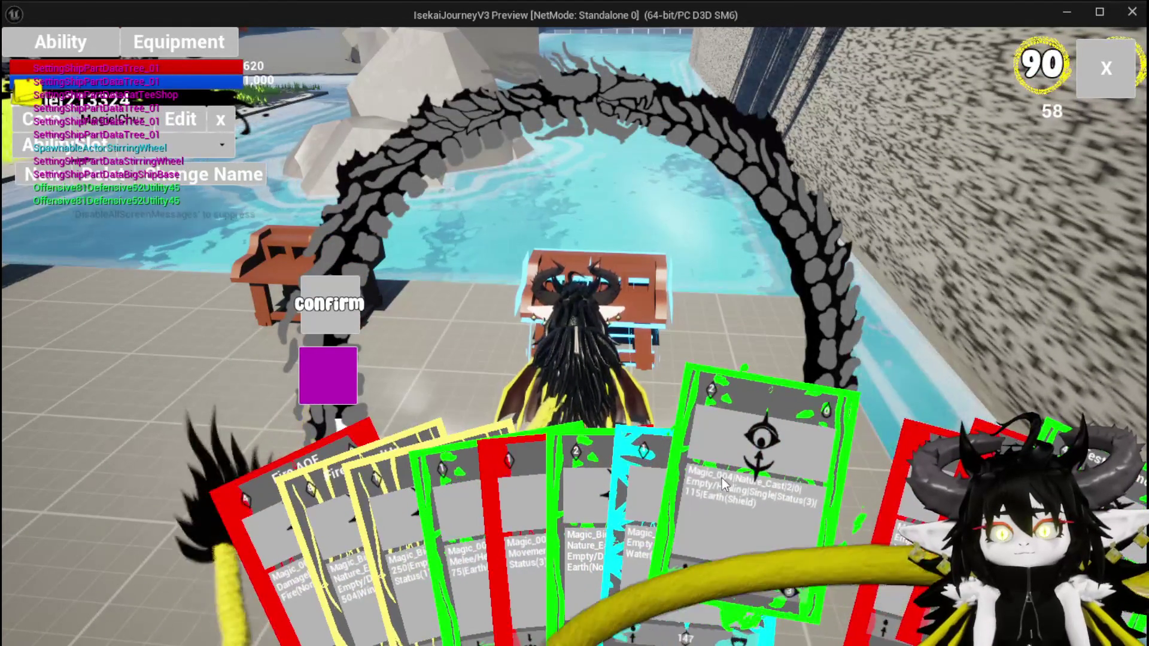
click(722, 478)
- Change the card's type to Summon with Direct Hit
click(696, 534)
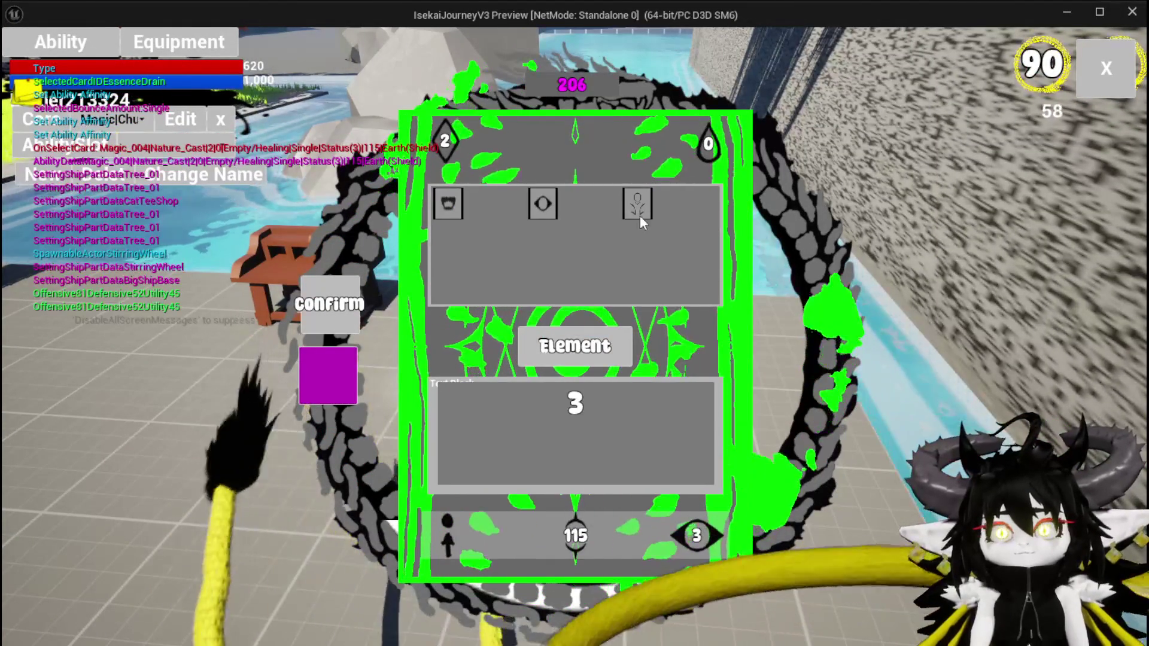
click(638, 206)
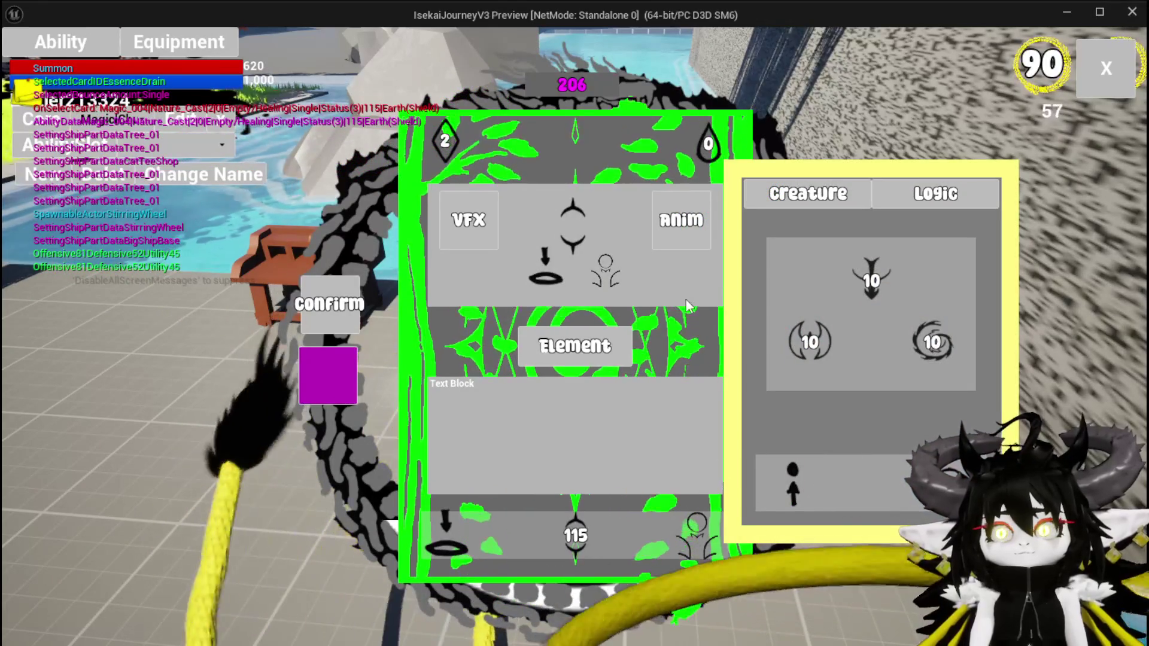
click(493, 241)
click(443, 201)
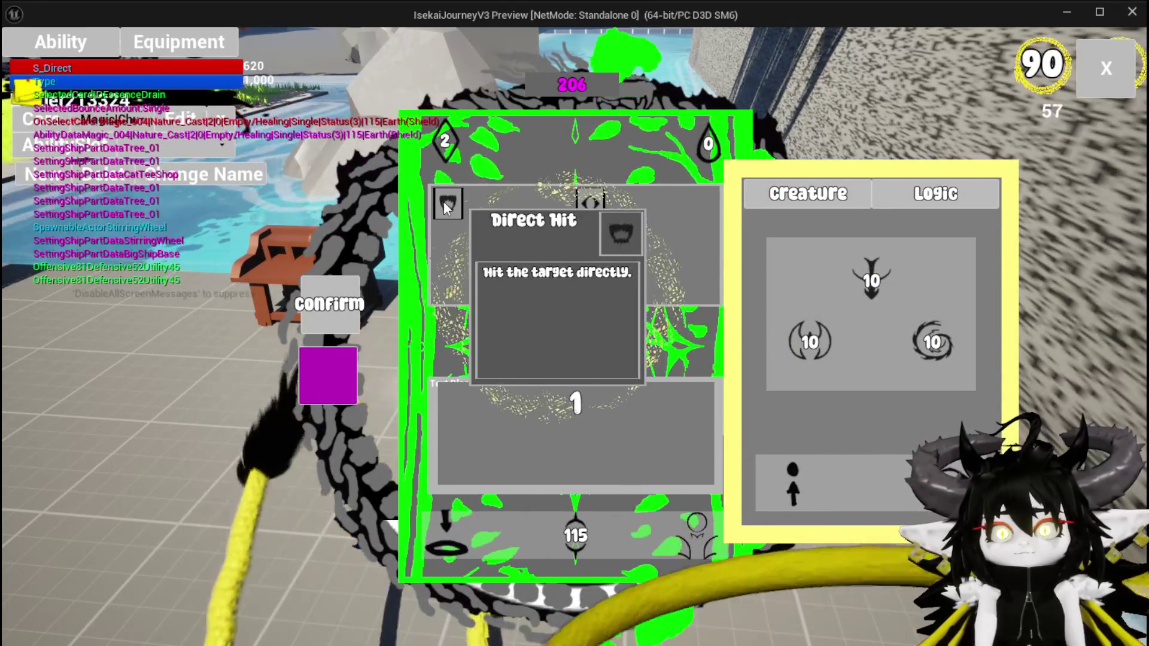
click(326, 389)
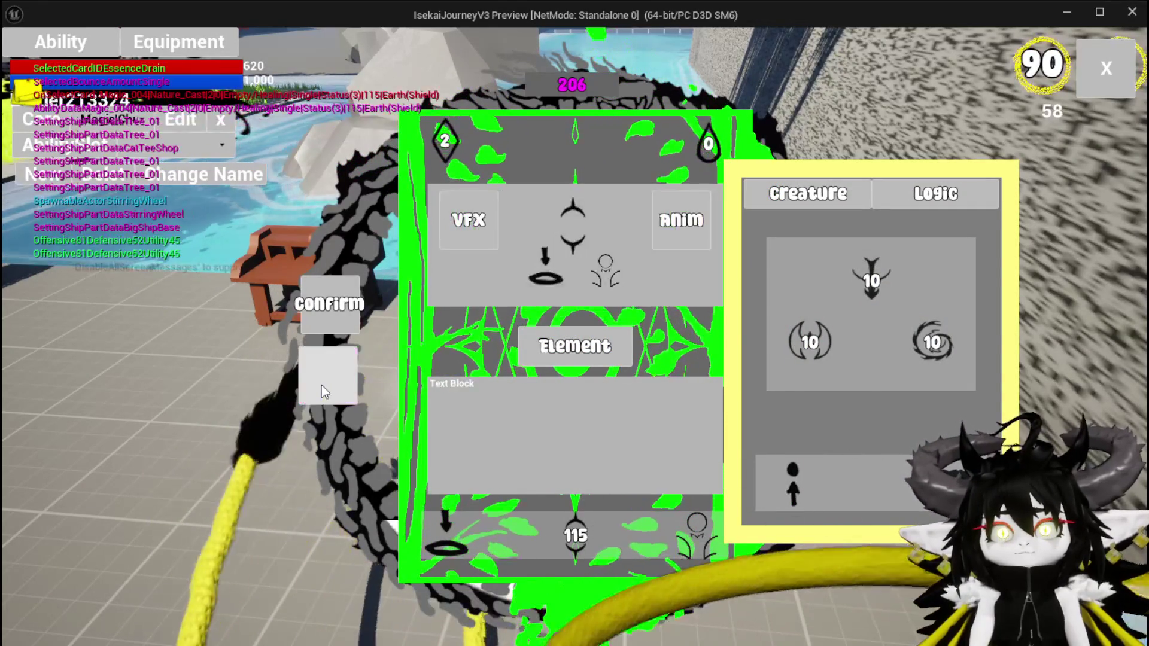
mouse_move(479, 125)
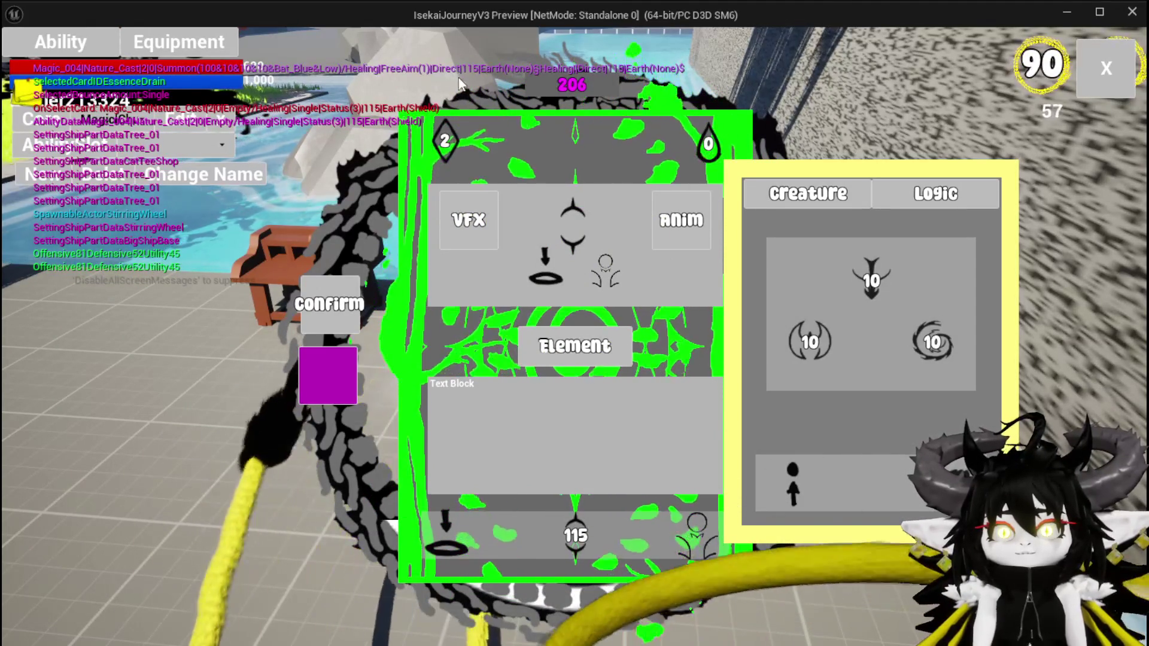
- Give the summon a status effect and set its targeting to AOE
click(572, 228)
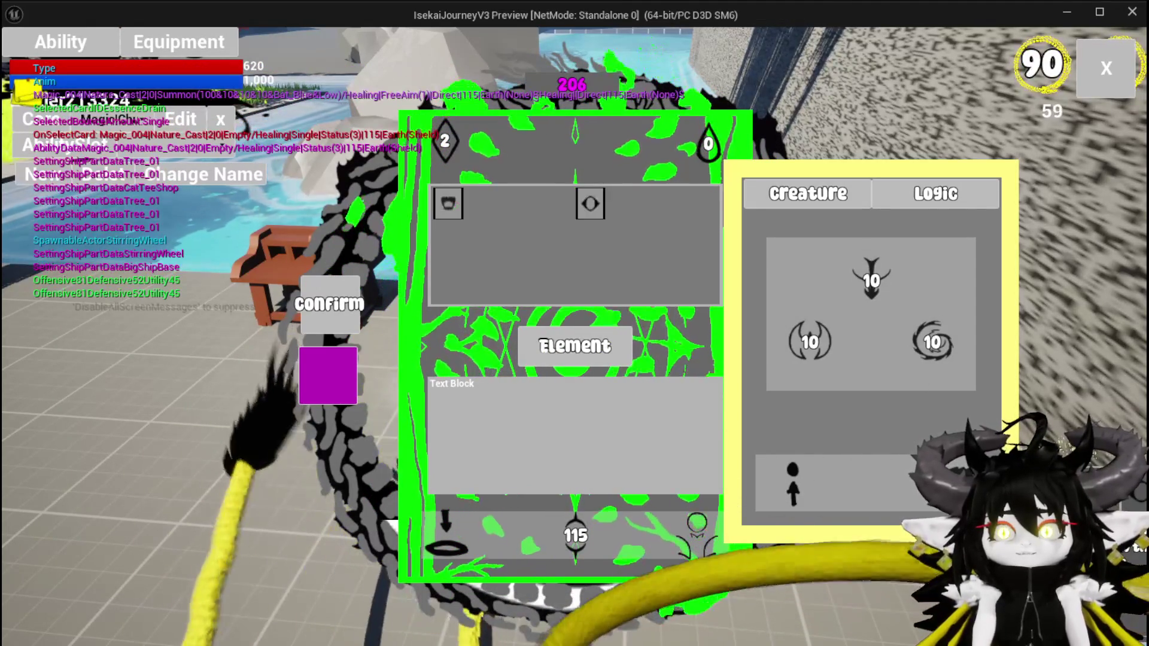
click(592, 207)
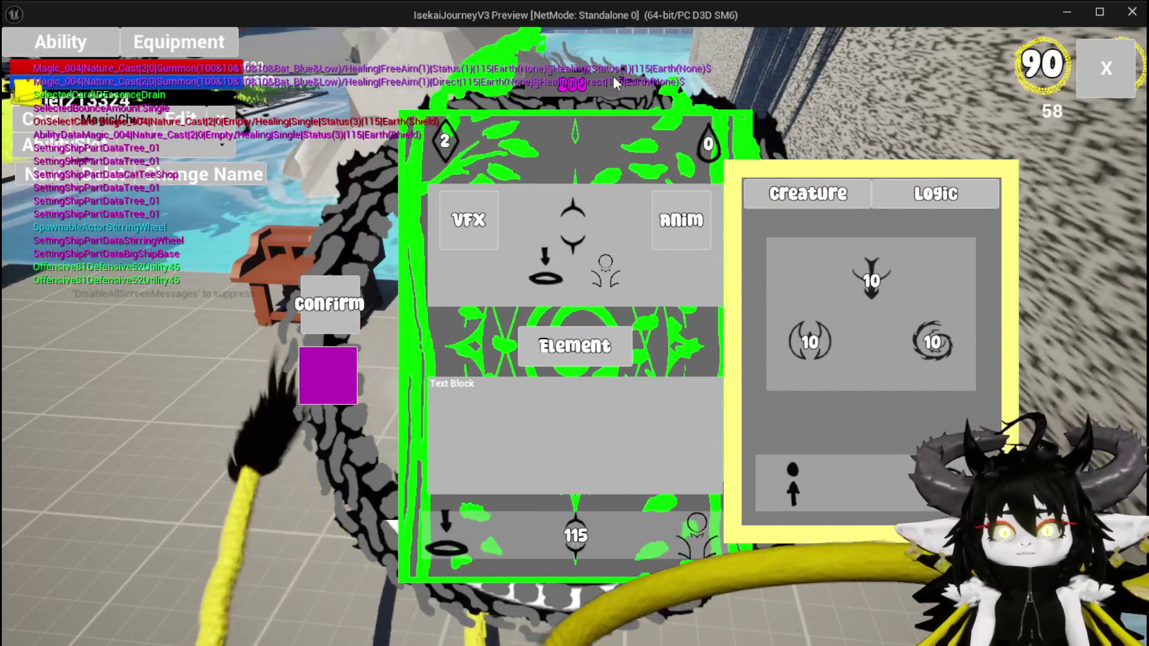
click(792, 476)
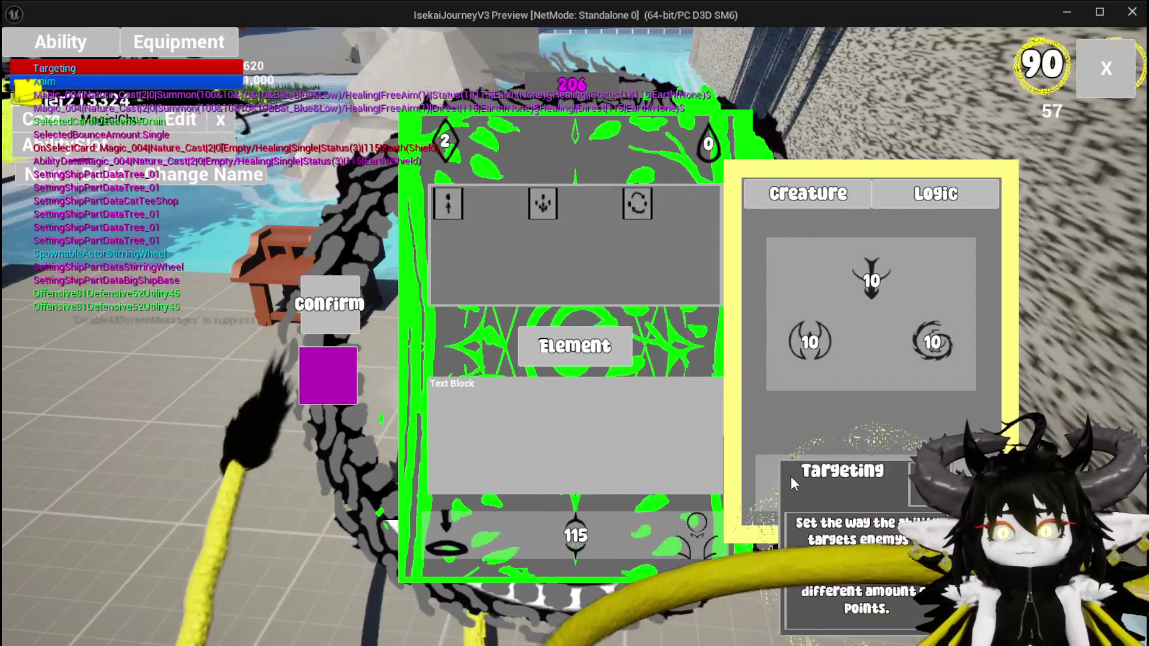
click(545, 201)
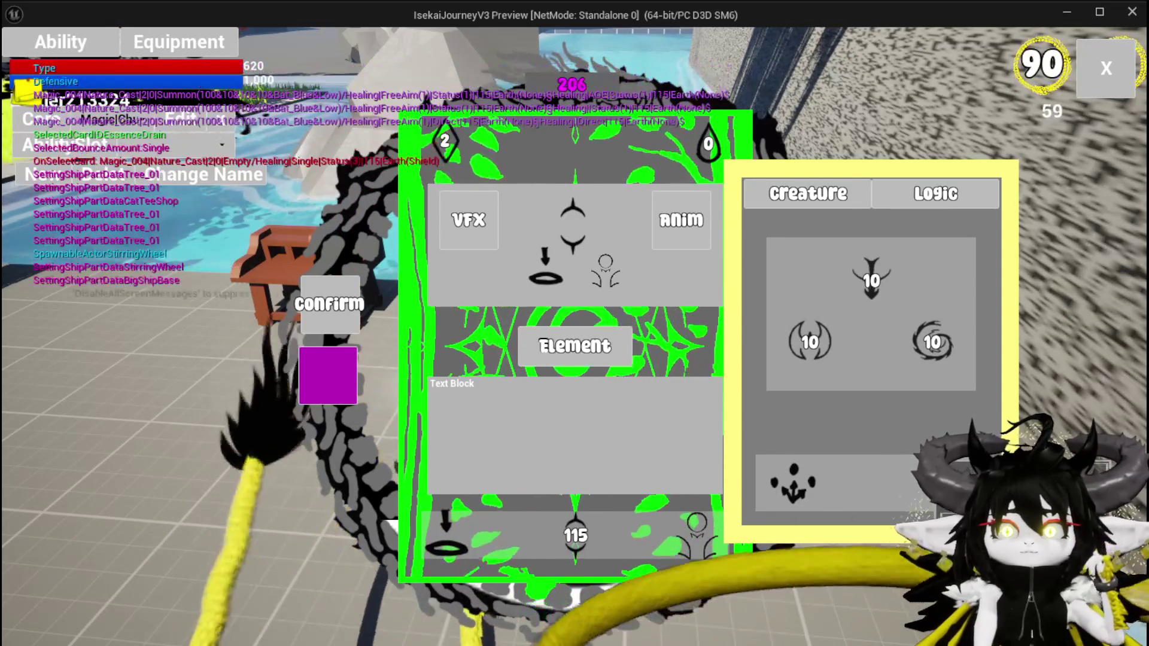
- Replace the card's value with 5, apply it, and stop the play test
text(1)
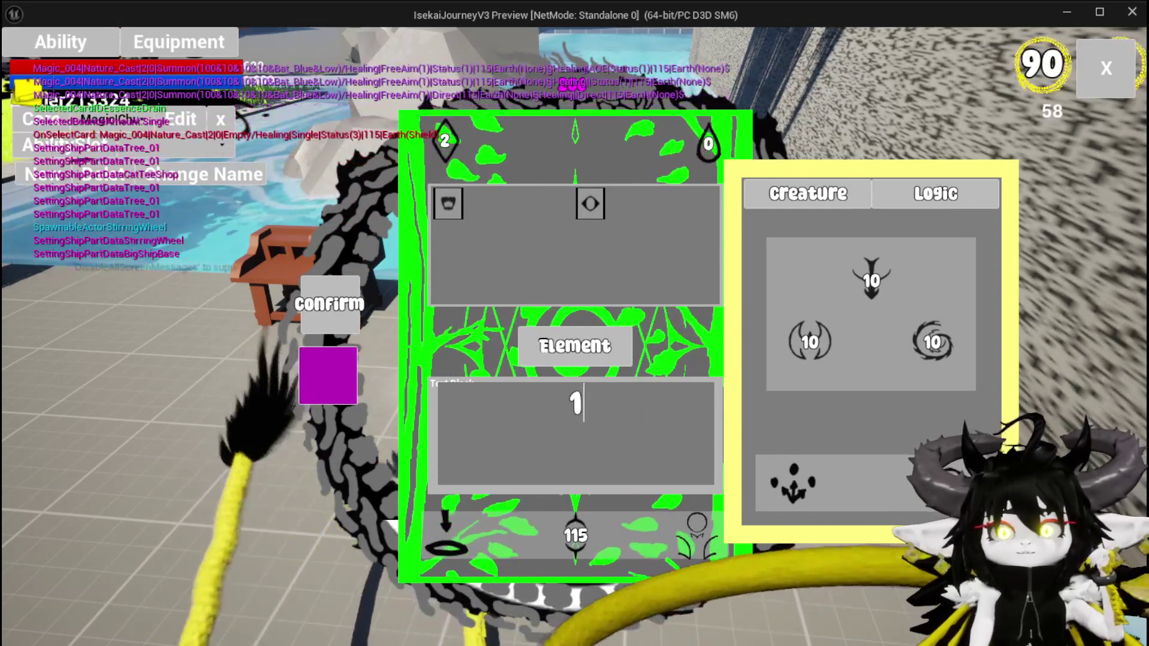
key(ctrl+a)
text(5)
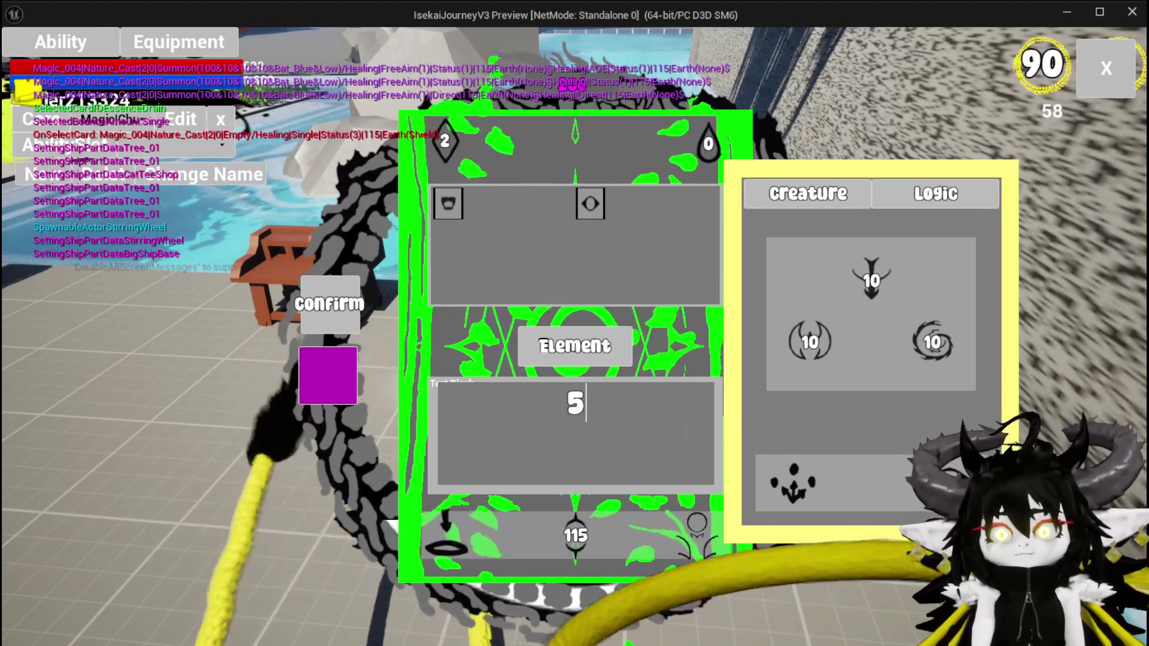
click(321, 384)
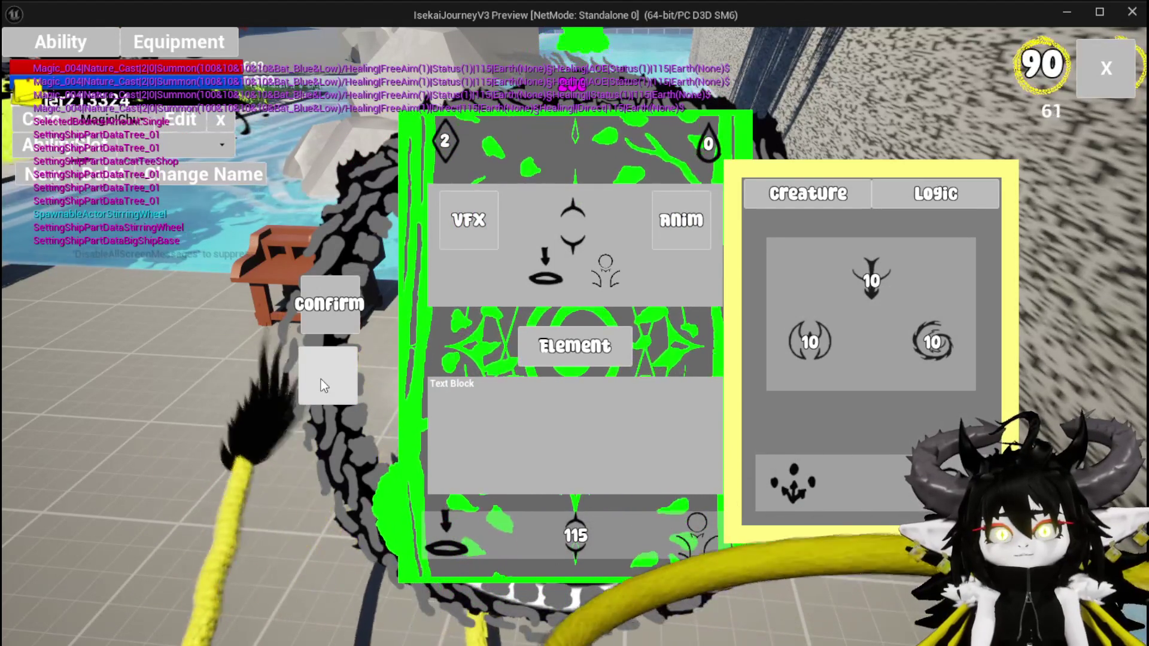
click(321, 378)
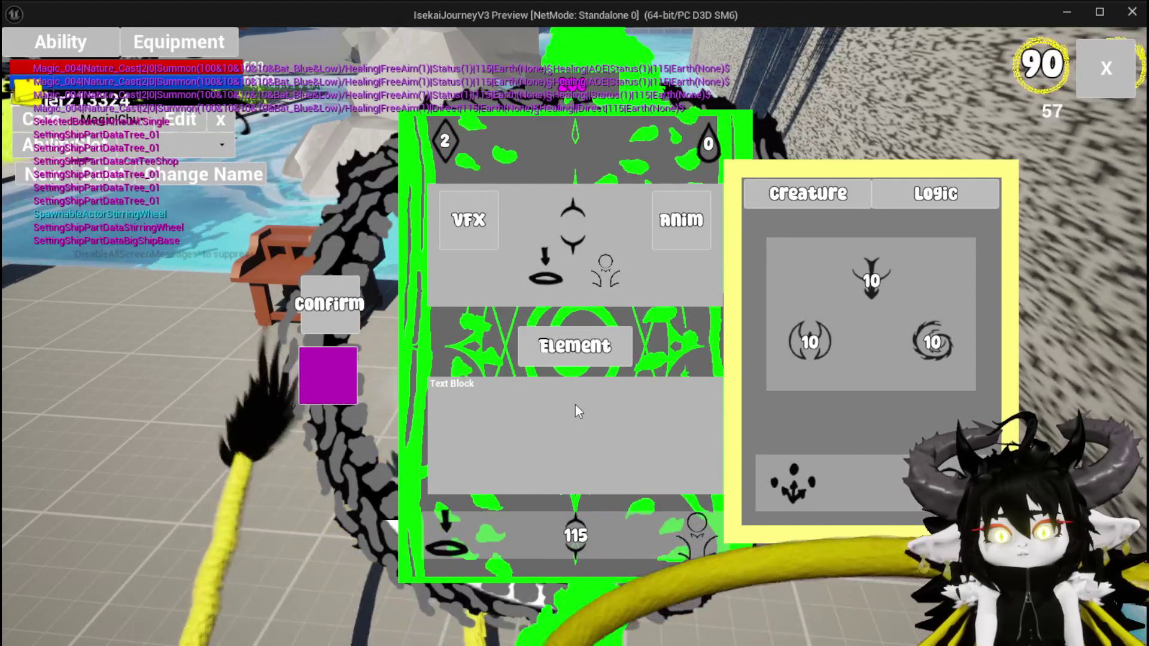
key(Escape)
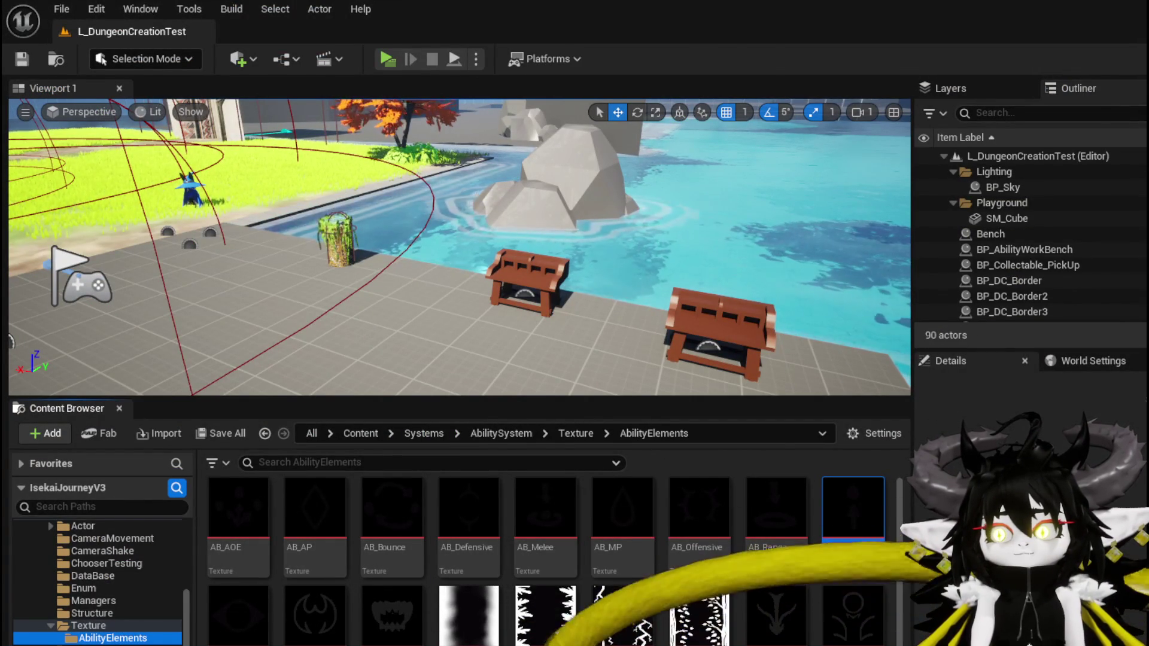
- Try dragging connections from the Status Index getter in SelectButtonFromGrid, then save the blueprint
key(alt+Tab)
mouse_move(619, 329)
mouse_down()
mouse_move(616, 275)
mouse_move(652, 264)
mouse_move(544, 276)
mouse_move(485, 257)
mouse_move(592, 263)
mouse_up()
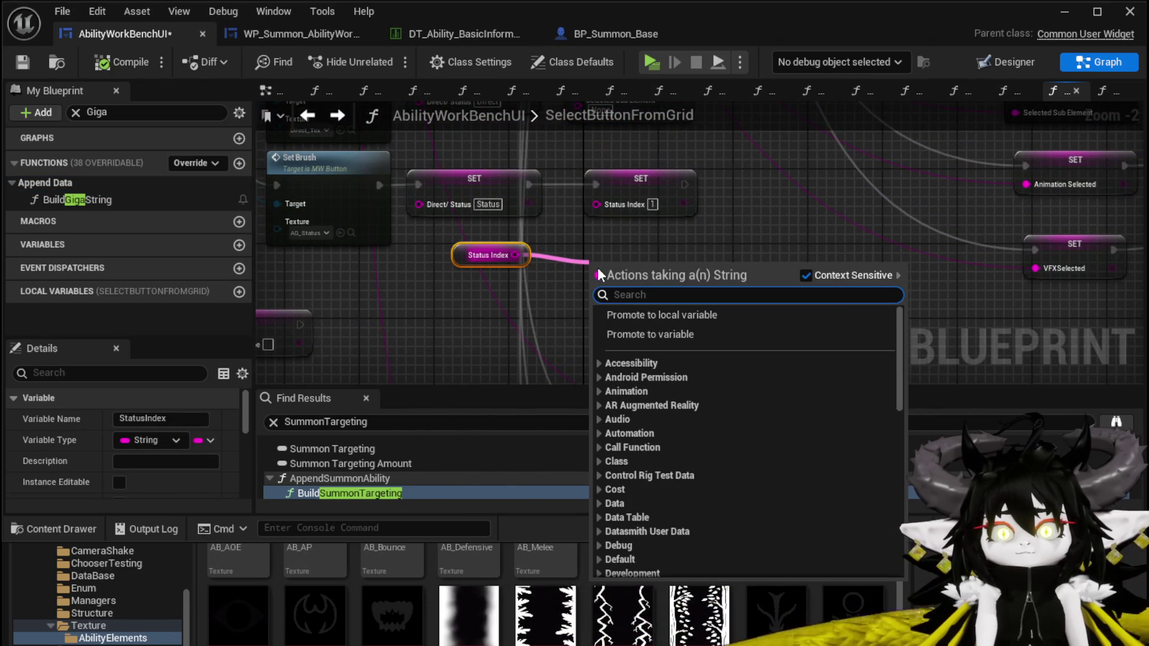
click(634, 249)
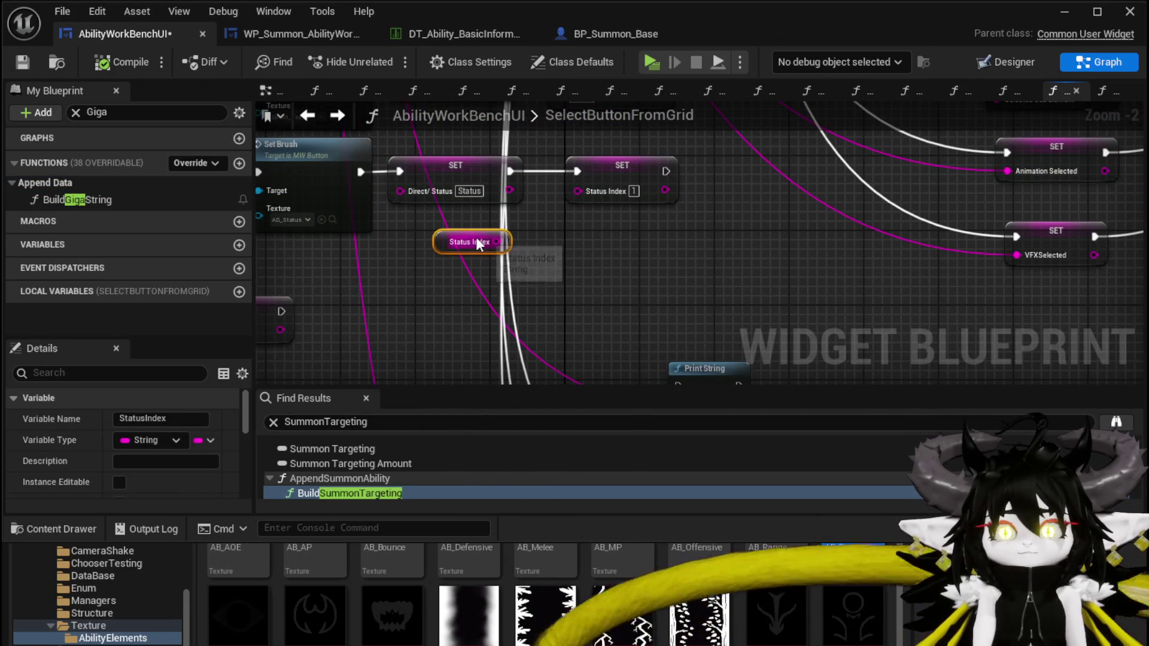
drag(486, 241, 579, 254)
mouse_move(496, 242)
mouse_down()
mouse_move(585, 242)
mouse_move(867, 203)
mouse_up()
click(560, 232)
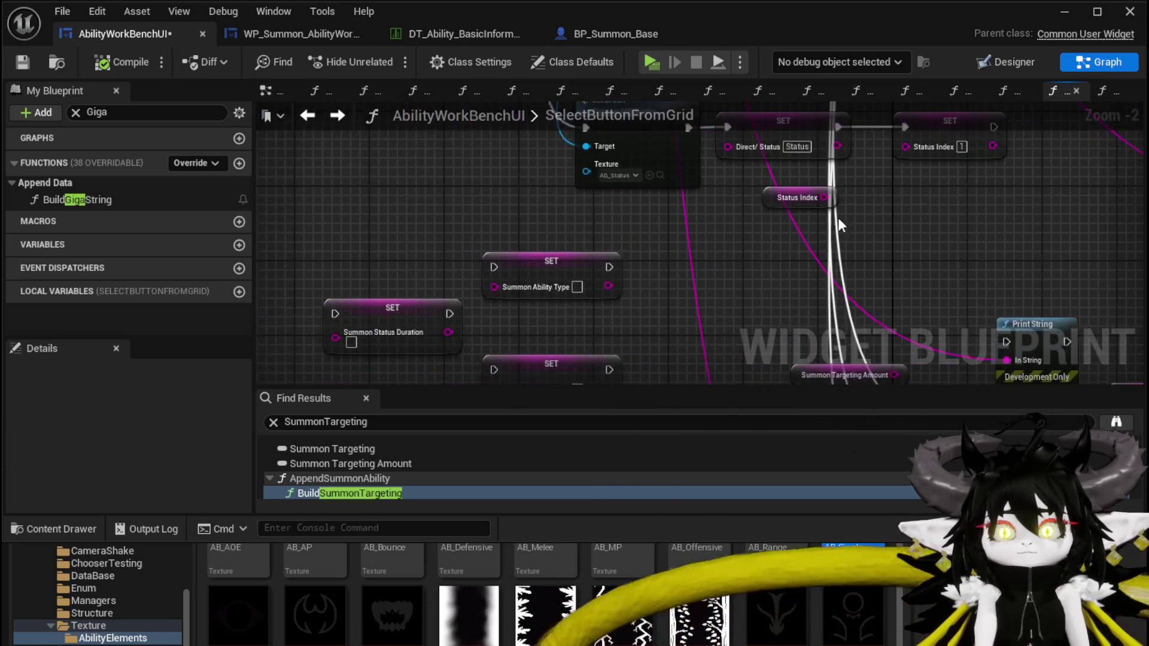
click(9, 60)
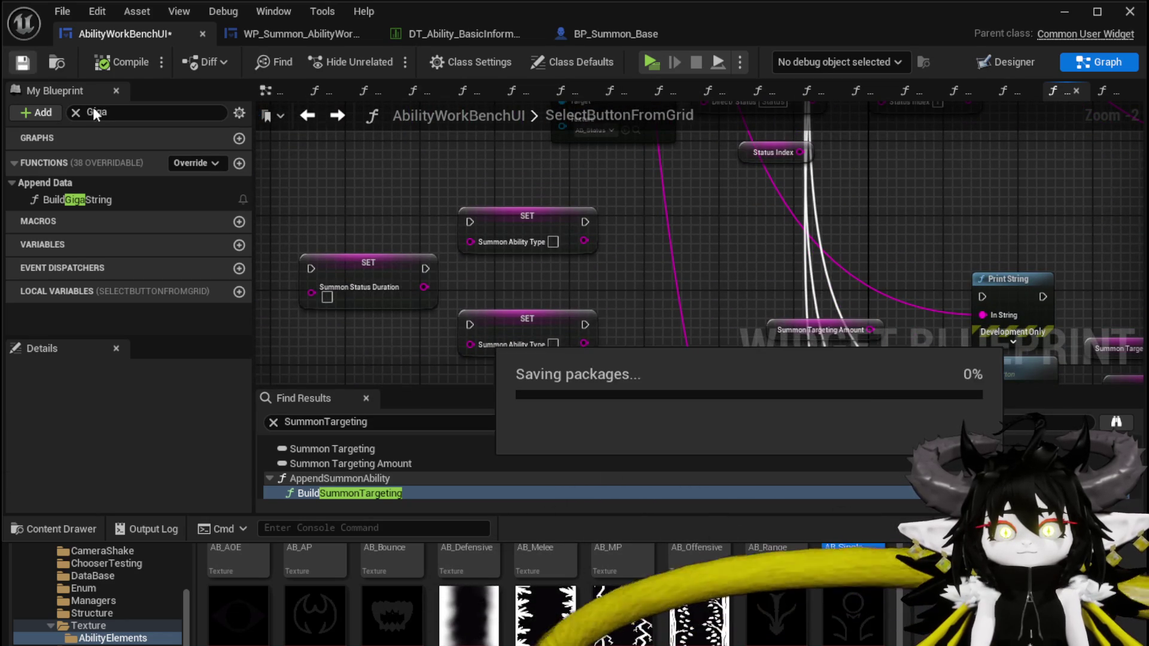
- Delete the three Summon Status Duration and Summon Ability Type SET nodes, then compile and save
drag(375, 218, 537, 336)
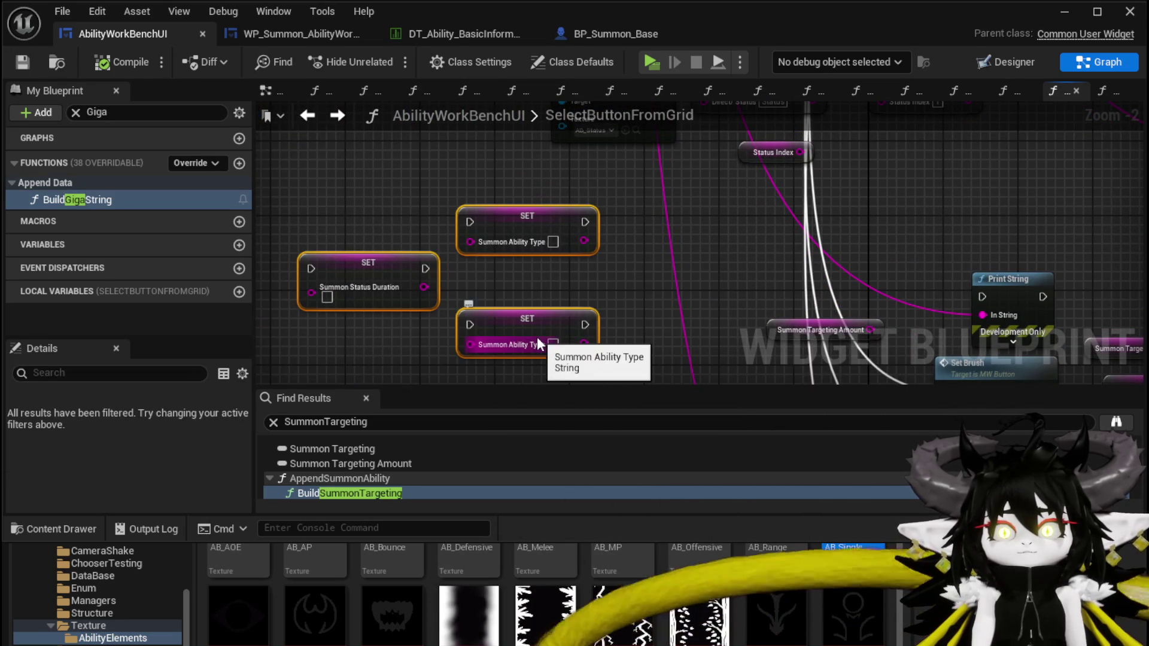
key(Delete)
click(90, 66)
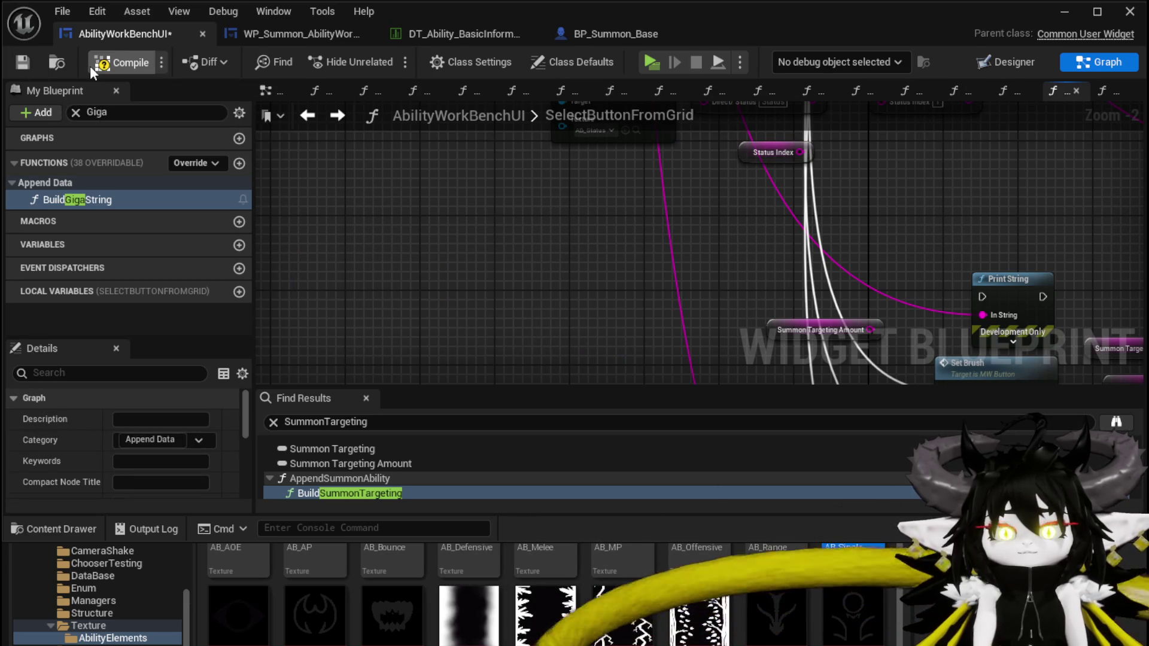
click(24, 64)
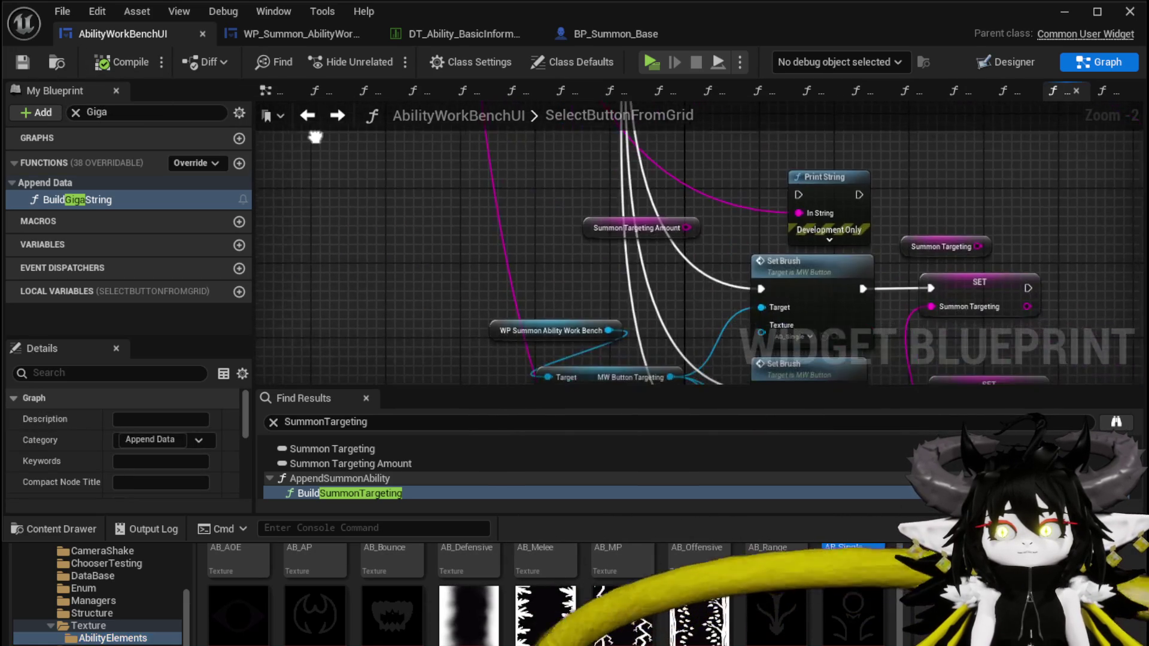
- Follow the Status Index wire to the Set Type call and open WP_CardCreation's SetType function
click(596, 236)
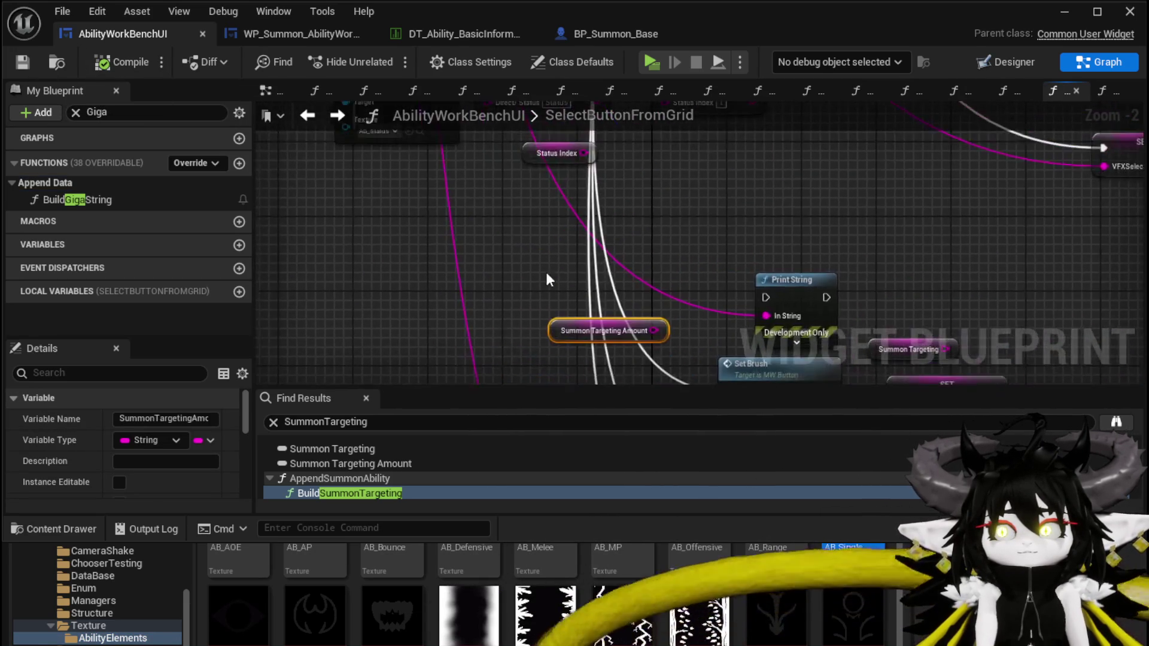
scroll(513, 307, down, 3)
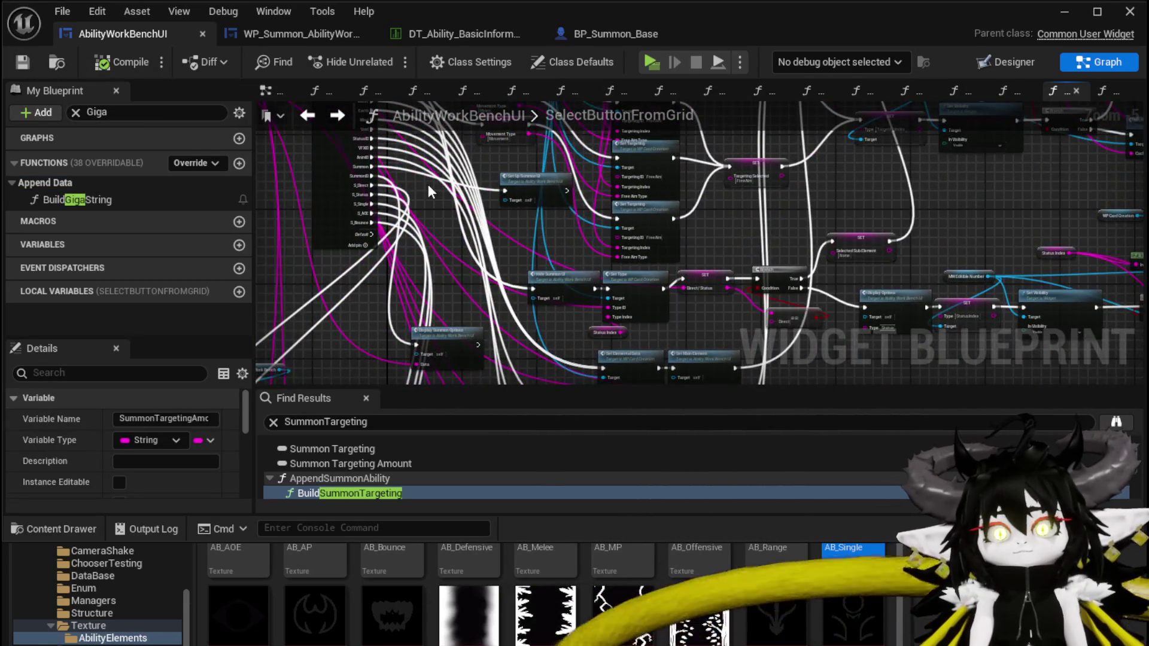
scroll(540, 322, up, 3)
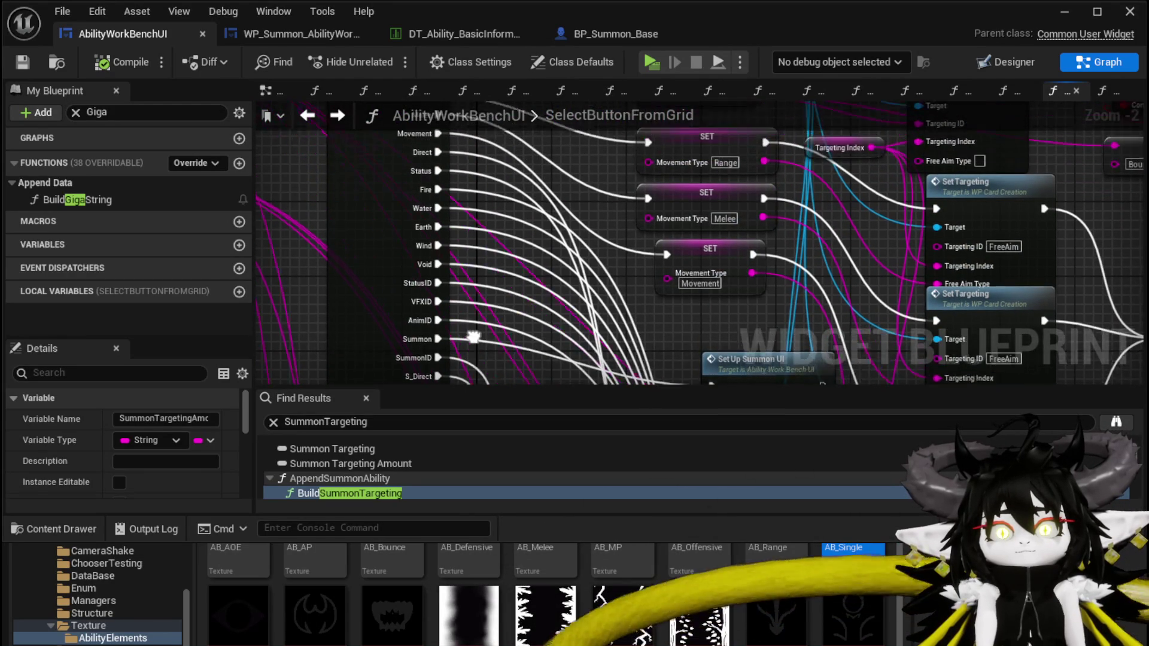
double_click(497, 206)
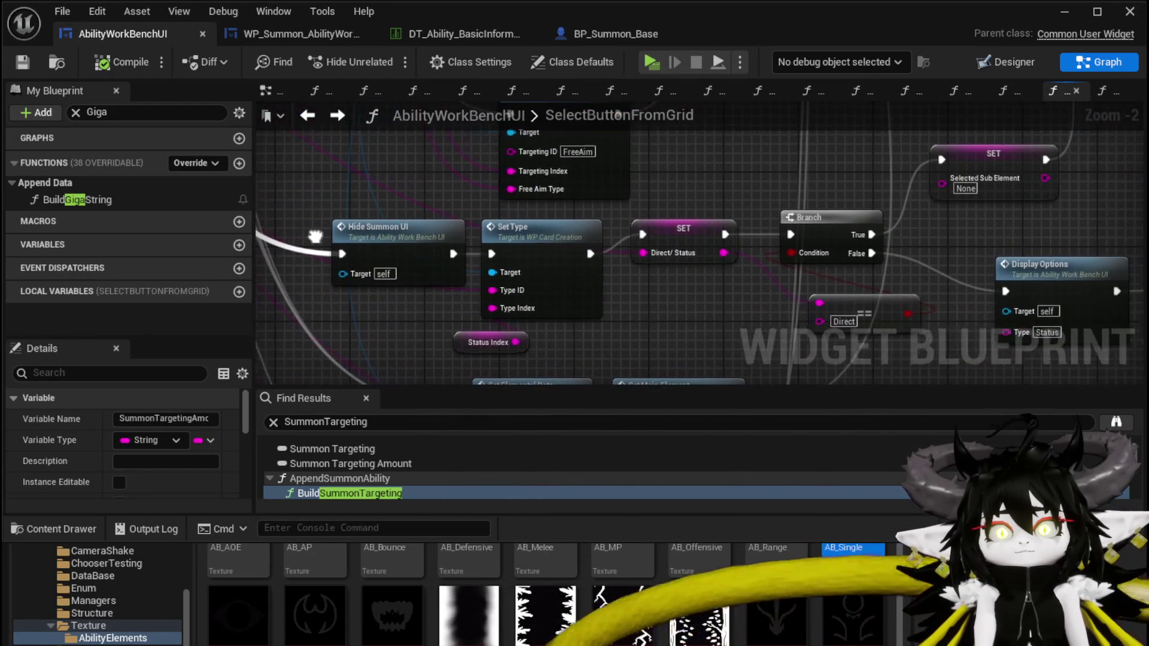
drag(672, 325, 568, 296)
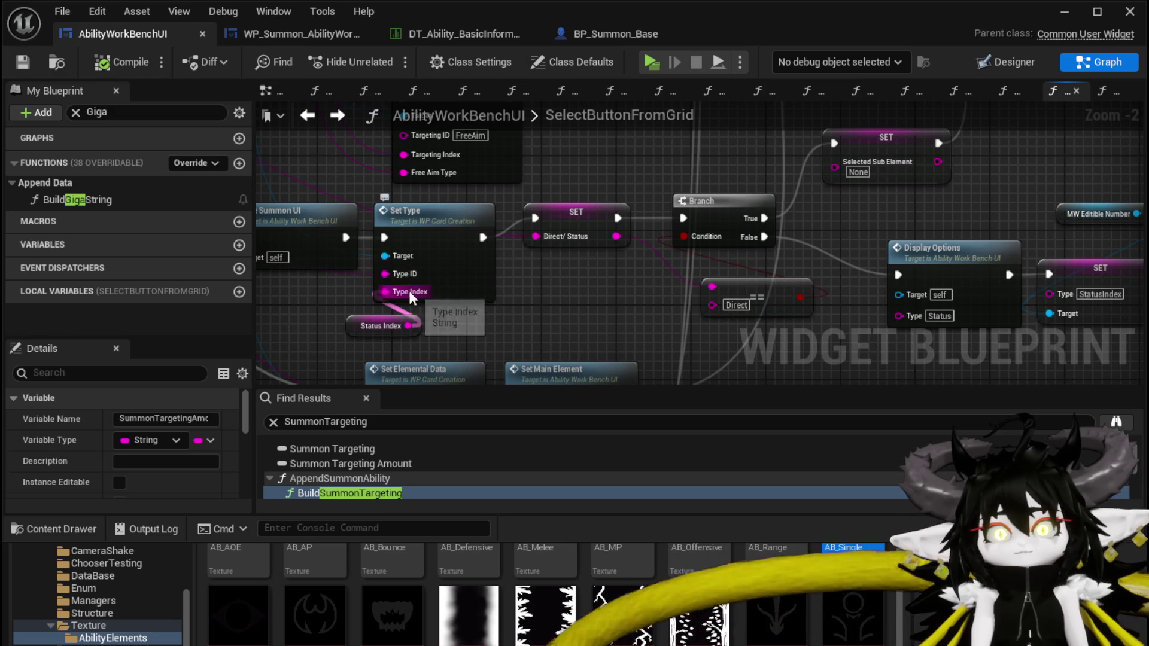
drag(555, 301, 531, 297)
mouse_move(659, 305)
mouse_down()
mouse_move(475, 296)
mouse_move(435, 334)
mouse_up()
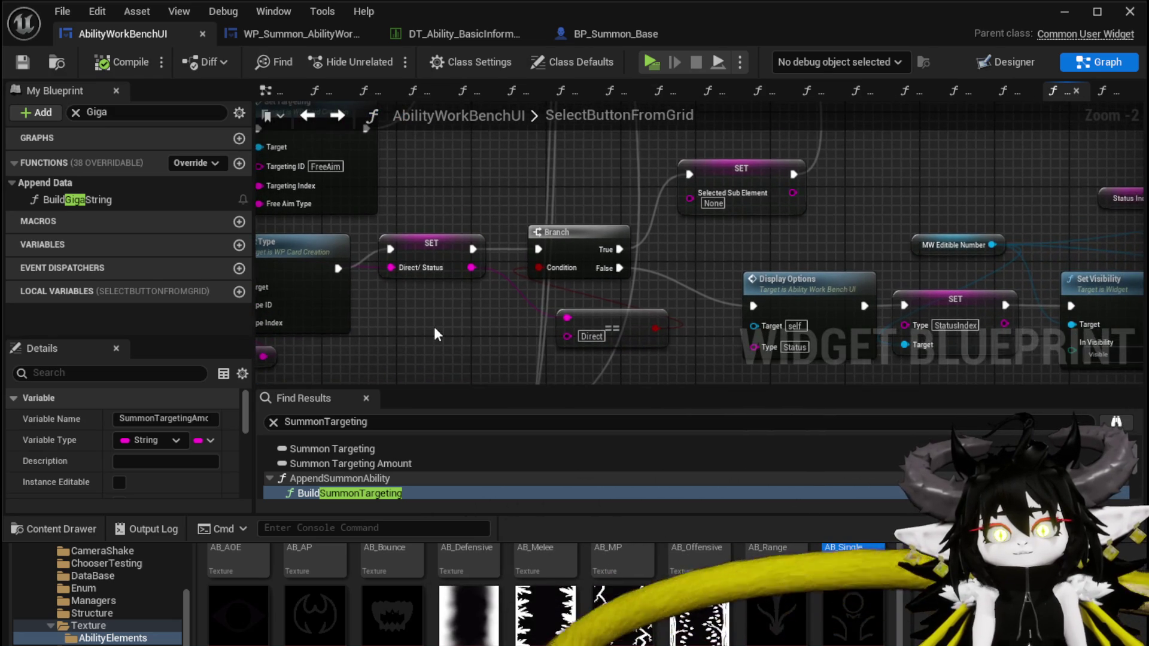
scroll(431, 325, down, 1)
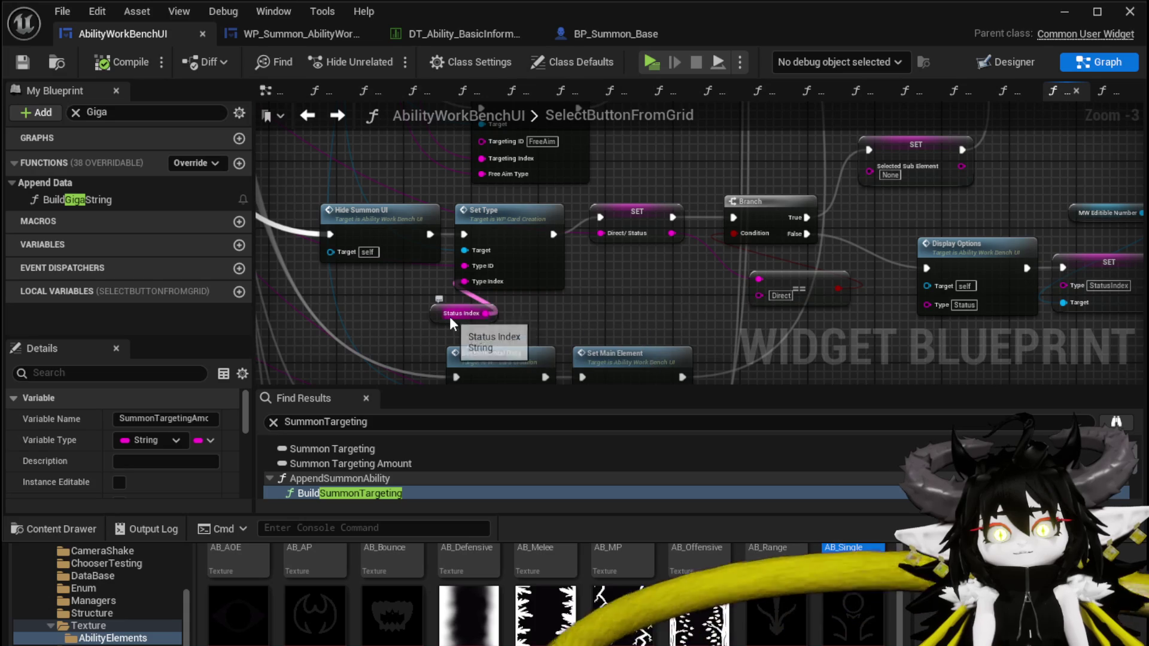
double_click(526, 274)
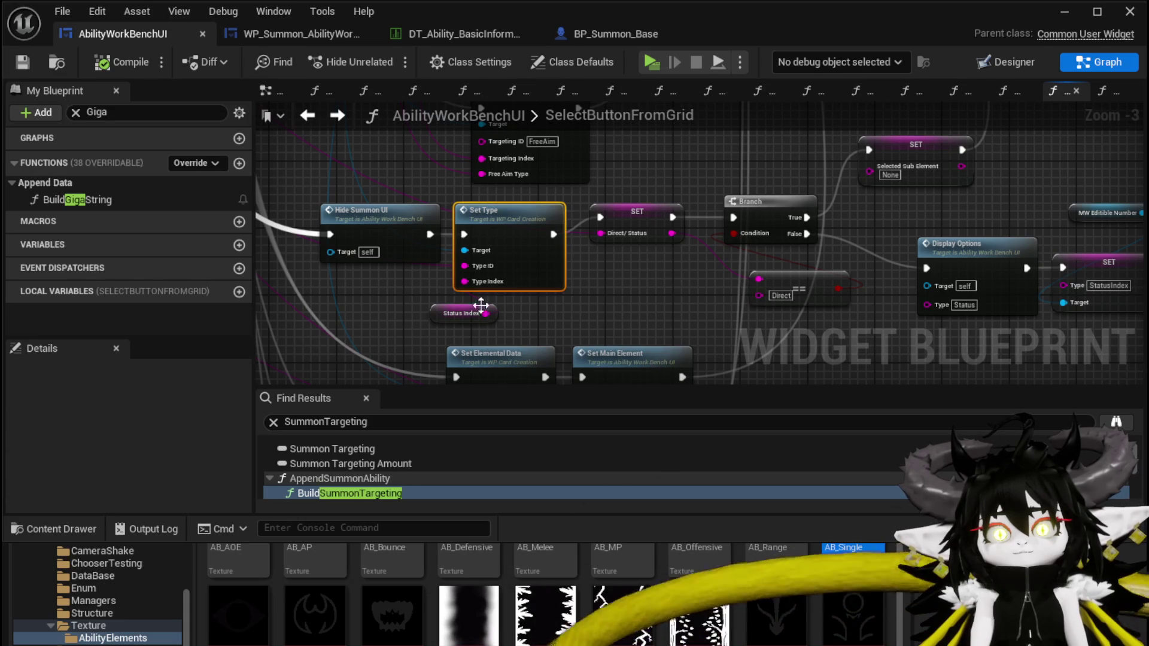
scroll(459, 312, up, 2)
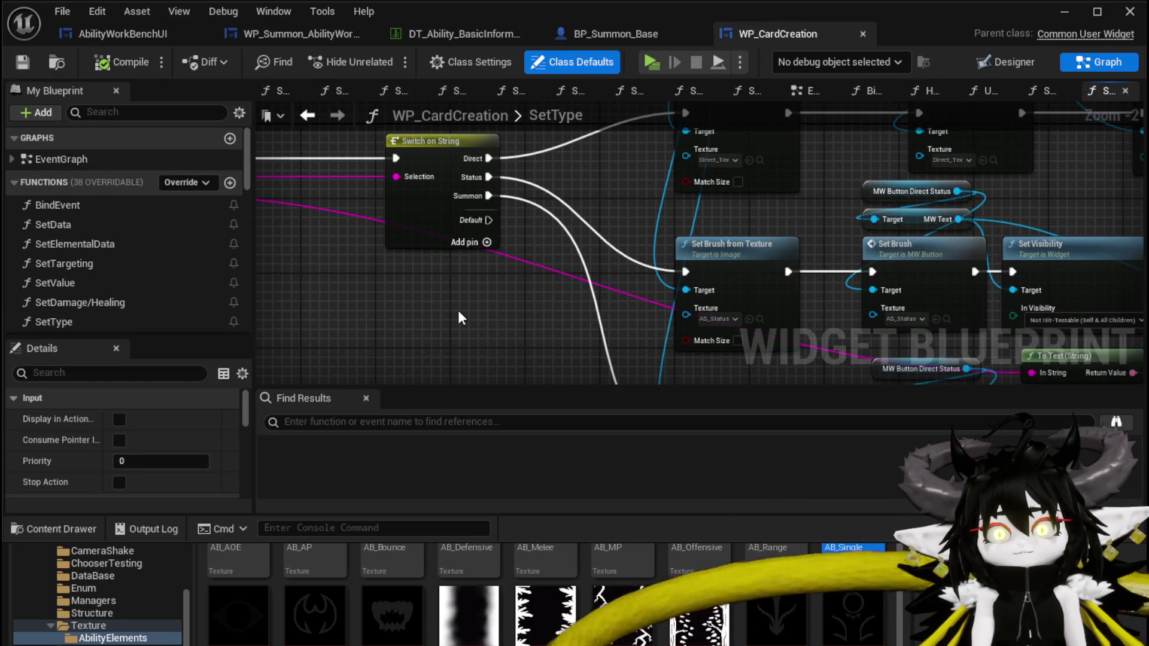
- Open the SetNumber function graph in WP_Summon_AbilityWorkBench
scroll(459, 311, down, 2)
drag(445, 258, 595, 276)
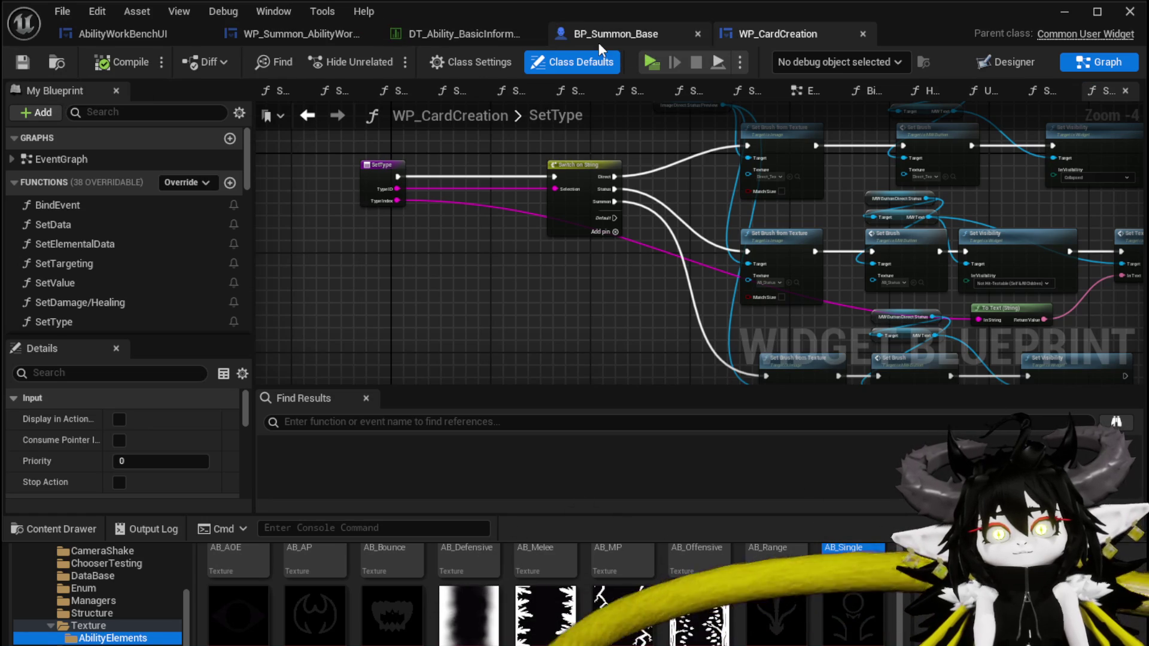
click(275, 31)
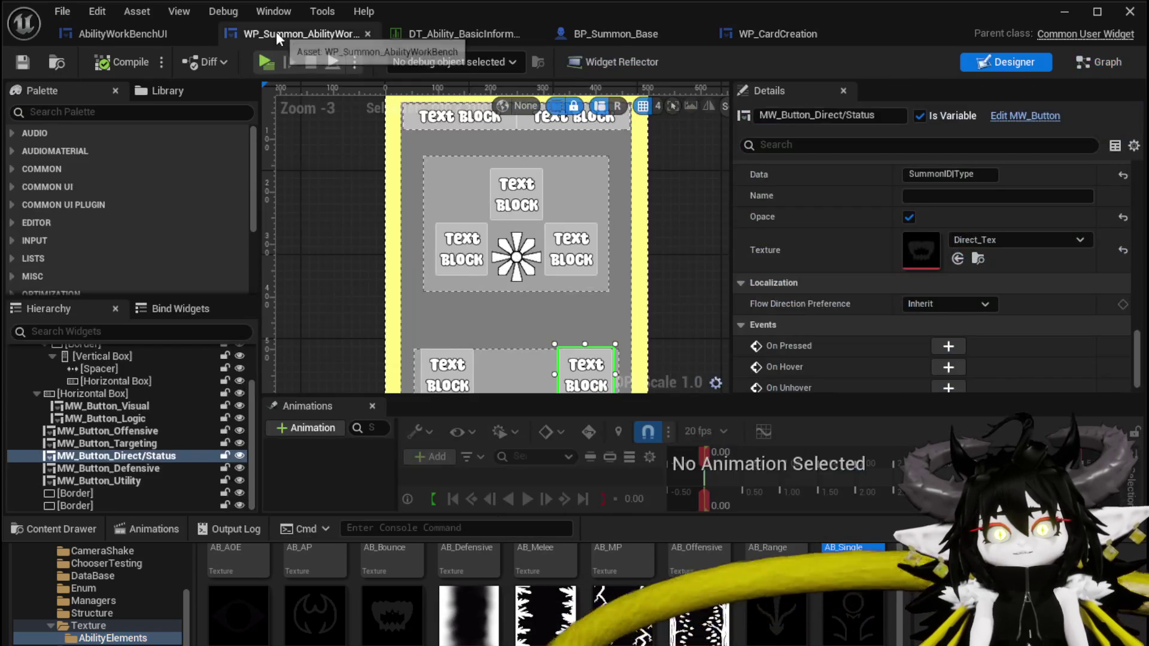
click(1083, 60)
scroll(150, 150, up, 10)
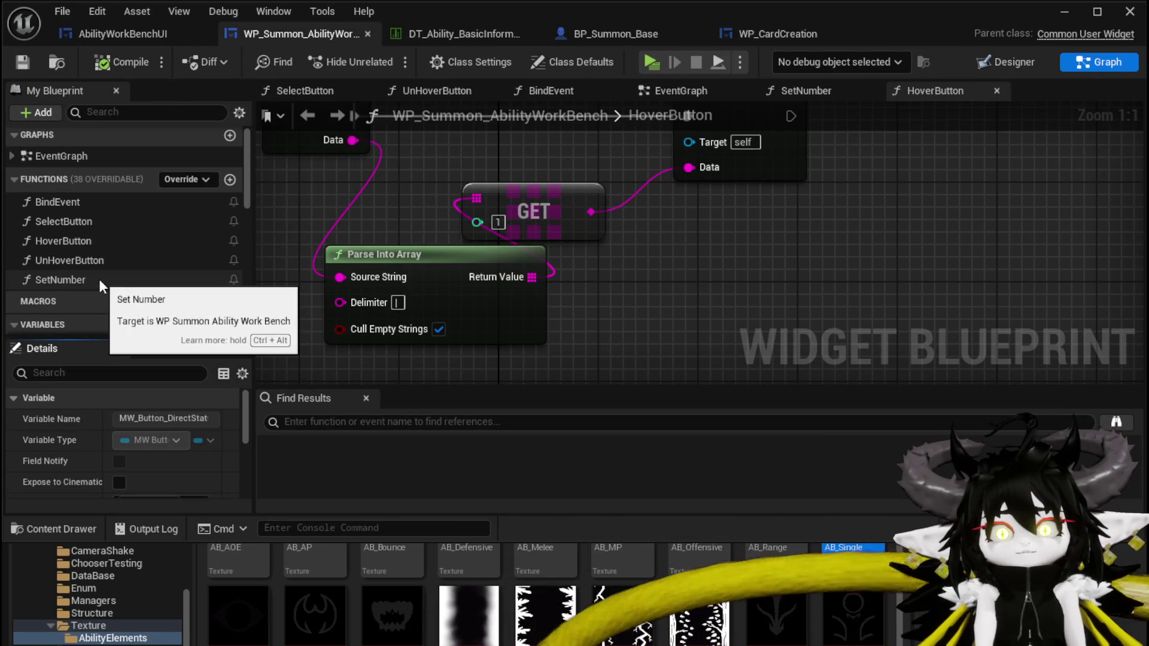
double_click(67, 279)
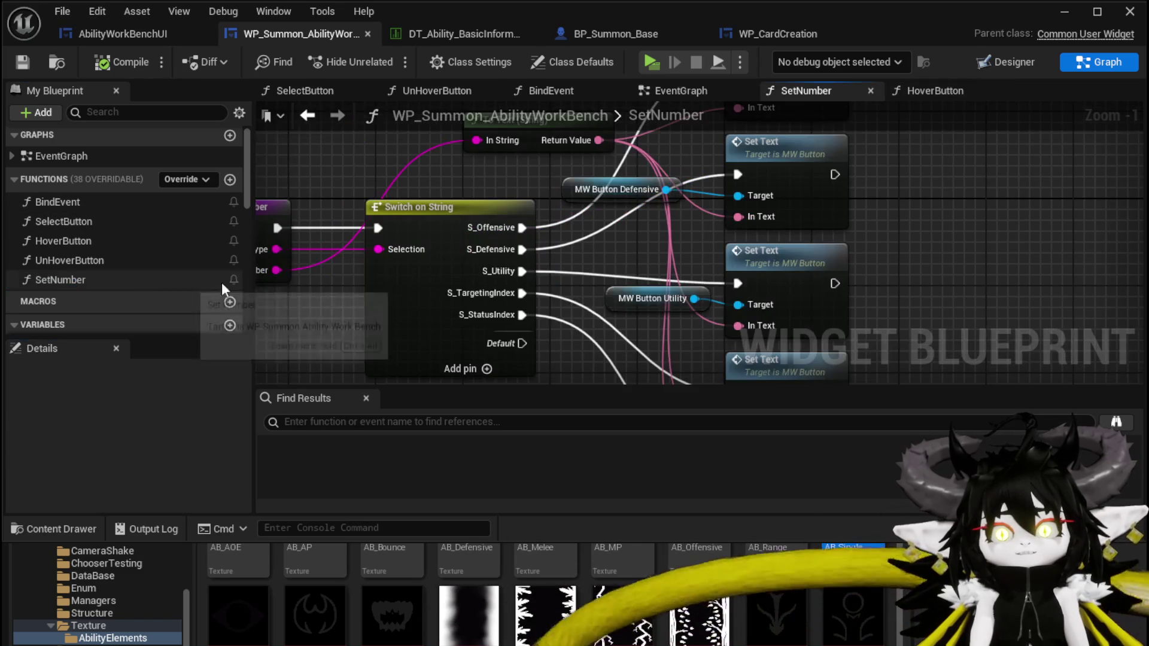
- Move the To Text (String) node left beside the SetNumber and Switch on String nodes
drag(470, 269, 455, 325)
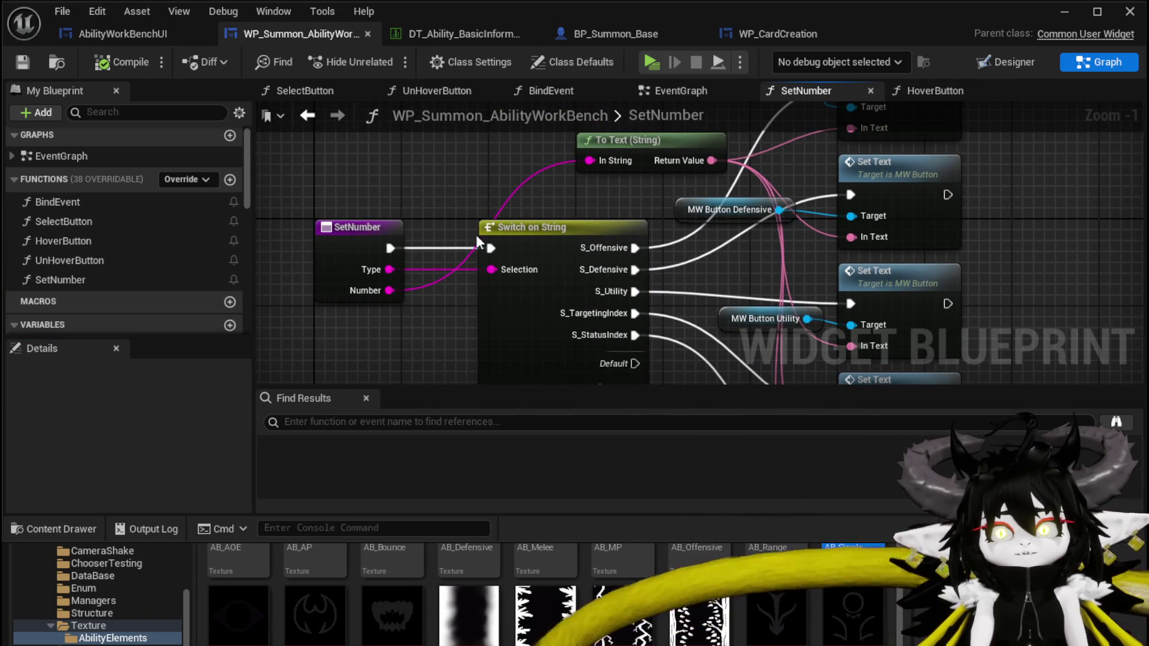
drag(576, 167, 478, 168)
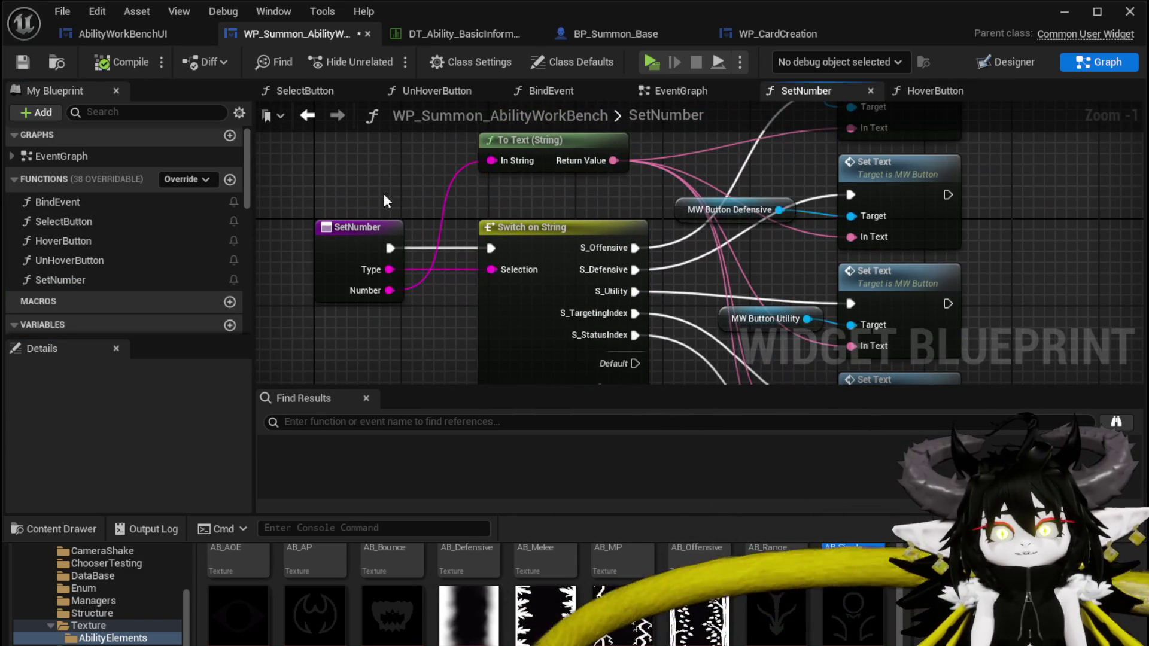
drag(386, 200, 401, 155)
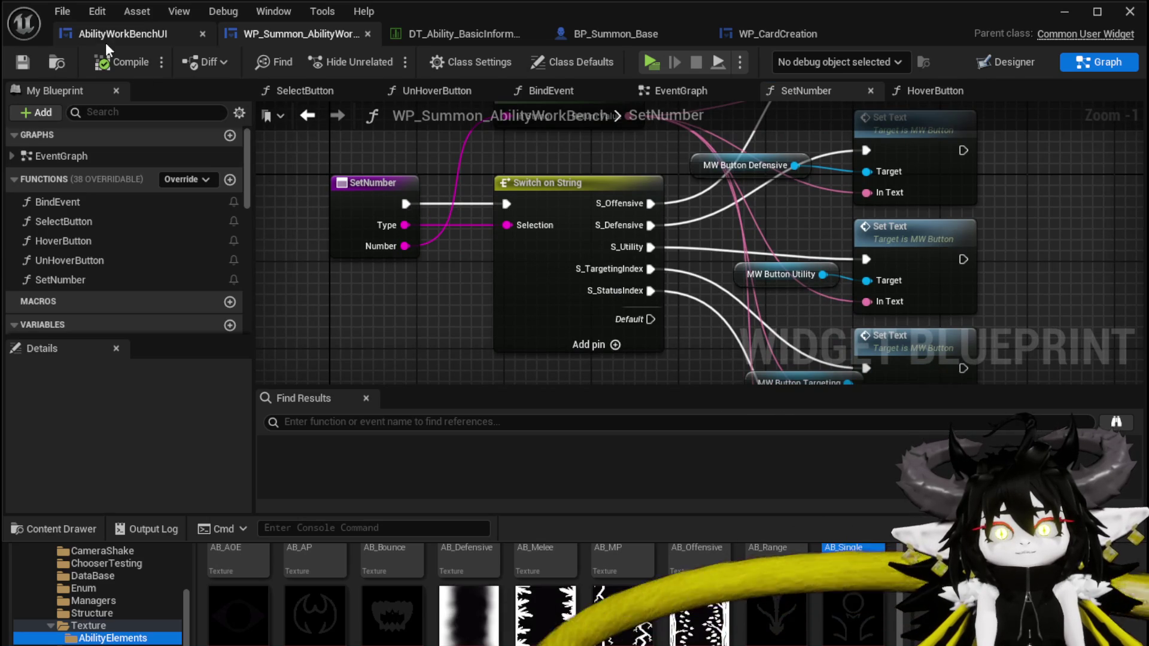
- In AbilityWorkBenchUI, add a Set Number call from the work bench reference beside SET Status Index
click(110, 41)
scroll(475, 304, down, 3)
scroll(594, 286, up, 3)
drag(594, 286, 598, 197)
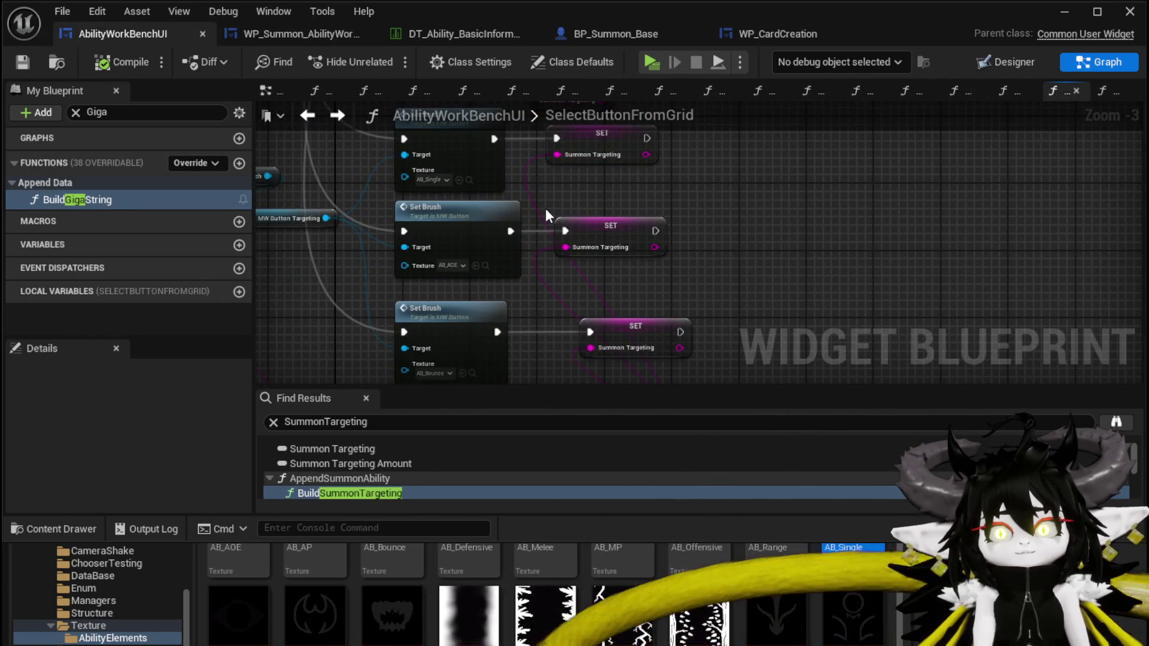
scroll(545, 209, down, 3)
scroll(475, 224, up, 5)
mouse_move(569, 263)
mouse_down()
mouse_move(760, 201)
mouse_move(526, 218)
mouse_move(532, 210)
mouse_move(486, 228)
mouse_up()
drag(395, 172, 558, 215)
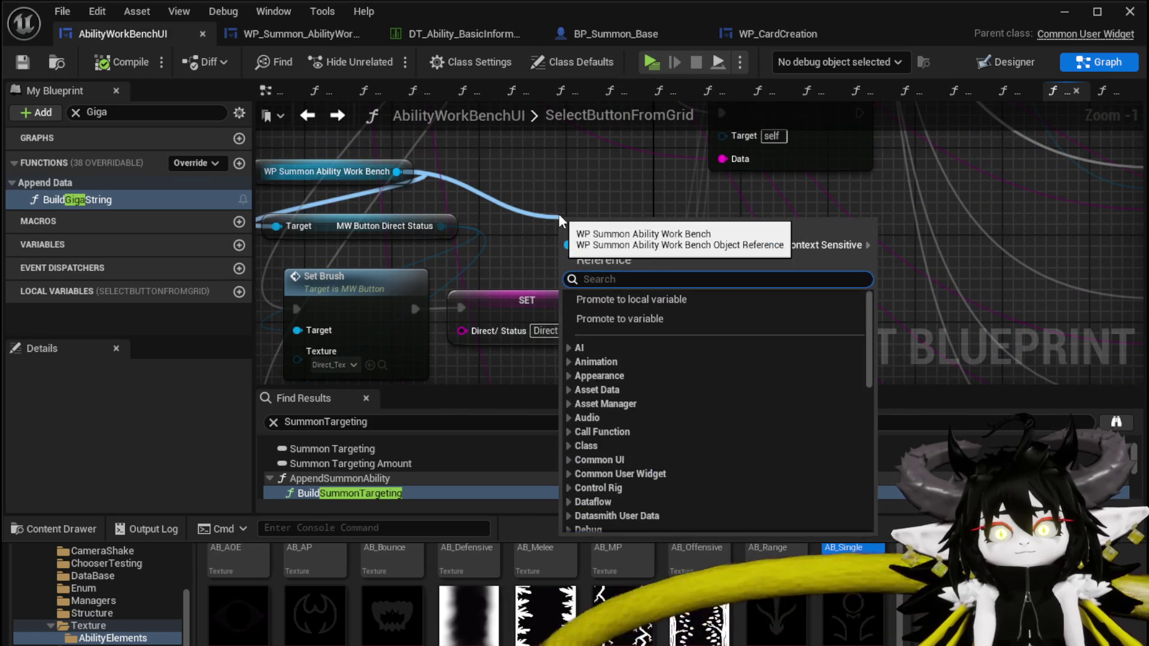
text(Set Num)
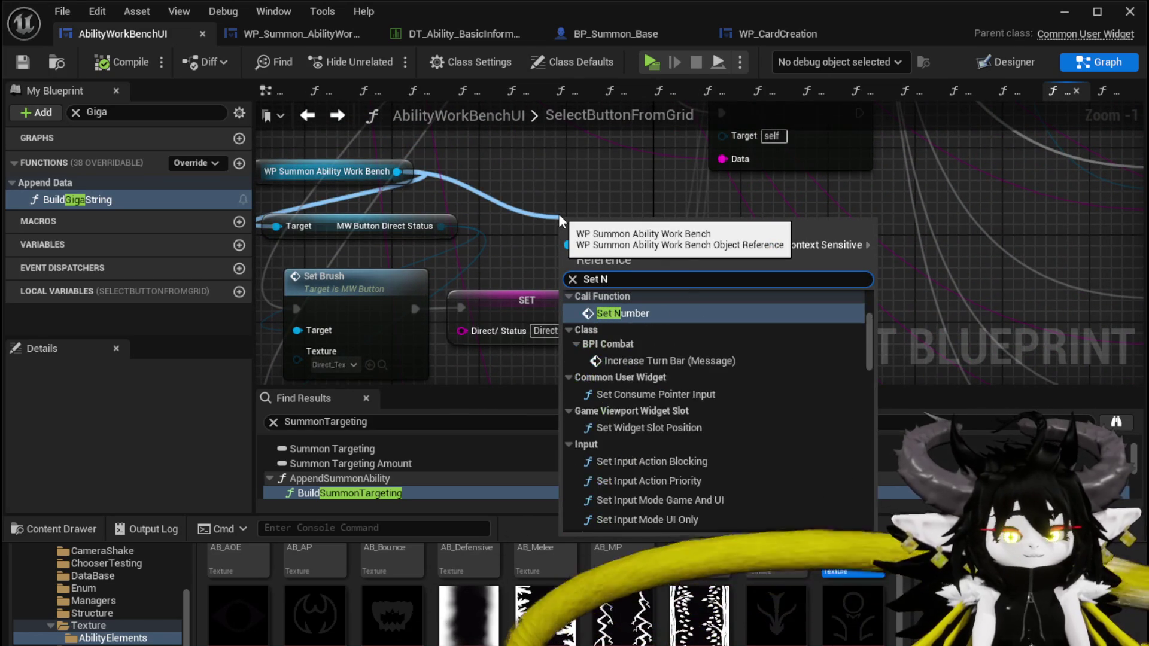
key(Return)
mouse_move(590, 262)
mouse_down()
mouse_move(470, 147)
mouse_move(622, 321)
mouse_move(649, 325)
mouse_move(678, 299)
mouse_up()
key(Escape)
- Run Set Number after SET Status Index with Status Index feeding Number, then compile and save
drag(609, 308, 680, 333)
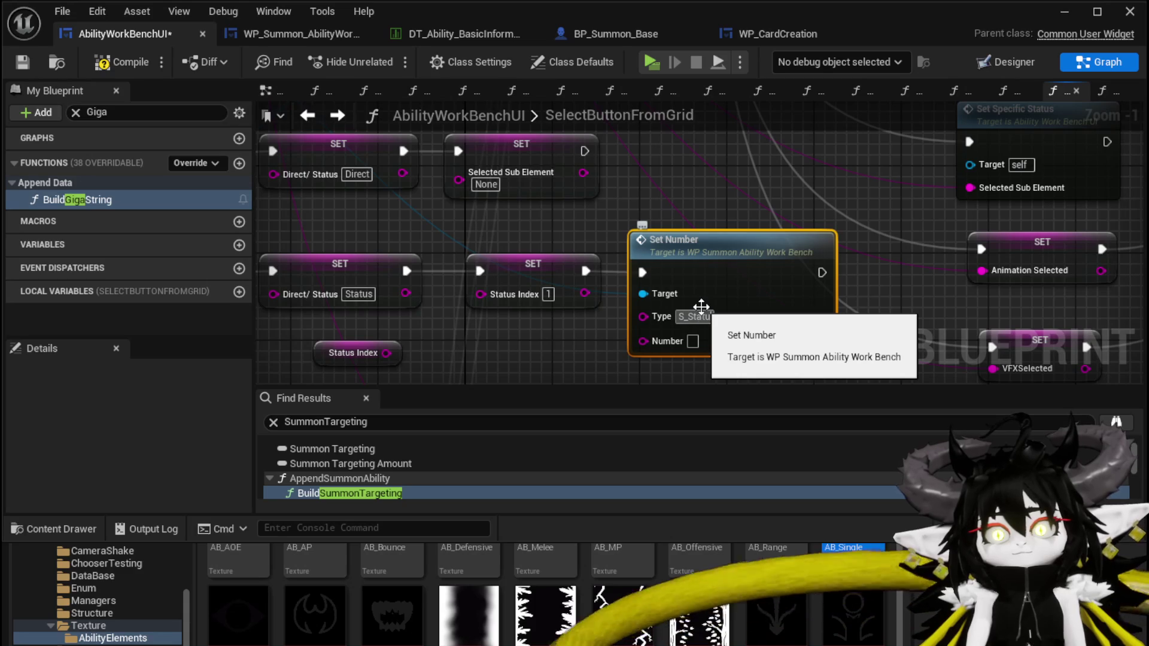
ctrl+click(701, 306)
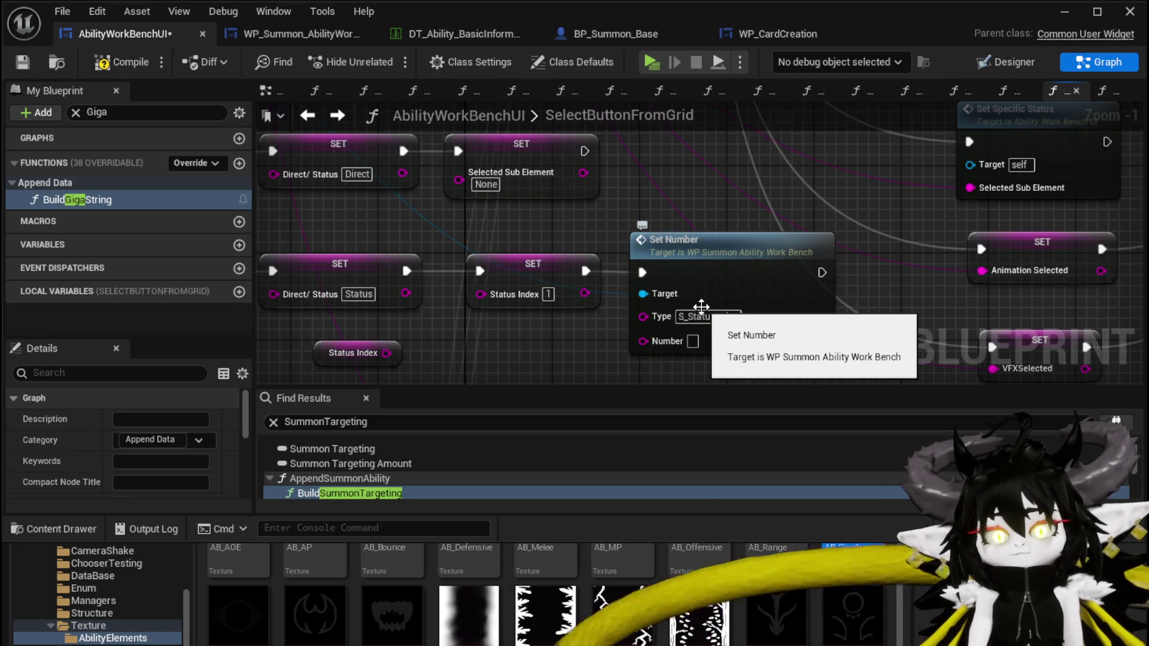
drag(585, 293, 658, 346)
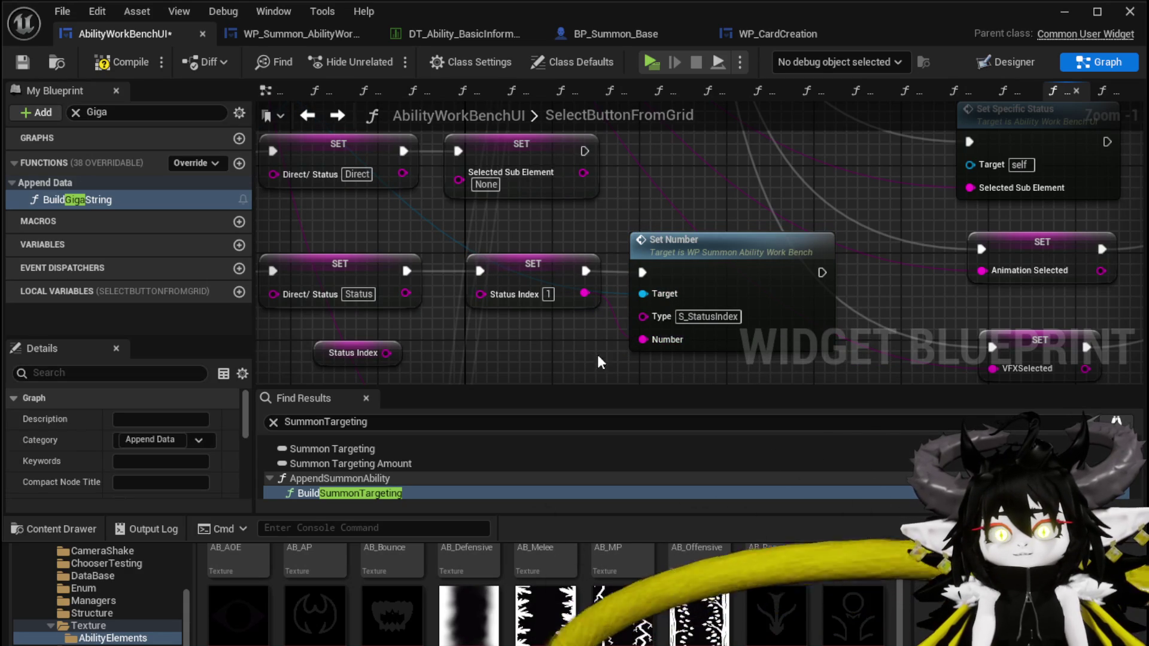
click(19, 62)
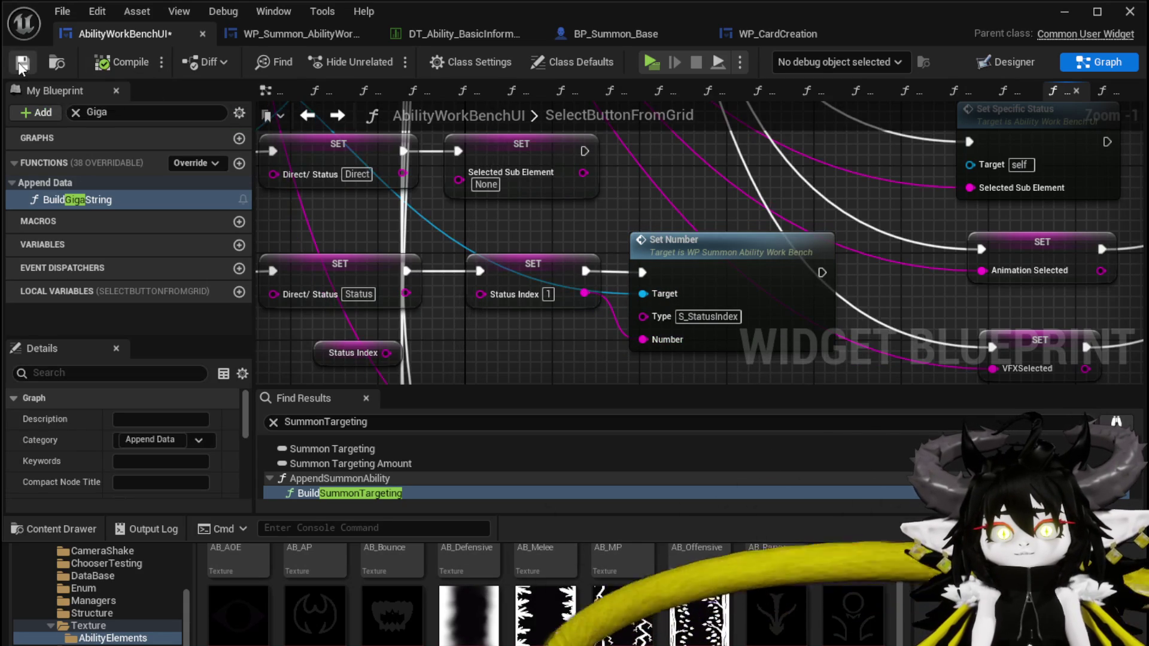
- Launch a standalone play test and choose the Magic|ChuraMagicSummon|001 ability at the workbench
click(1065, 12)
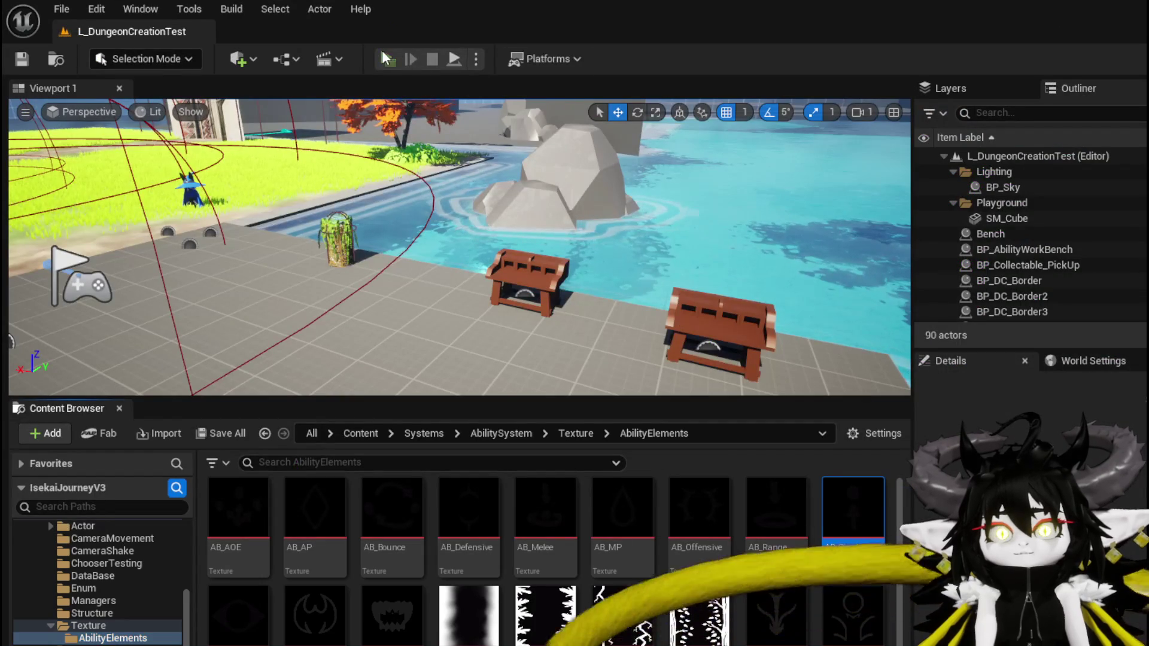
click(384, 55)
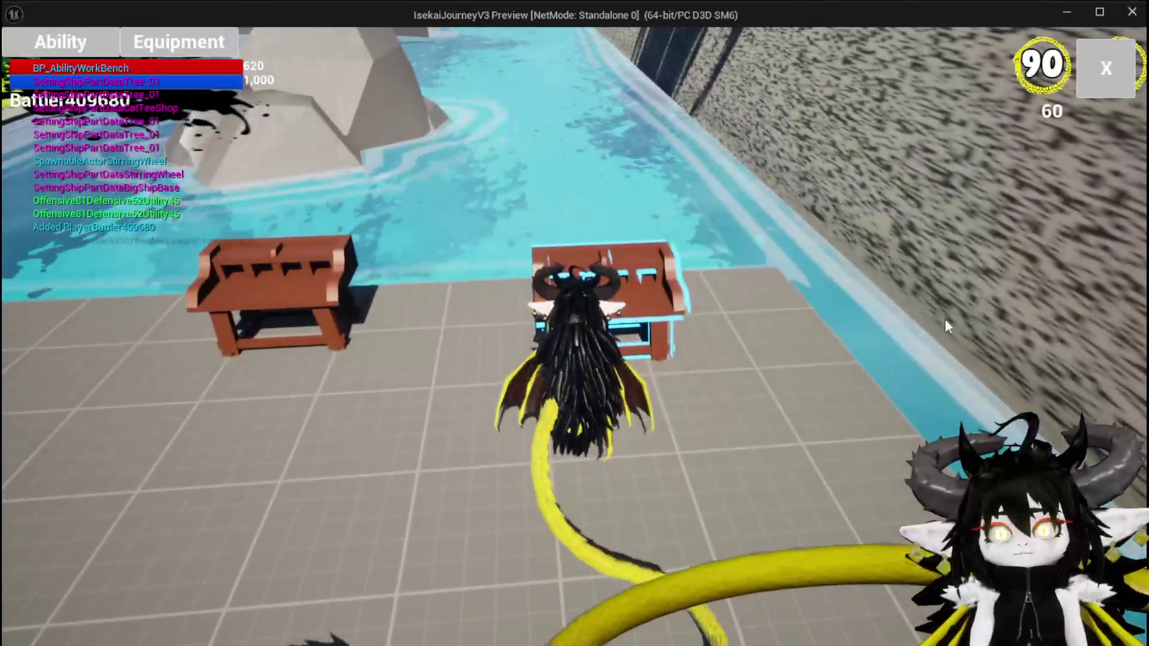
click(88, 52)
click(89, 51)
click(88, 52)
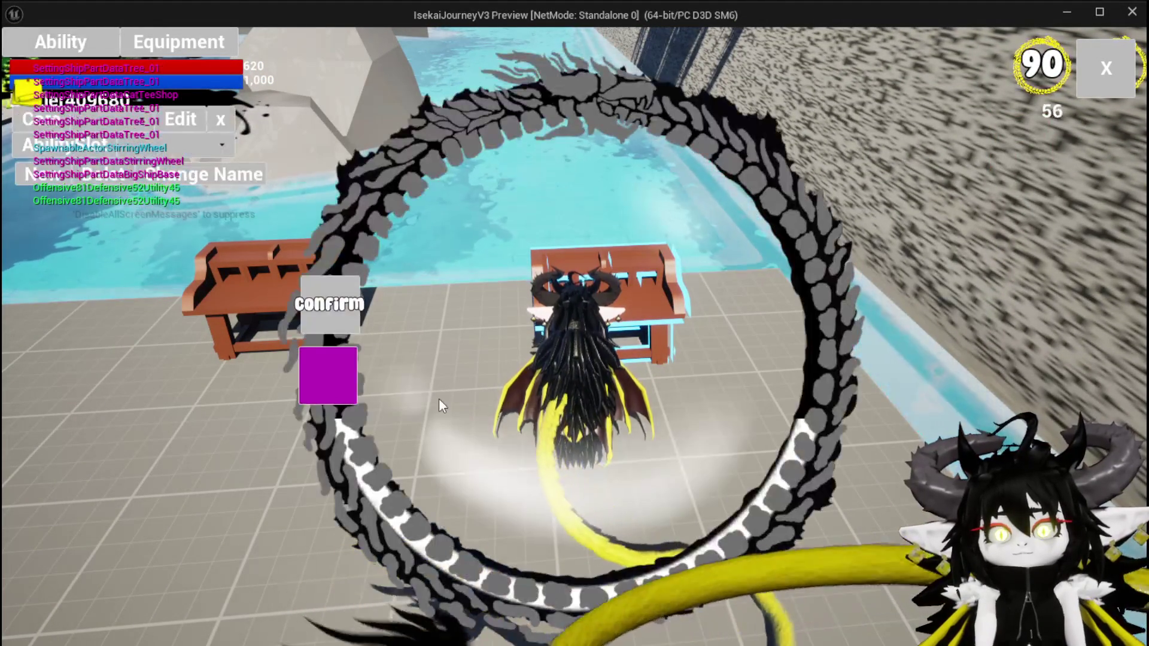
click(150, 147)
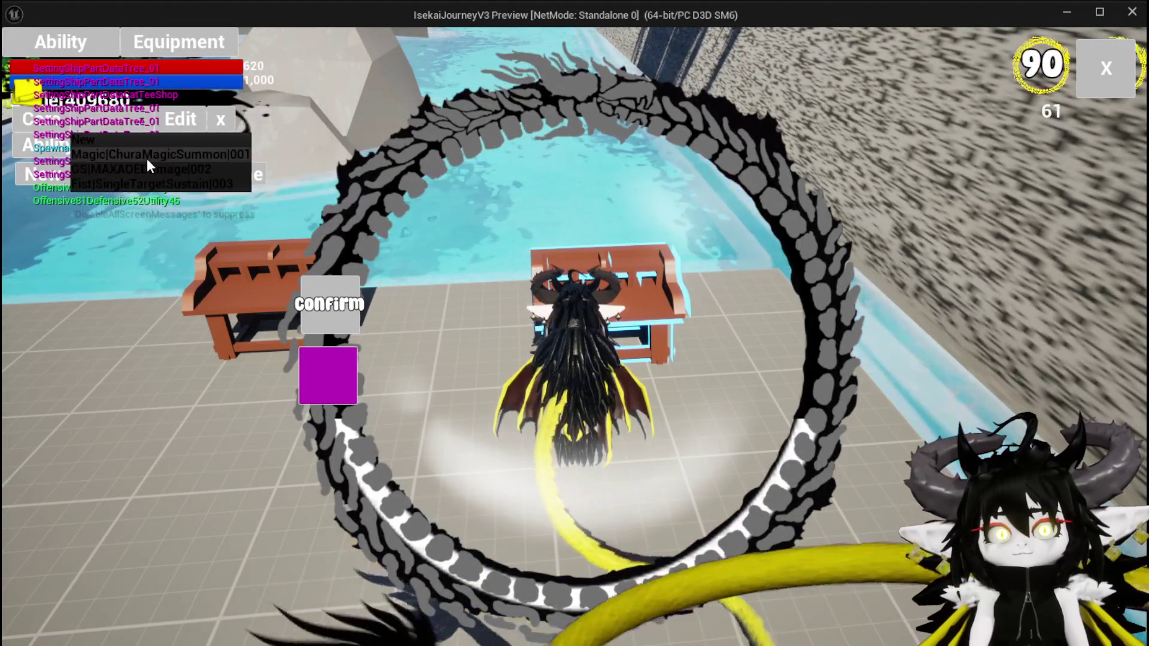
click(148, 156)
- Check the summon card's Creature details, then stop the session and save all assets
click(527, 473)
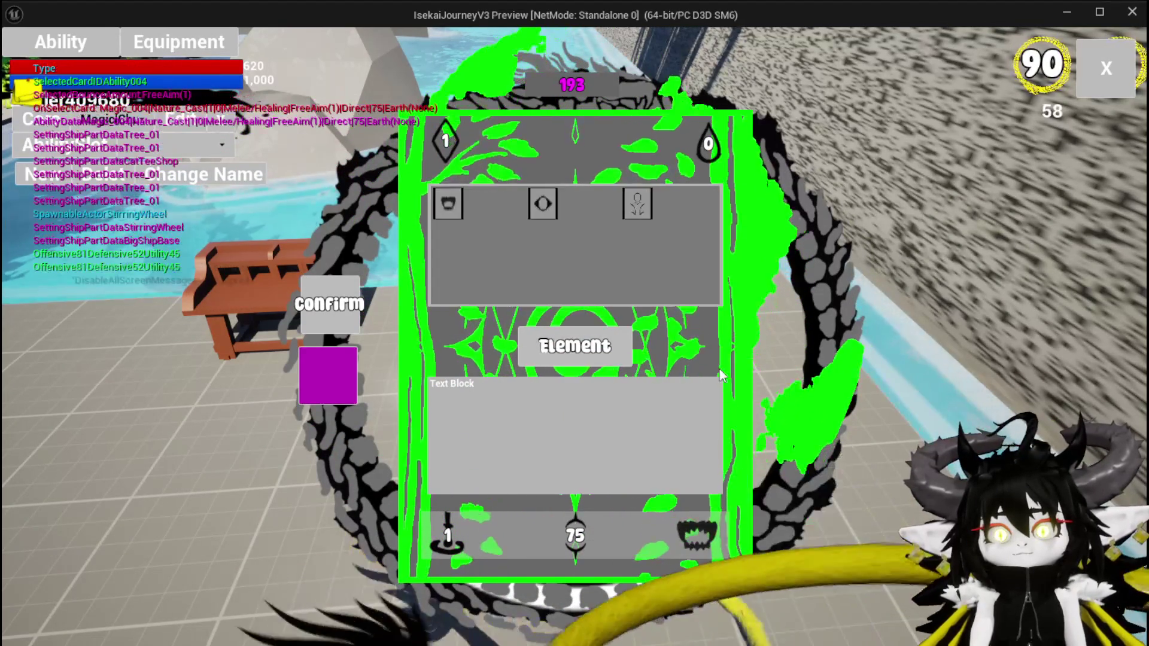
click(638, 203)
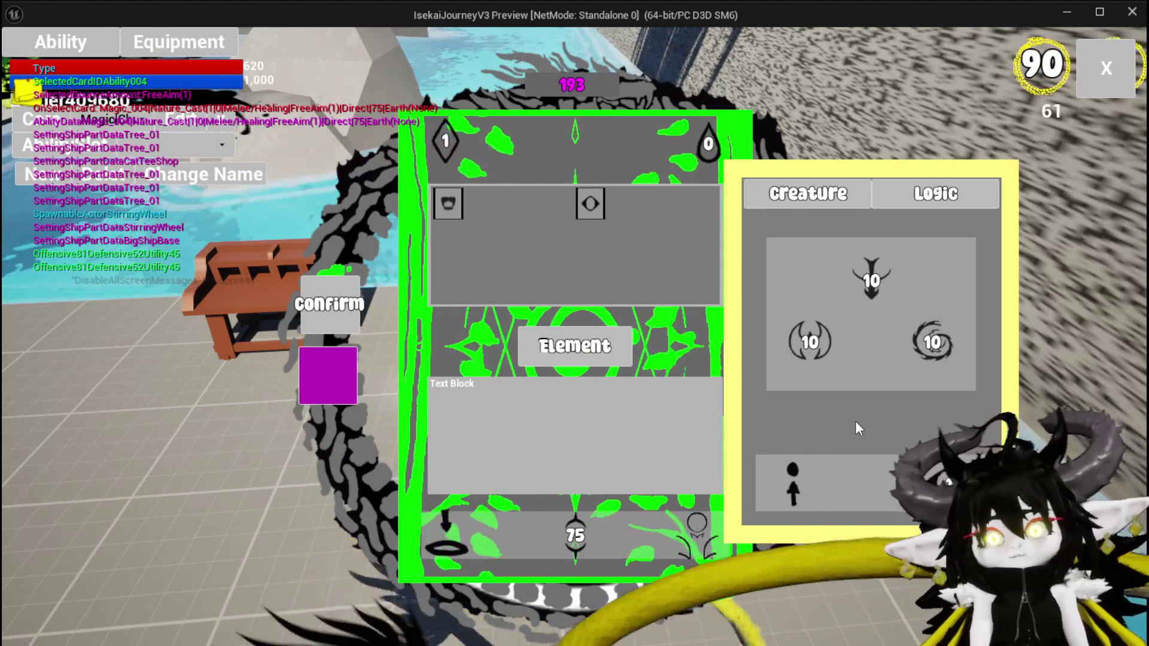
mouse_move(587, 205)
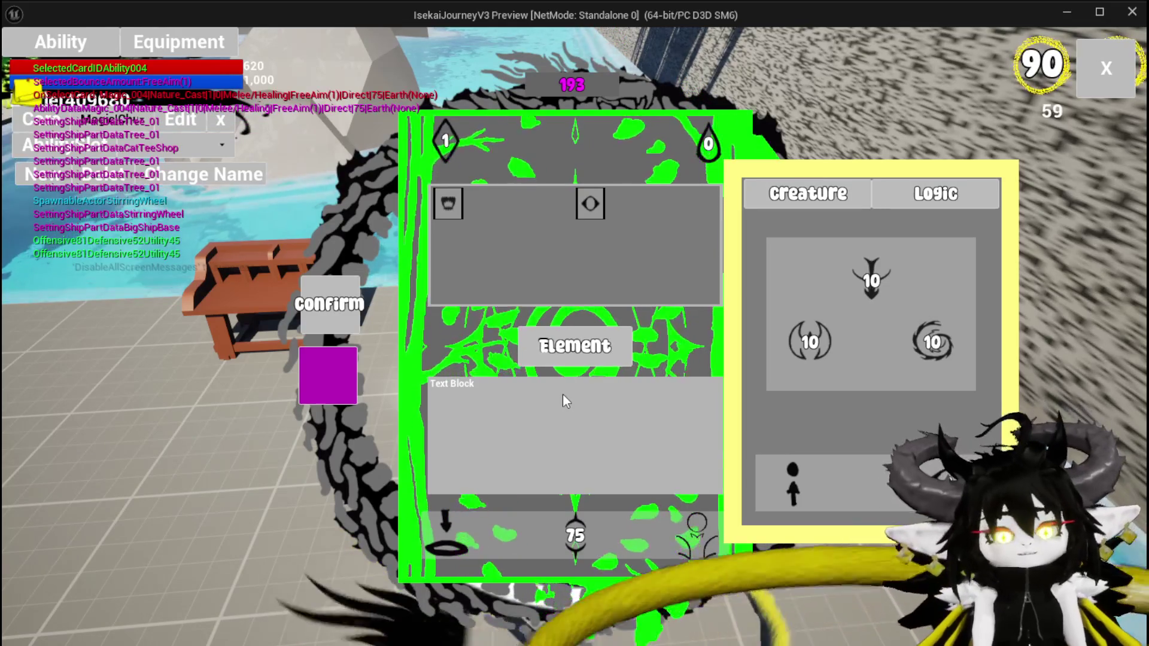
key(Escape)
key(ctrl+s)
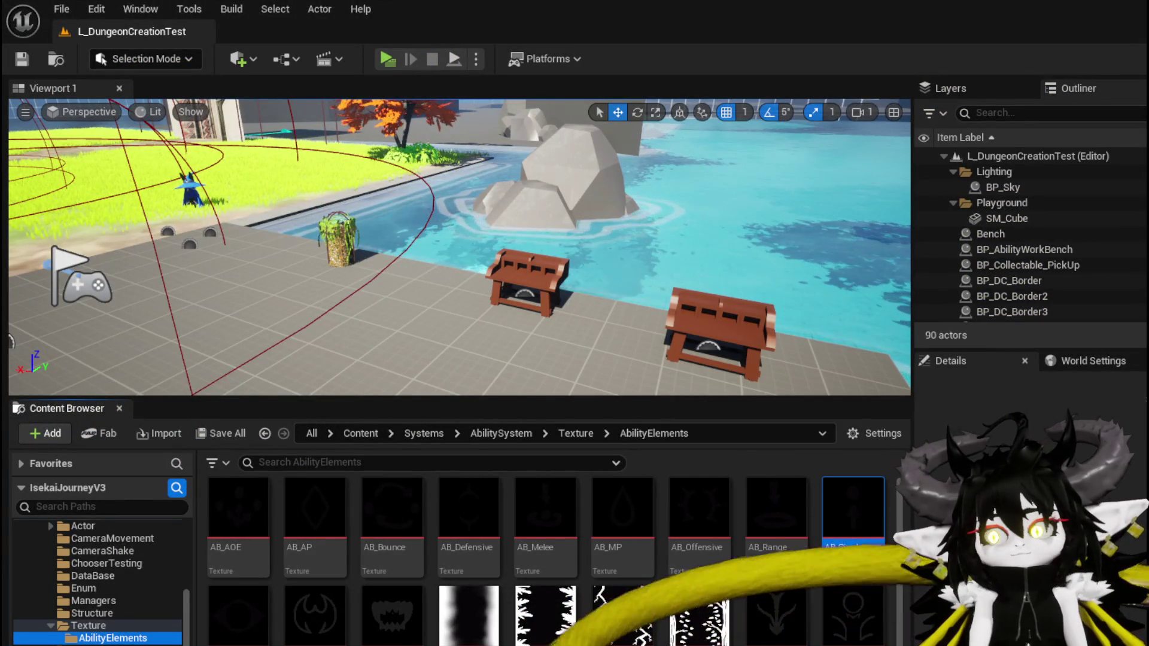
- Select the SET, MW Editible Number and Set Visibility nodes to copy in SelectButtonFromGrid
key(alt+Tab)
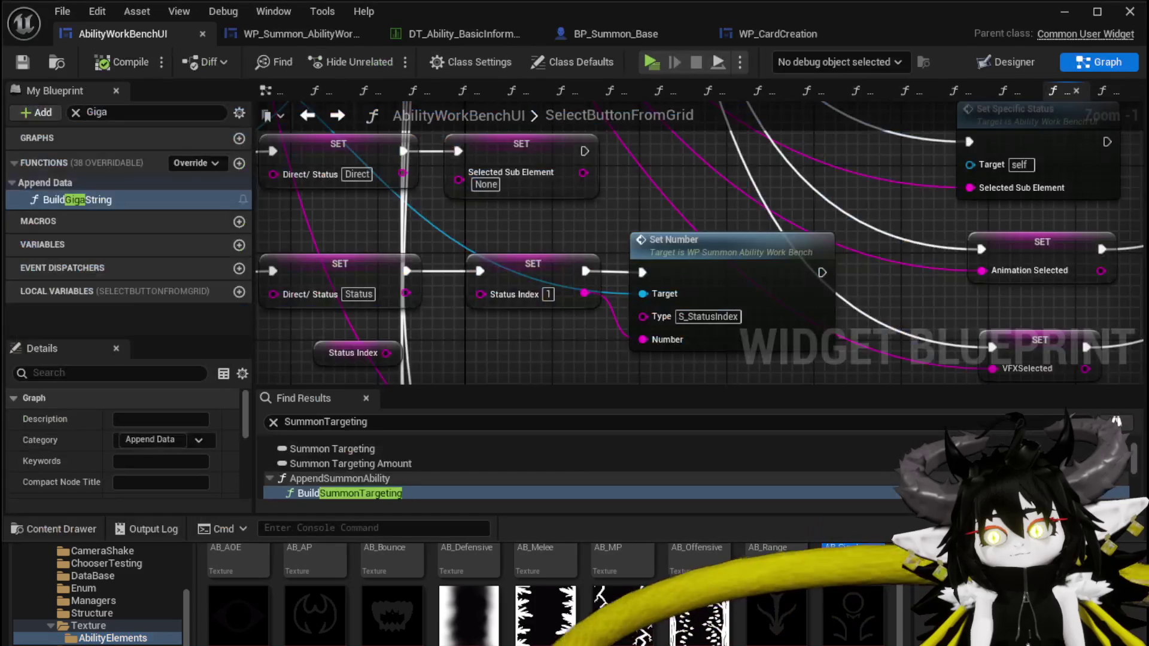
scroll(737, 324, down, 4)
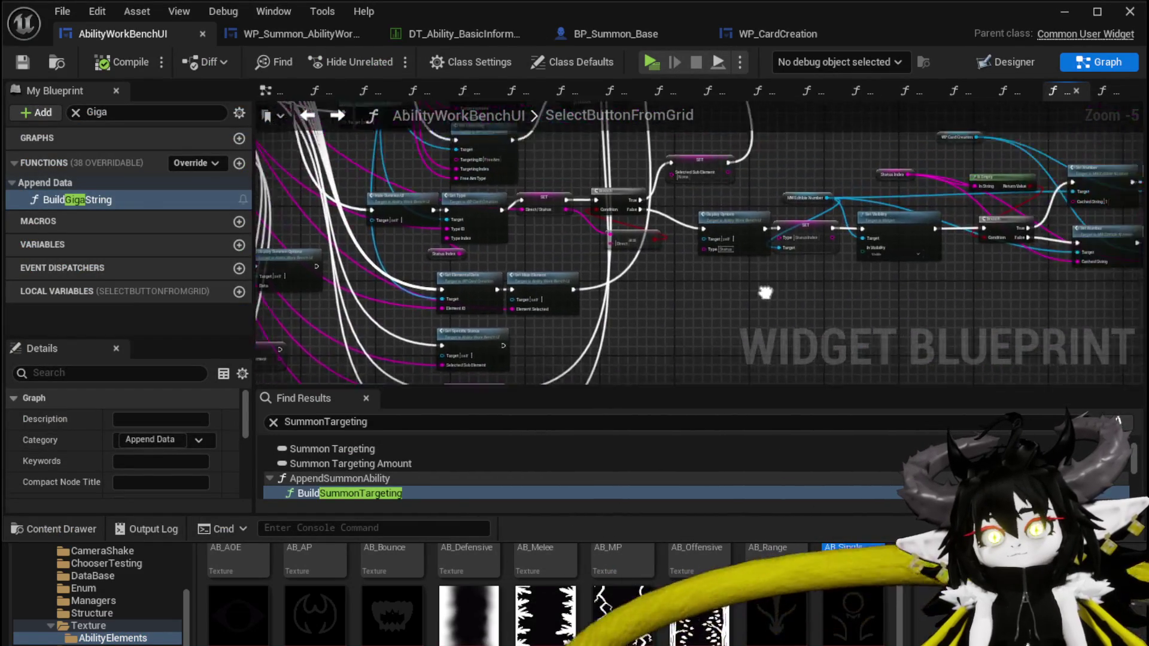
scroll(731, 252, up, 4)
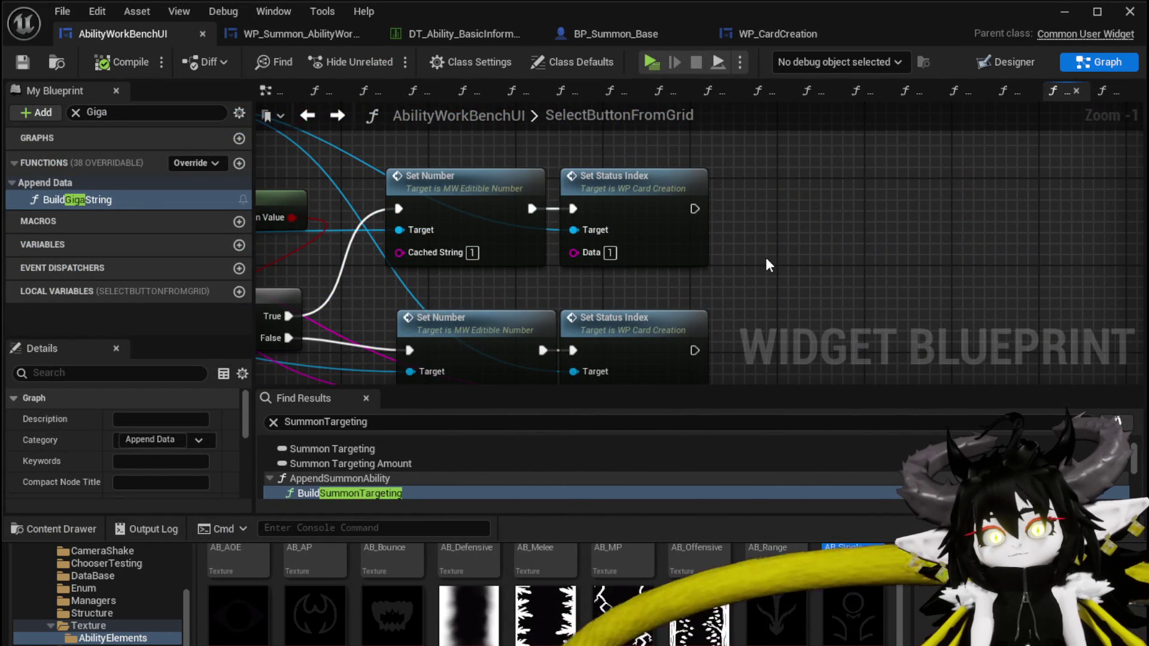
mouse_move(430, 192)
mouse_down()
mouse_move(467, 170)
mouse_move(733, 262)
mouse_up()
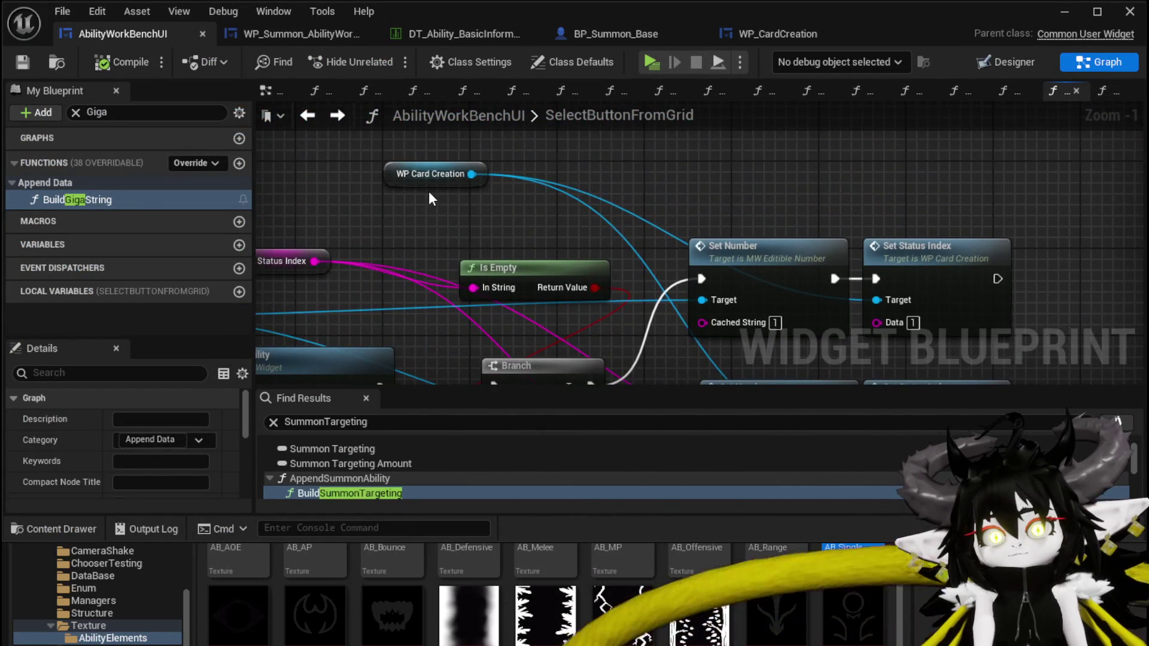
mouse_move(413, 172)
mouse_down()
mouse_move(764, 139)
mouse_move(463, 201)
mouse_up()
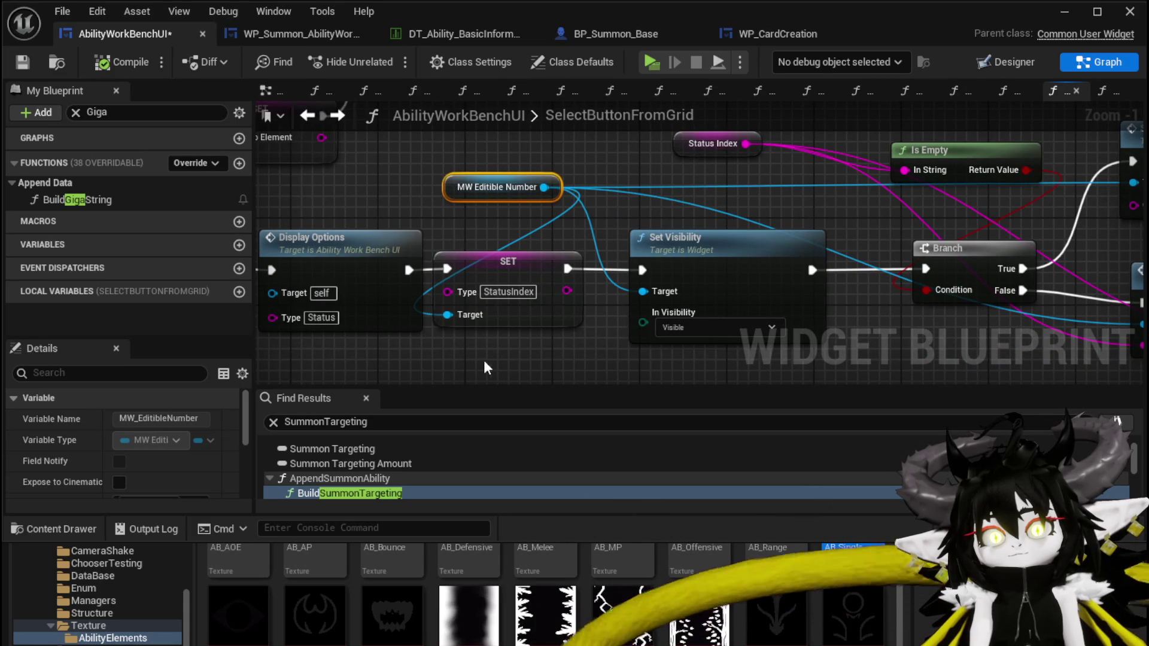
drag(674, 176, 811, 147)
scroll(698, 201, down, 3)
scroll(811, 147, down, 2)
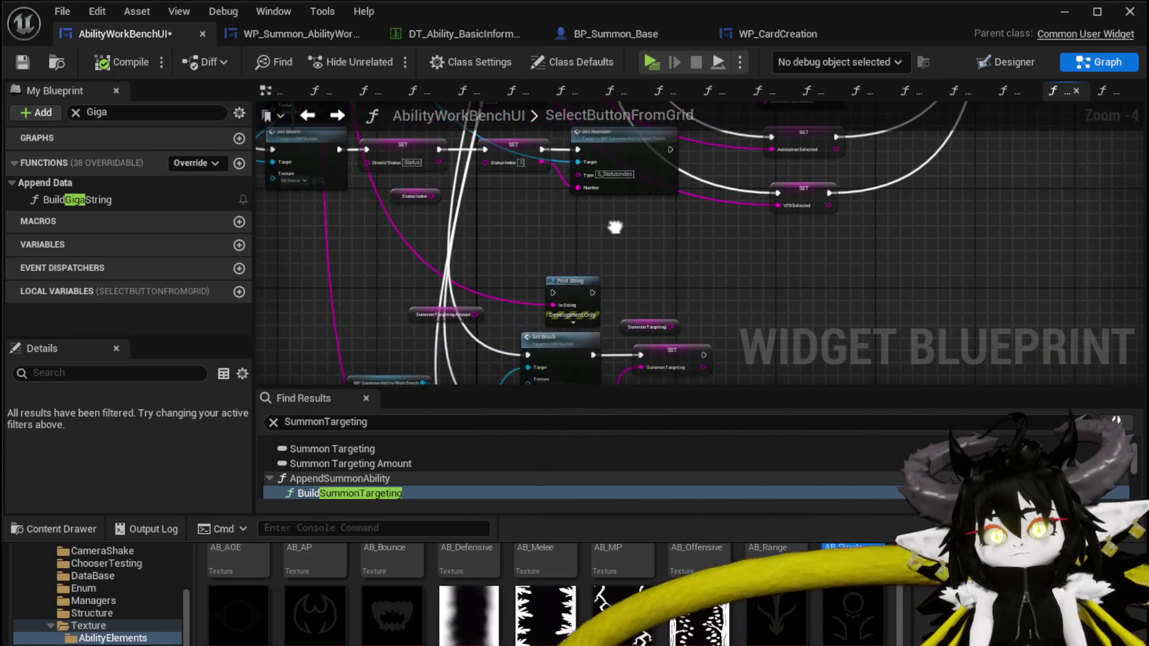
drag(536, 330, 425, 337)
drag(726, 192, 726, 187)
mouse_move(606, 224)
mouse_down()
mouse_move(698, 253)
mouse_move(656, 301)
mouse_up()
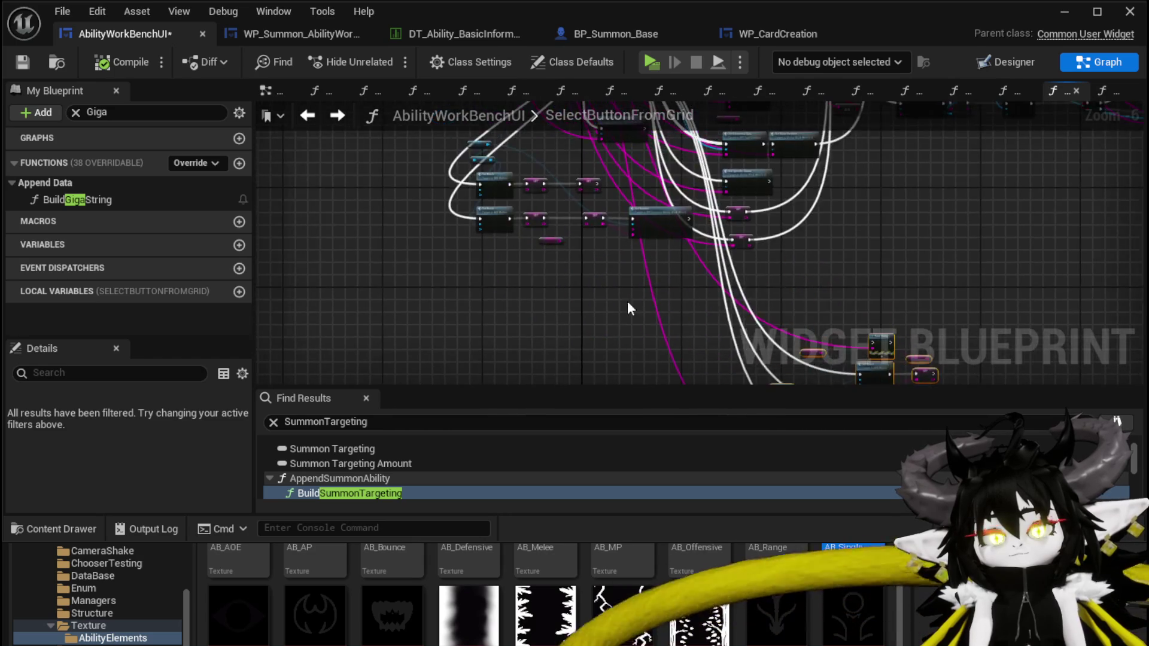
scroll(656, 301, up, 3)
click(583, 286)
- Paste the copied nodes, chain them after the status index Set Number, and save
key(ctrl+v)
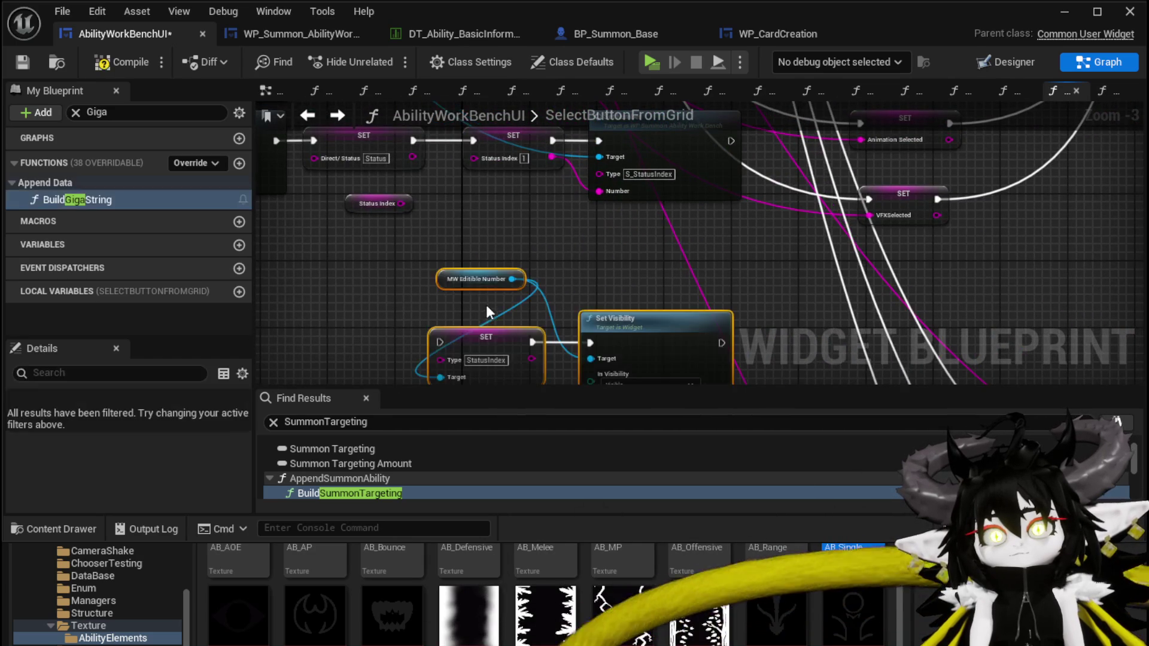
drag(633, 327, 634, 261)
drag(731, 141, 548, 255)
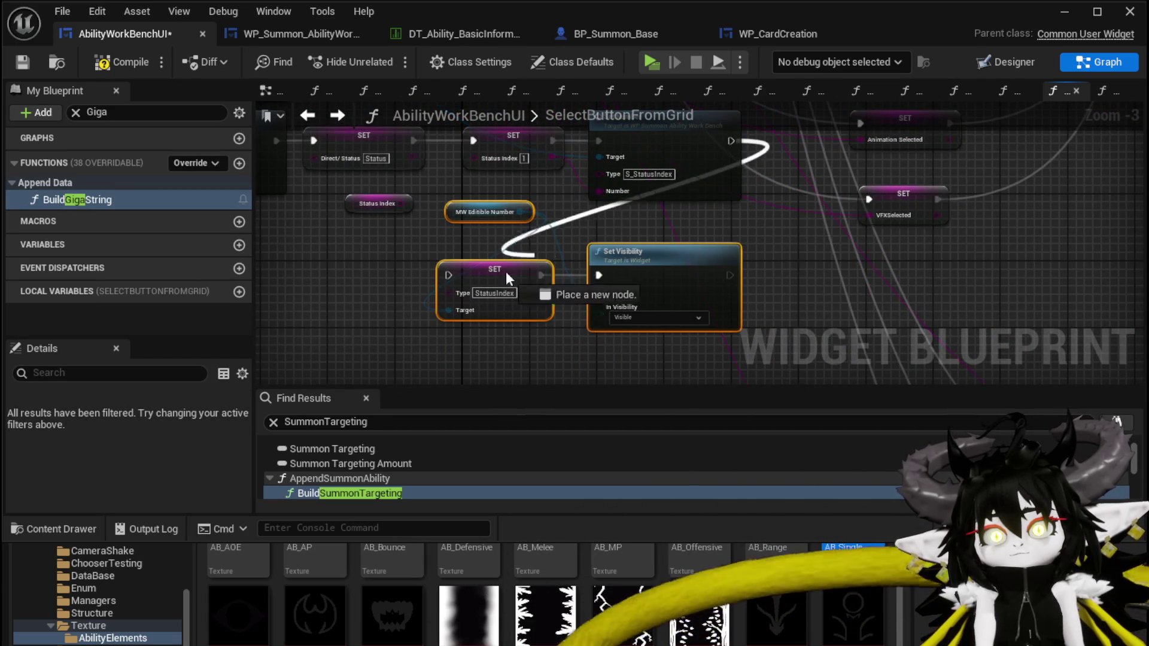
drag(451, 279, 444, 275)
scroll(473, 285, up, 3)
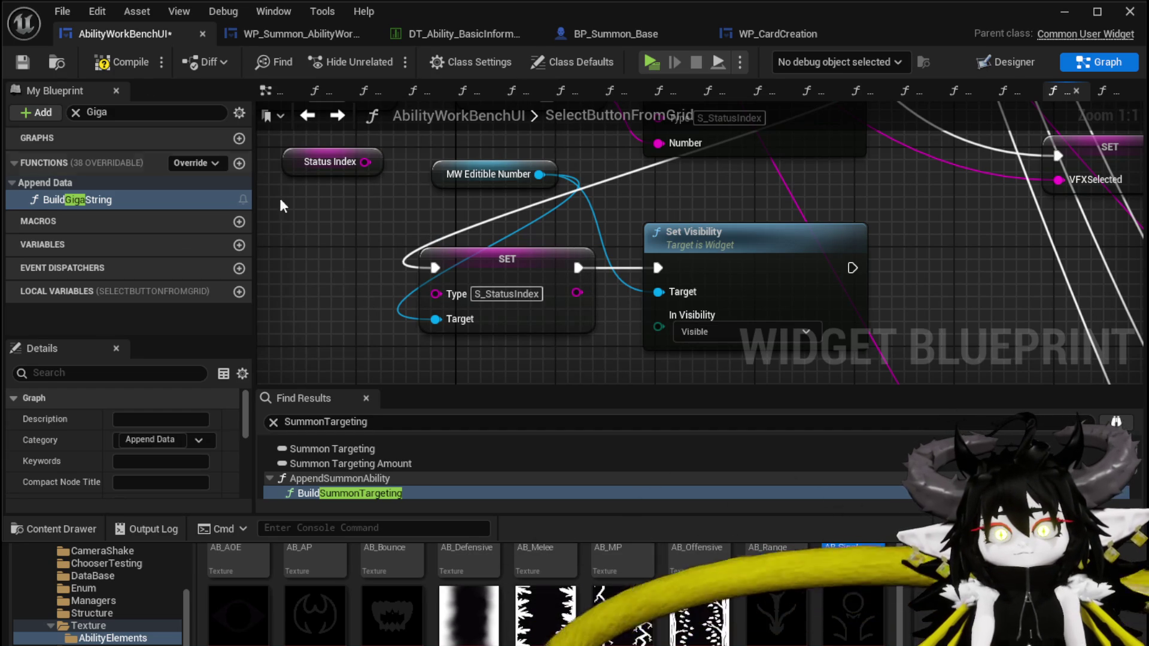
click(23, 61)
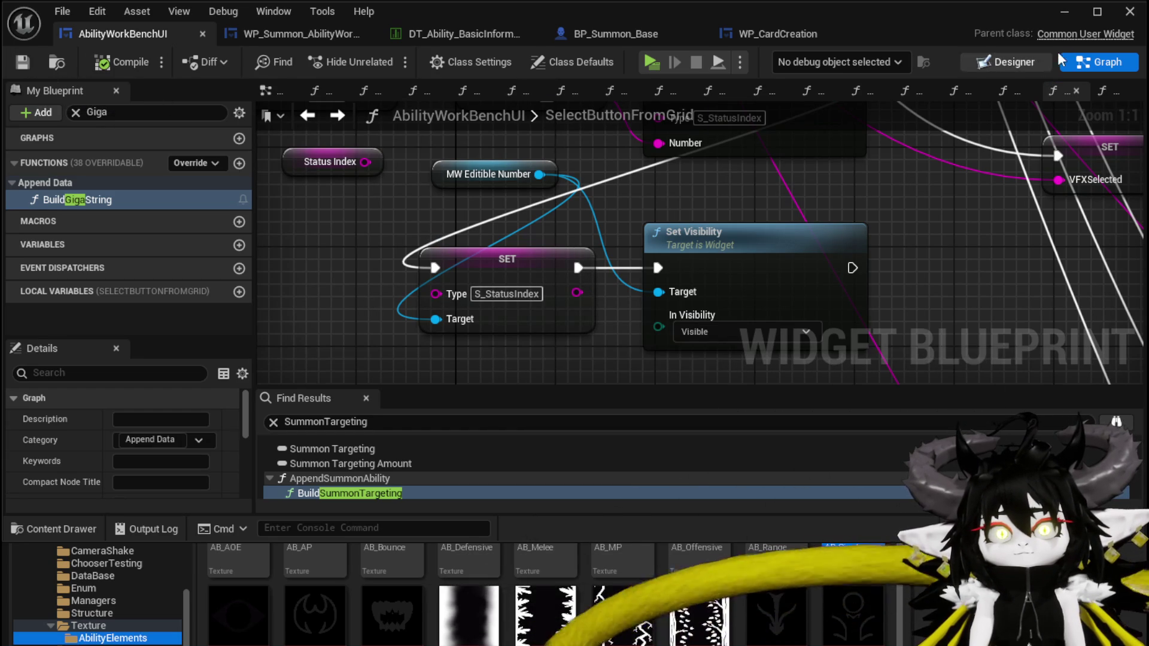
- In play mode, open an ability's green card and set its type to Summon
click(1064, 12)
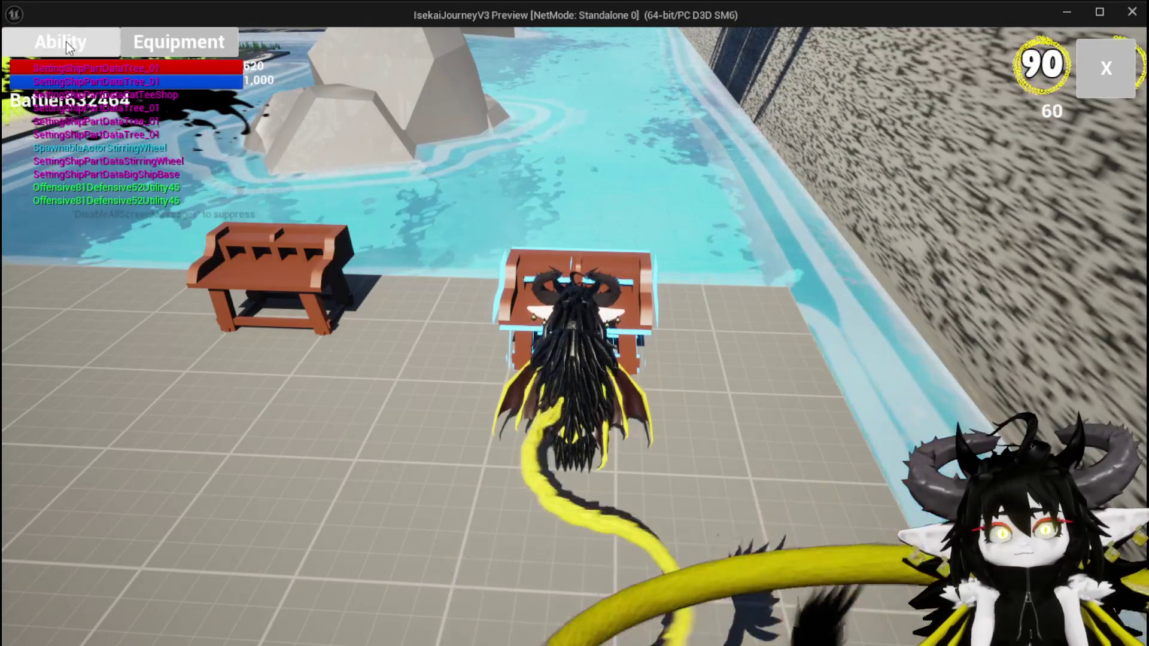
click(66, 41)
click(131, 123)
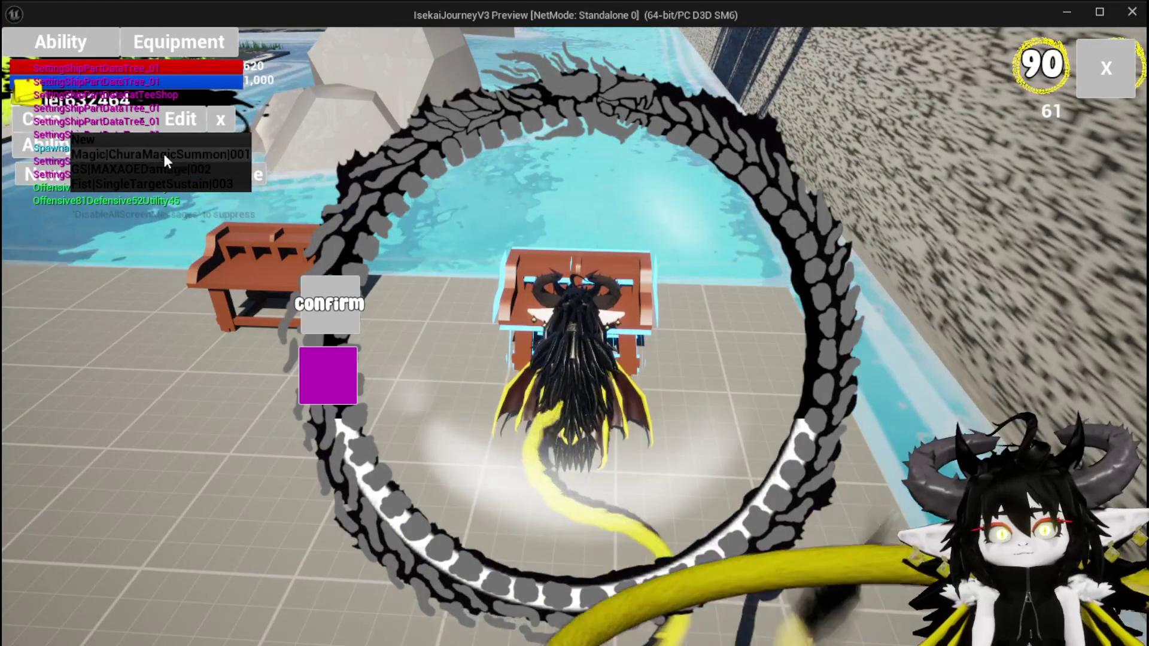
click(164, 155)
click(636, 470)
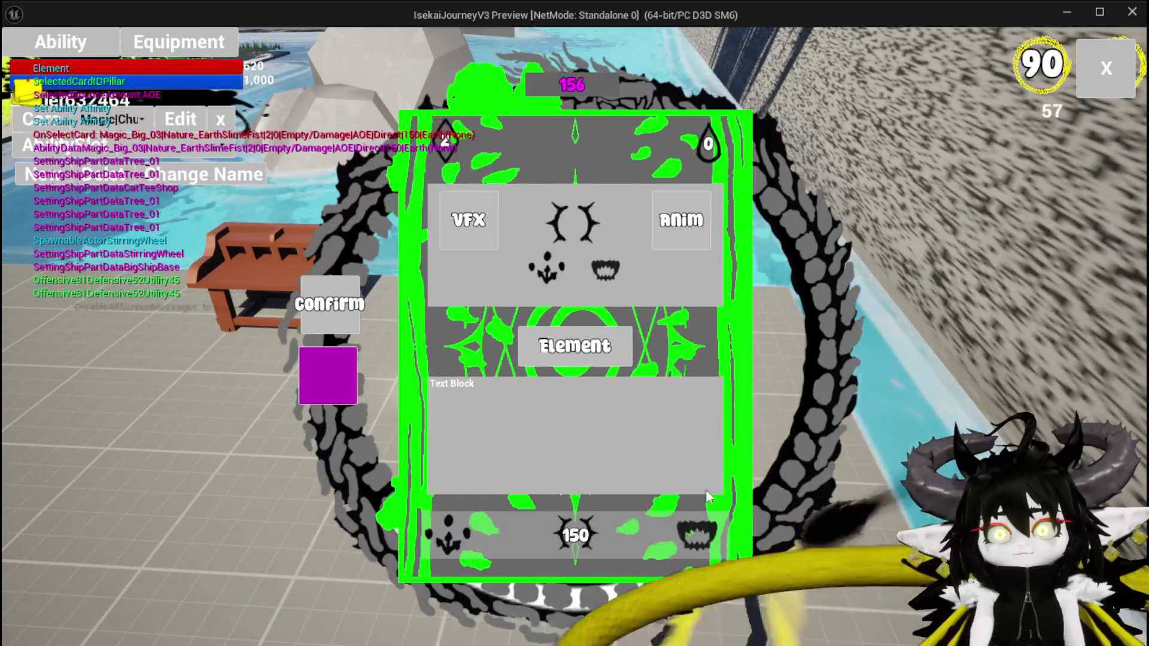
click(692, 255)
click(632, 211)
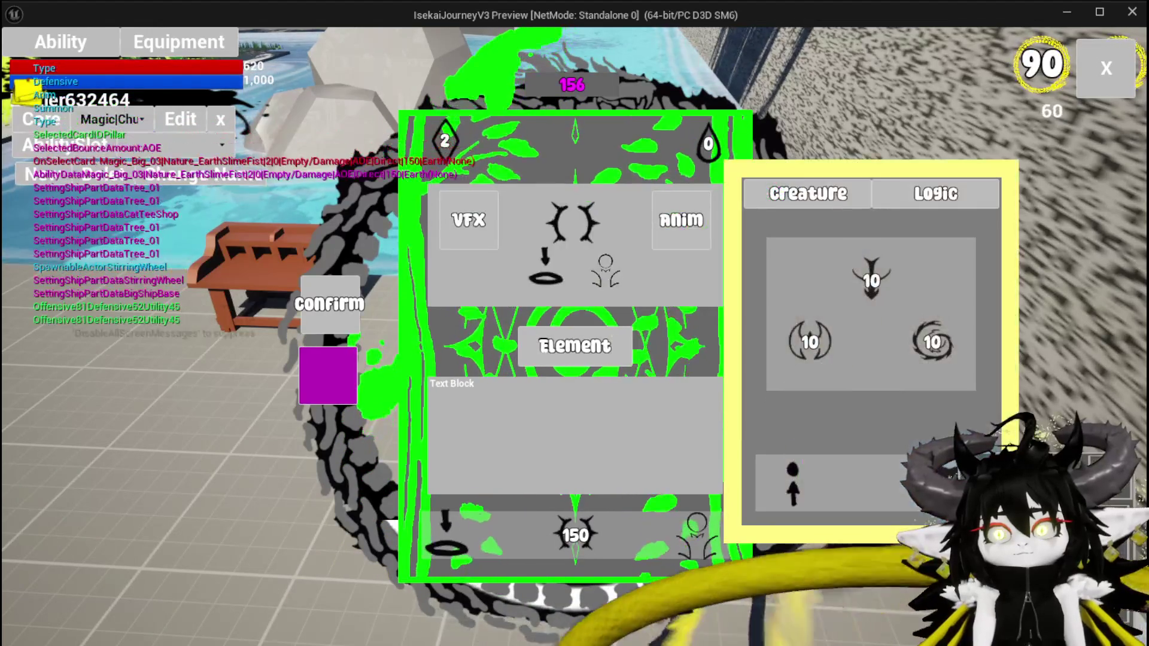
- Enter a new value in the card's number field, confirm it, and stop the play session
click(680, 256)
text(5)
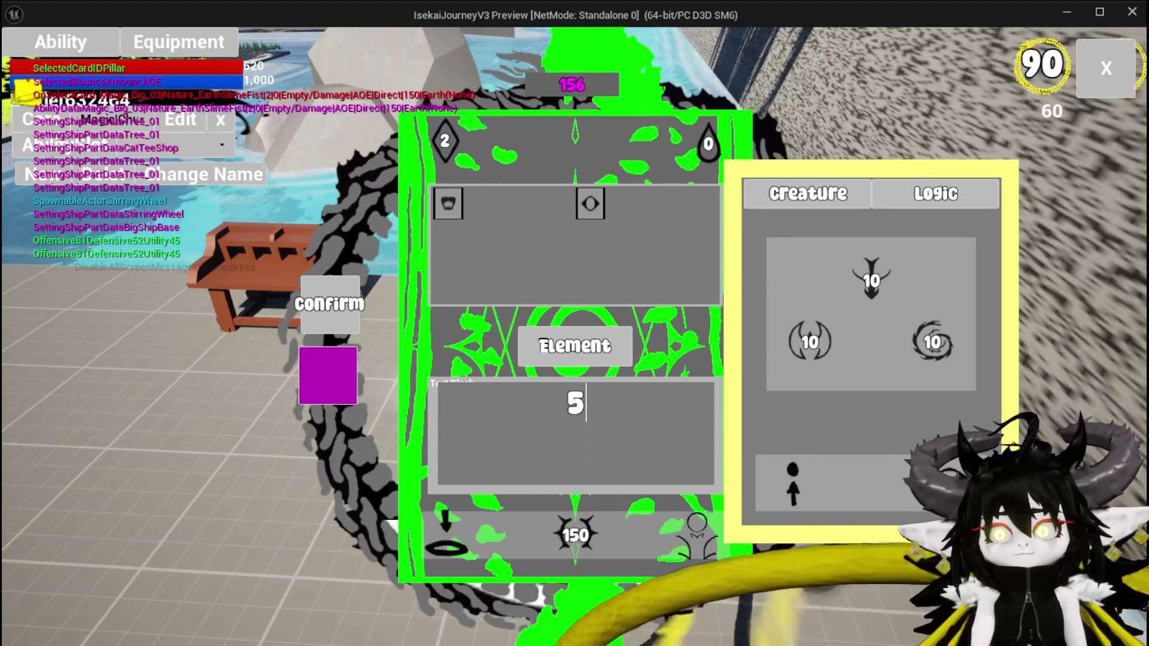
click(567, 403)
key(Delete)
text(1)
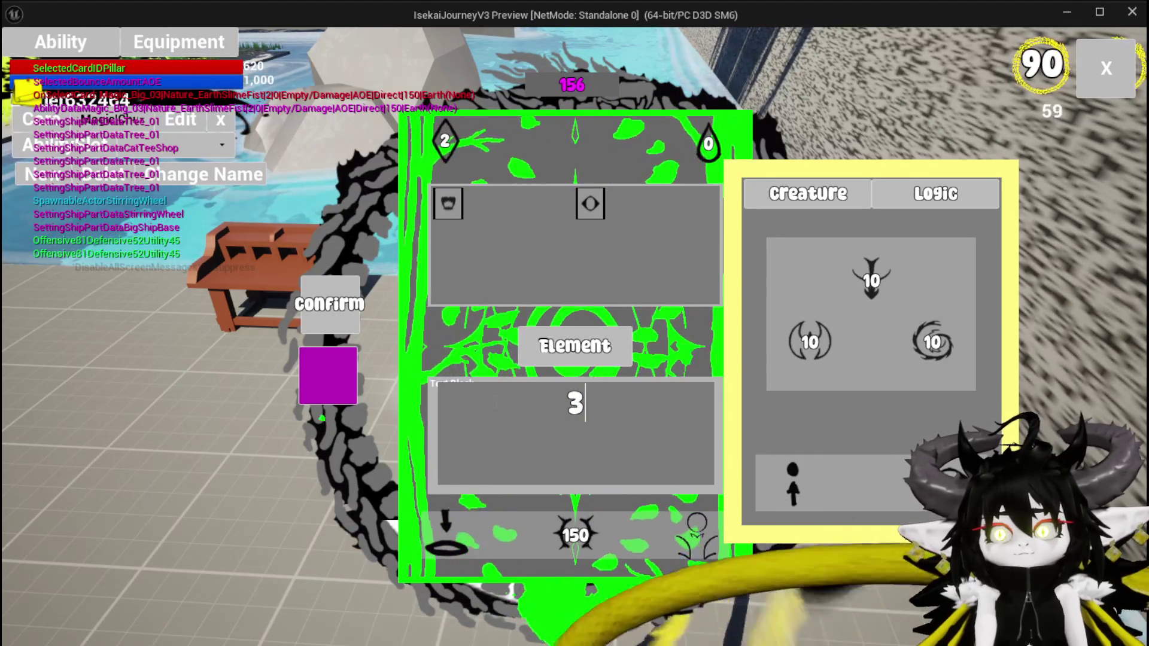
key(Return)
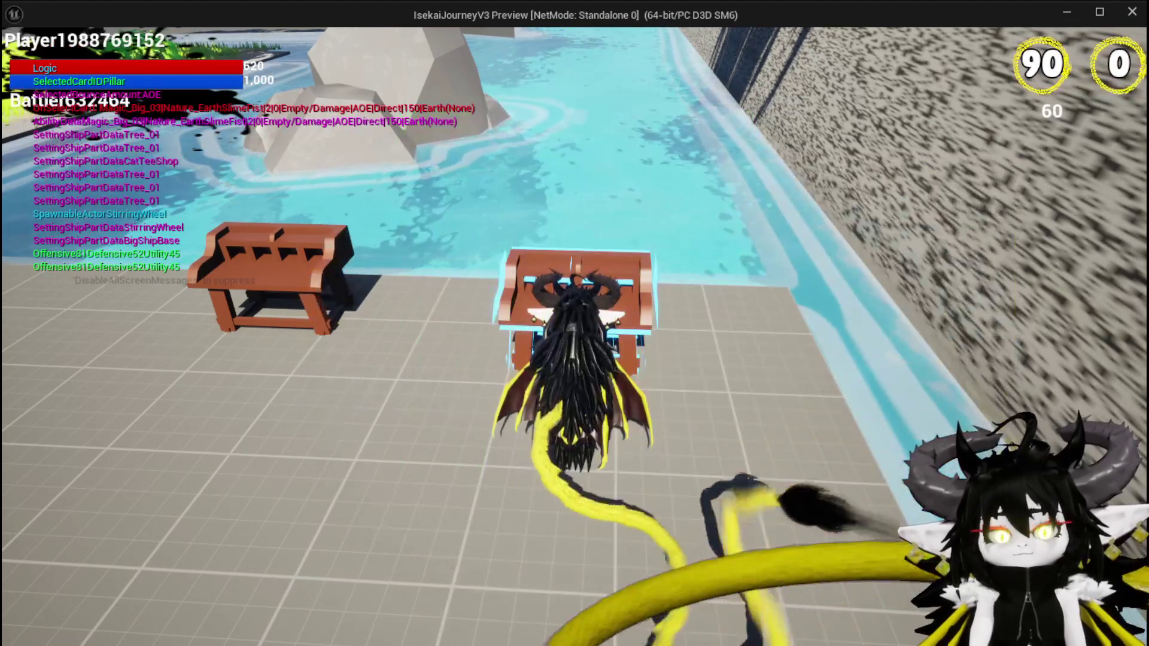
key(alt+Tab)
key(Escape)
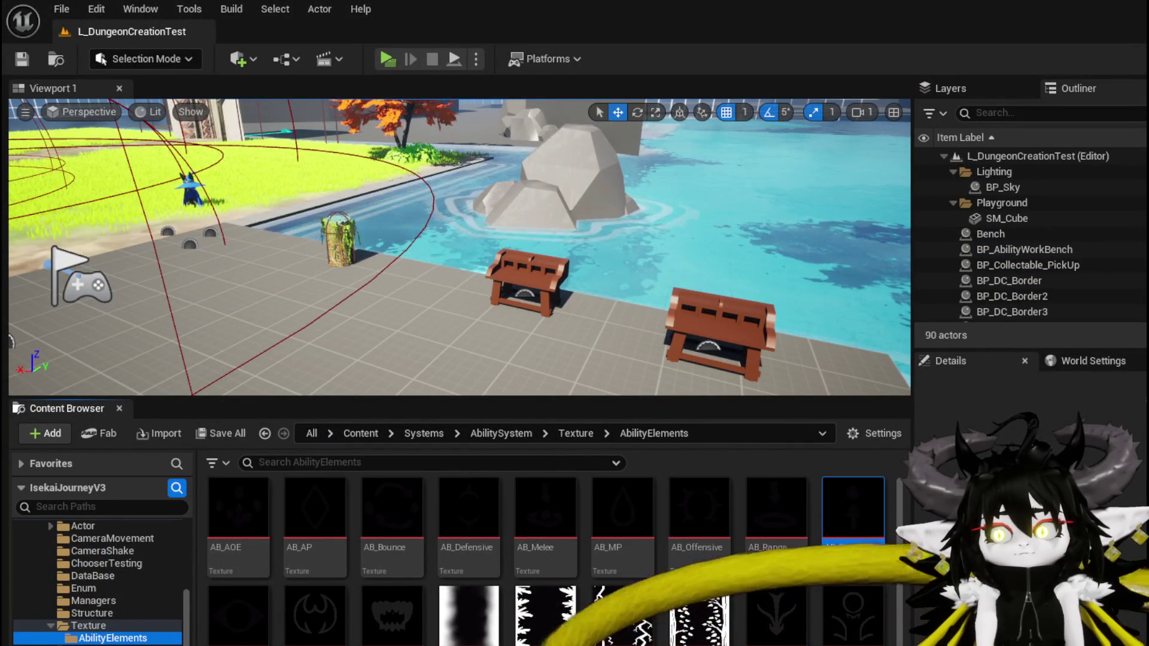
- Add a Set Number node on MW Editible Number beside the S_StatusIndex SET
key(alt+Tab)
scroll(631, 170, up, 1)
mouse_move(633, 332)
mouse_down()
mouse_move(565, 260)
mouse_move(417, 281)
mouse_move(419, 312)
mouse_move(357, 327)
mouse_up()
text(Set Num)
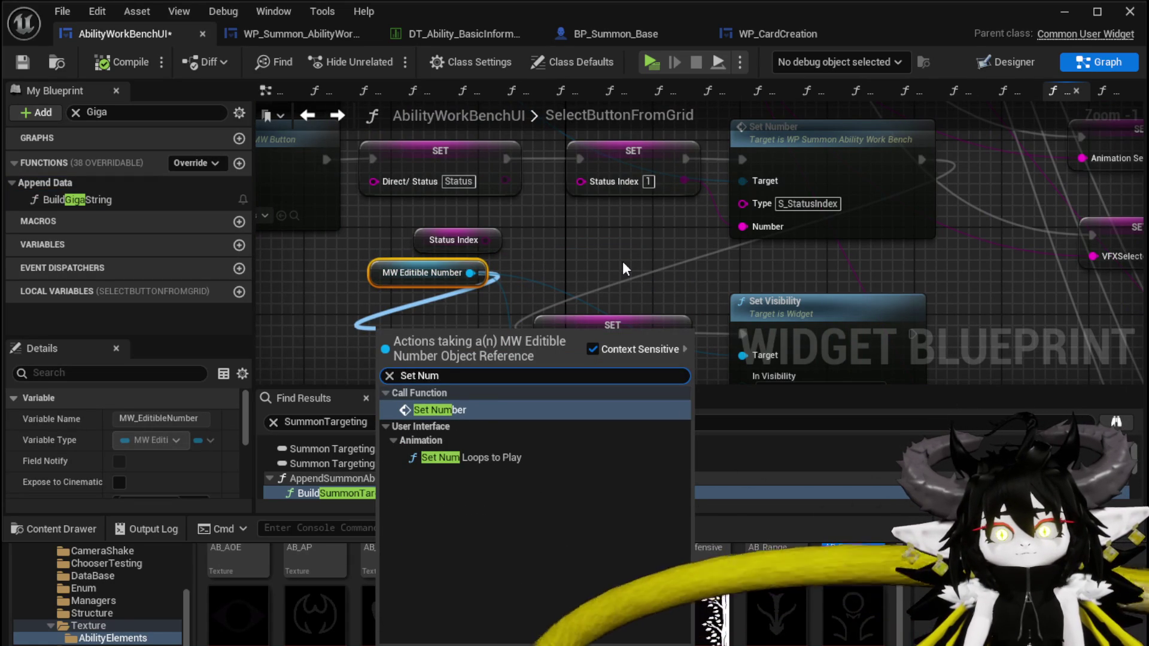
key(Return)
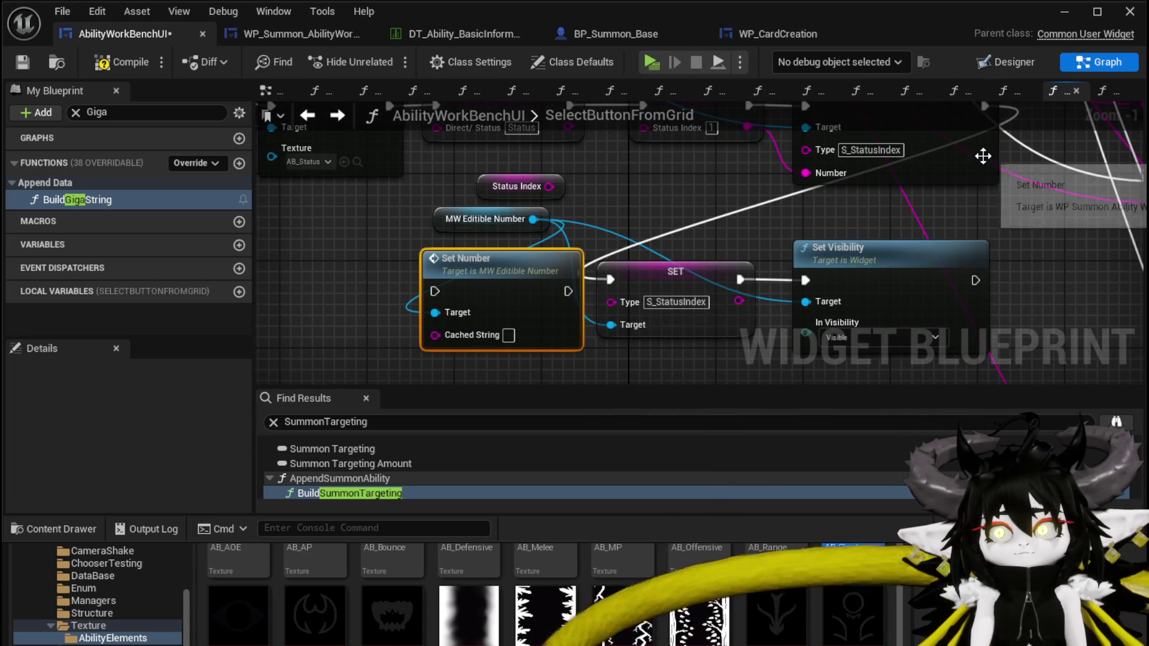
- Route exec through Set Number into the SET, feed Status Index to Cached String, delete the spare getter, and save
mouse_move(919, 148)
mouse_down()
mouse_move(338, 319)
mouse_move(421, 331)
mouse_up()
drag(547, 336, 596, 322)
drag(850, 147, 541, 354)
drag(623, 297, 622, 286)
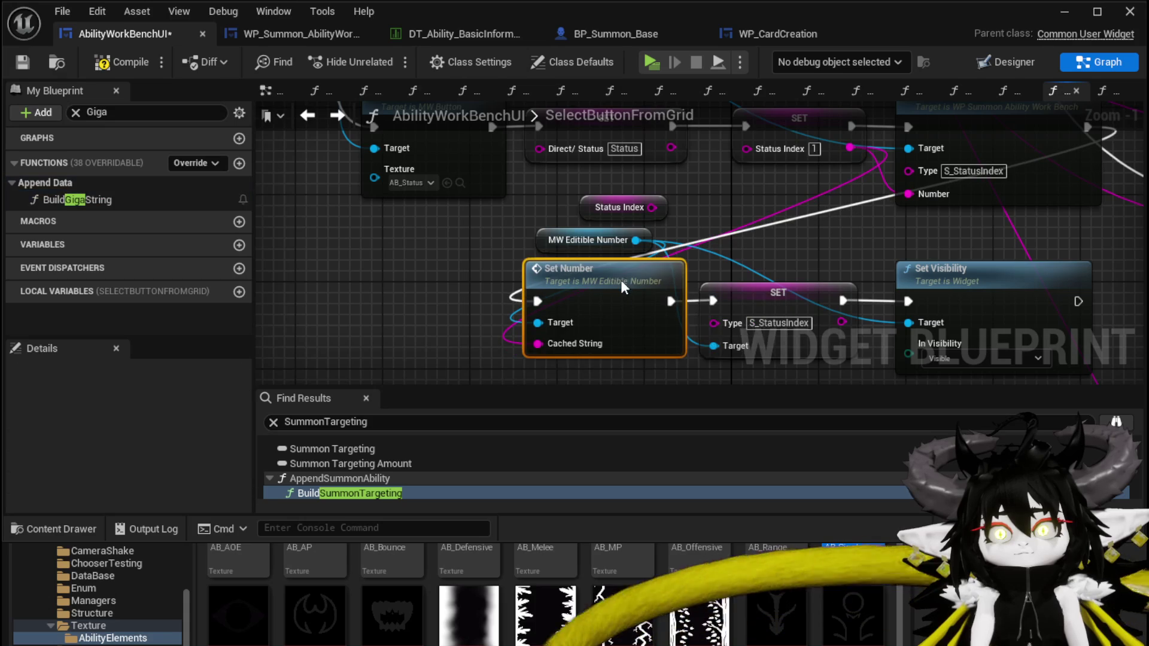
drag(613, 204, 519, 194)
key(Delete)
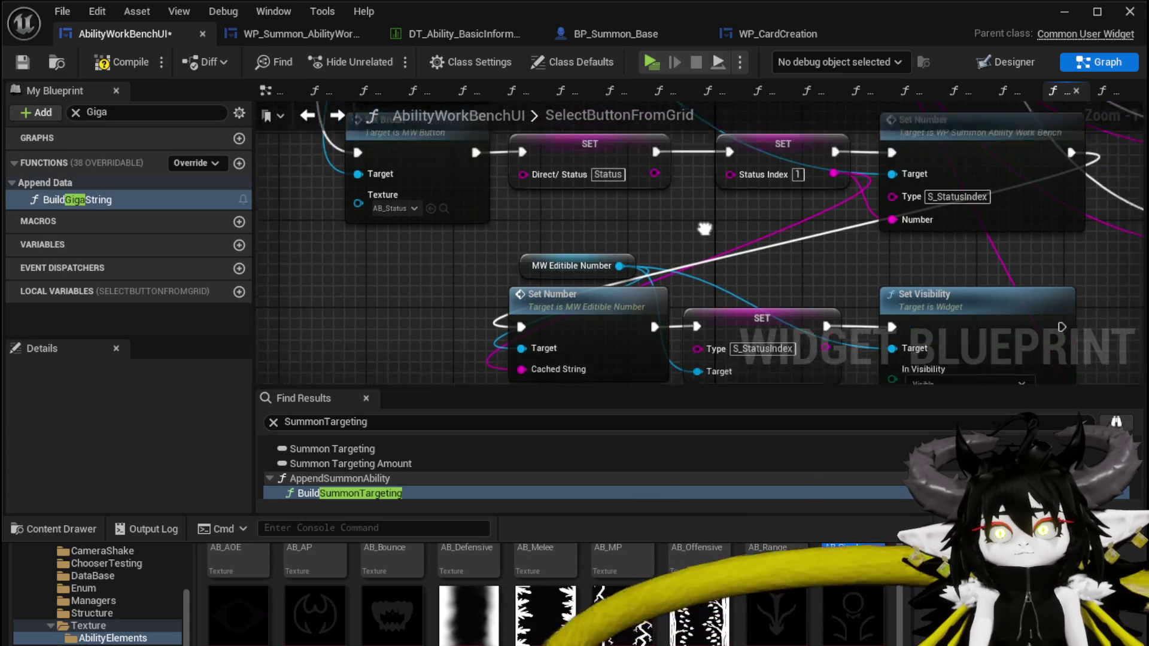
click(22, 62)
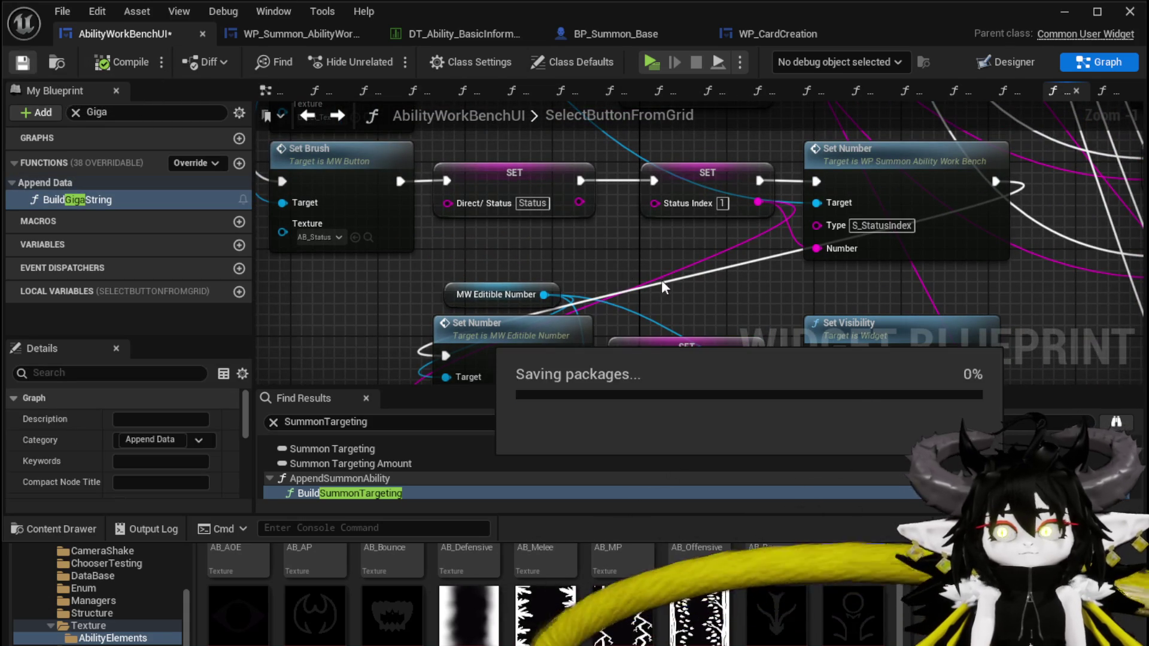
- In play, open the Ability panel, pick an ability's green card and set it to summon
click(1064, 11)
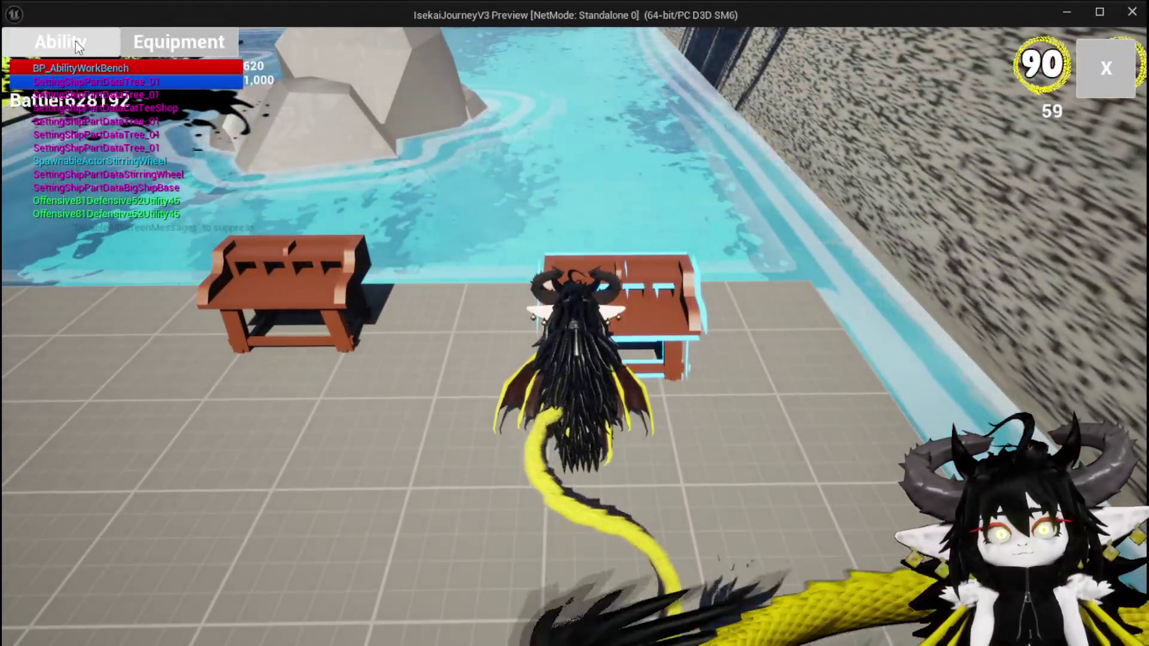
click(76, 42)
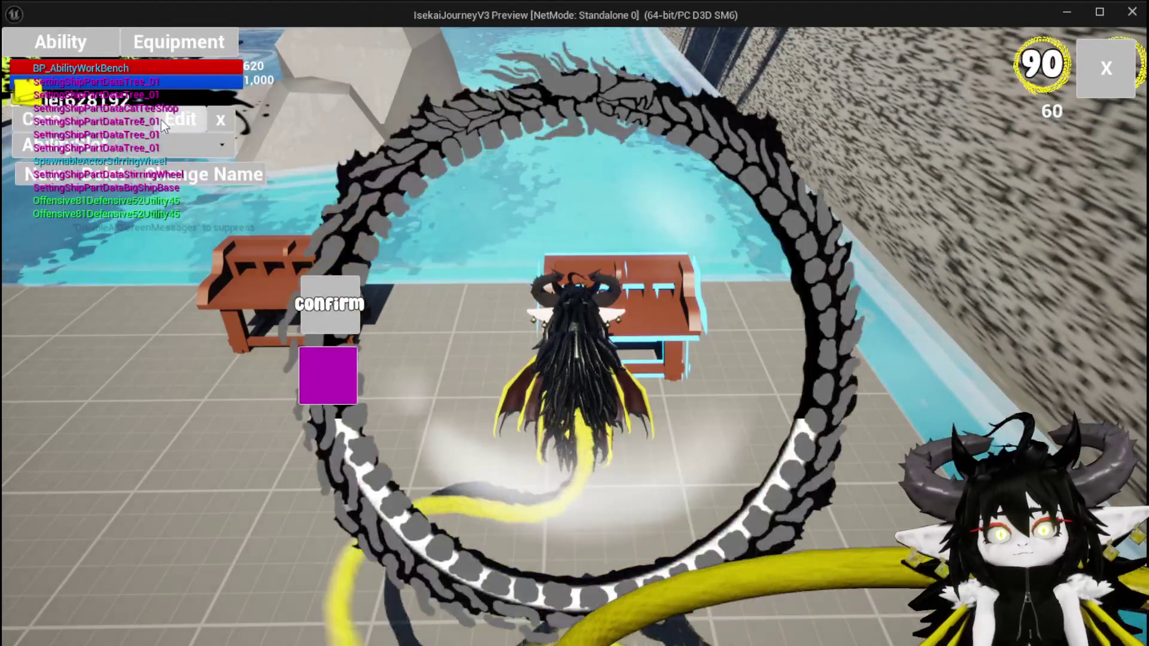
click(160, 119)
click(173, 155)
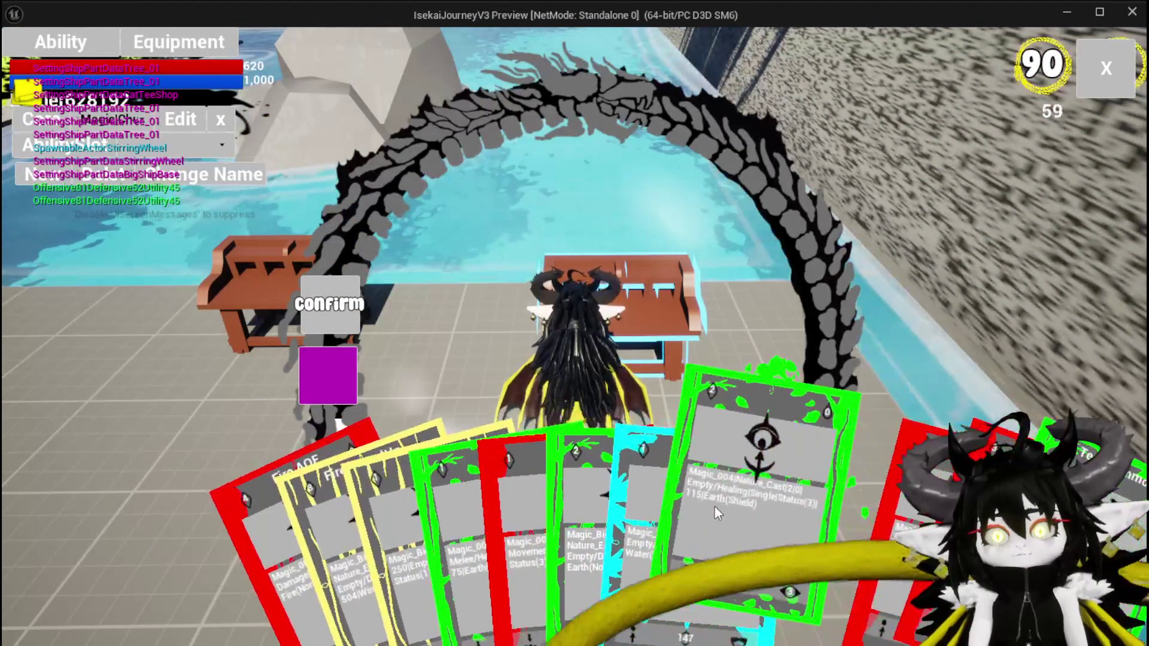
click(715, 508)
click(673, 222)
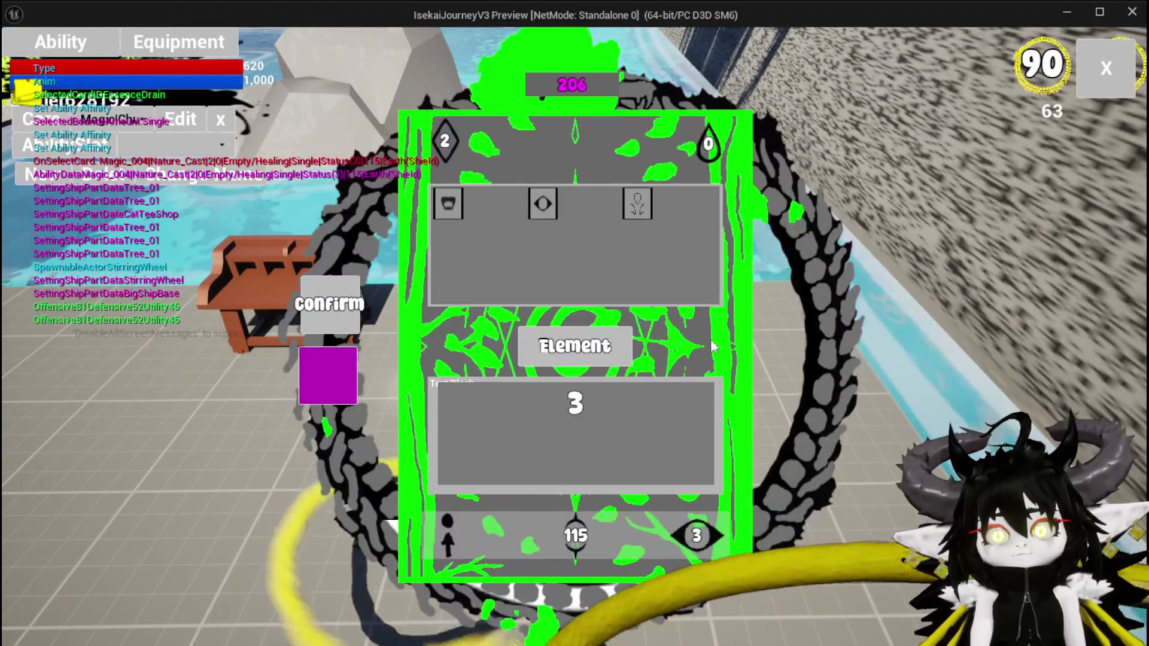
click(629, 200)
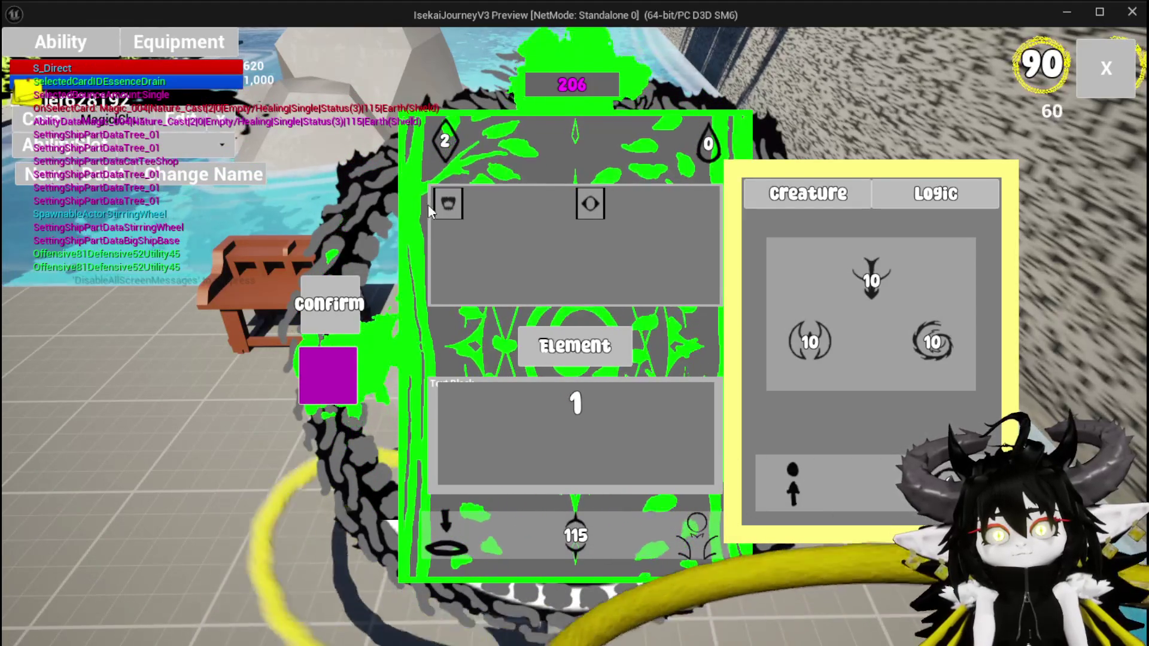
- Check the card's status panel, then close the preview and save all modified assets
mouse_move(443, 207)
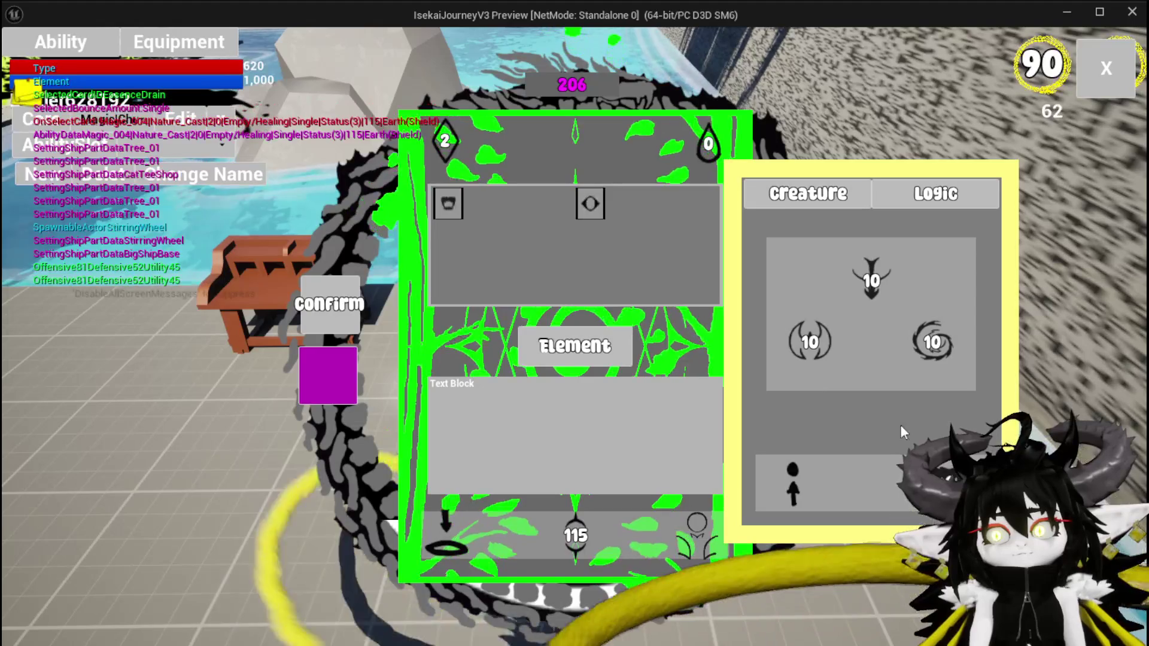
mouse_move(590, 205)
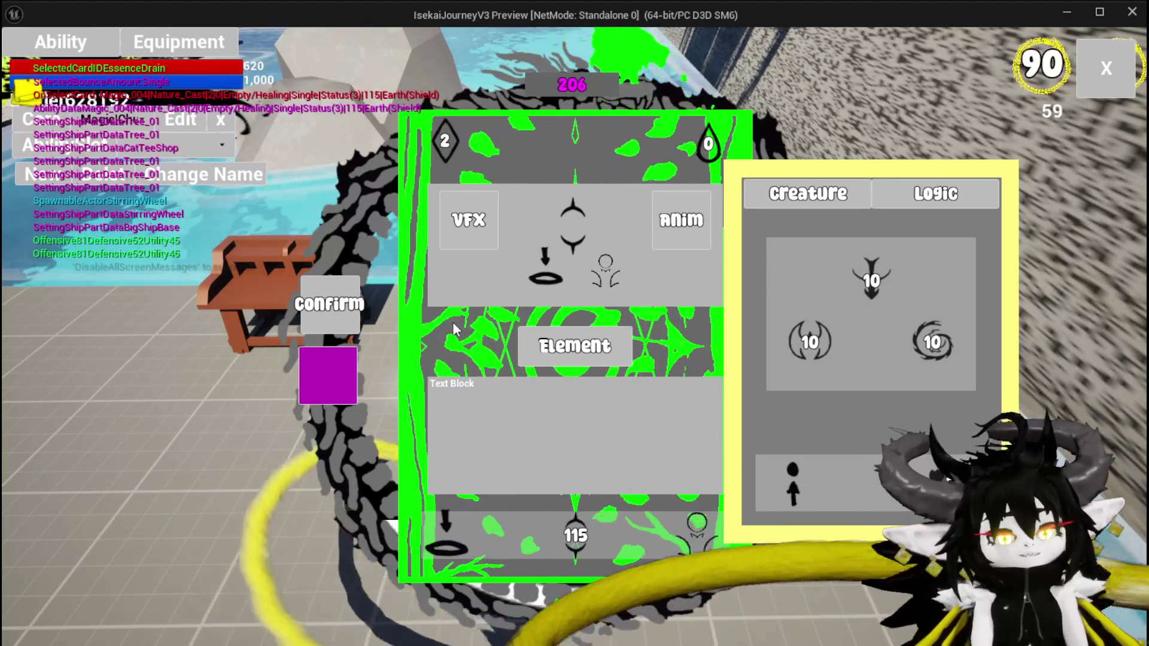
key(Escape)
key(ctrl+s)
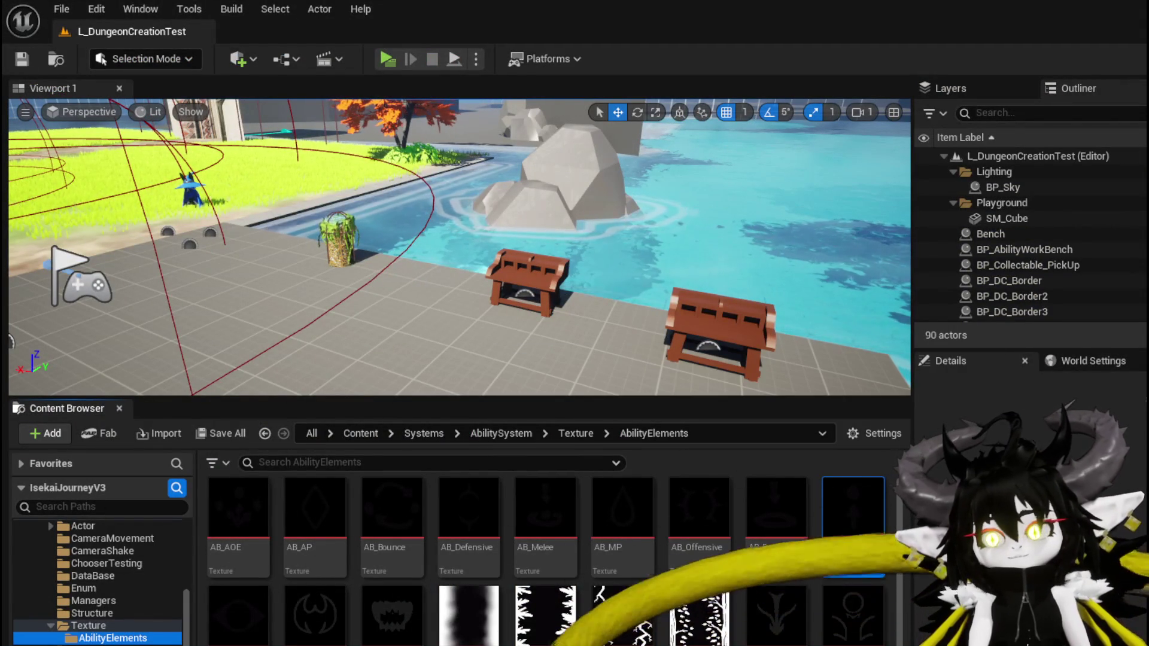
- Pan SelectButtonFromGrid to the Status nodes and paste a Set Visibility node beside them
key(alt+Tab)
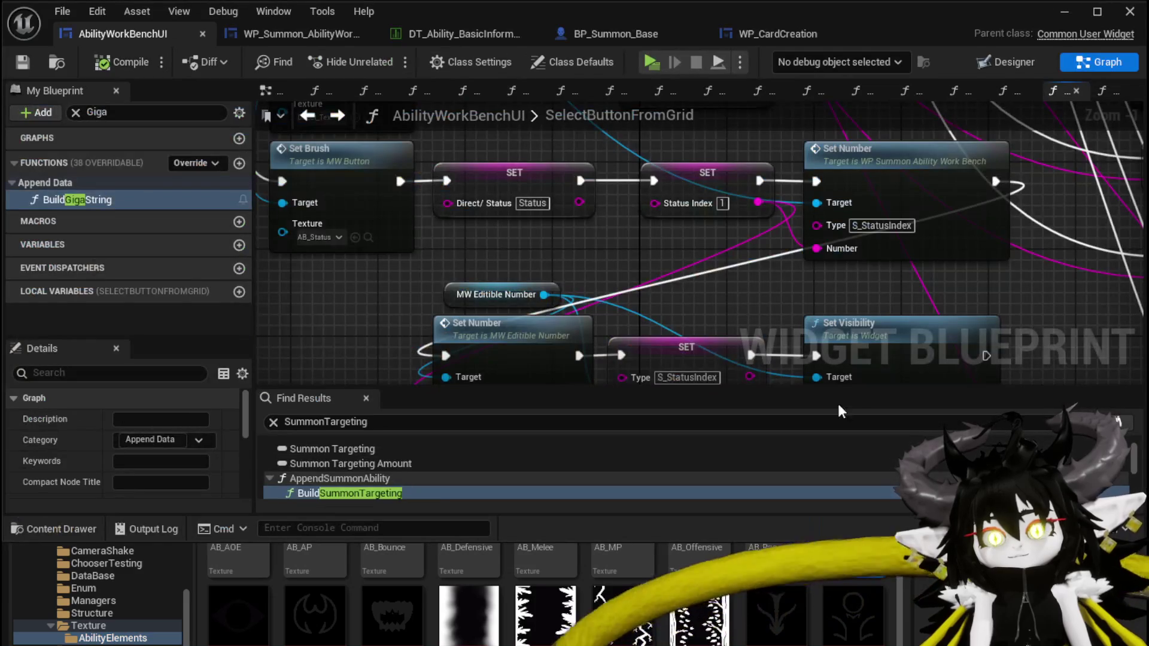
scroll(660, 263, down, 2)
drag(660, 264, 529, 232)
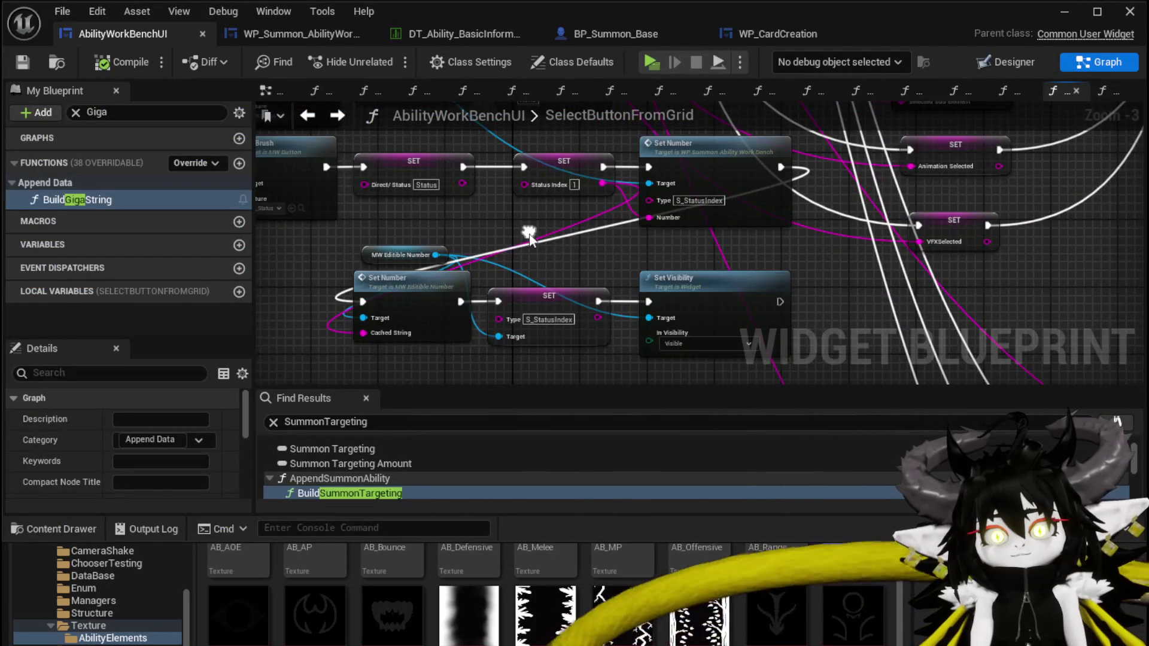
scroll(649, 253, up, 2)
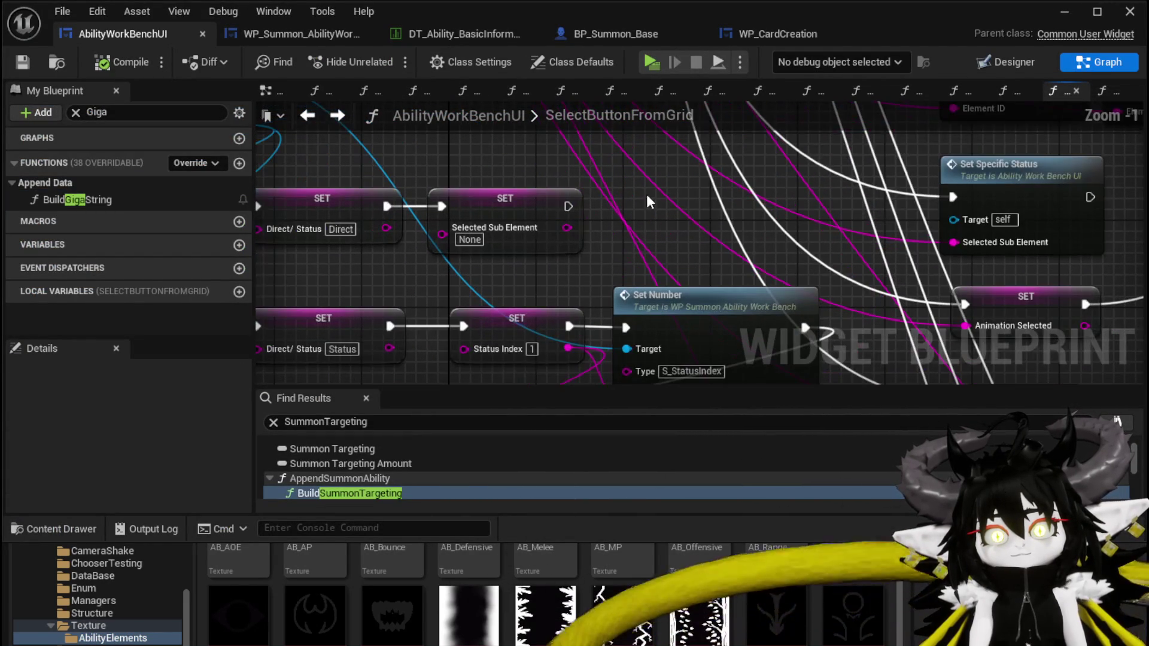
key(ctrl+v)
drag(709, 224, 698, 192)
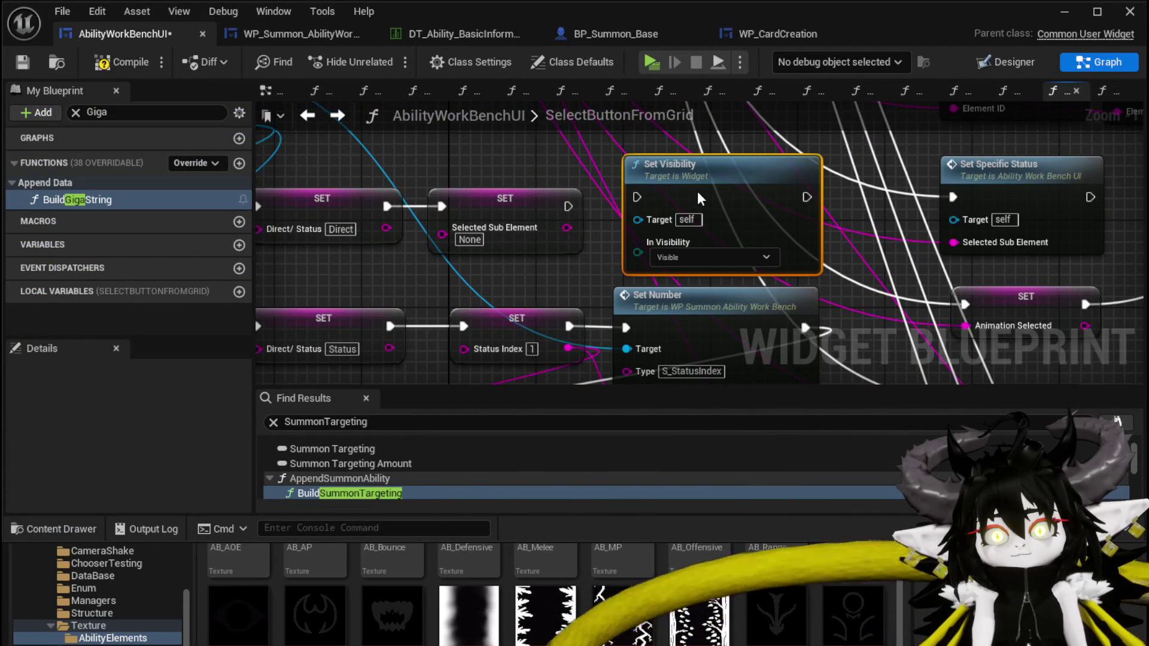
- Delete the stray node and add Set Visibility on MW Button Direct Status's MW Text
key(Delete)
mouse_move(670, 239)
mouse_down()
mouse_move(854, 266)
mouse_move(873, 305)
mouse_move(889, 306)
mouse_up()
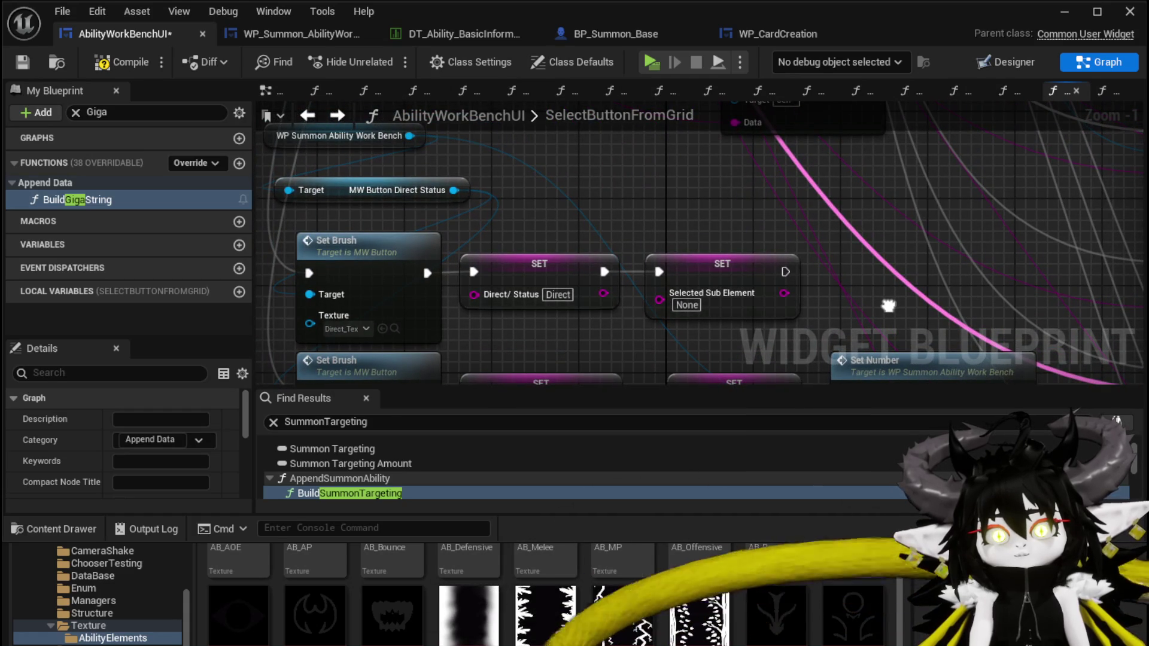
mouse_move(520, 189)
mouse_down()
mouse_move(517, 218)
mouse_move(659, 231)
mouse_move(630, 225)
mouse_up()
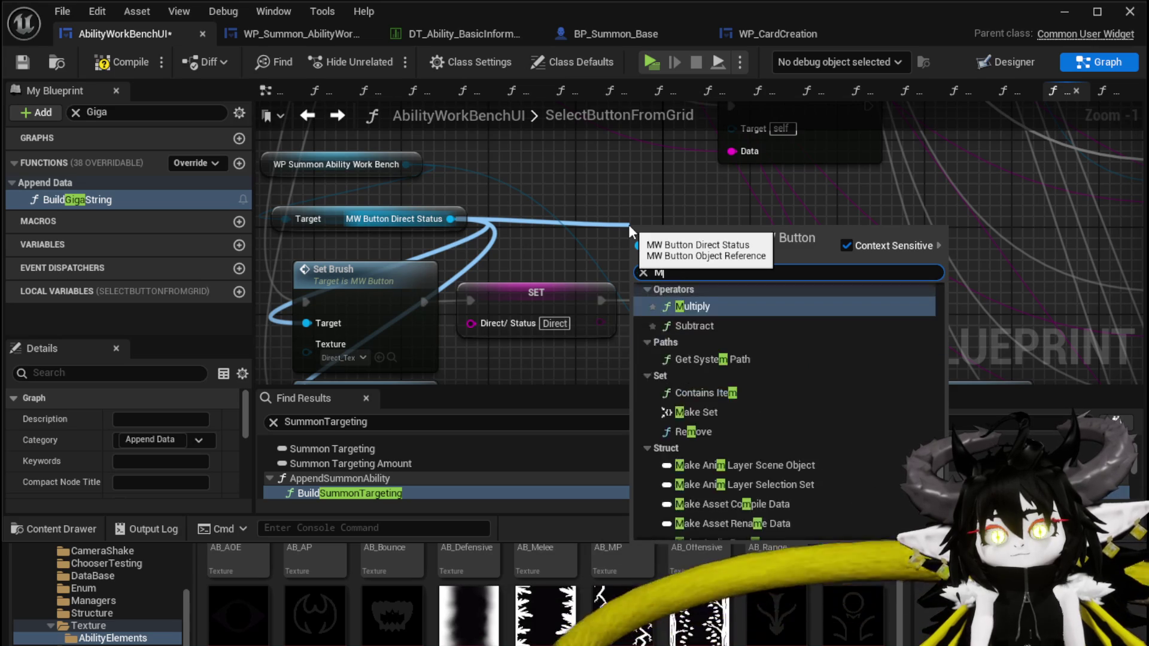
text(MW)
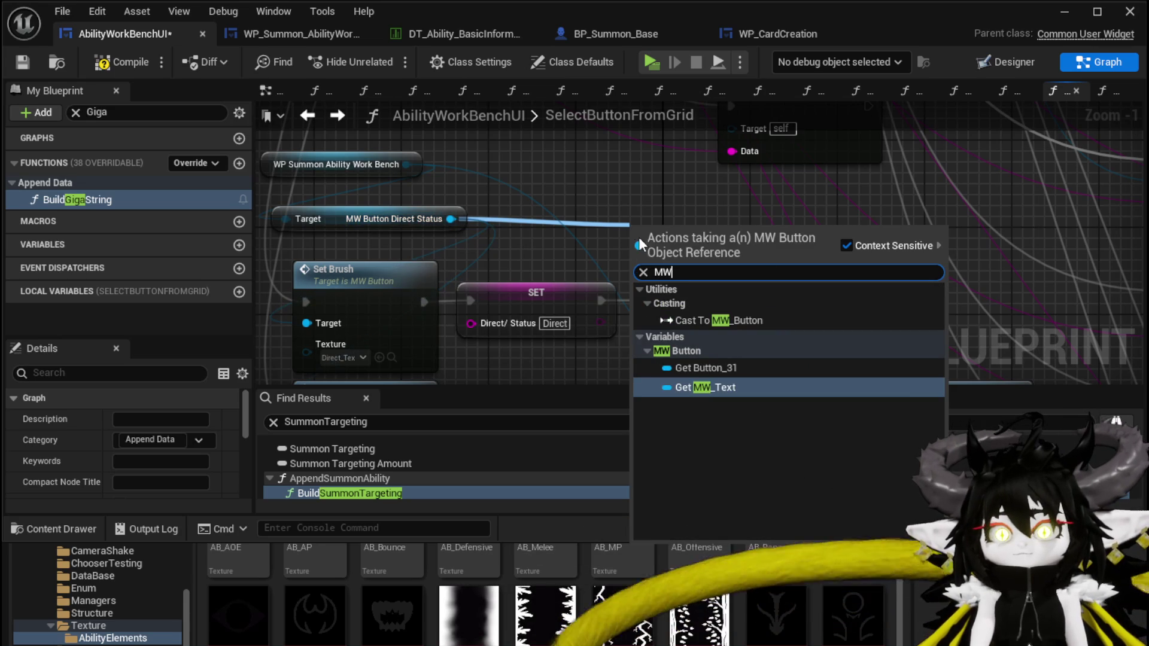
click(715, 387)
drag(738, 234, 792, 237)
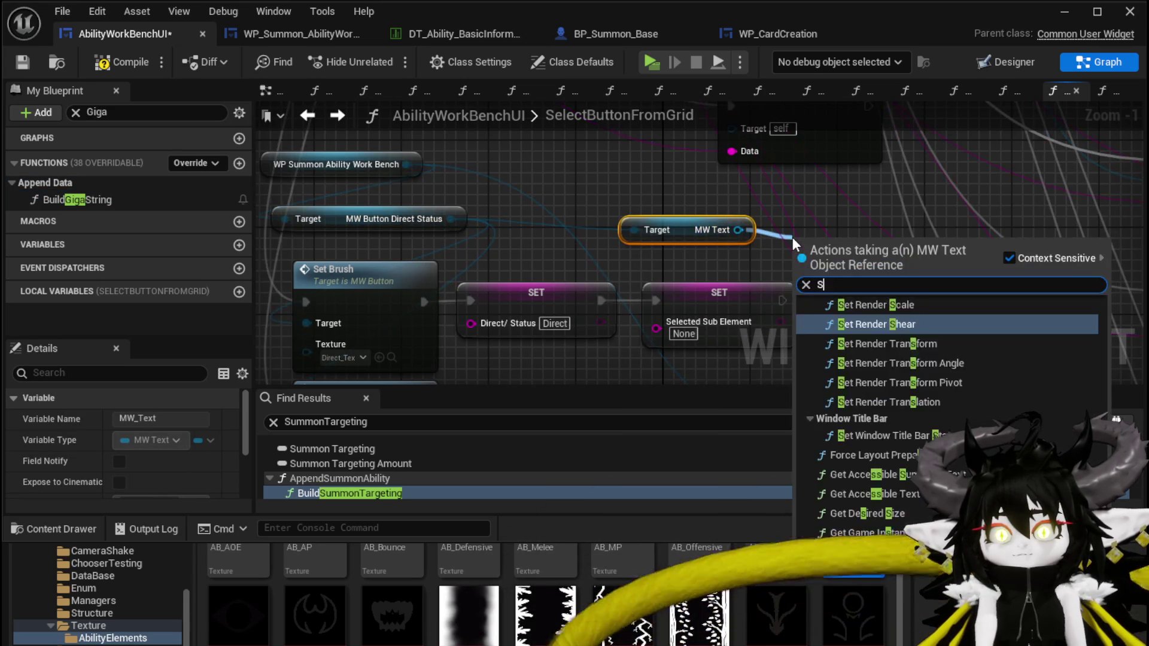
text(Set Visi)
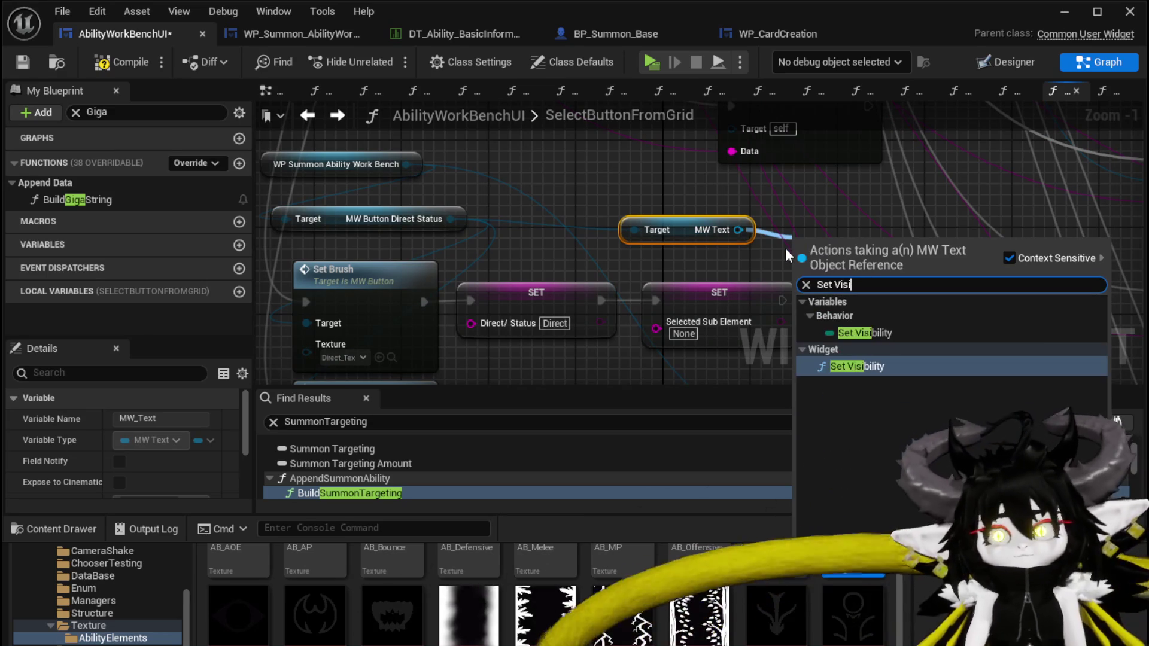
click(889, 368)
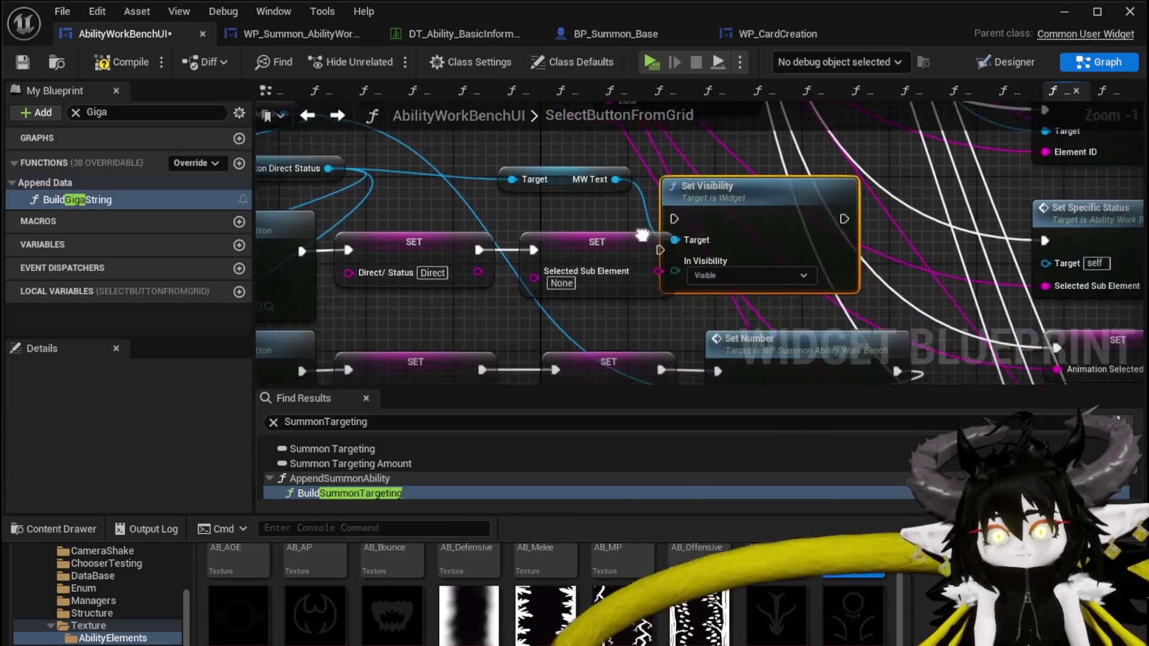
- Chain Set Visibility after the Selected Sub Element SET, set it to Collapsed, and compile
drag(658, 250, 716, 250)
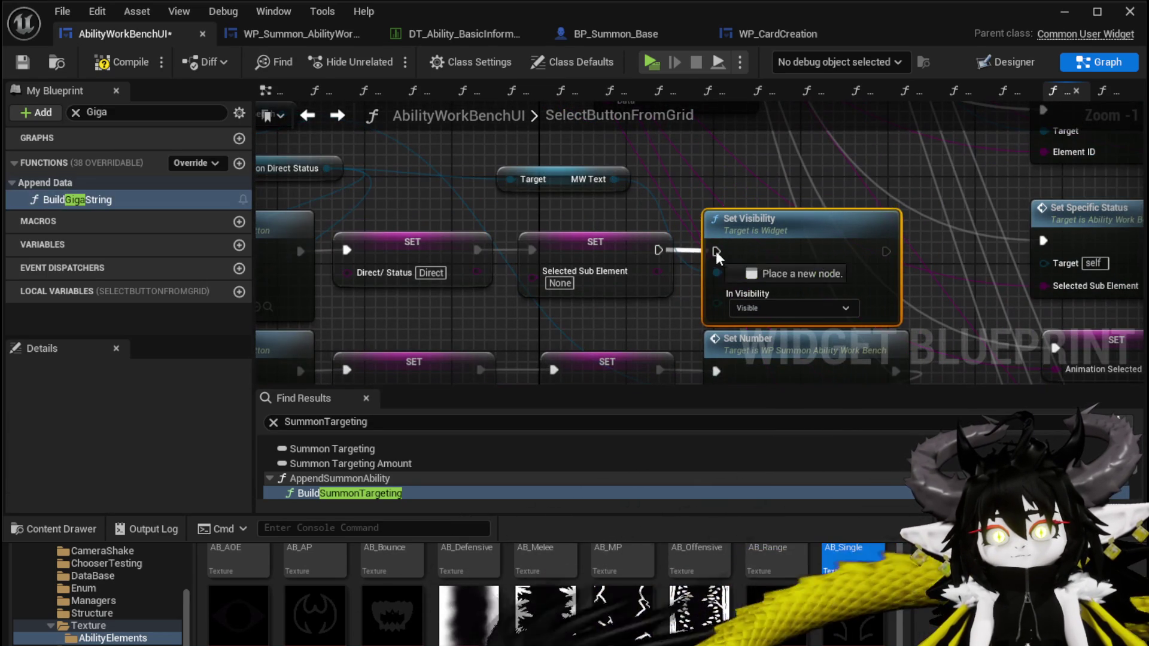
click(758, 302)
click(750, 329)
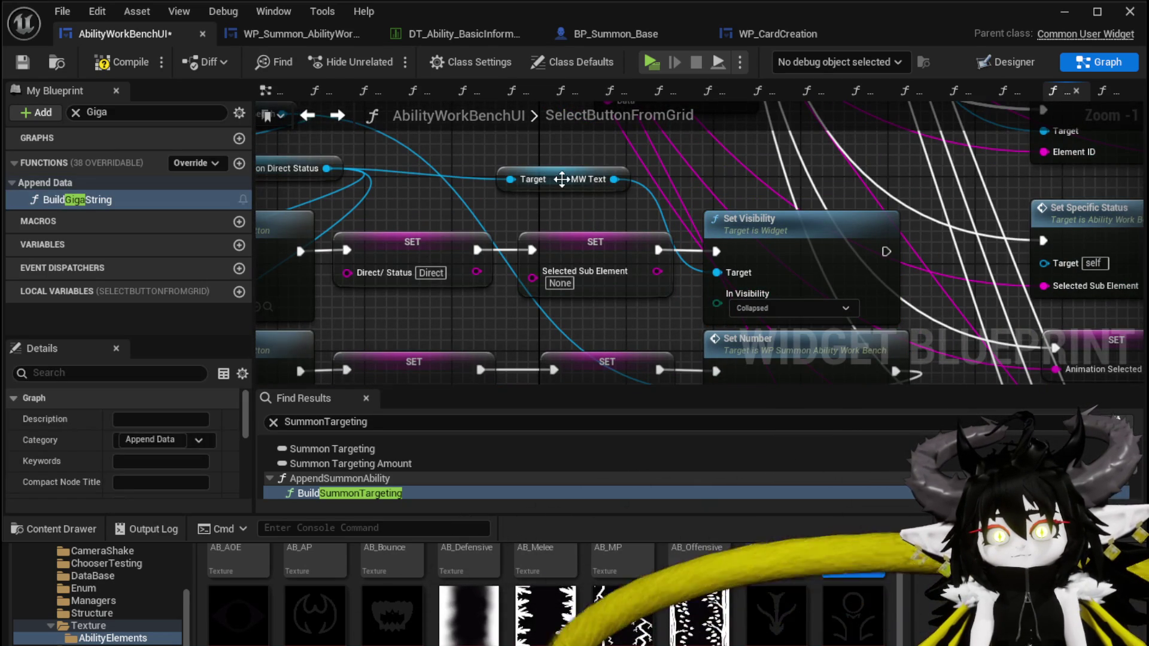
drag(558, 176, 527, 181)
click(571, 157)
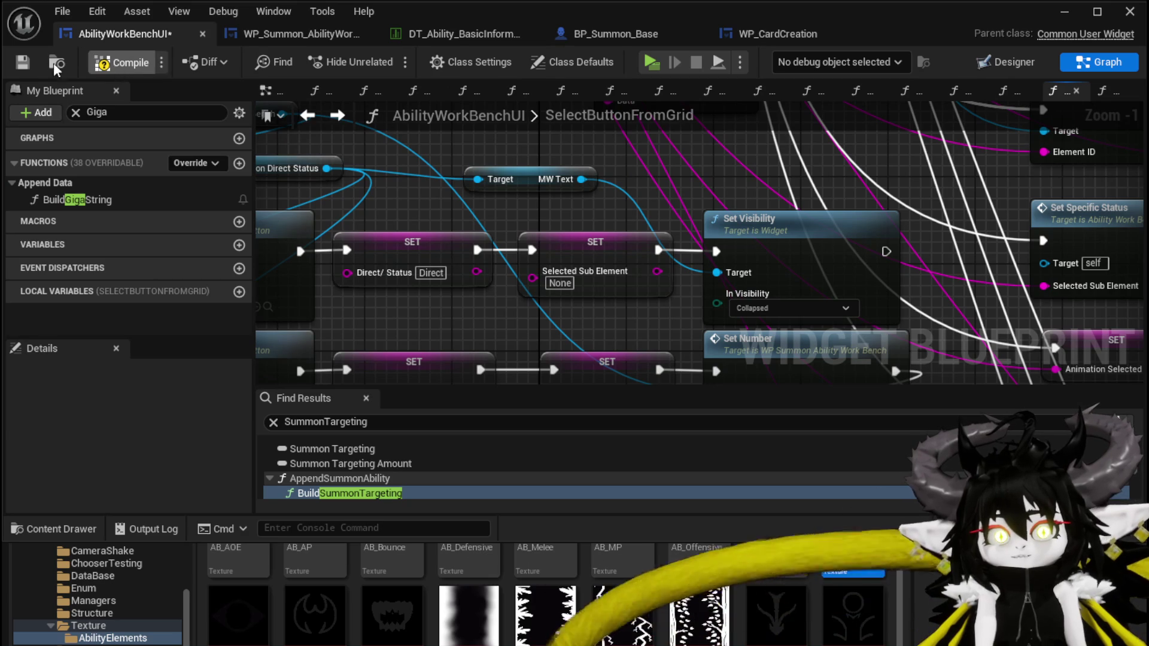
click(22, 62)
- Start play, load the magic summon ability in the workbench, and open the Water_Splash card
click(1065, 12)
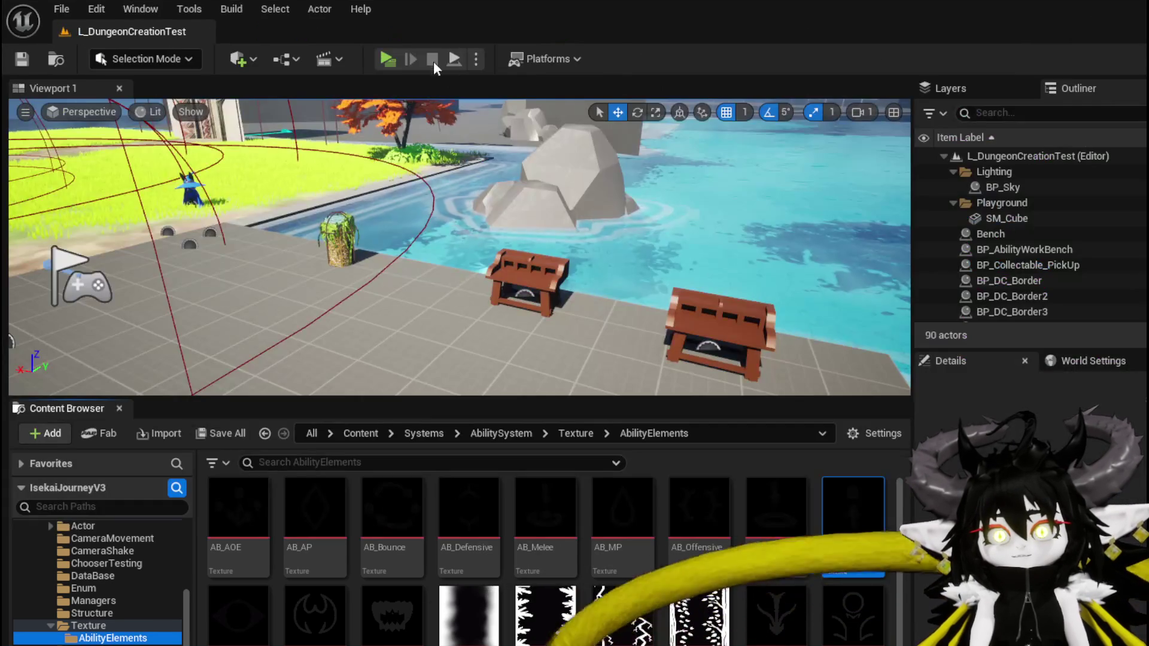
key(alt+p)
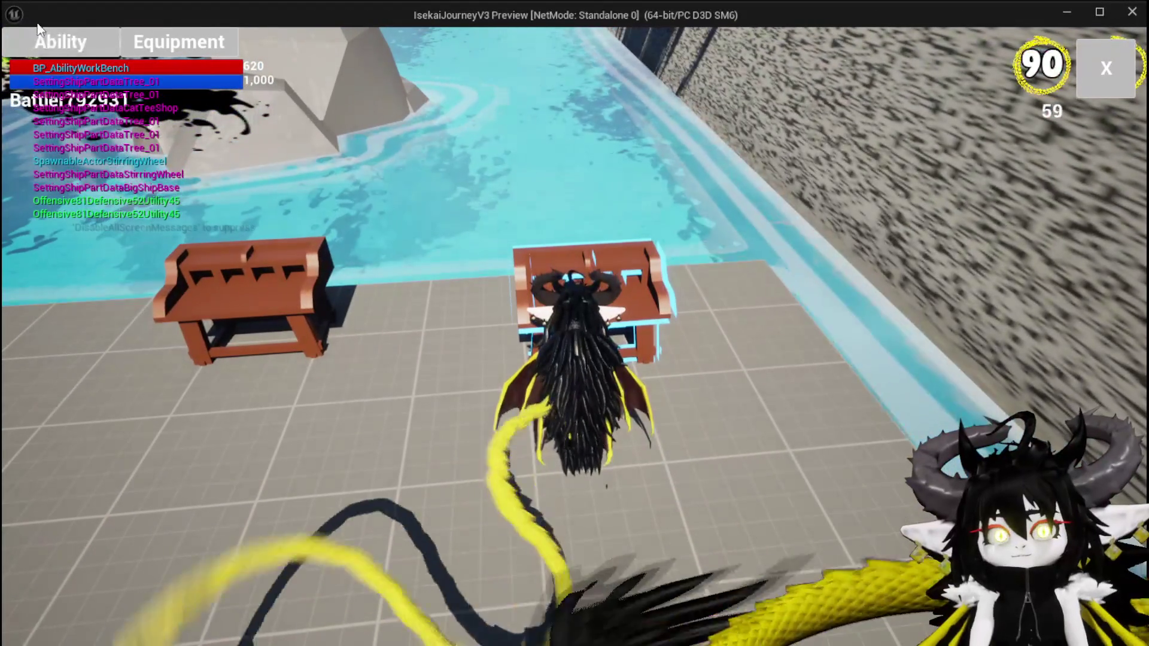
click(627, 244)
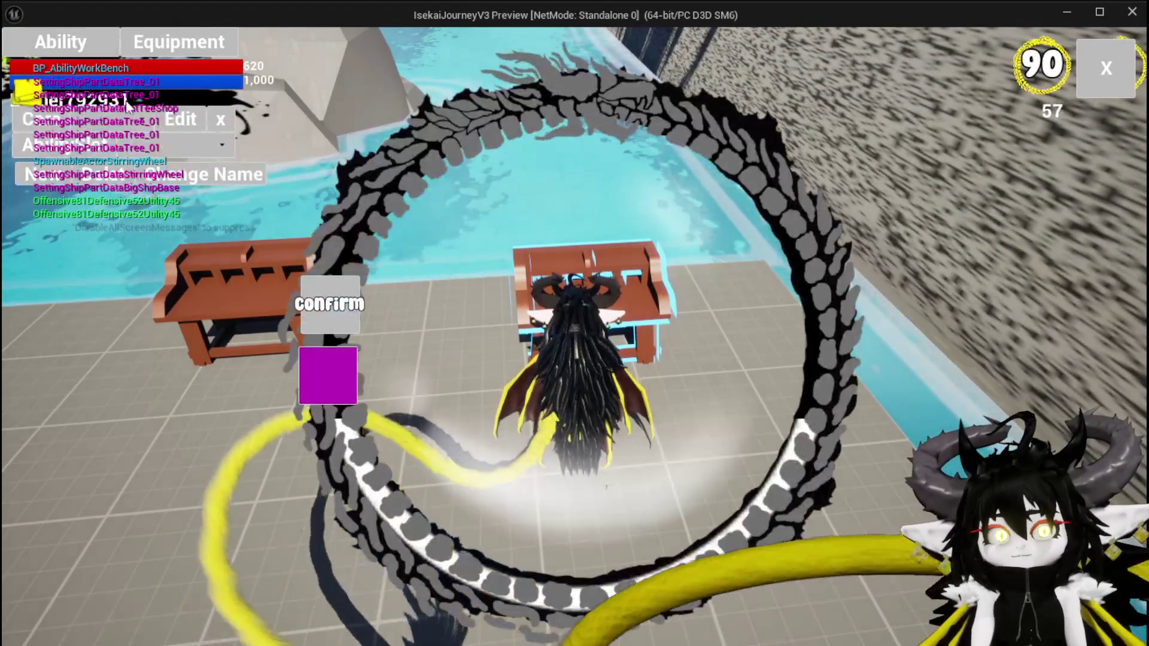
click(161, 146)
click(161, 154)
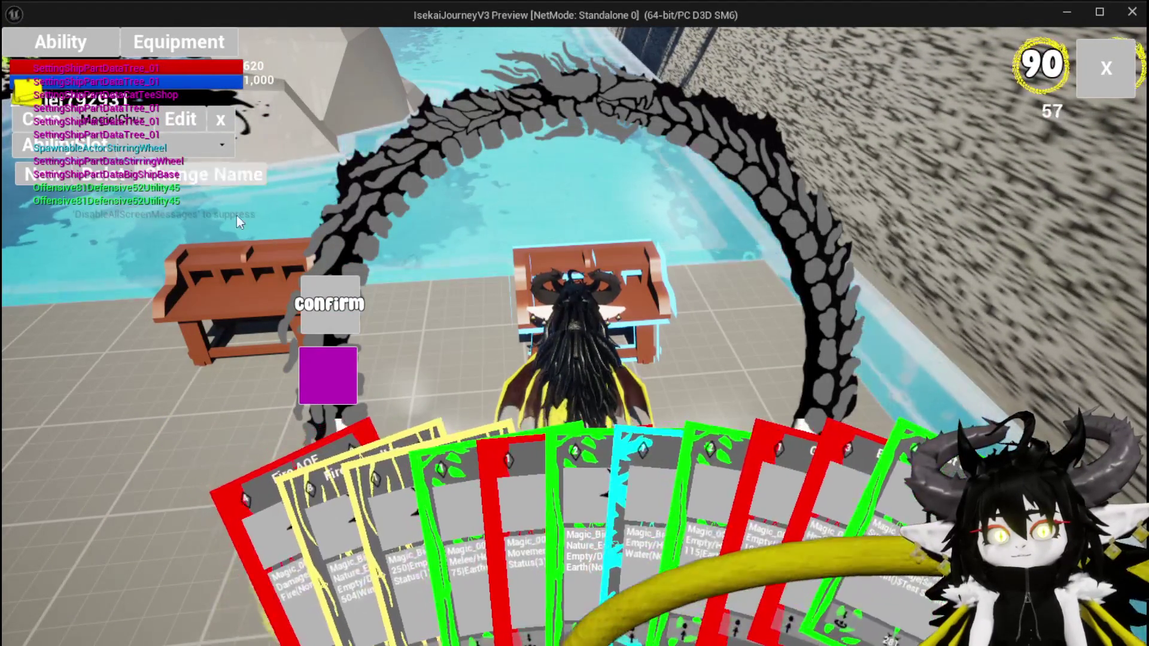
click(652, 452)
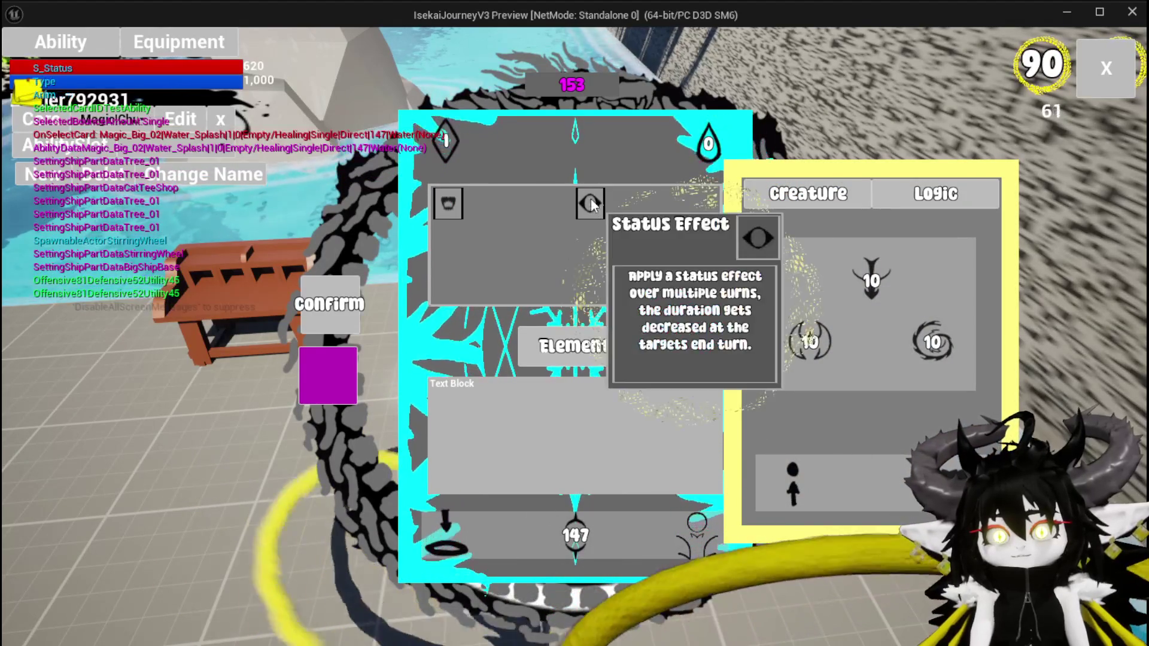
- Change the card's number to 5, then stop the session and return to the blueprint
click(576, 402)
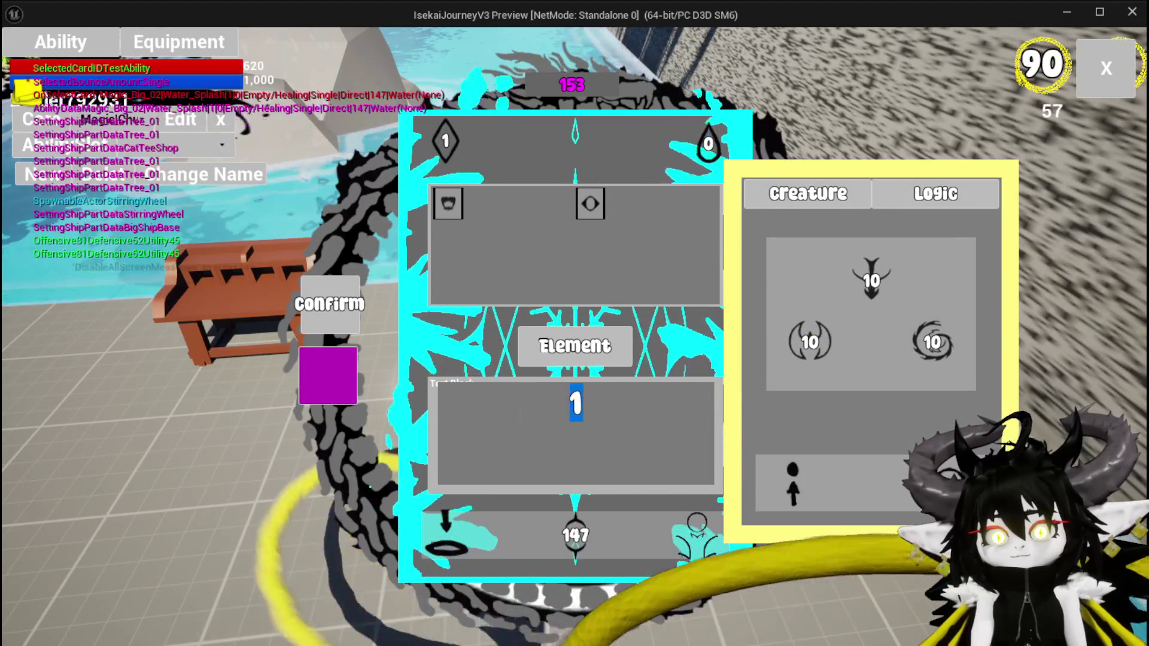
key(ctrl+a)
text(5)
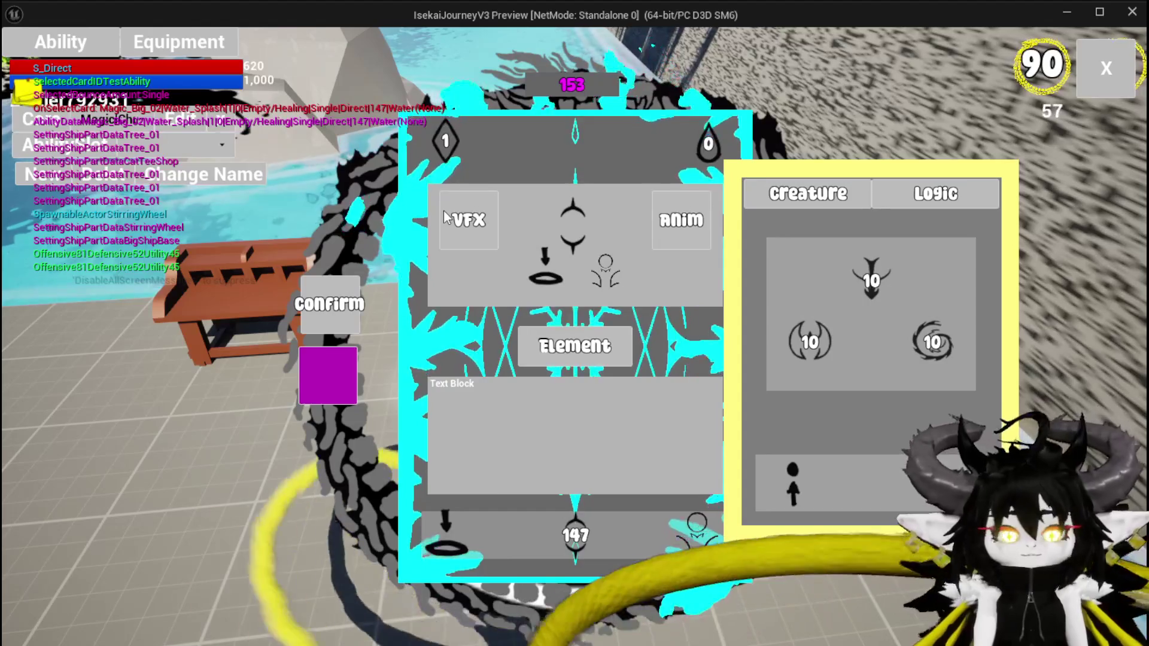
key(alt+Tab)
key(Escape)
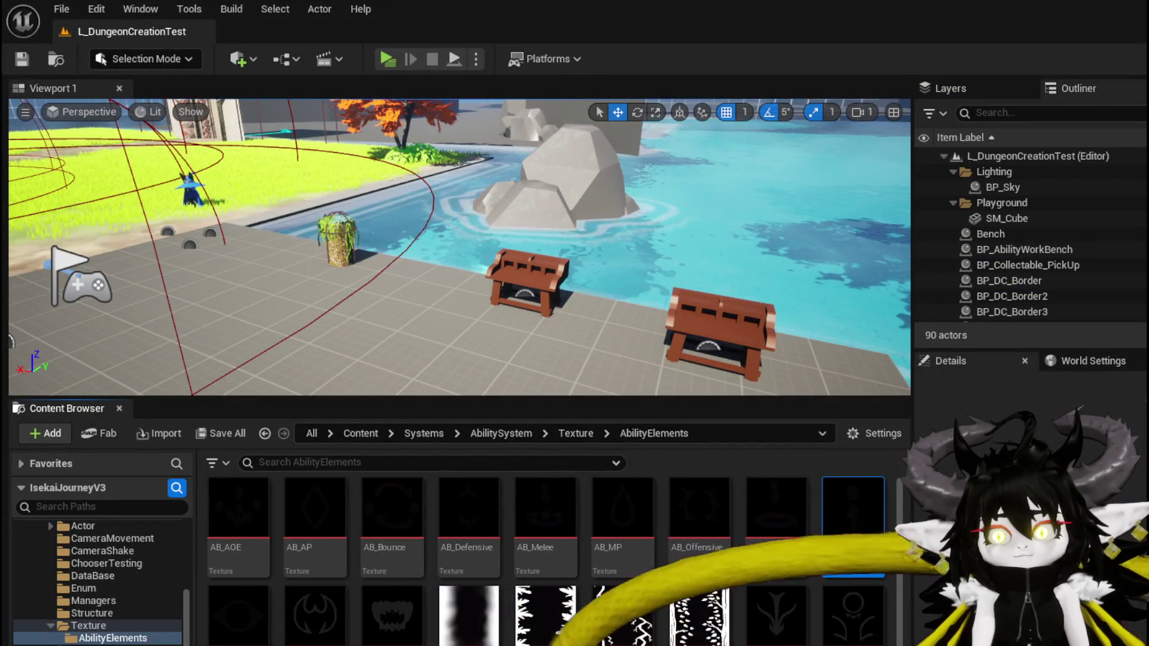
key(alt+Tab)
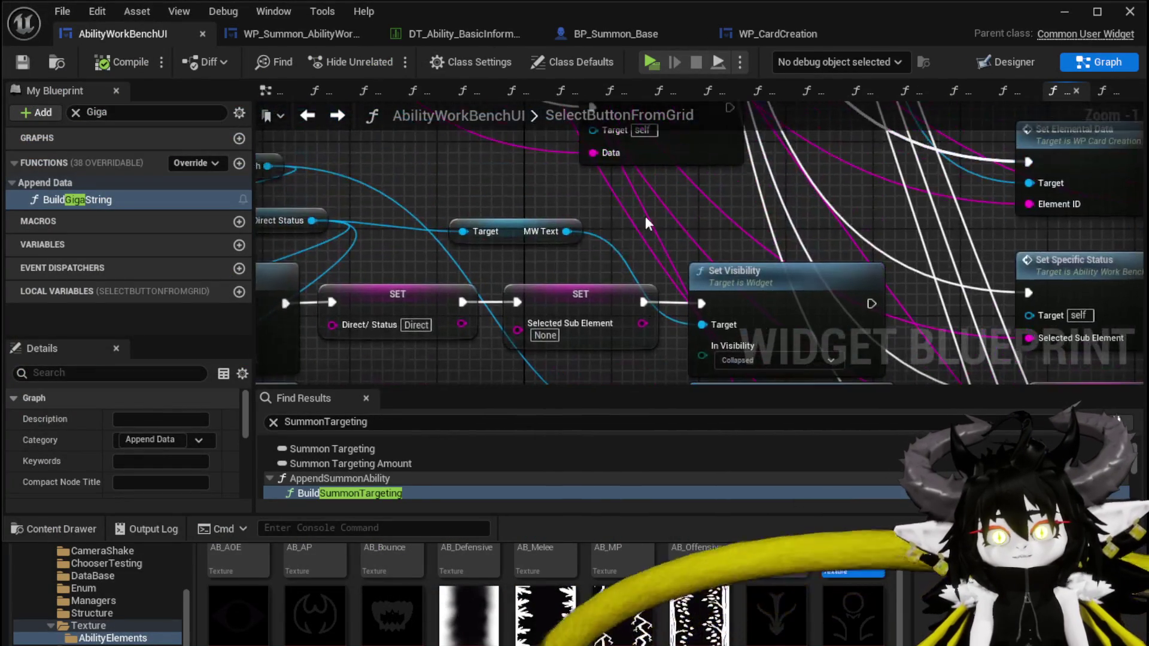
- Rearrange the MW Text getter, Set Visibility, and the Status Set Brush and SET nodes leftward
drag(513, 230, 678, 236)
ctrl+click(712, 273)
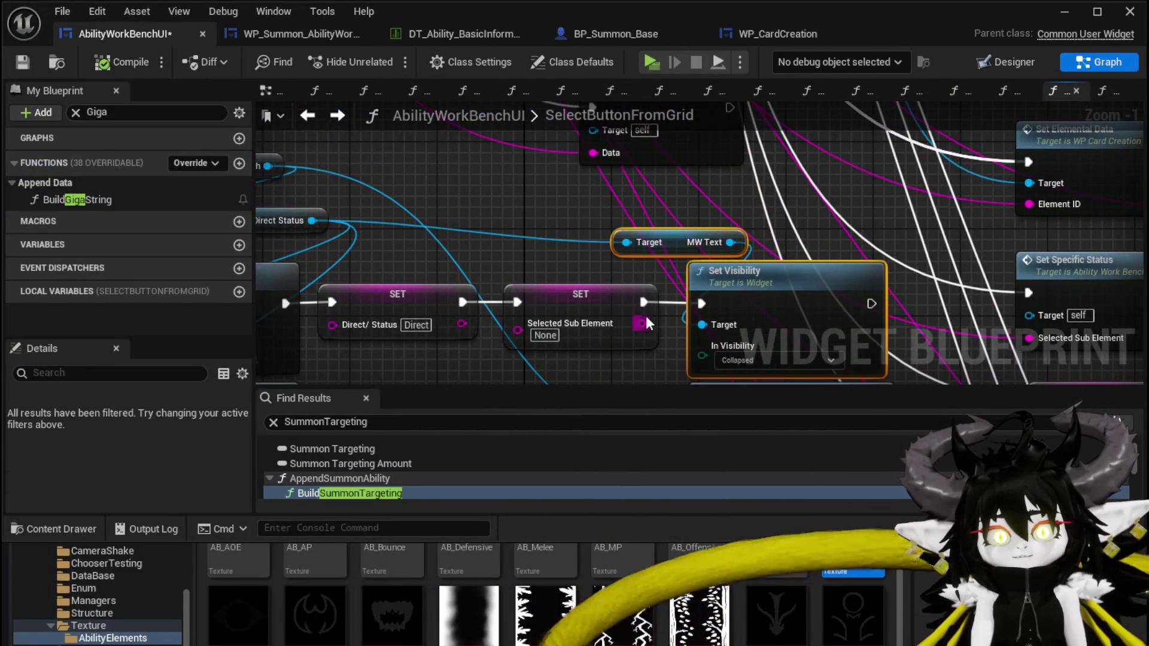
scroll(676, 160, down, 2)
drag(675, 160, 654, 153)
drag(401, 210, 443, 358)
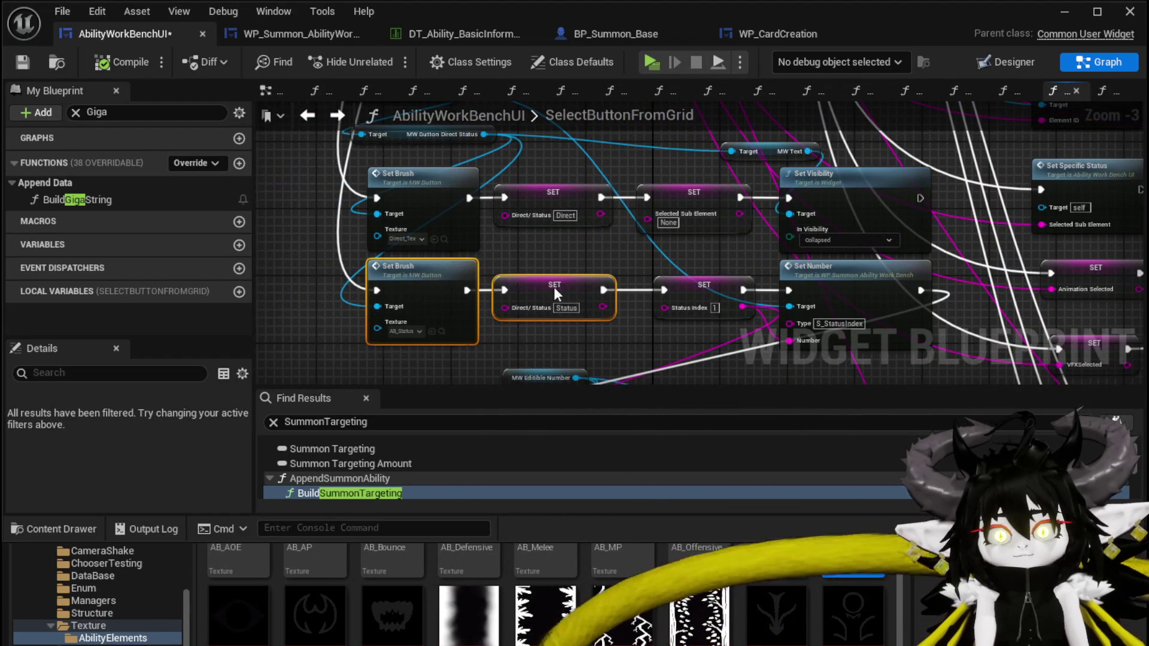
drag(562, 287, 336, 281)
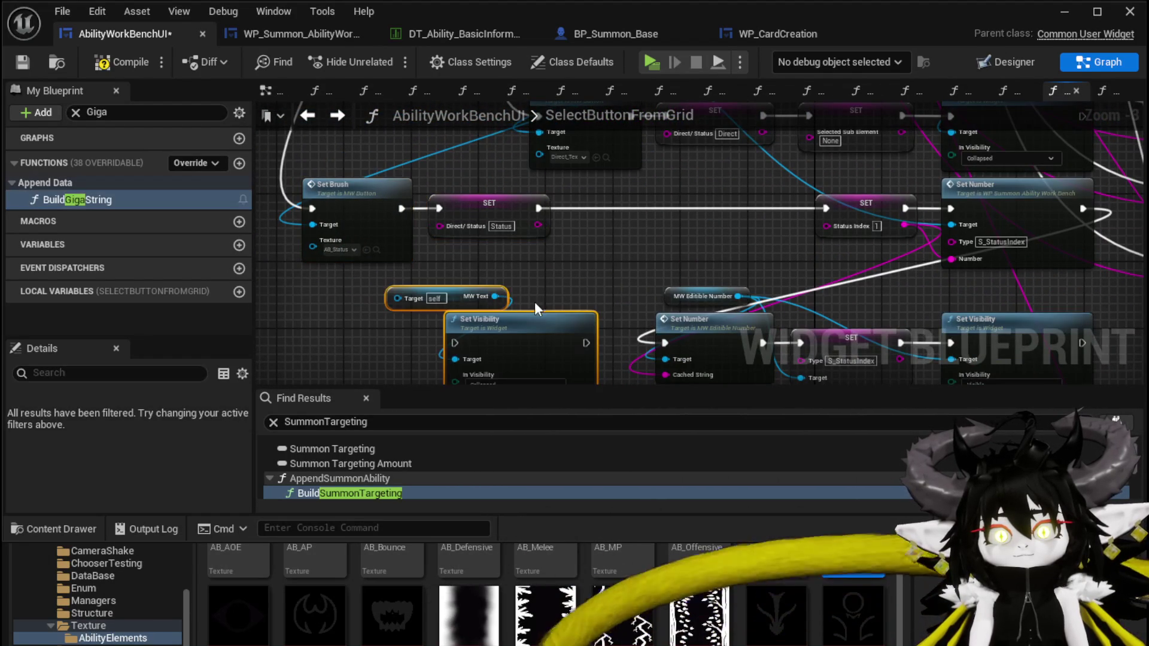
- Wire Set Visibility between the Status SET and Status Index SET, set it to Visible, and save
click(541, 318)
drag(542, 319, 703, 194)
drag(537, 206, 627, 203)
drag(763, 208, 827, 209)
click(666, 251)
click(659, 265)
drag(510, 284, 491, 345)
mouse_move(426, 358)
mouse_down()
mouse_move(529, 263)
mouse_move(701, 221)
mouse_move(692, 266)
mouse_up()
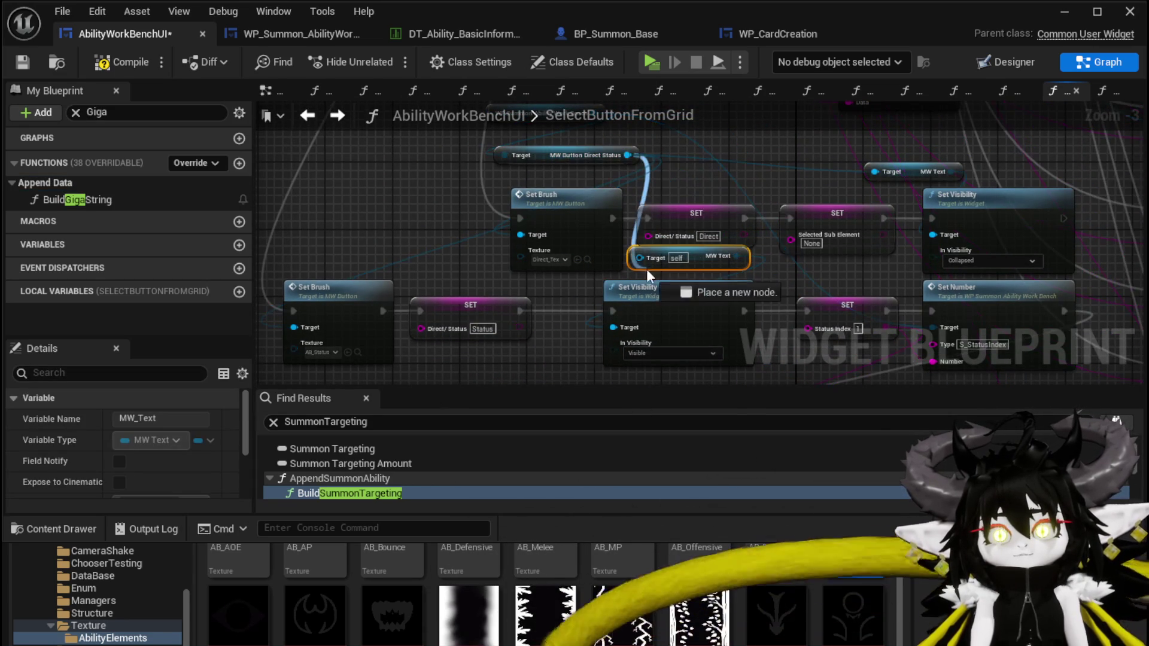
scroll(421, 221, down, 2)
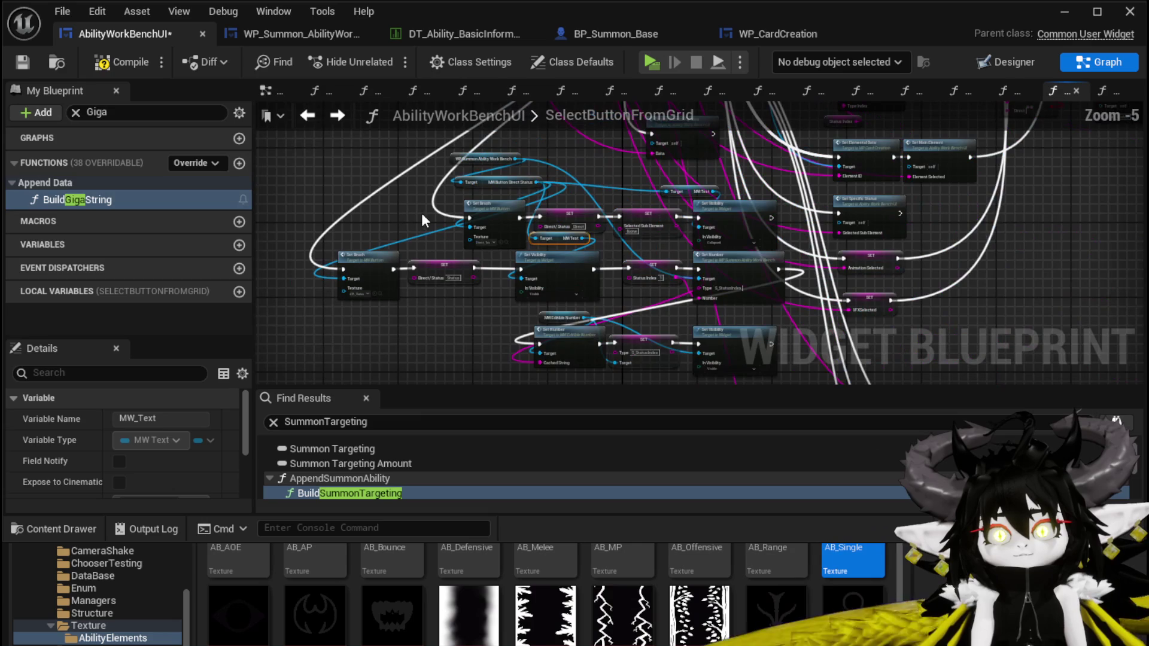
click(22, 62)
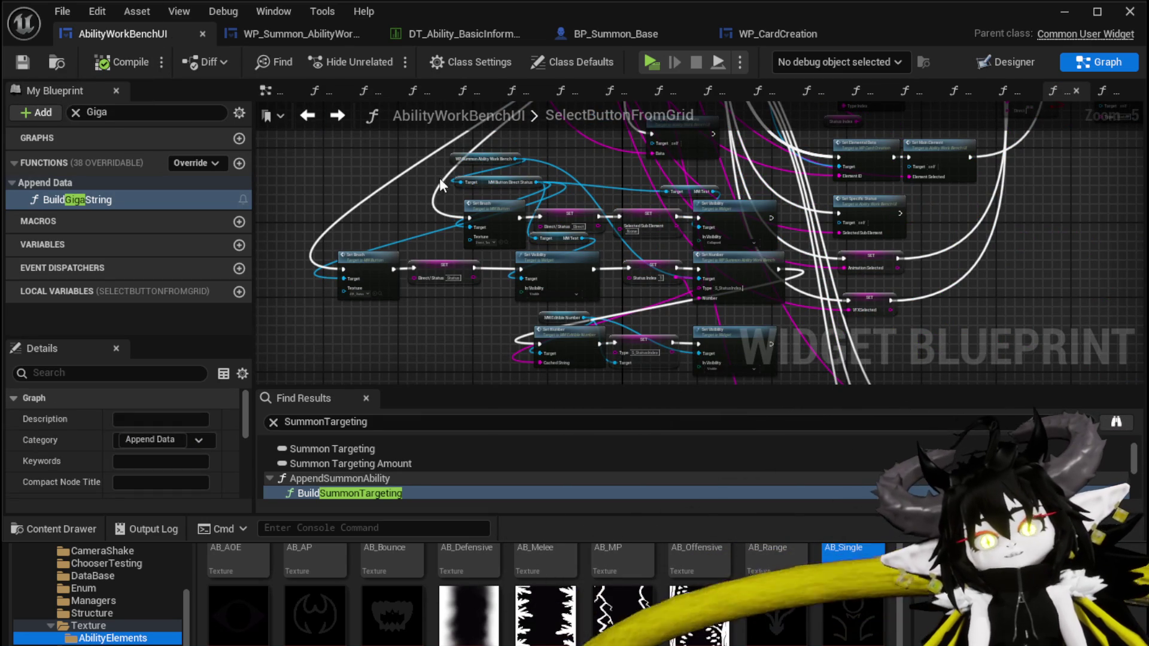
- Select the status node cluster, shift it slightly left, and save the widget blueprint
drag(436, 185, 404, 116)
drag(388, 354, 759, 180)
drag(455, 190, 479, 251)
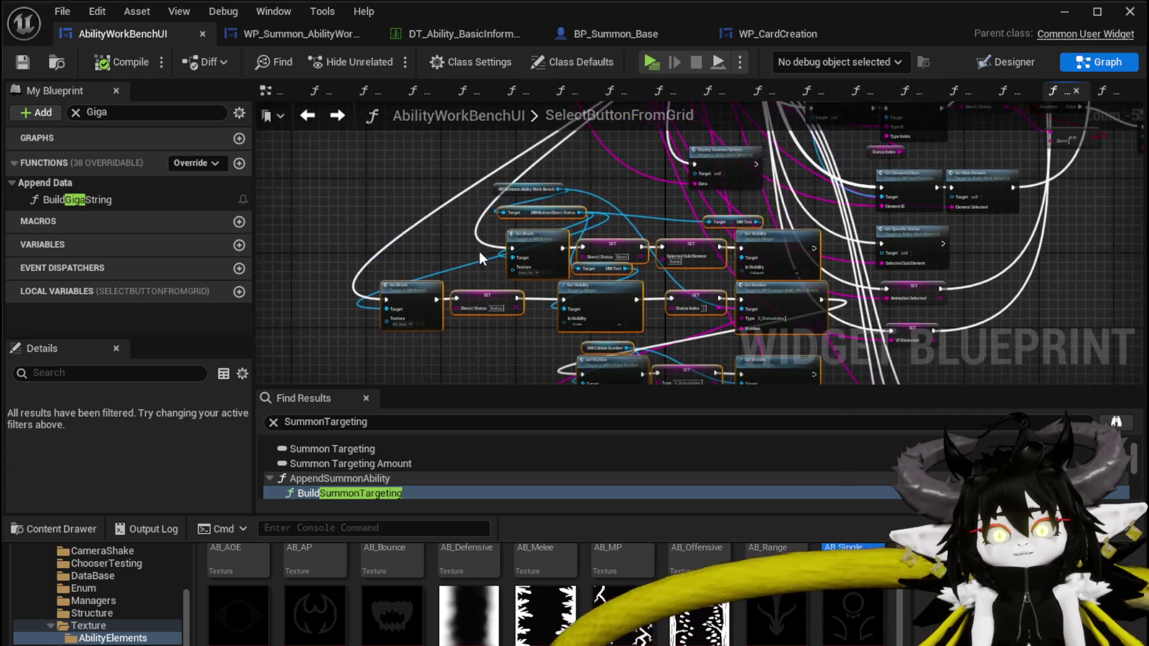
scroll(709, 216, down, 5)
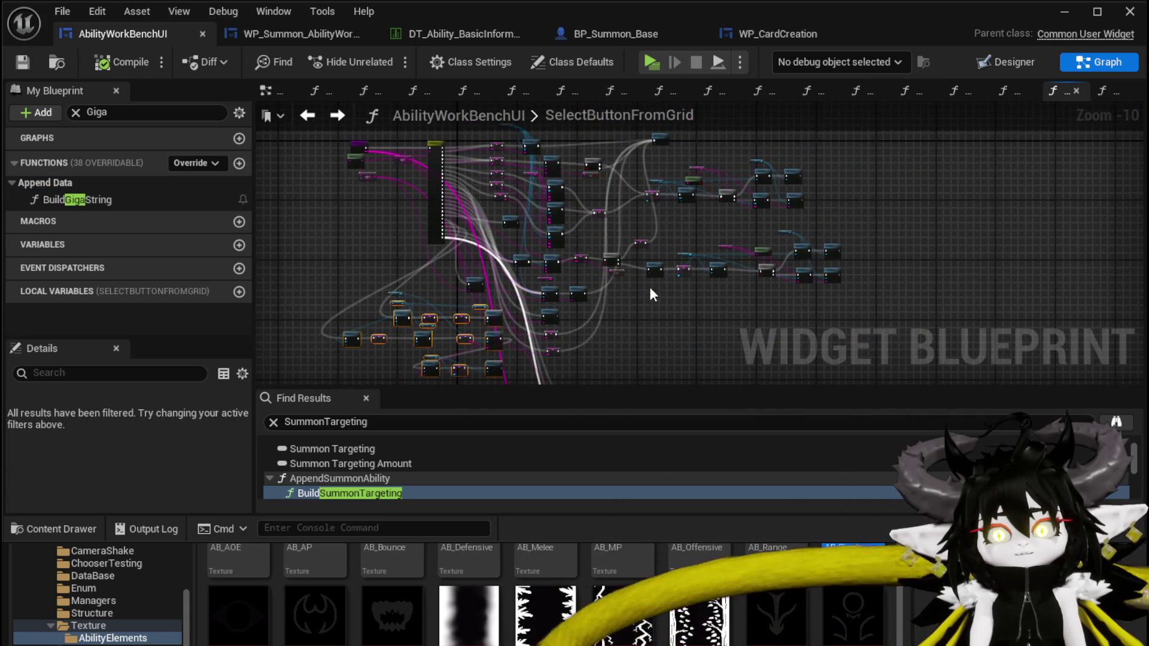
key(f)
mouse_move(591, 277)
mouse_down()
mouse_move(689, 212)
mouse_move(649, 217)
mouse_up()
shift+click(576, 208)
drag(584, 232, 574, 234)
scroll(655, 264, up, 5)
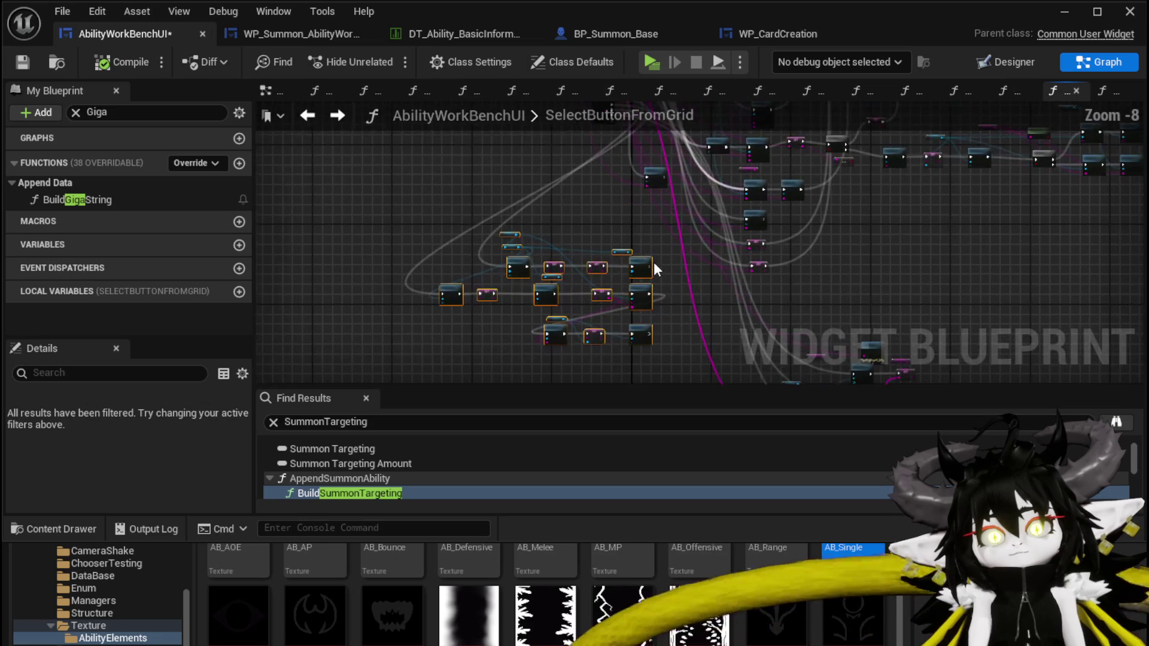
click(700, 192)
drag(702, 196, 723, 209)
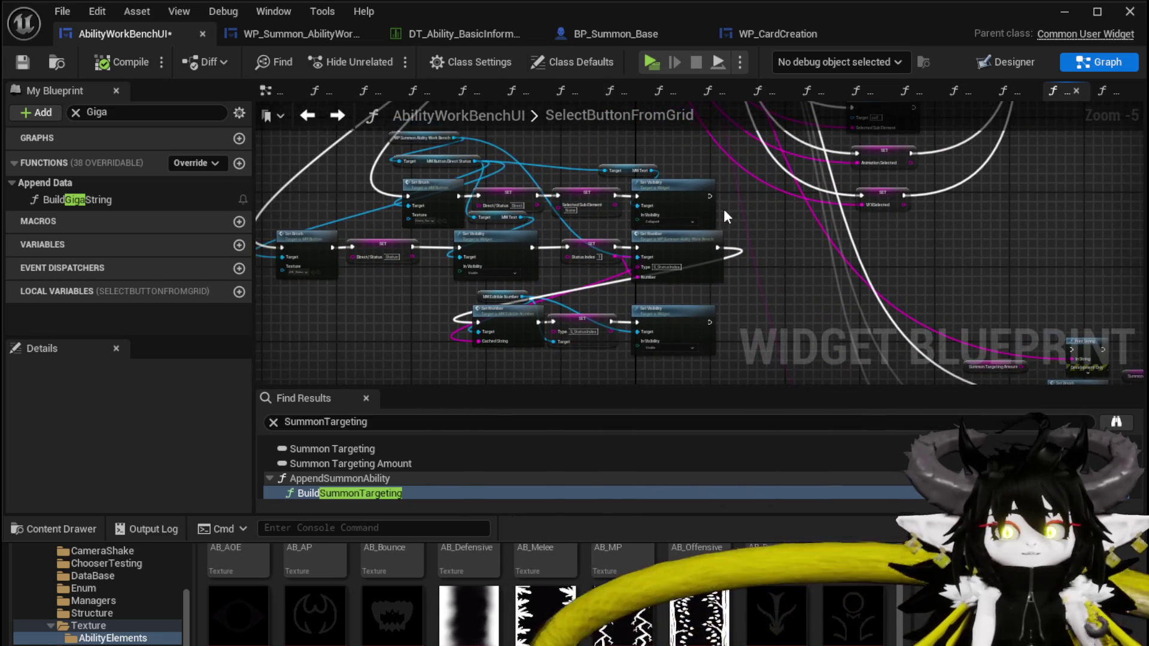
click(23, 62)
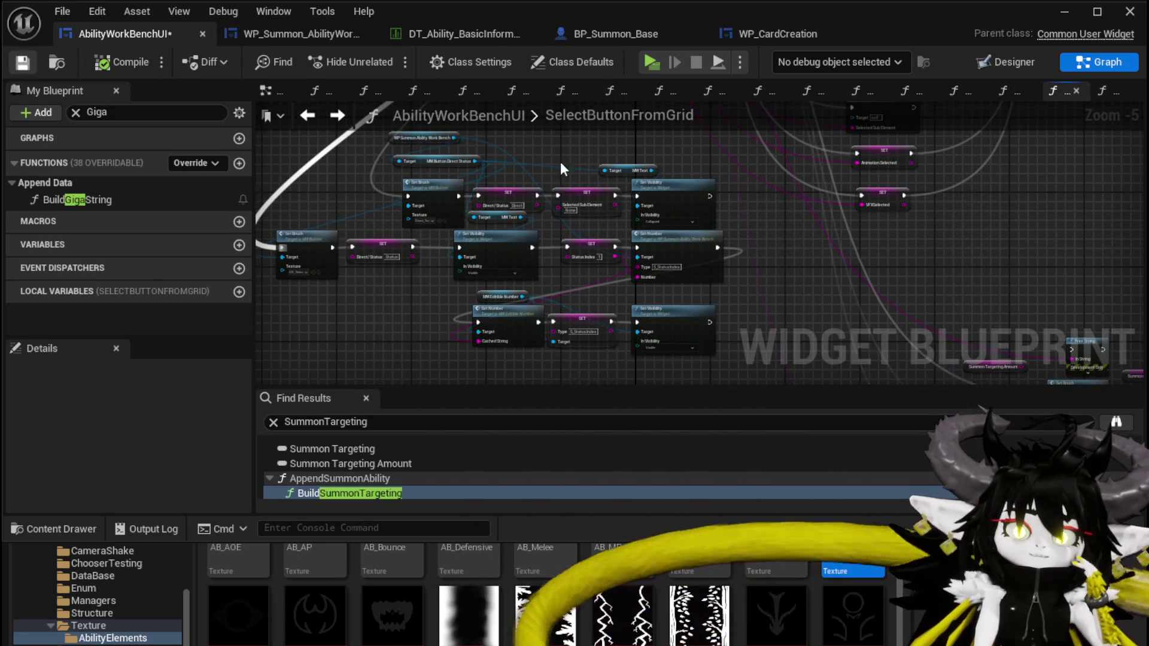
- Pan across the graph to review it, then minimize the blueprint editor
drag(760, 275, 796, 165)
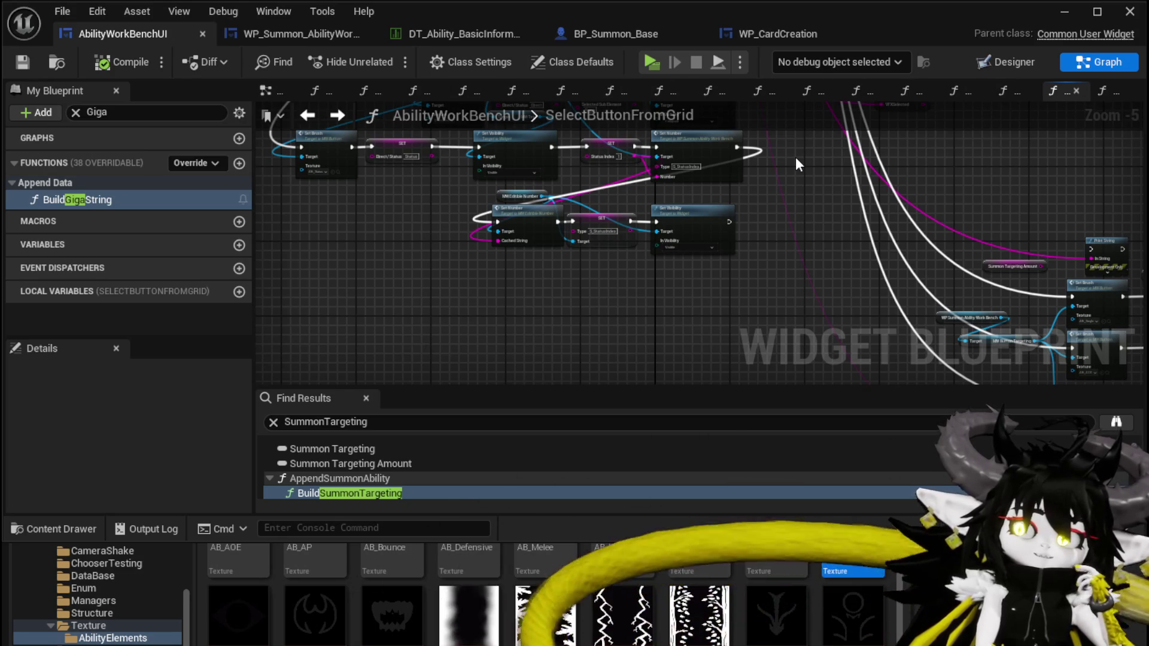
scroll(839, 226, up, 2)
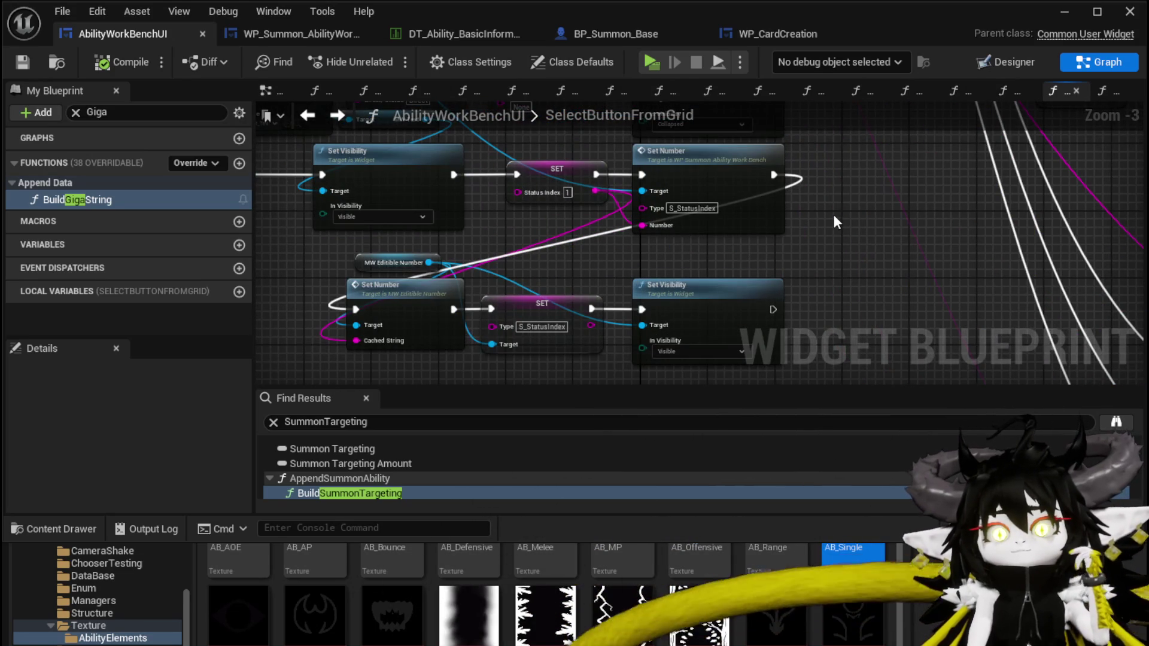
drag(839, 204, 940, 207)
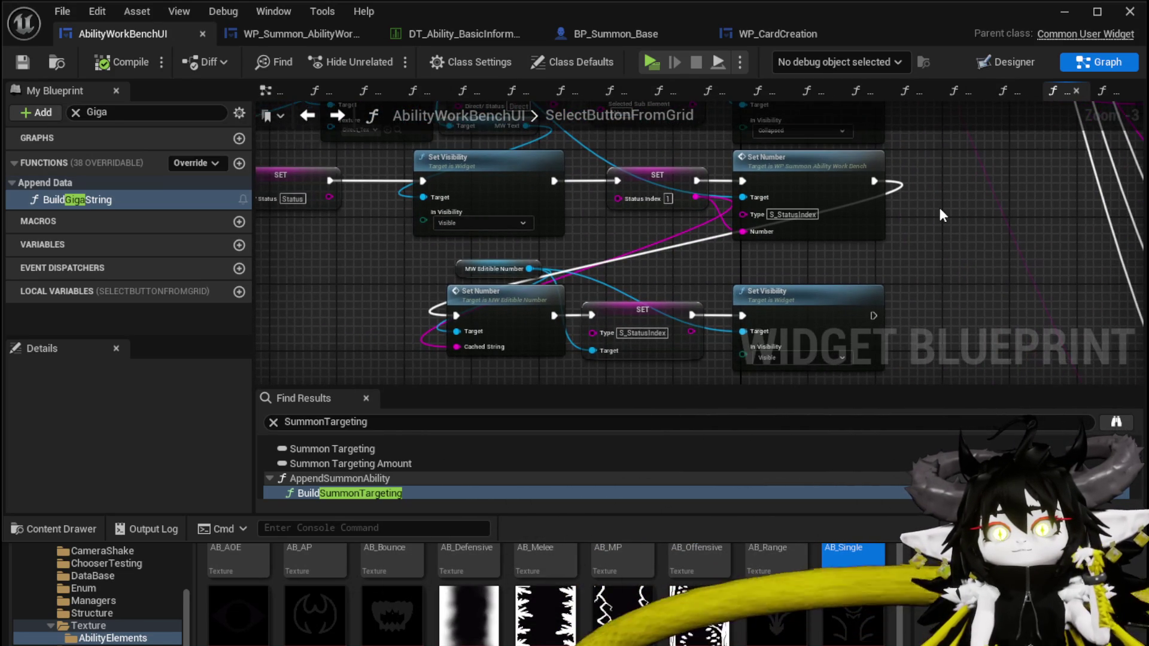
click(1065, 12)
- Start a play test, open the workbench, and open Magic_Big_03's summon options
click(387, 58)
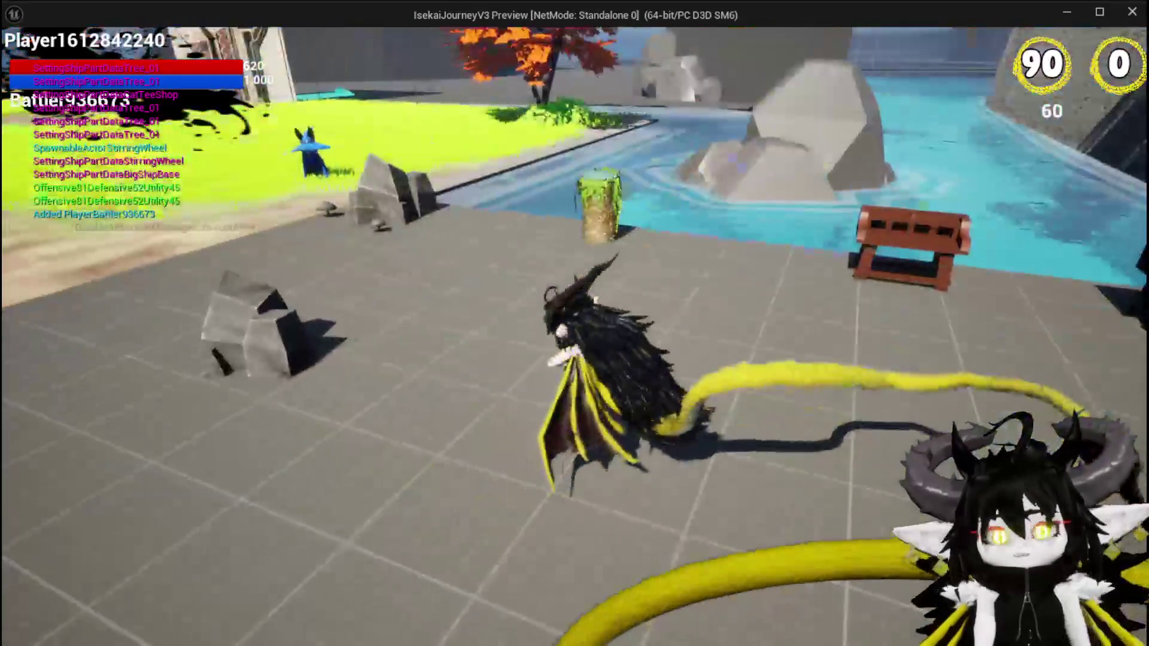
key(e)
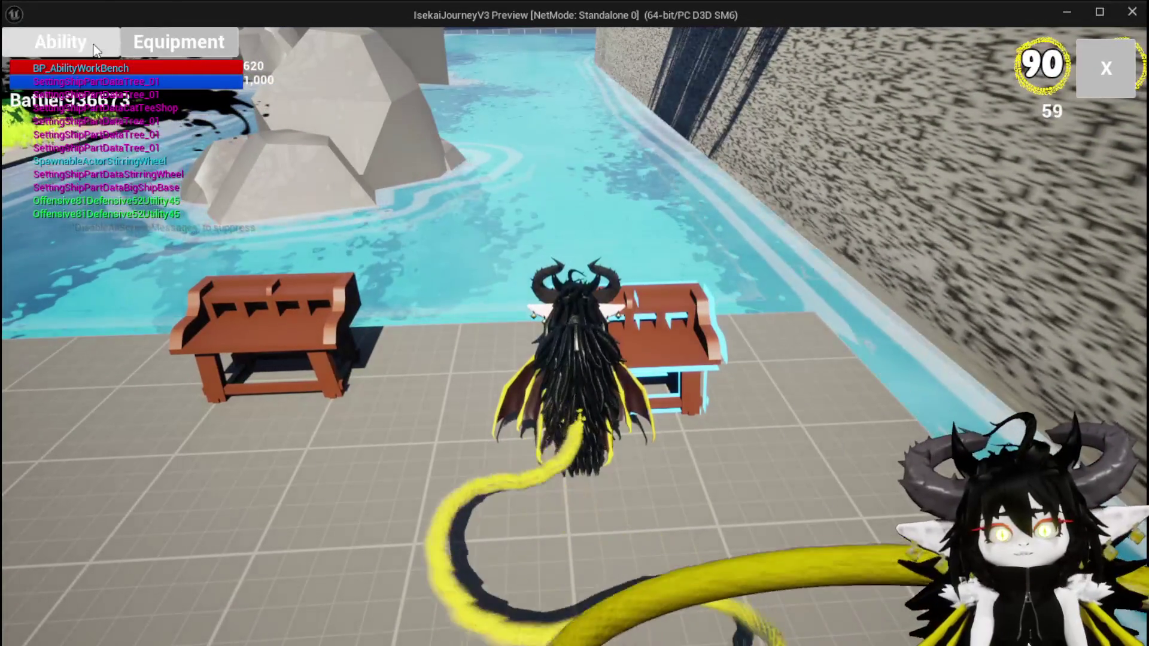
click(126, 153)
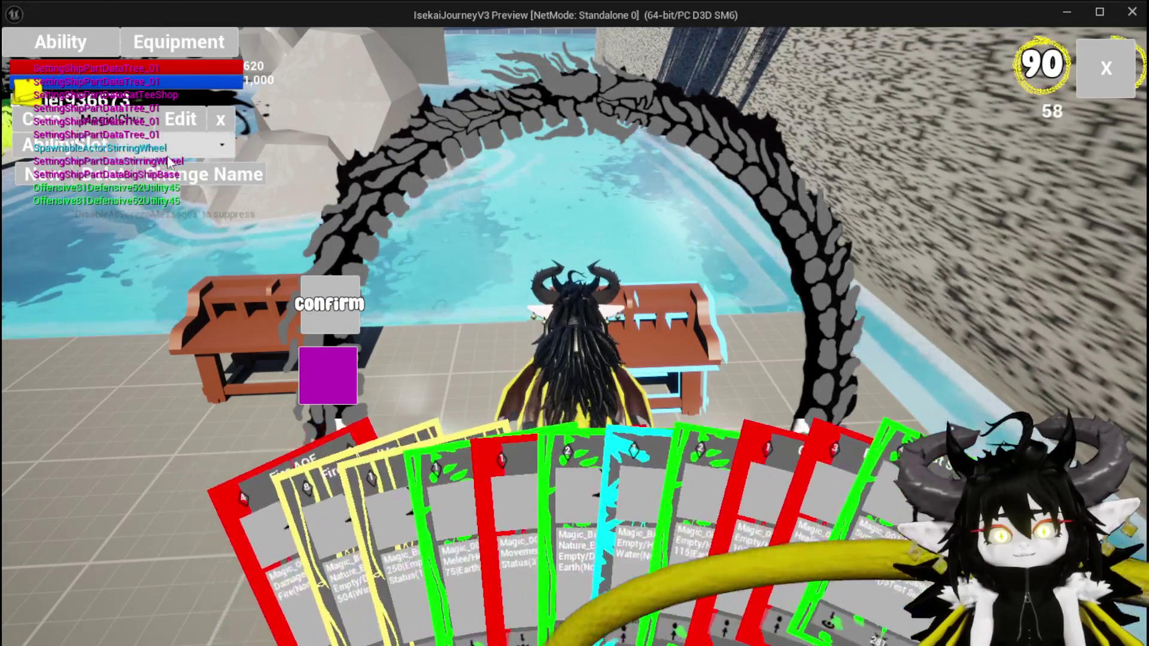
click(584, 466)
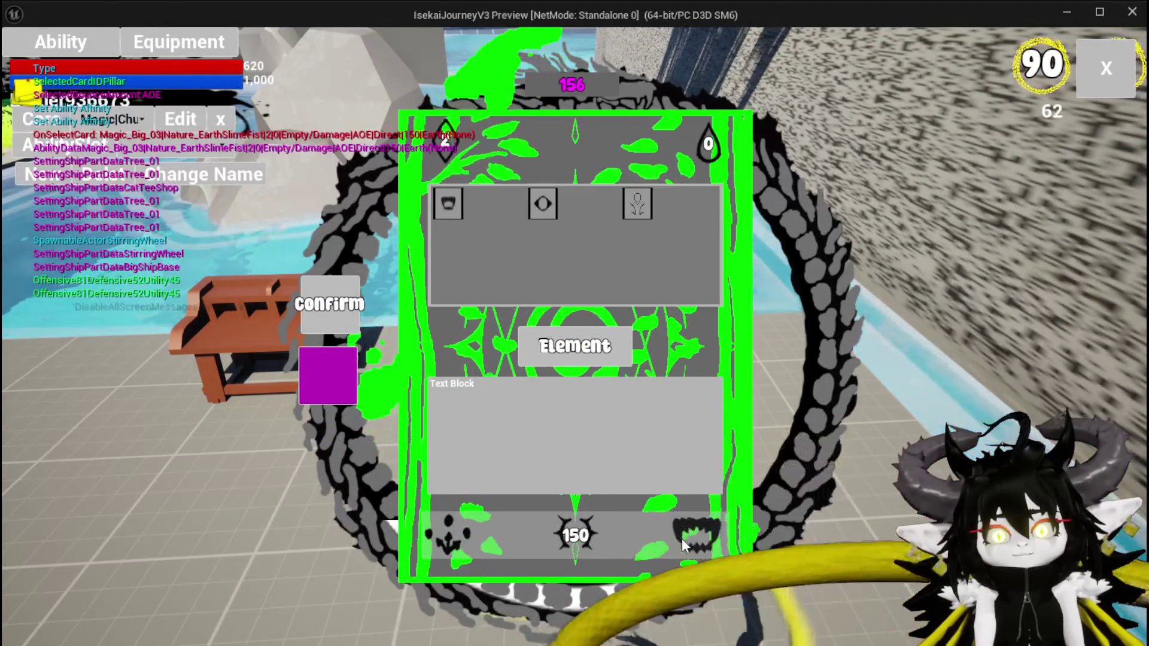
mouse_move(549, 212)
click(638, 203)
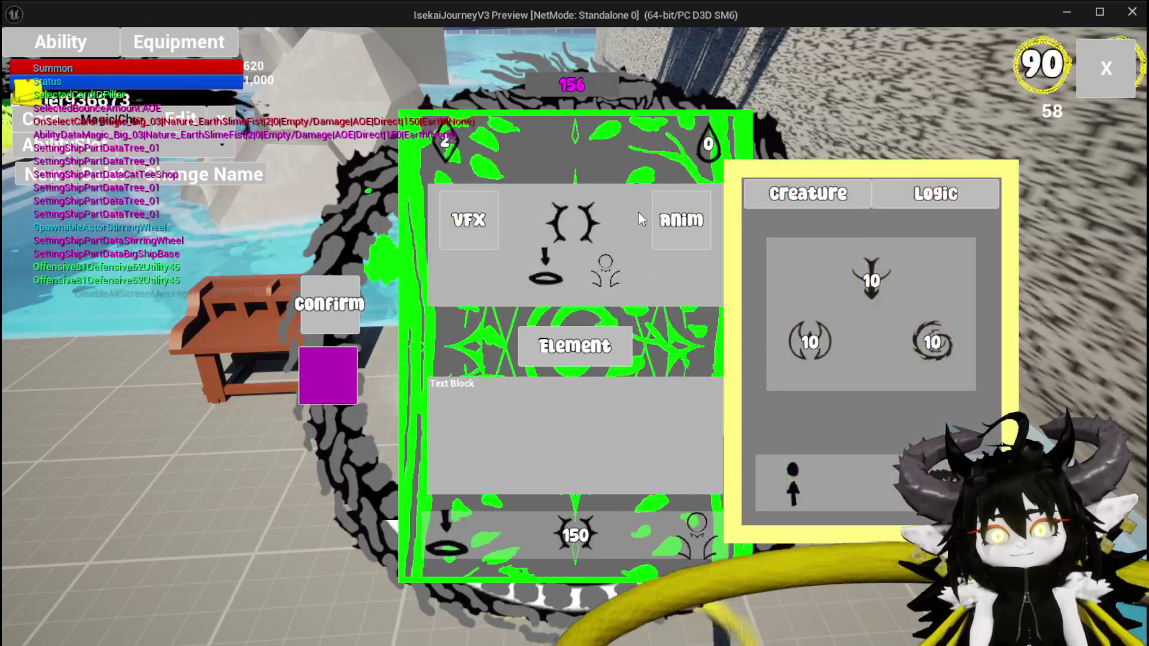
click(590, 205)
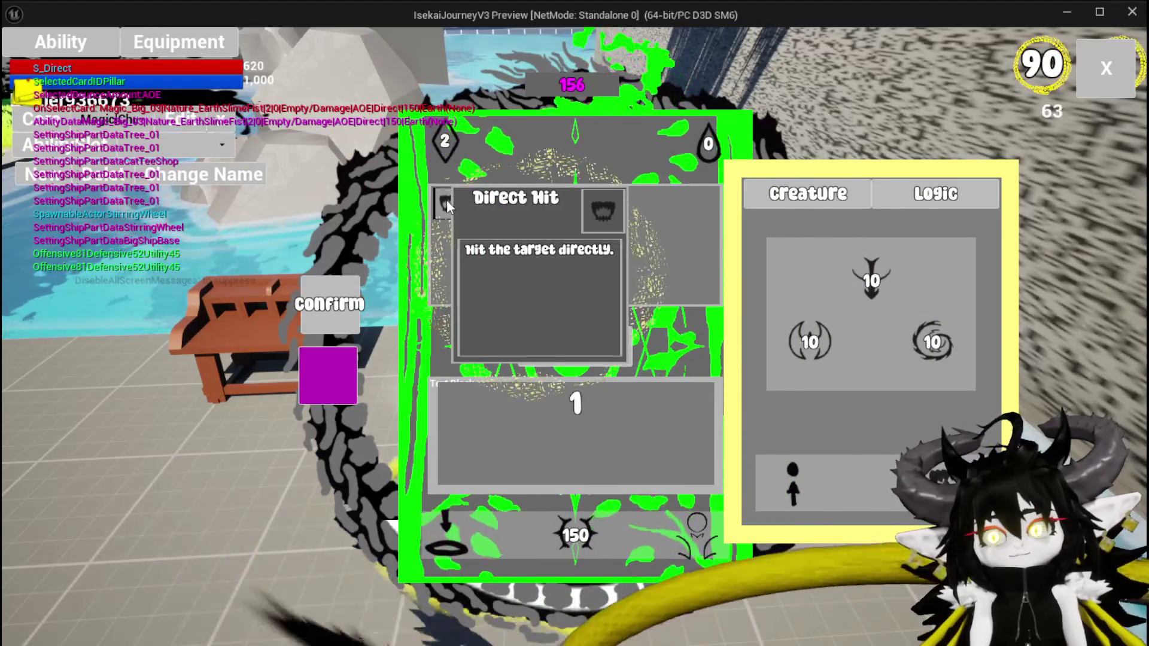
- Choose Direct Hit targeting and bring up the card's status effect number field
mouse_move(584, 210)
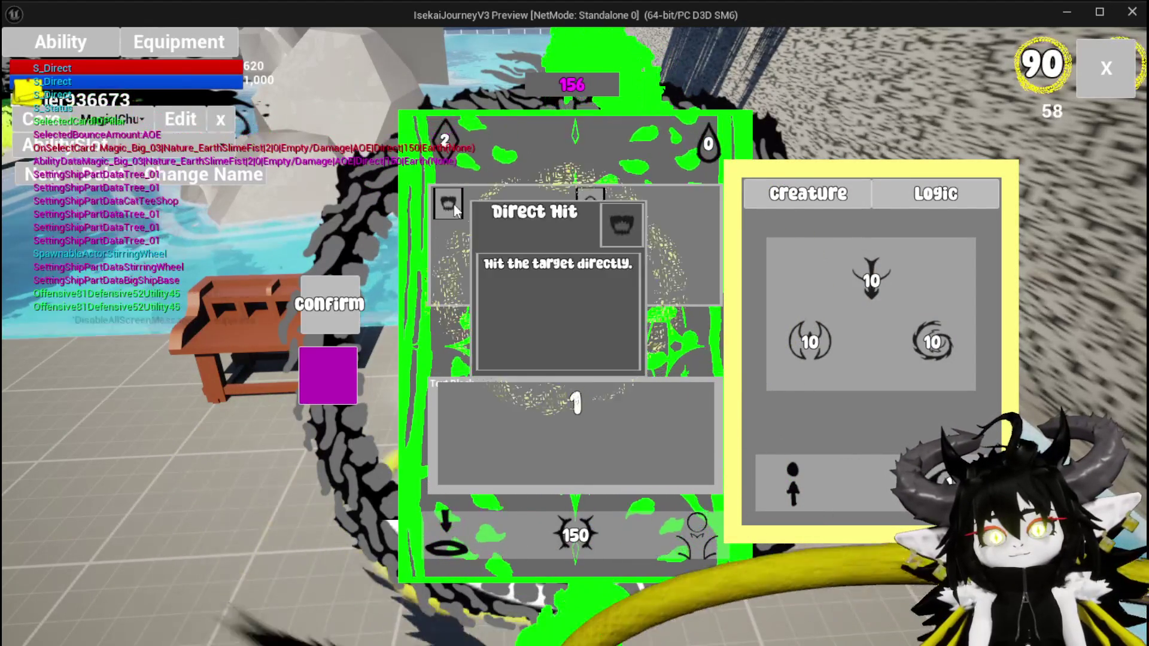
click(446, 202)
click(445, 200)
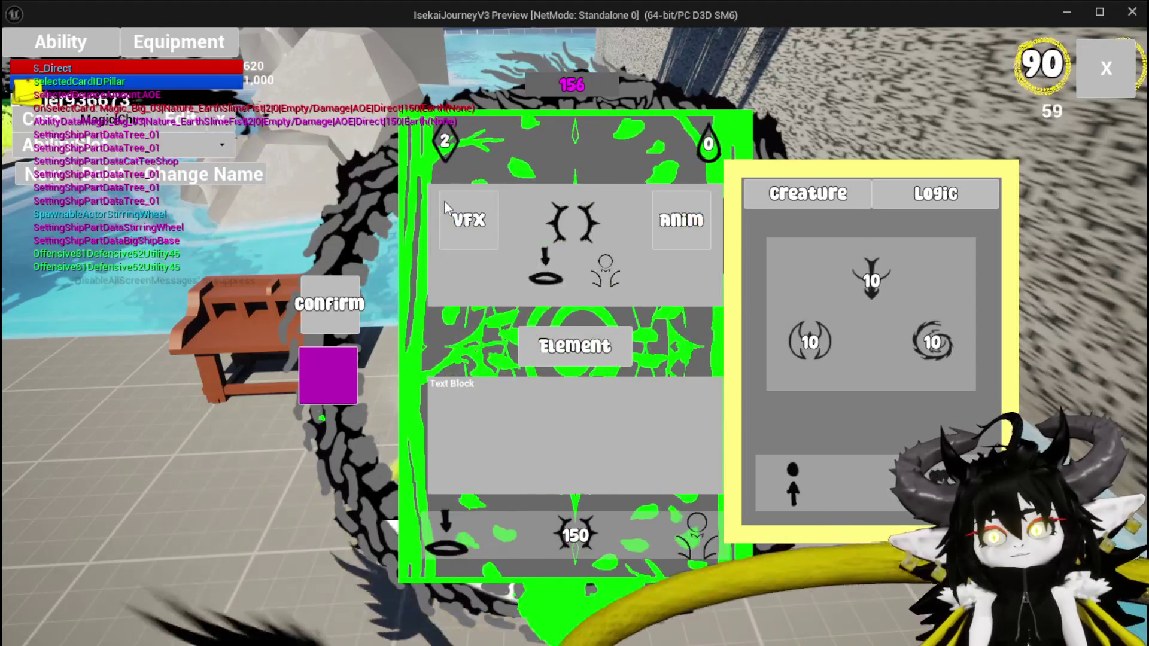
click(590, 245)
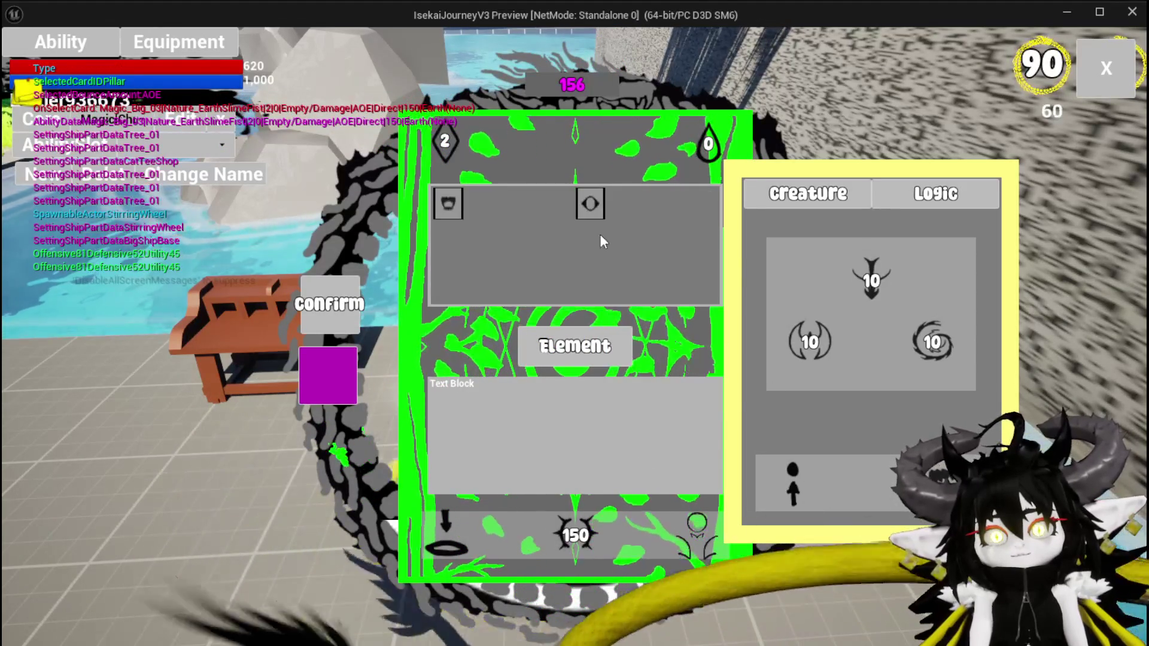
click(590, 204)
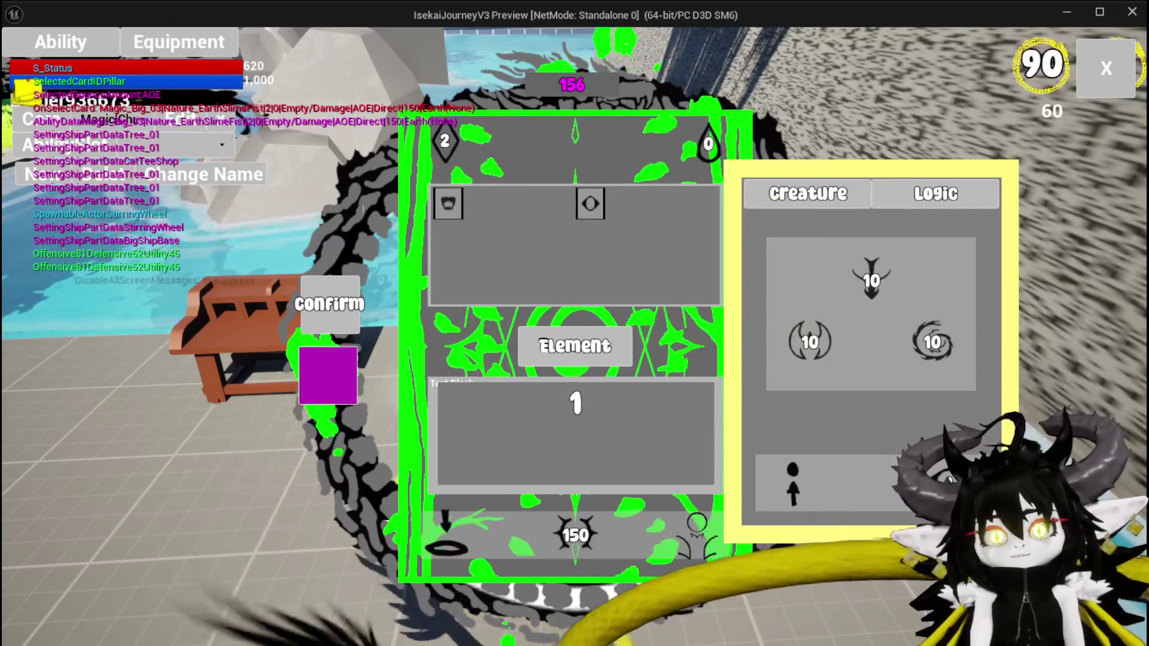
- Change the status number to 7, confirm it, and stop the preview
click(576, 403)
text(7)
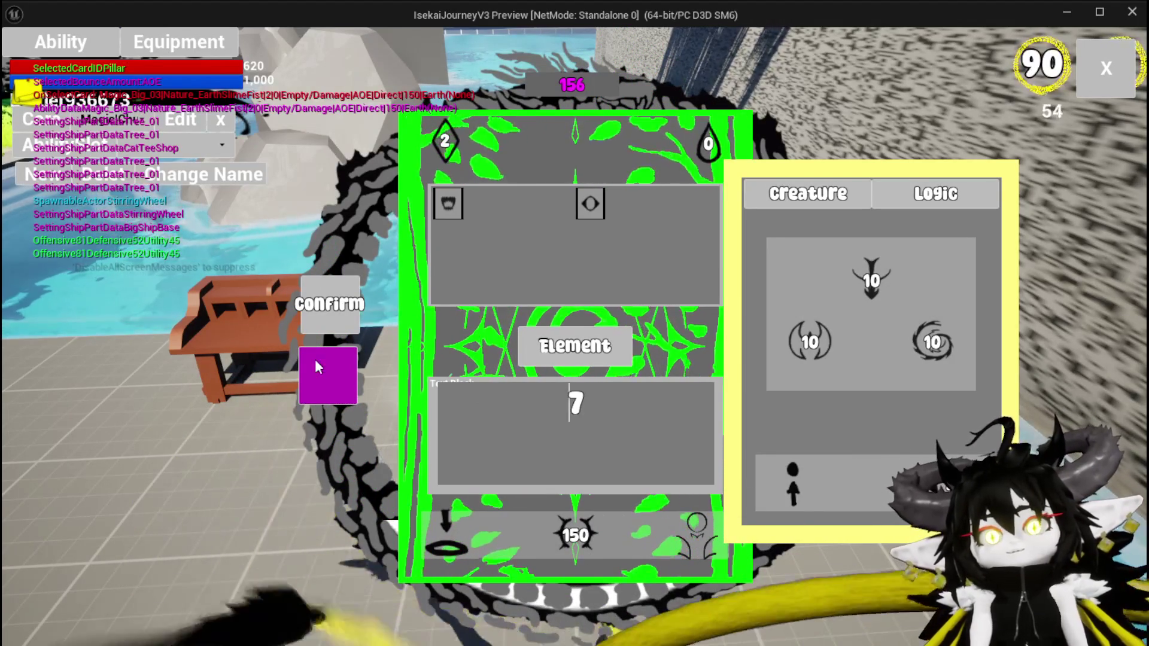
click(317, 364)
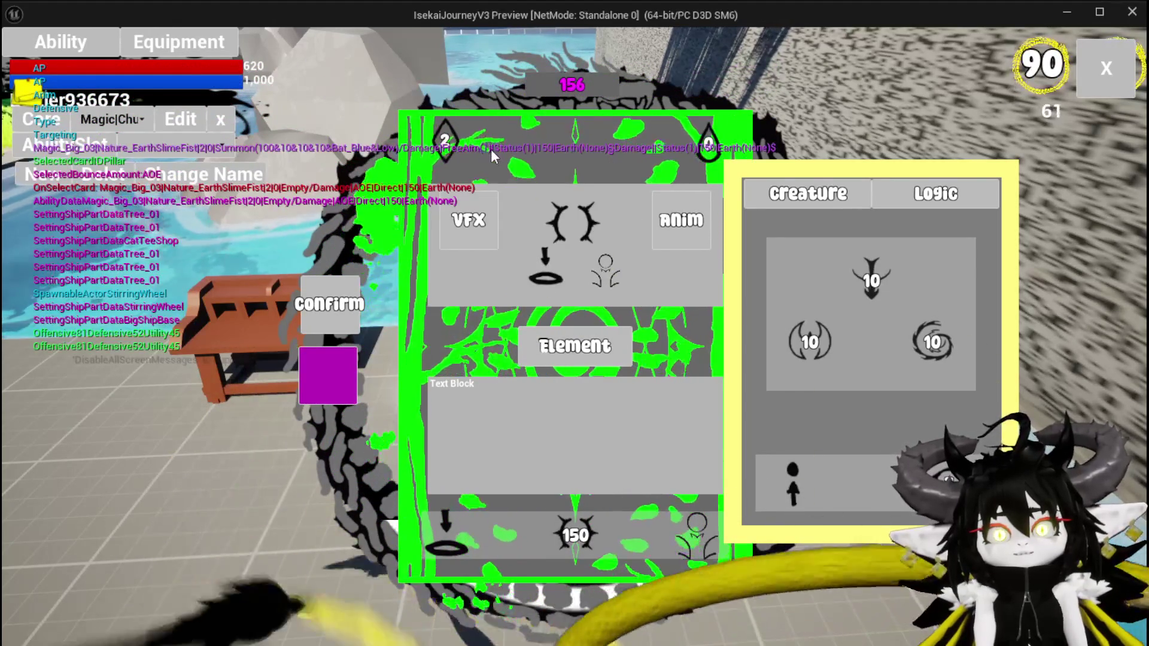
key(Escape)
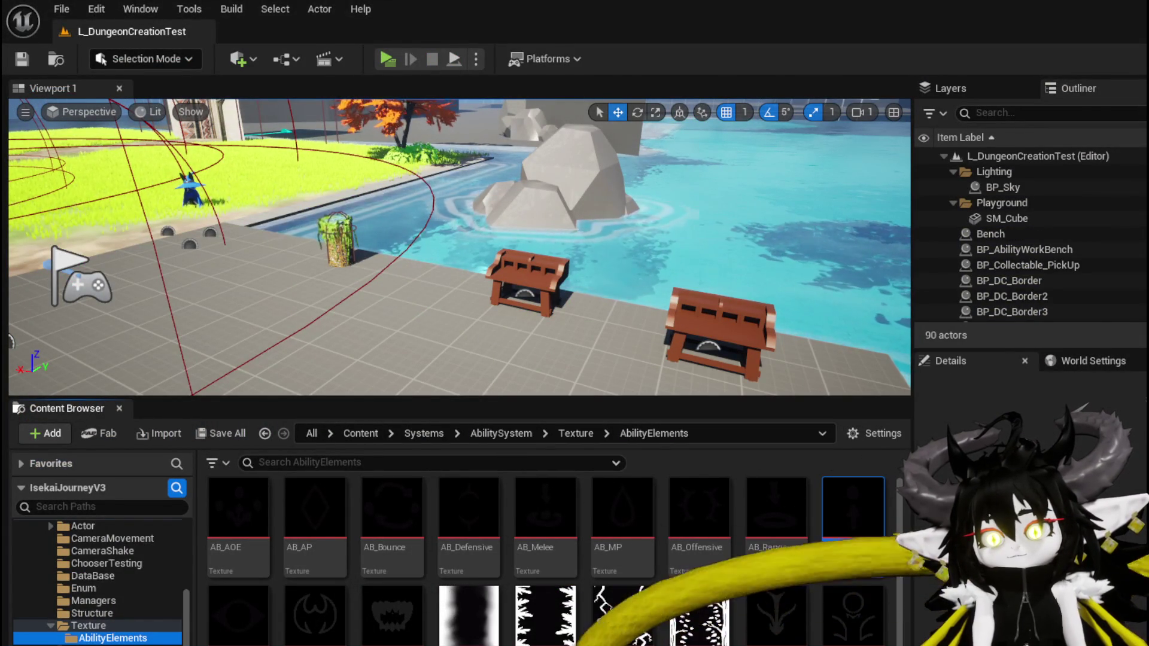
- Save AbilityWorkBenchUI and open MW Editible Number's SetNumber function
key(alt+Tab)
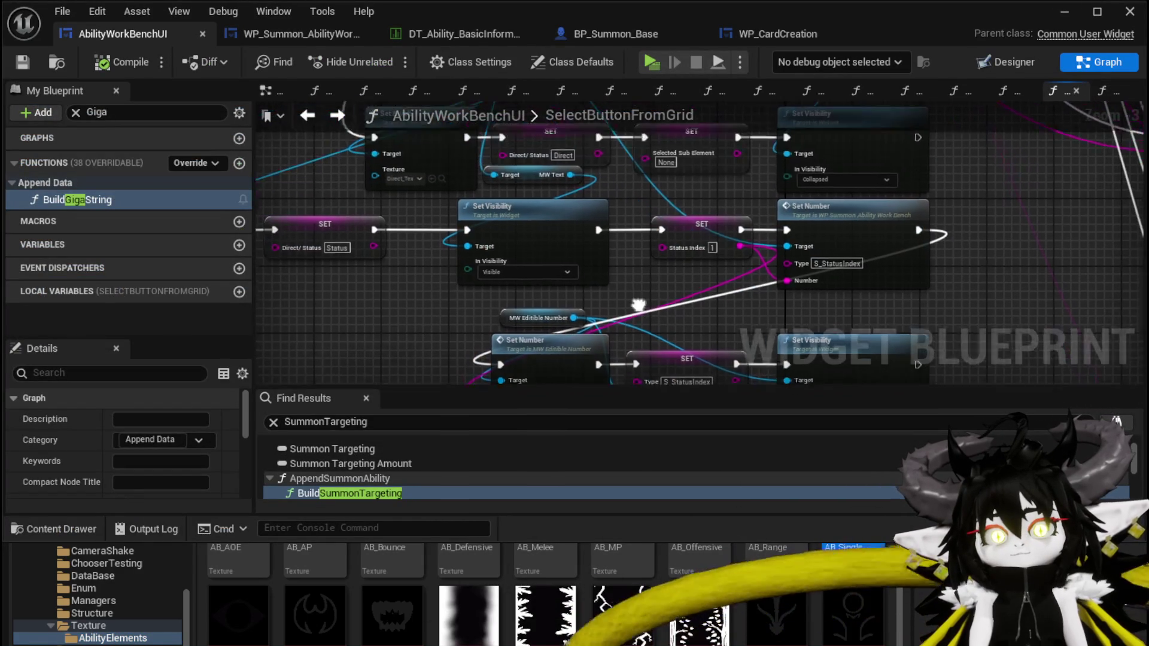
click(695, 235)
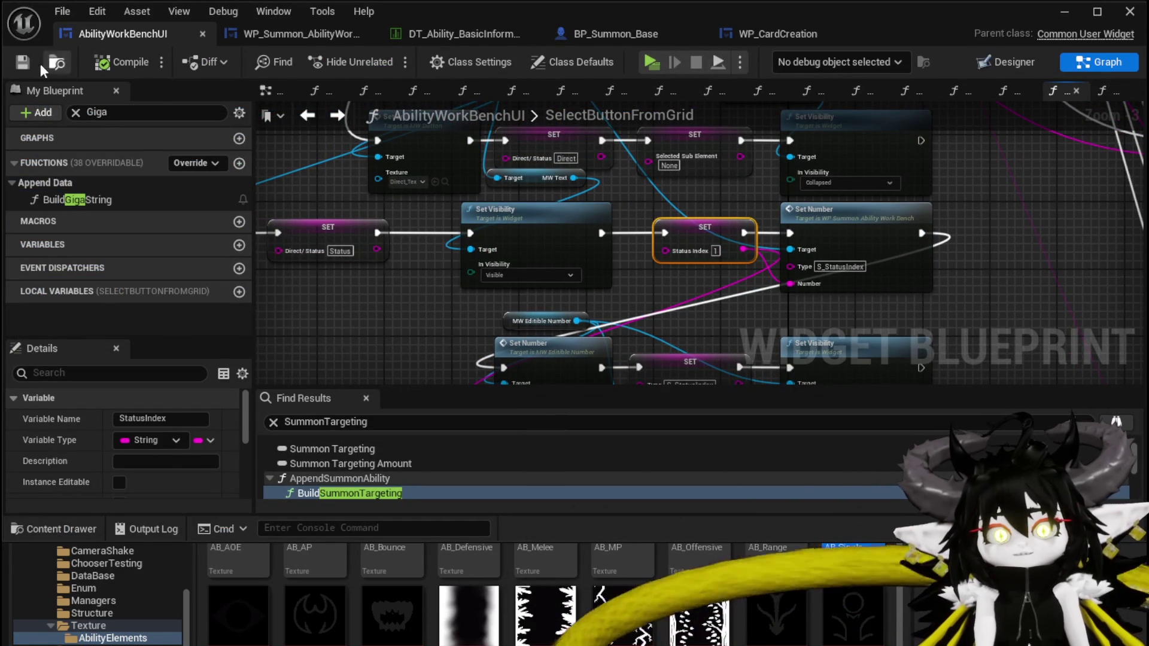
click(22, 62)
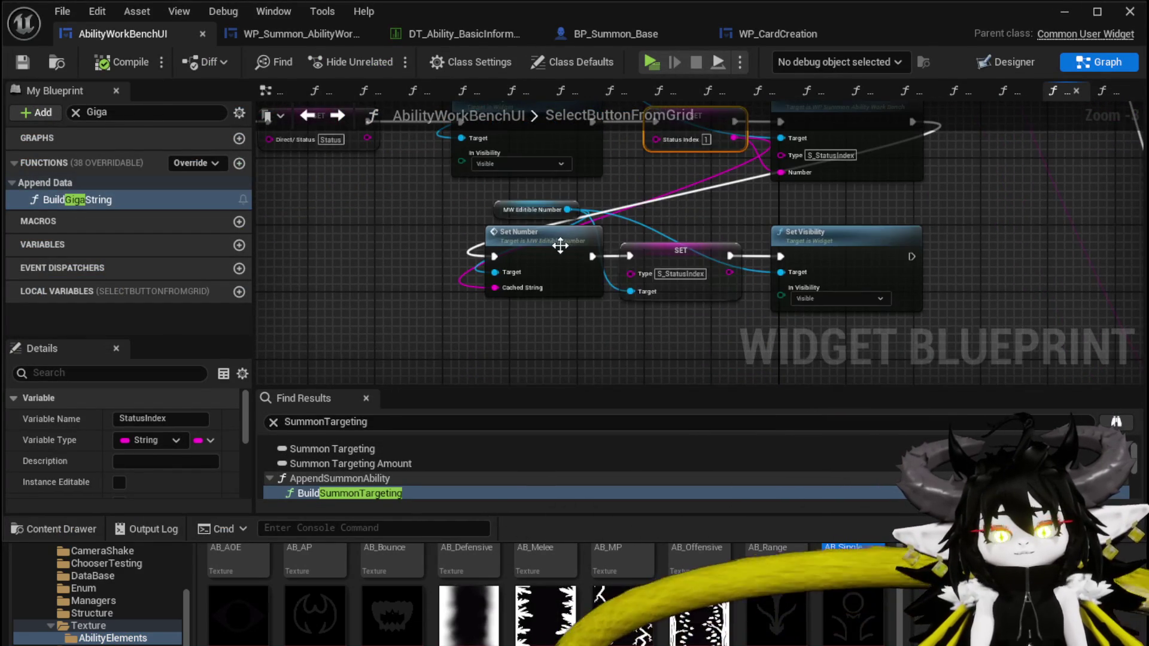
click(559, 245)
double_click(482, 272)
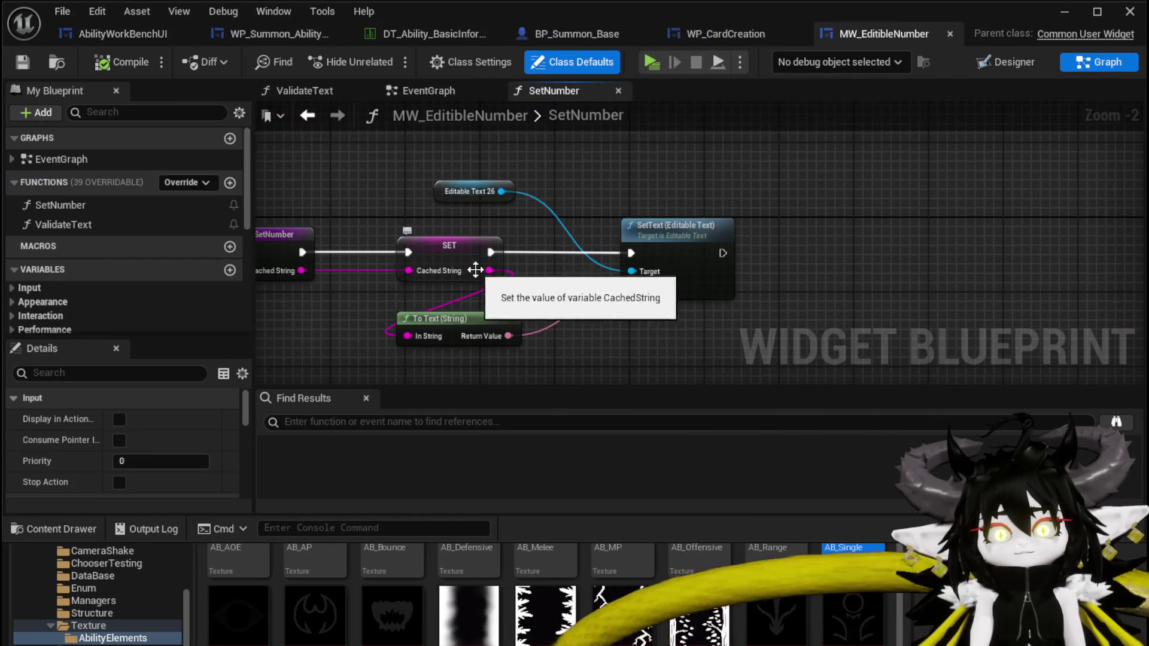
- Back in AbilityWorkBenchUI, clear the Giga function filter and open SetSpecificStatus
click(106, 36)
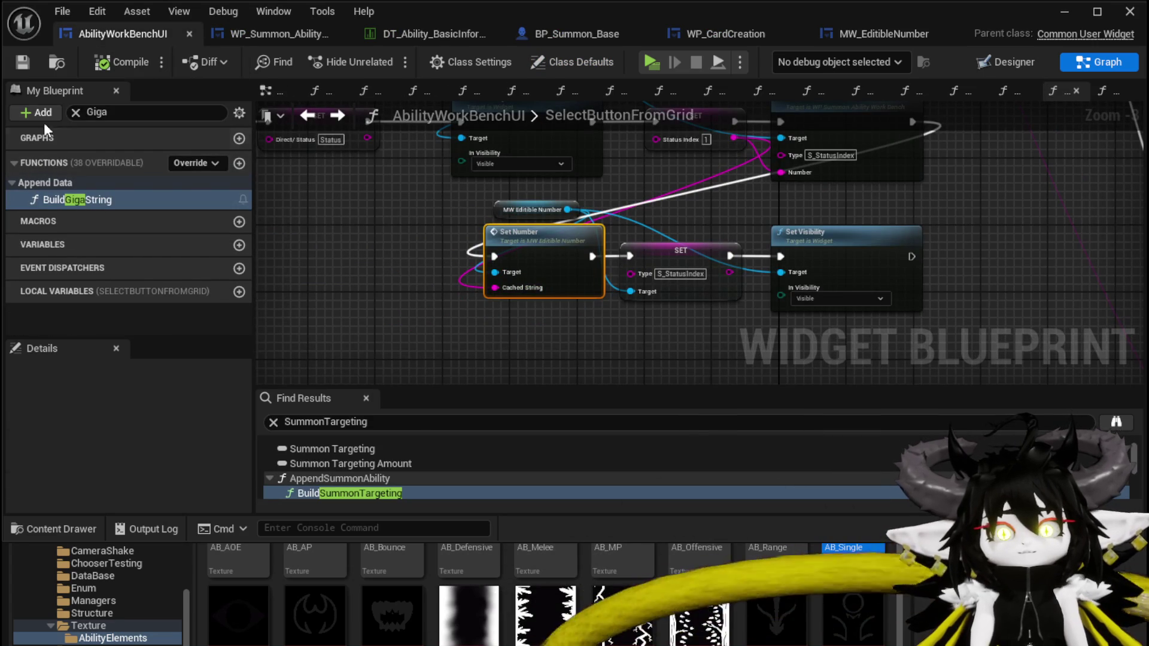
click(74, 112)
scroll(119, 279, down, 10)
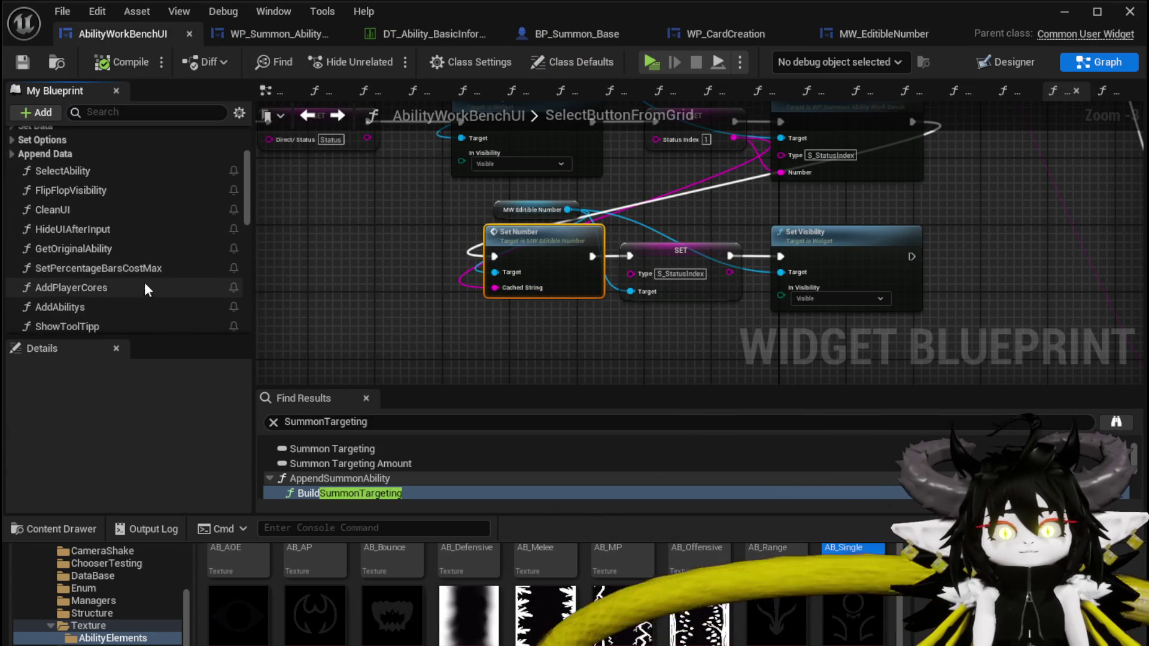
scroll(117, 274, down, 3)
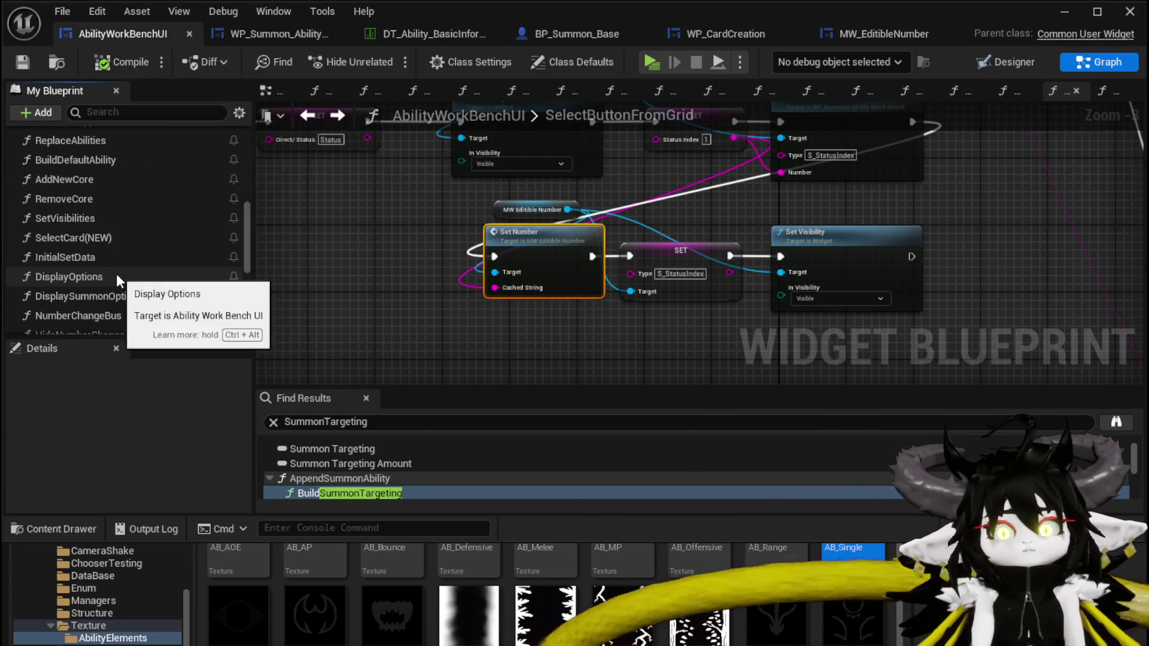
scroll(142, 285, down, 2)
scroll(121, 290, down, 1)
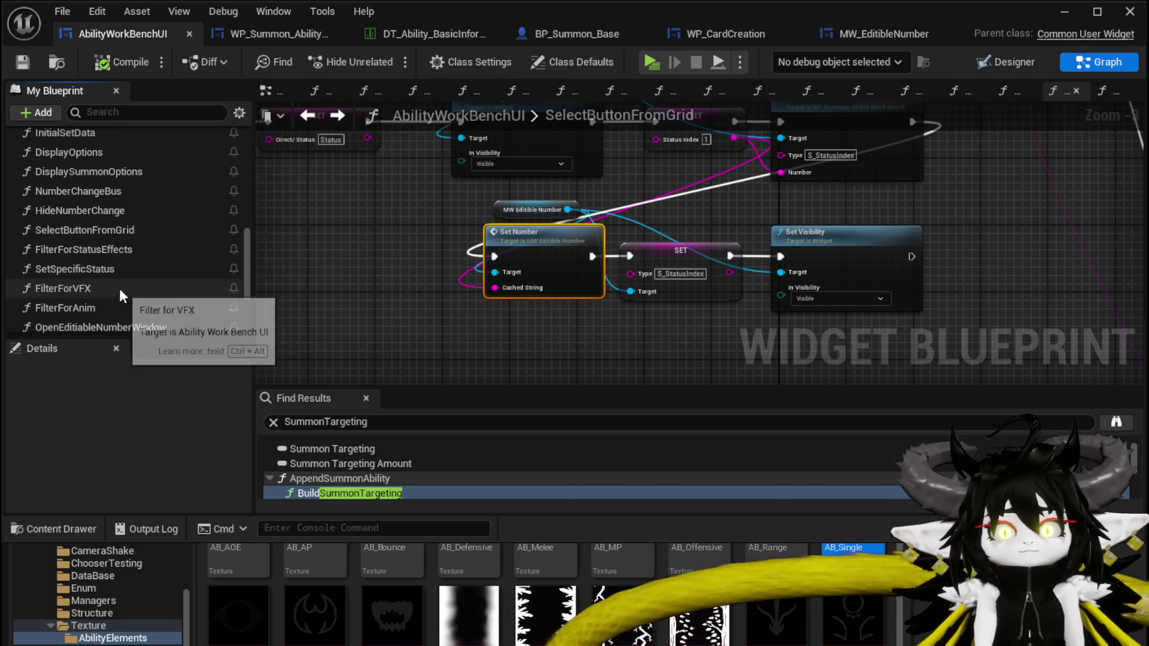
double_click(109, 271)
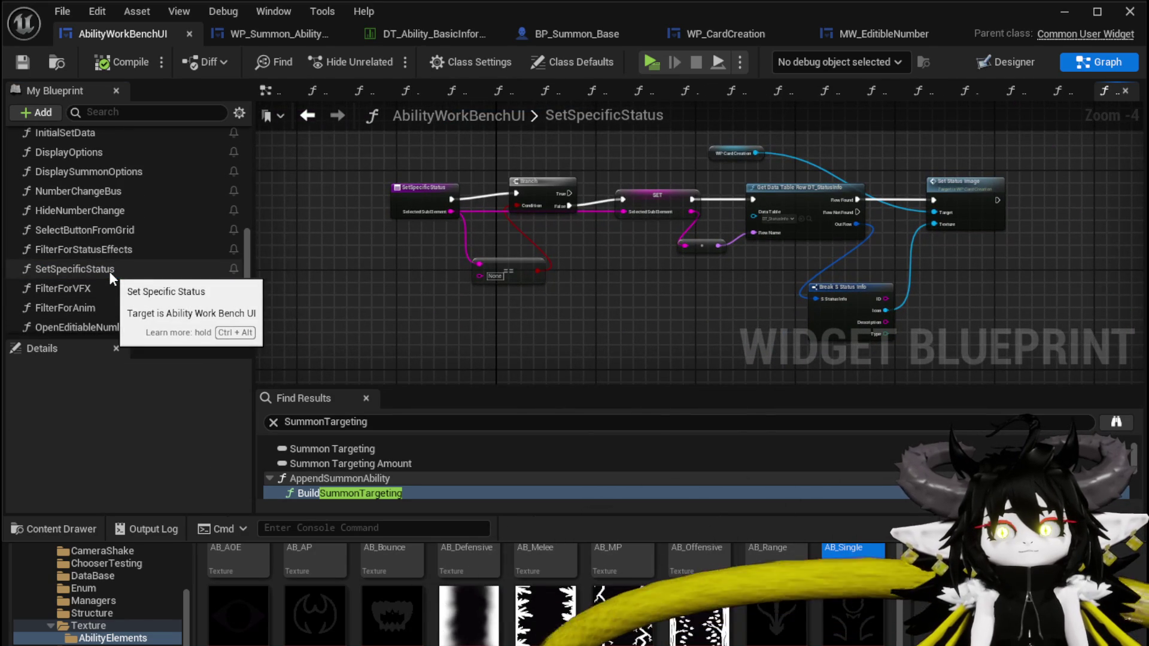
scroll(575, 247, up, 2)
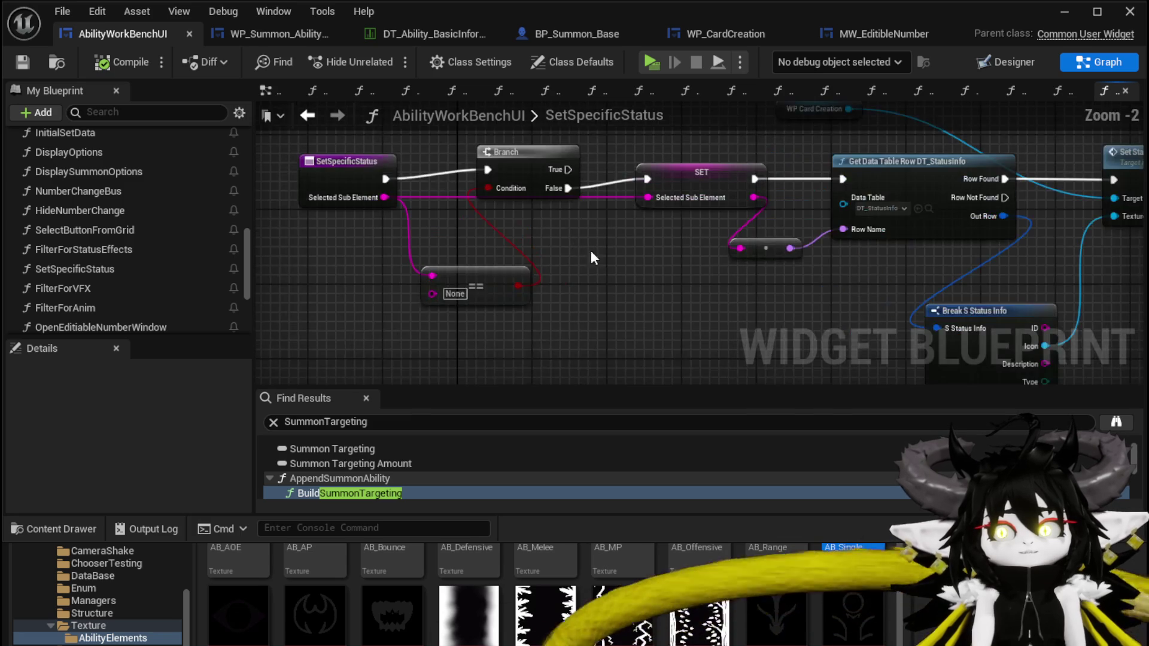
click(491, 205)
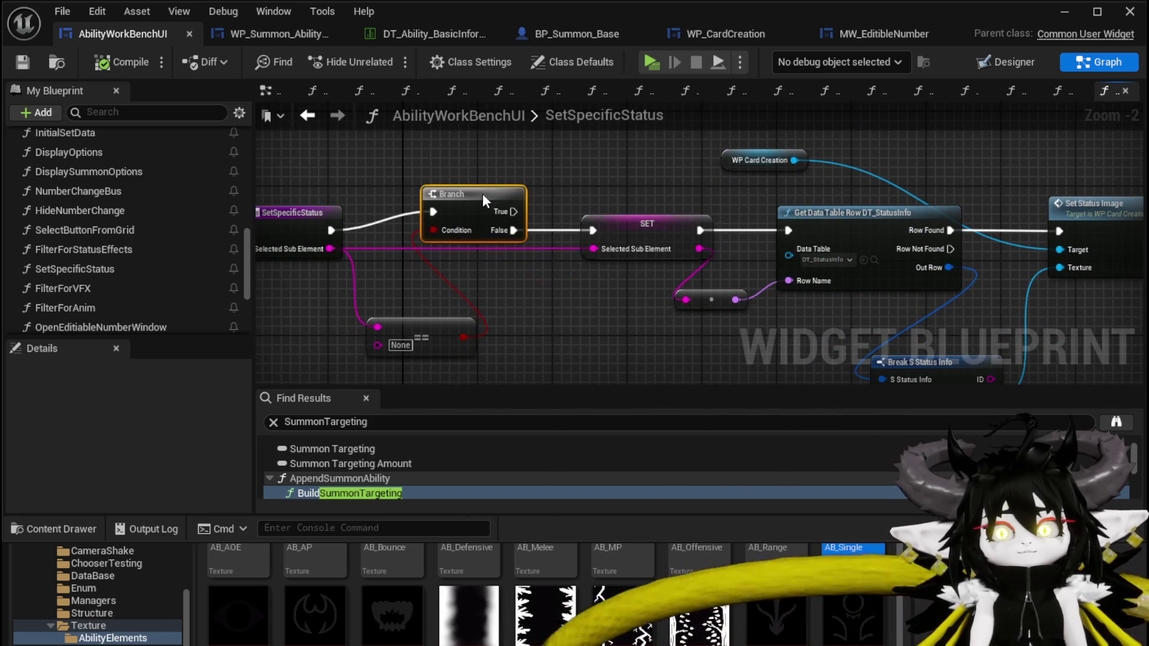
drag(578, 313, 481, 301)
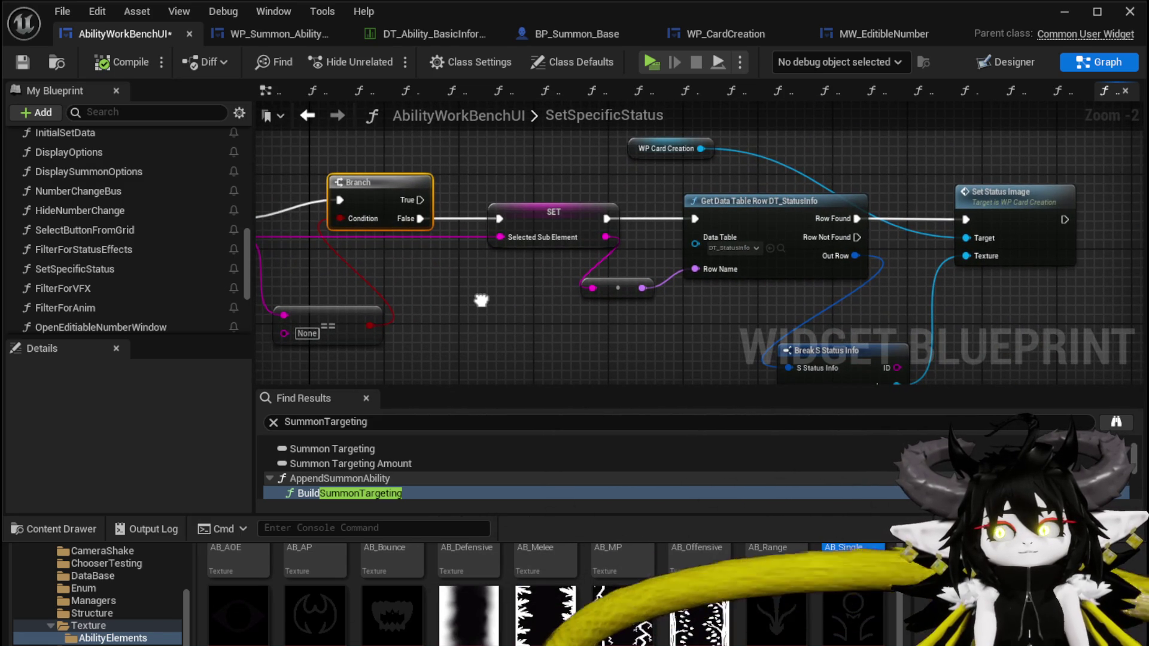
mouse_move(482, 300)
mouse_down()
mouse_move(654, 305)
mouse_move(377, 287)
mouse_move(387, 229)
mouse_move(383, 272)
mouse_up()
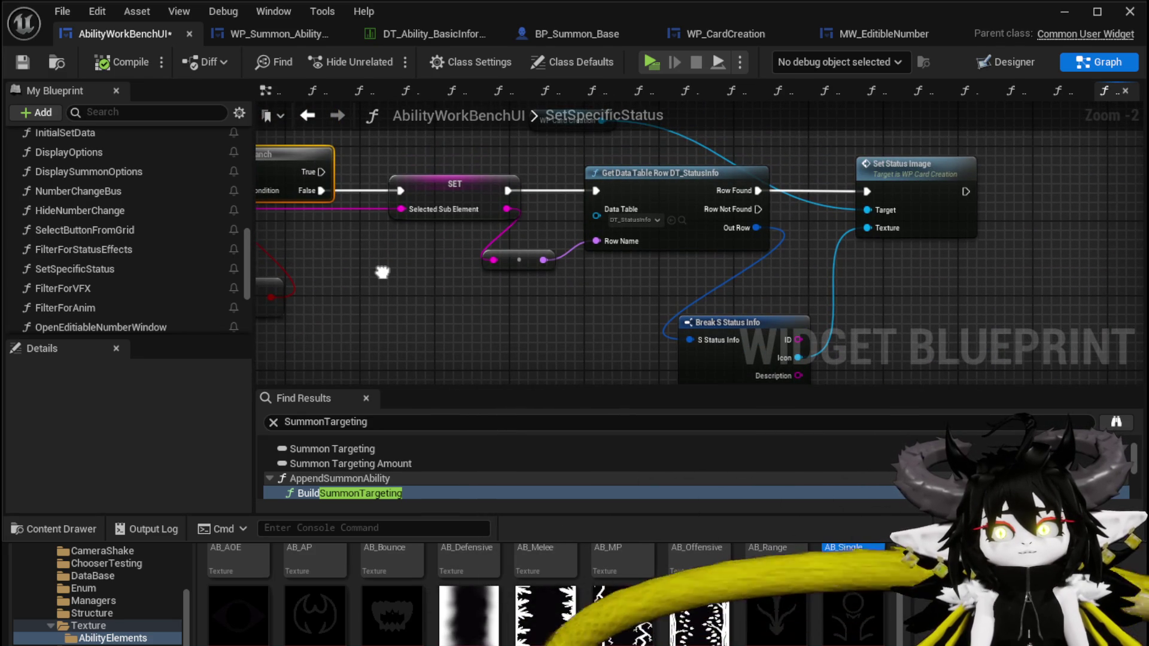
drag(383, 272, 366, 316)
click(578, 166)
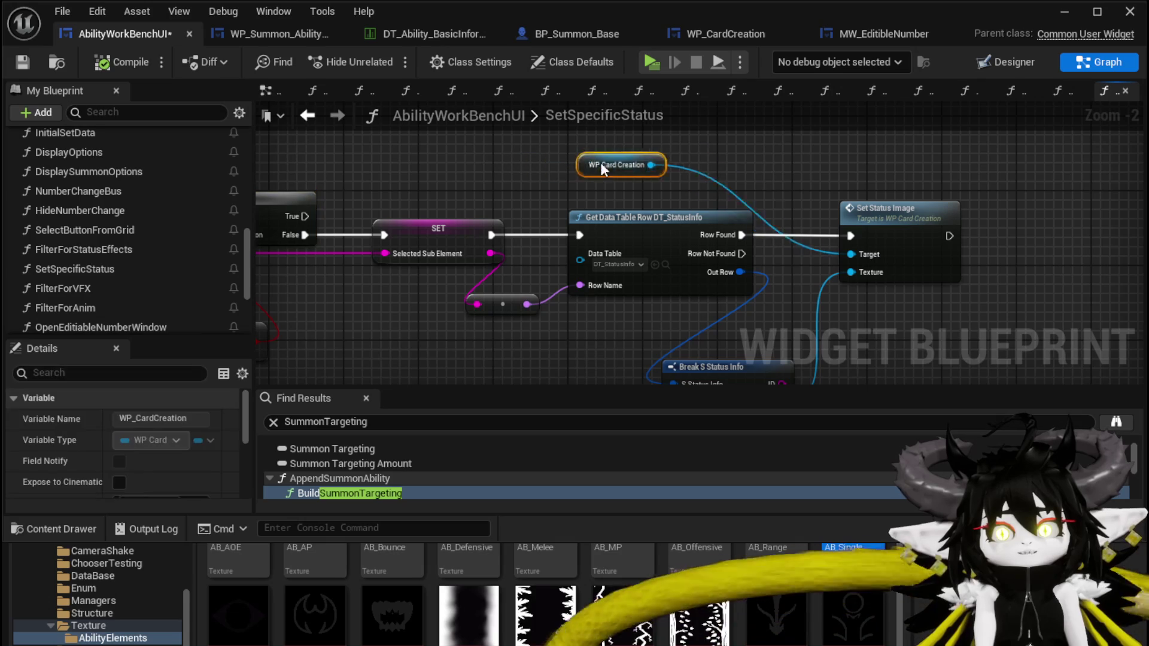
click(946, 330)
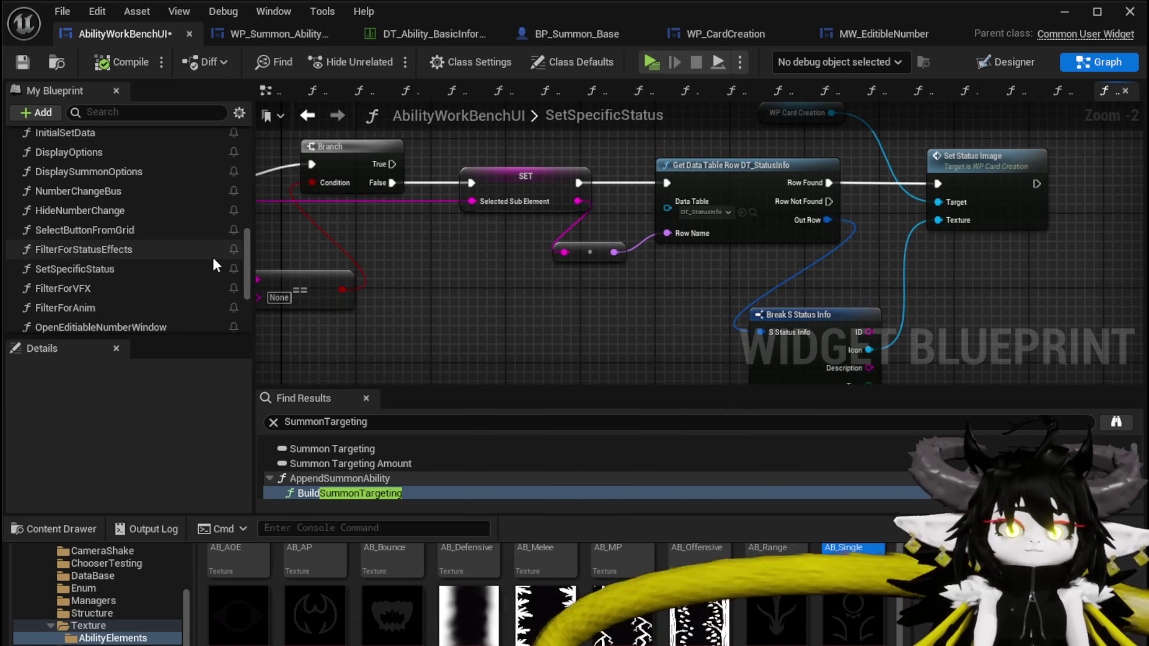
scroll(179, 278, down, 1)
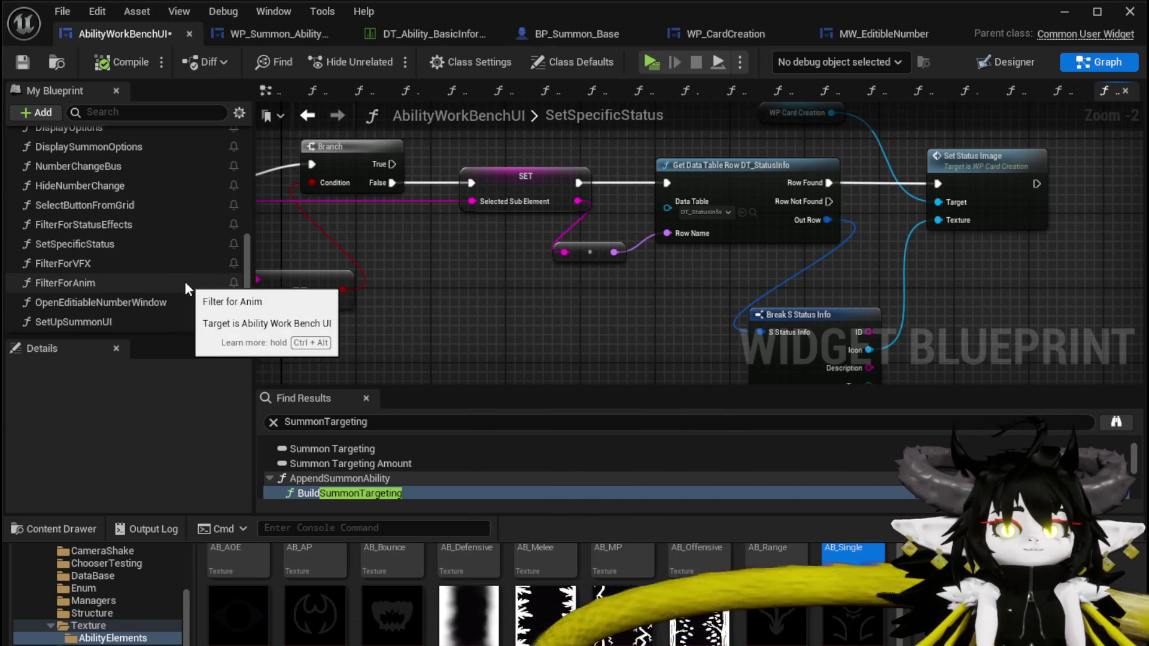
scroll(114, 276, up, 1)
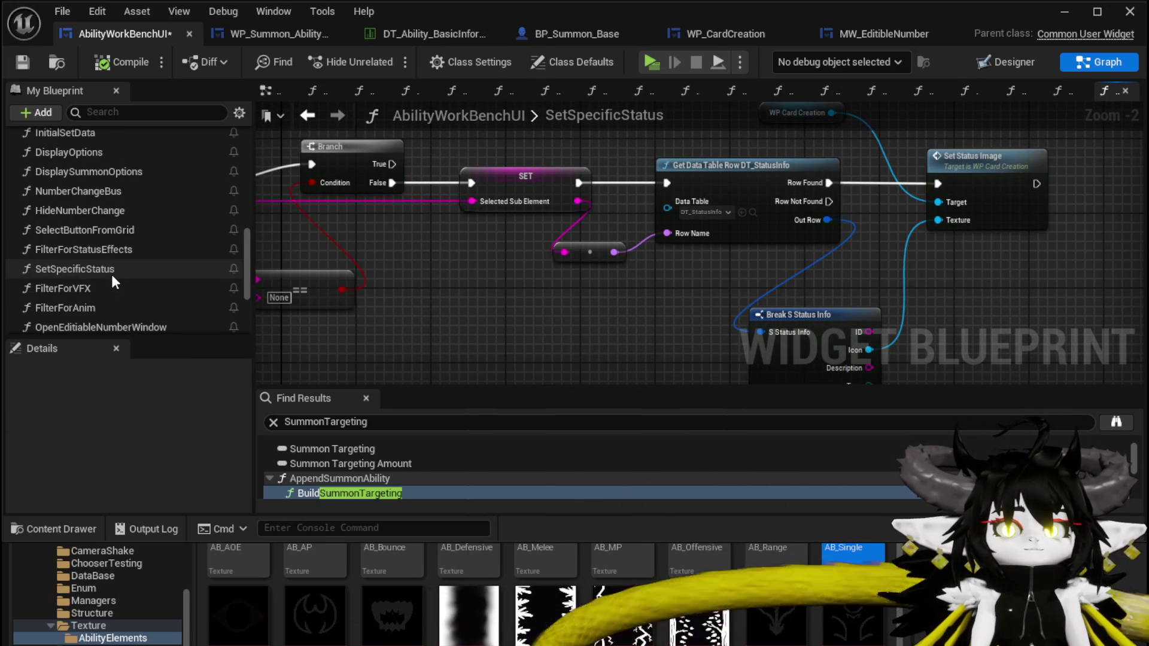
scroll(114, 281, up, 1)
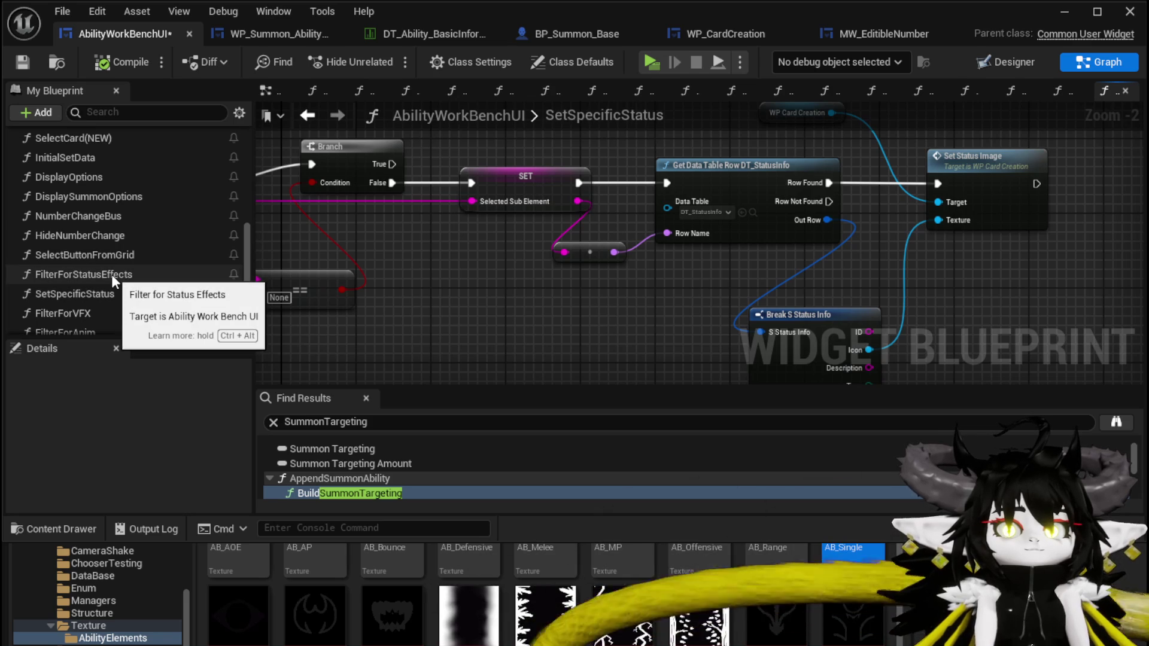
- Open NumberChangeBus and add a Status Index setter driven by the S_StatusIndex case
double_click(126, 212)
scroll(529, 299, up, 3)
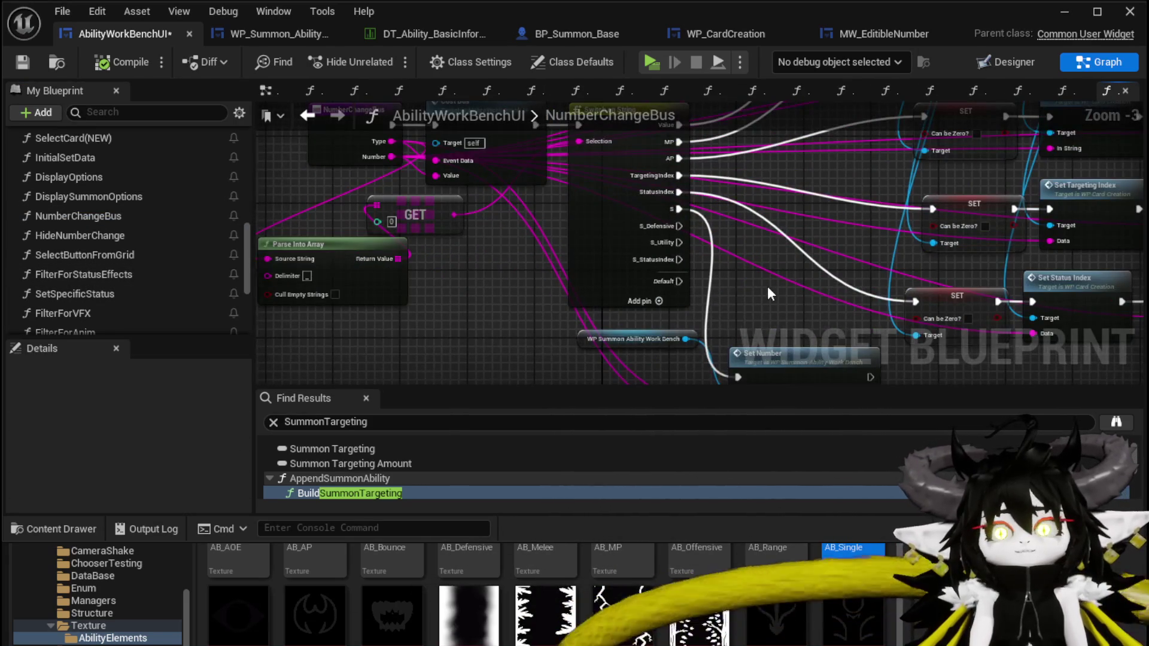
scroll(718, 299, up, 2)
drag(663, 322, 640, 306)
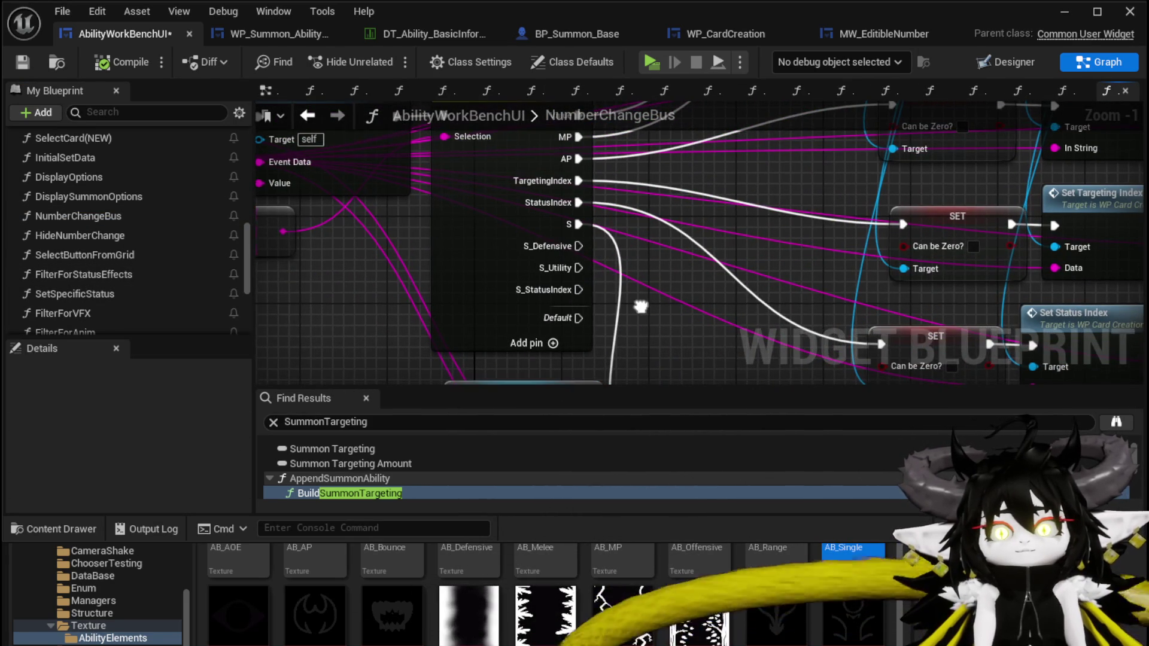
drag(639, 302, 605, 244)
mouse_move(535, 190)
mouse_down()
mouse_move(626, 245)
mouse_move(599, 179)
mouse_move(581, 253)
mouse_up()
key(ctrl+v)
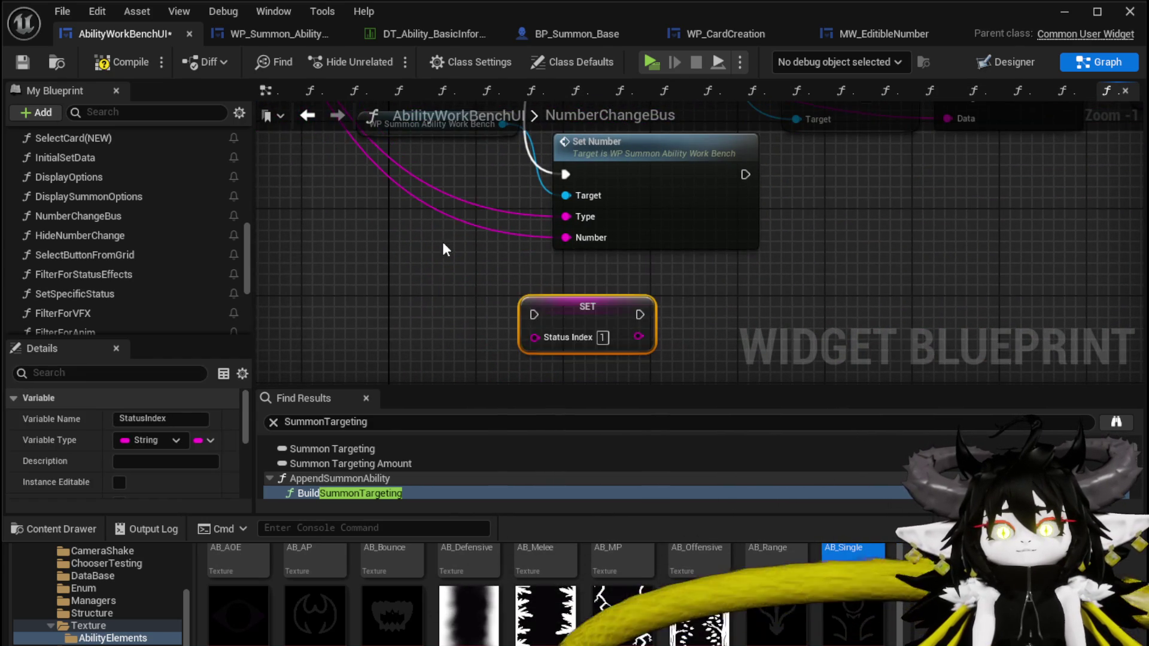
drag(446, 249, 476, 396)
mouse_move(535, 164)
mouse_down()
mouse_move(497, 220)
mouse_move(504, 338)
mouse_move(547, 234)
mouse_move(531, 361)
mouse_move(455, 472)
mouse_move(451, 510)
mouse_up()
- Feed the Number input into the Status Index setter and save the blueprint
scroll(593, 235, down, 2)
mouse_move(253, 196)
mouse_down()
mouse_move(294, 236)
mouse_move(390, 218)
mouse_move(380, 208)
mouse_move(777, 357)
mouse_move(750, 313)
mouse_up()
drag(533, 267, 460, 364)
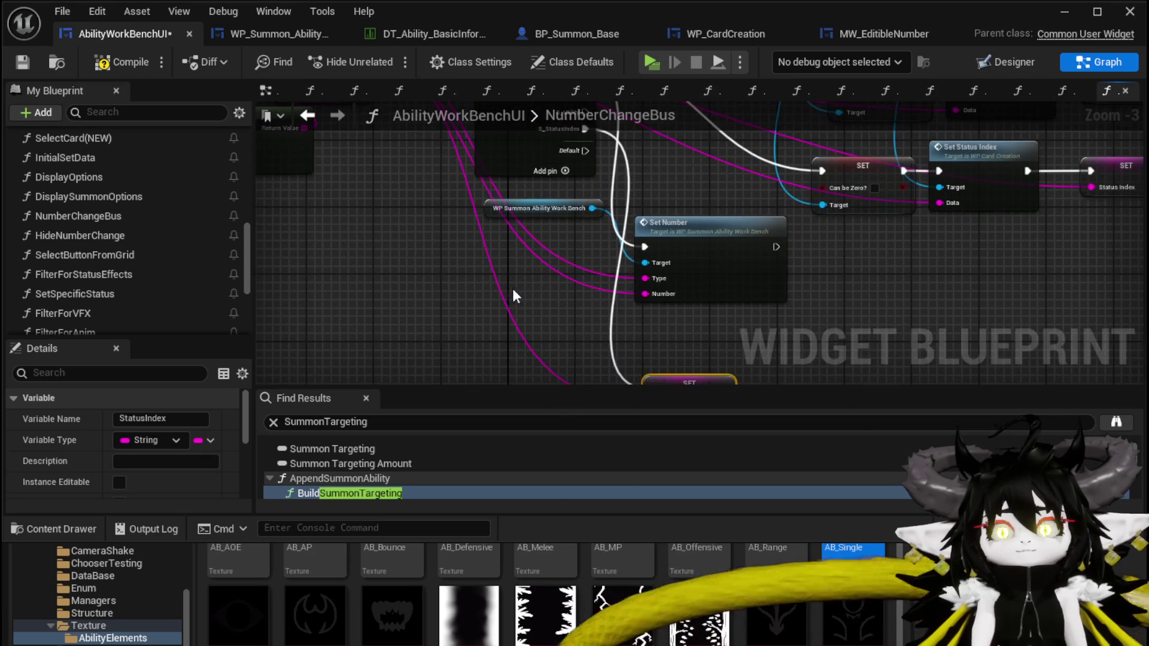
click(23, 64)
- Review the Switch on String node, then delete the Status Index setter
mouse_move(709, 175)
mouse_down()
mouse_move(675, 305)
mouse_move(723, 343)
mouse_up()
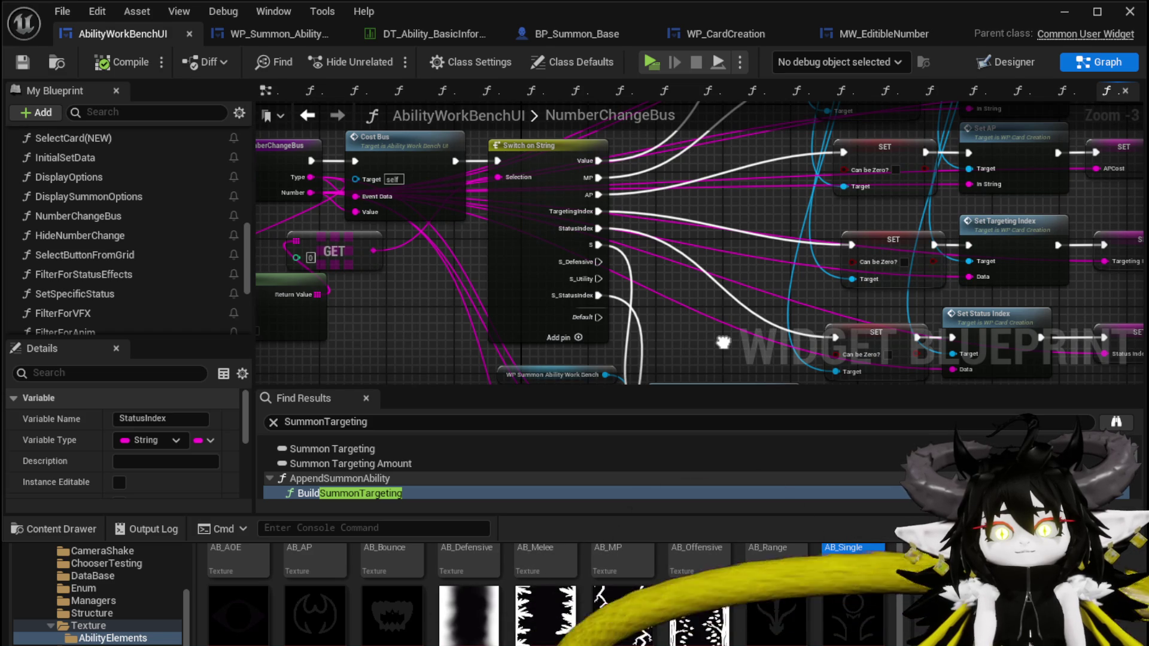
drag(724, 343, 641, 162)
key(Delete)
- Remove the S_StatusIndex, S_Utility and S_Defensive cases from the Switch on String node
drag(658, 273, 641, 370)
click(535, 194)
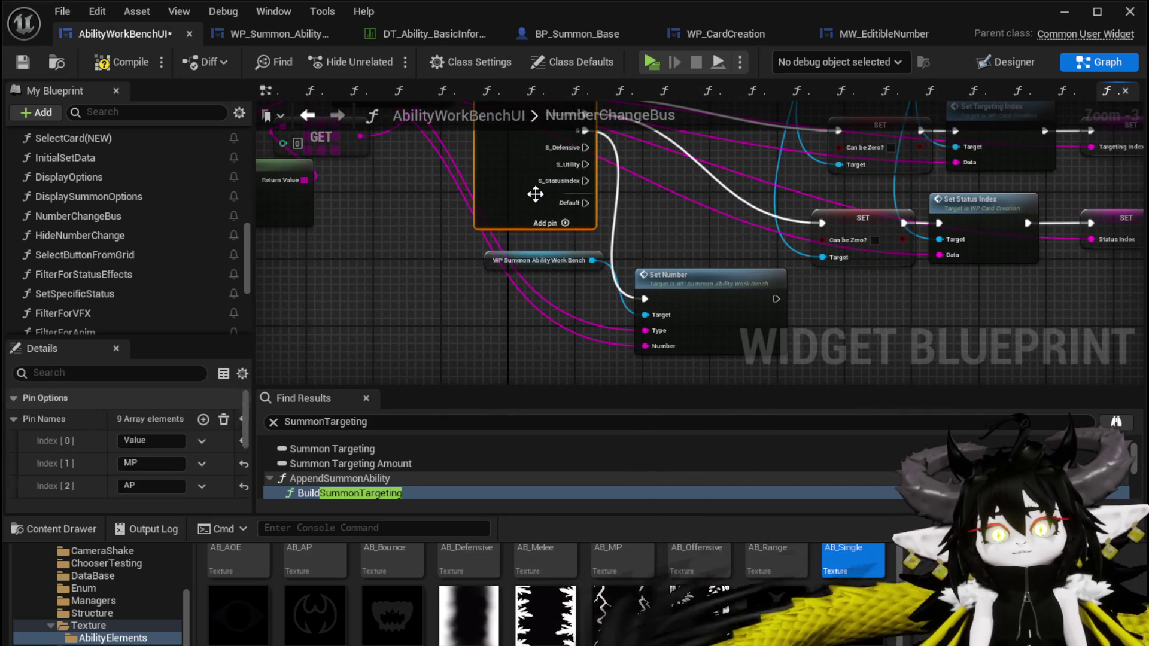
scroll(161, 436, down, 5)
click(204, 448)
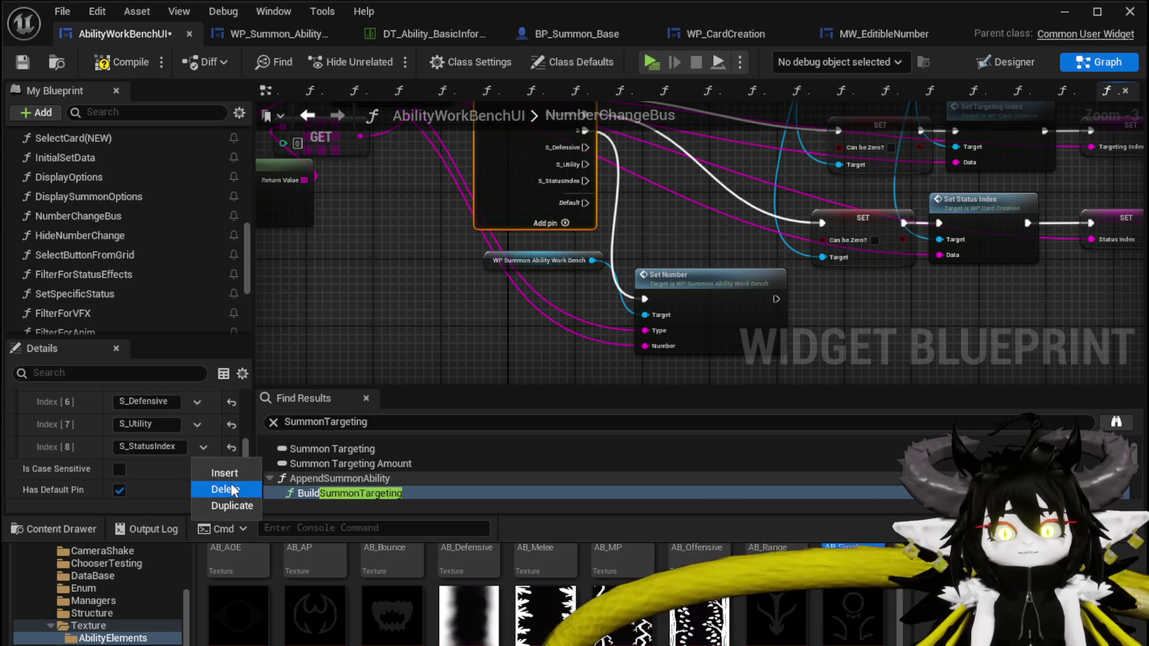
click(210, 490)
click(220, 486)
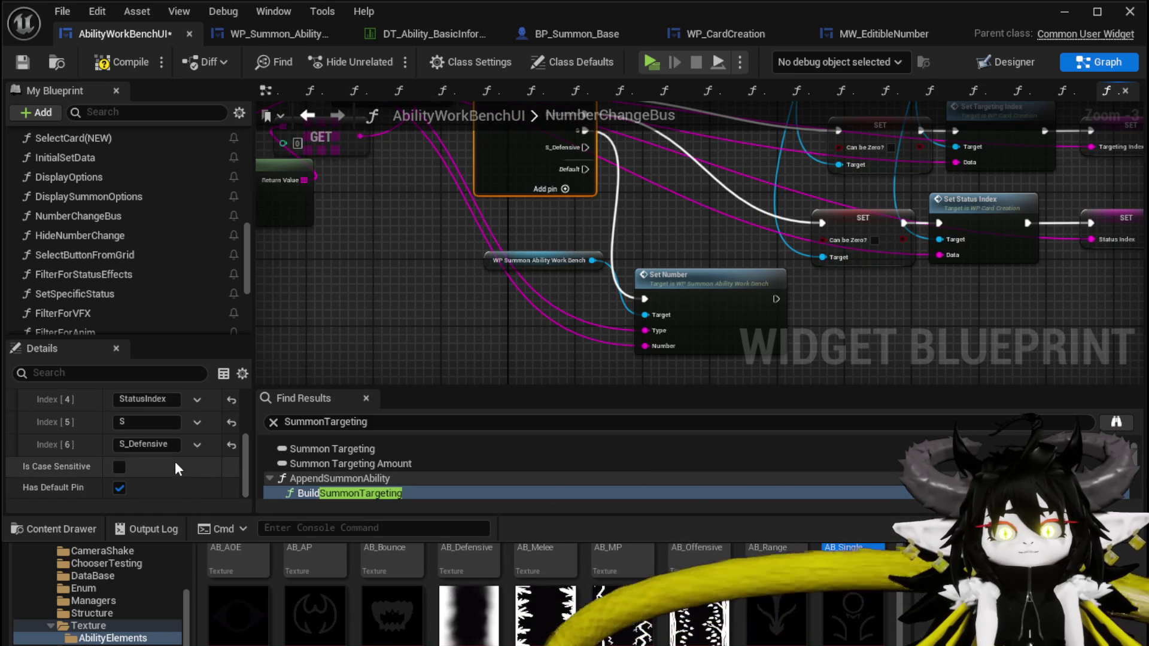
click(197, 444)
click(215, 486)
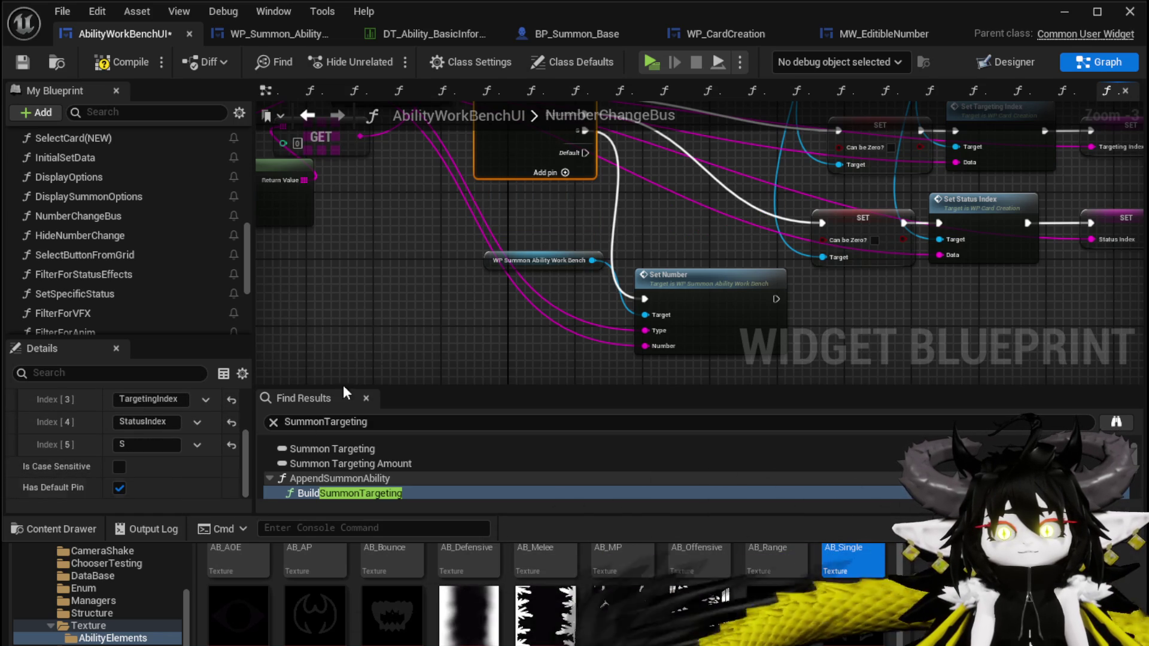
- In WP_Summon's SetNumber function, paste and then delete a Status Index setter, and compile
double_click(678, 273)
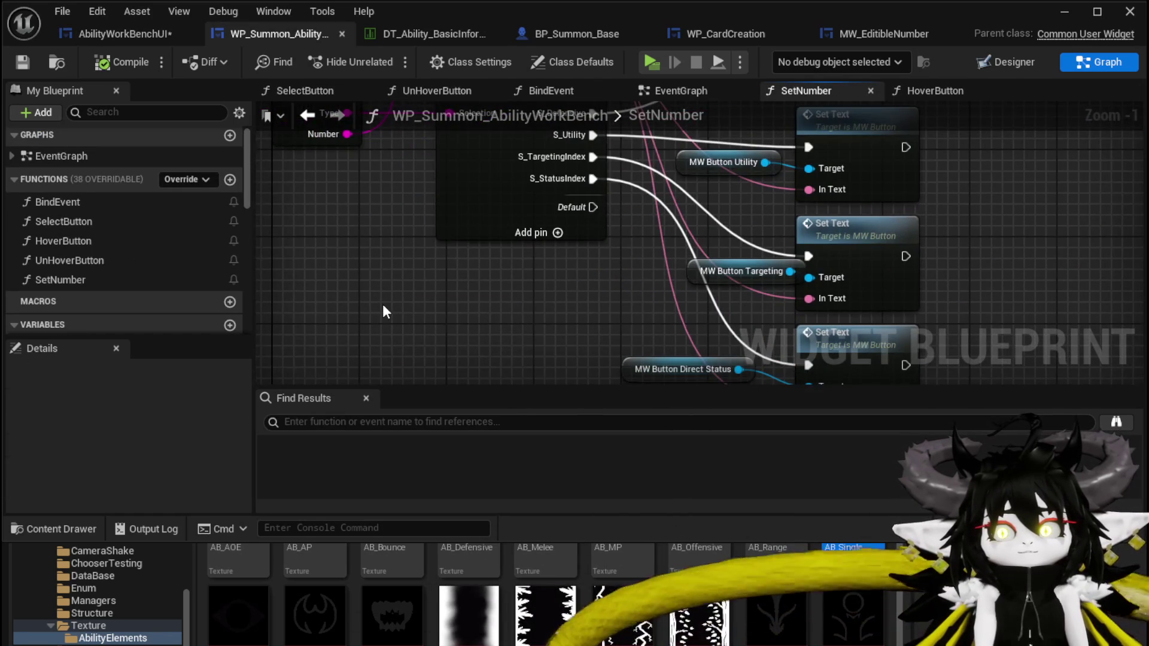
key(ctrl+v)
scroll(419, 300, down, 3)
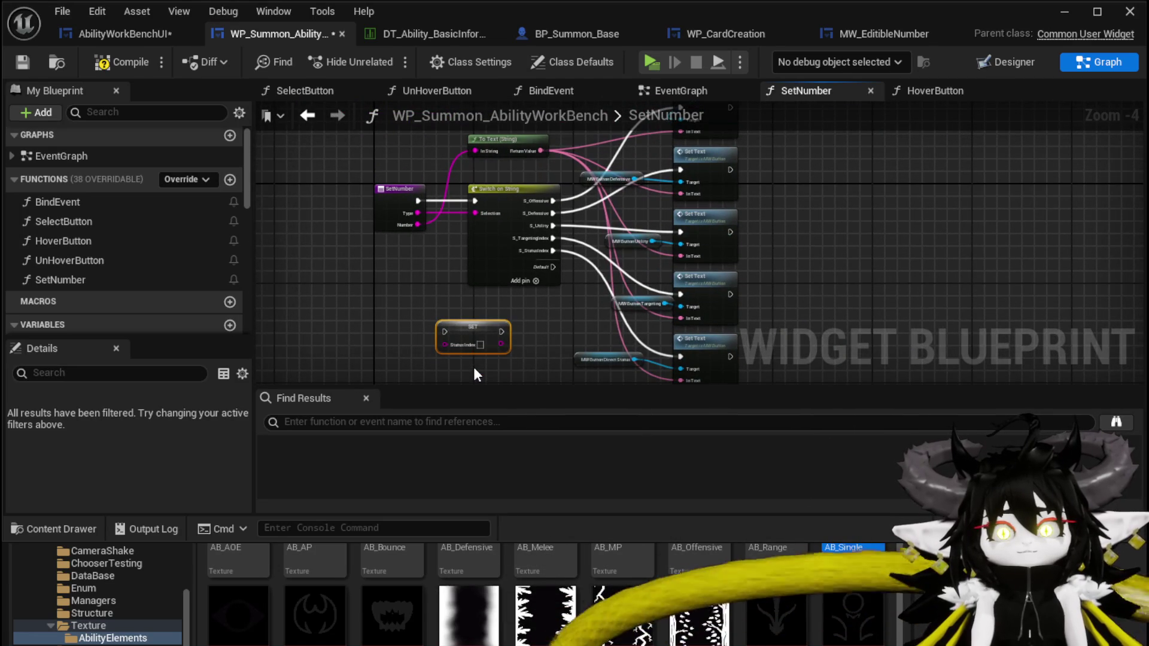
key(Delete)
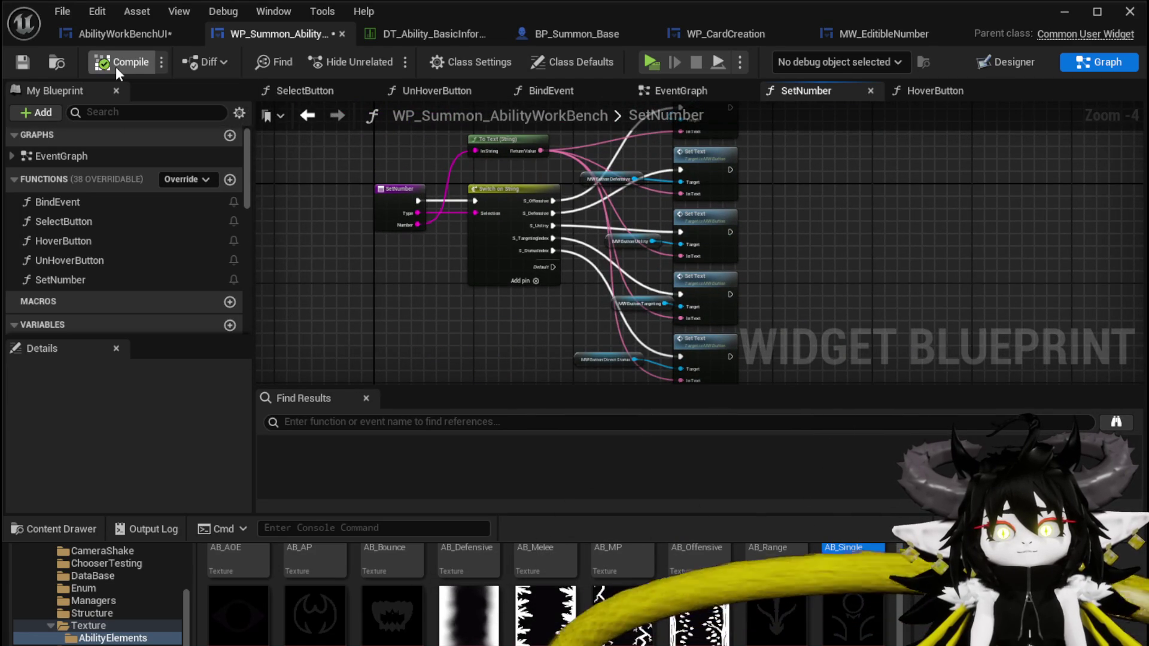
click(116, 66)
mouse_move(379, 248)
mouse_down()
mouse_move(362, 226)
mouse_move(405, 292)
mouse_up()
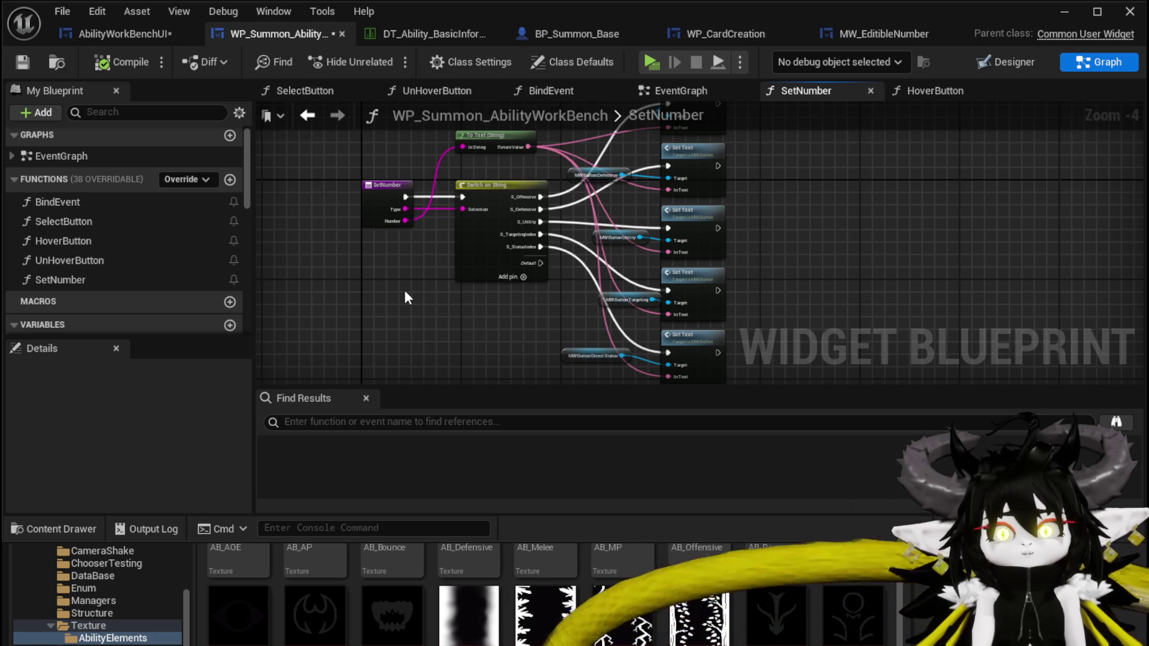
- Return to the NumberChangeBus graph and open the SetNumber function behind Set Number
click(142, 33)
scroll(375, 265, up, 1)
drag(314, 234, 550, 299)
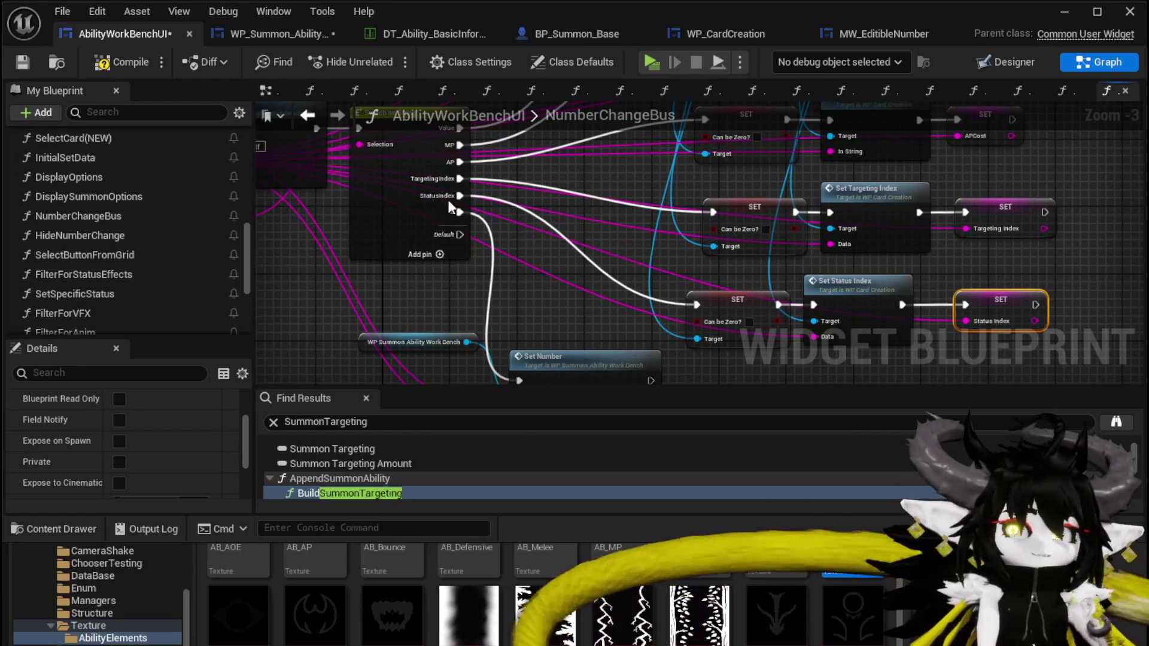
double_click(572, 307)
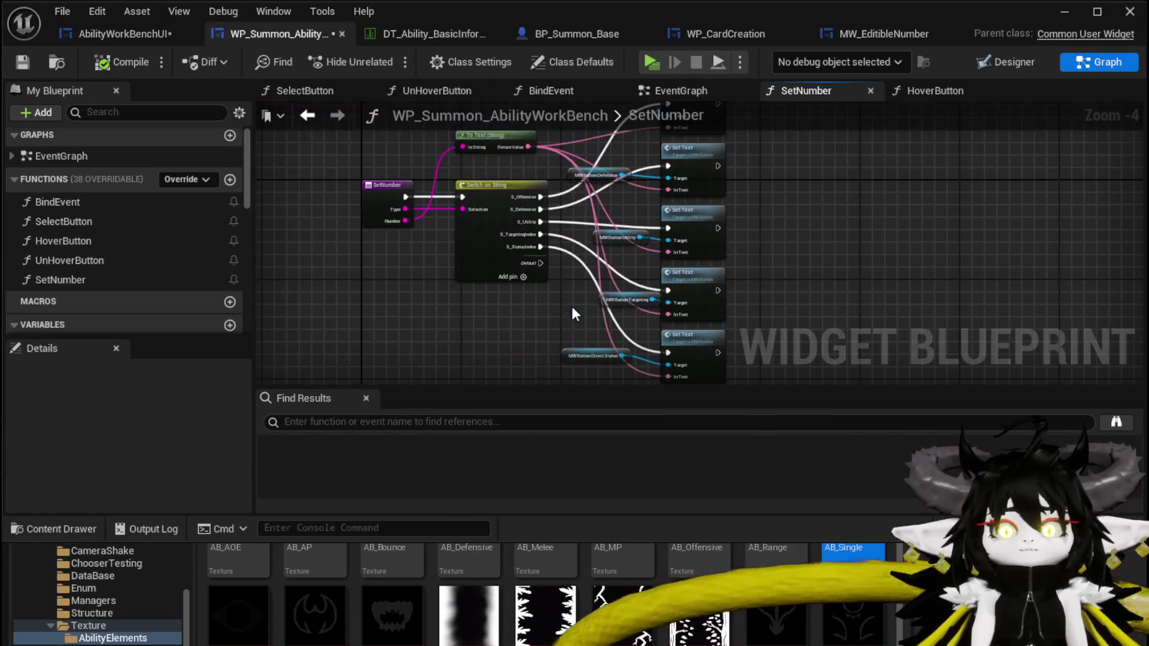
- Check the SetNumber switch's cases, then return to AbilityWorkBenchUI and save it
click(463, 251)
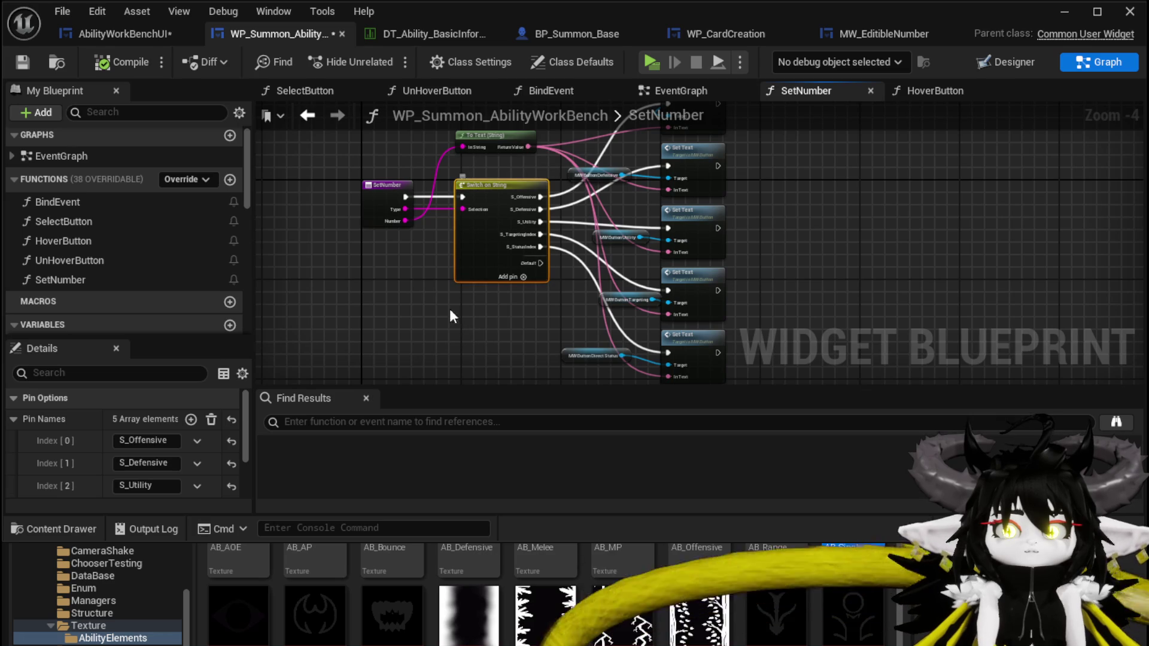
click(106, 38)
click(27, 59)
- Position the pasted Switch on String node to the left of the Set Number node
mouse_move(473, 224)
mouse_down()
mouse_move(472, 259)
mouse_move(472, 224)
mouse_move(454, 249)
mouse_up()
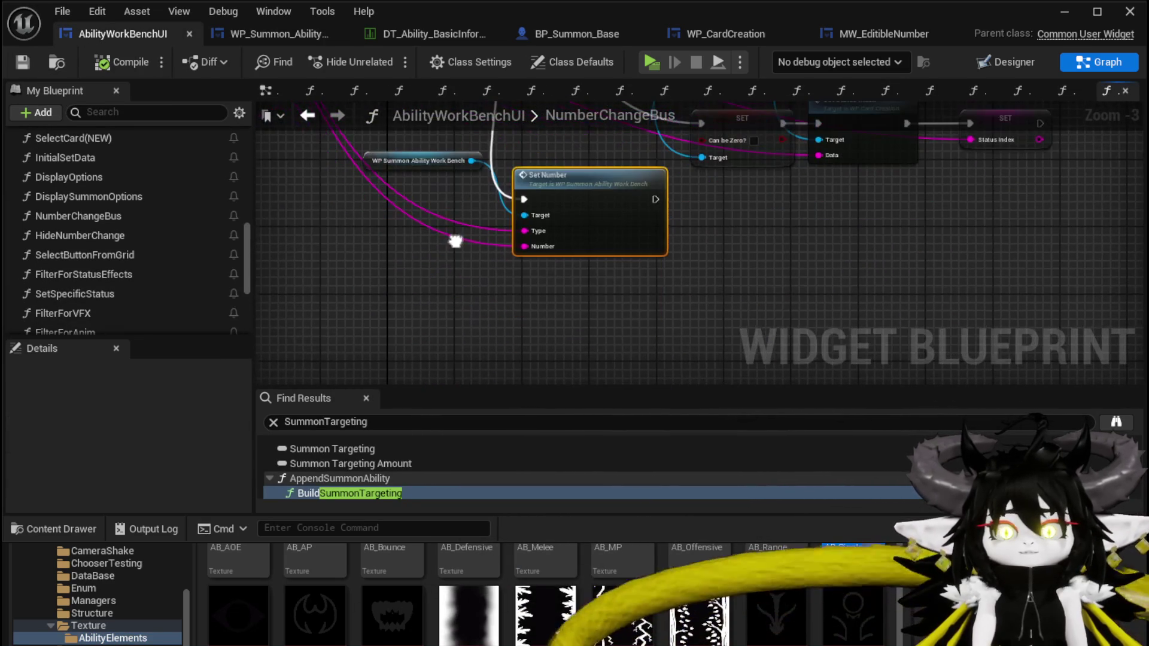
drag(299, 236, 364, 302)
click(434, 309)
drag(433, 310, 337, 150)
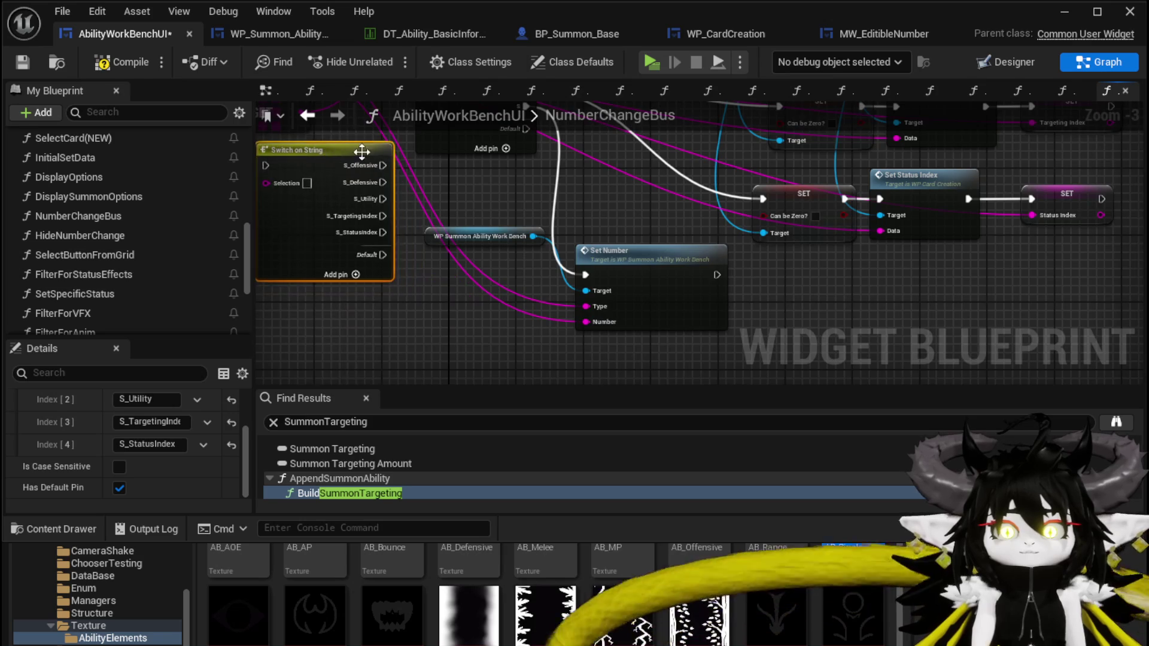
drag(428, 172, 490, 281)
drag(418, 263, 436, 297)
drag(525, 326, 501, 263)
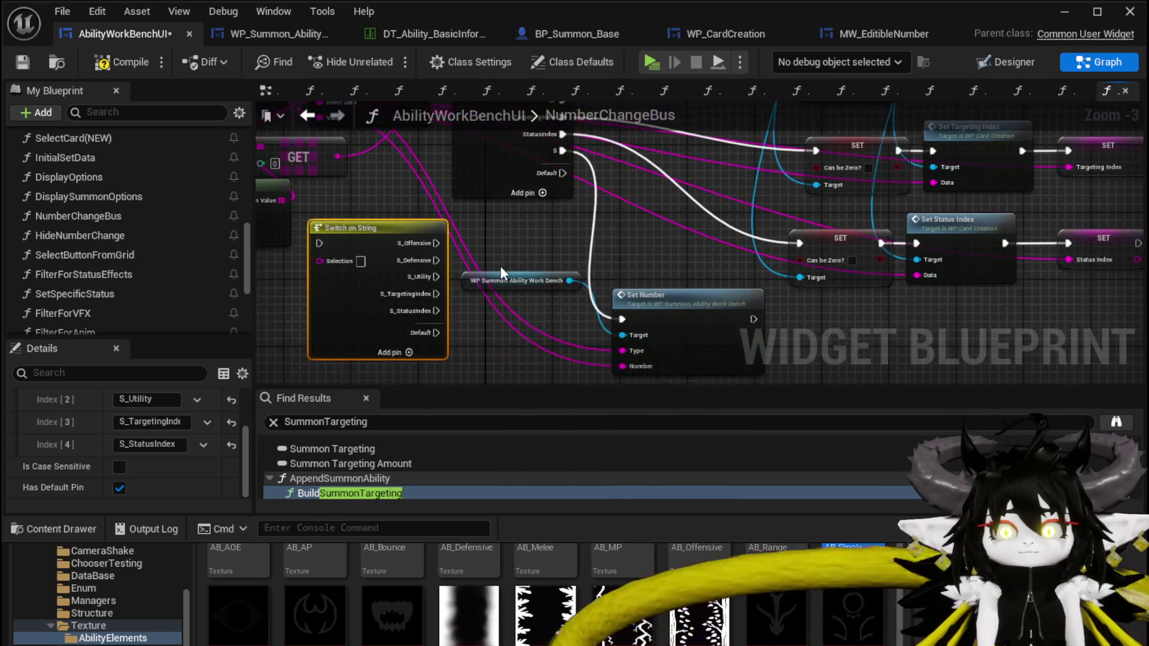
click(637, 273)
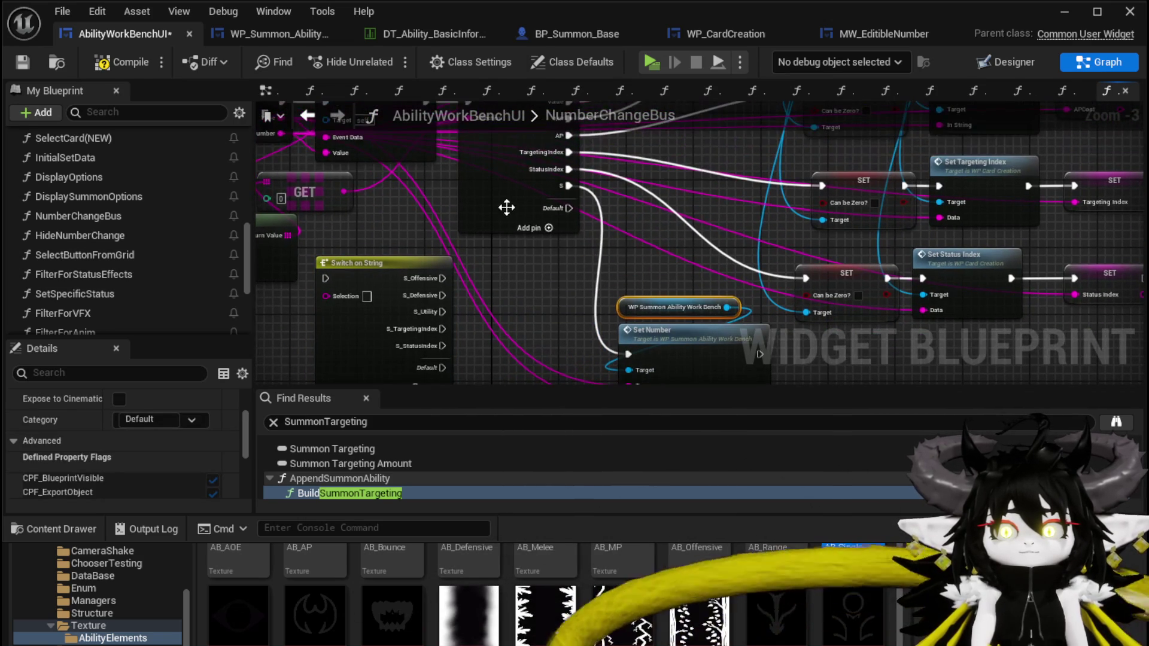
click(509, 207)
mouse_move(545, 272)
mouse_down()
mouse_move(539, 297)
mouse_move(540, 283)
mouse_move(549, 304)
mouse_up()
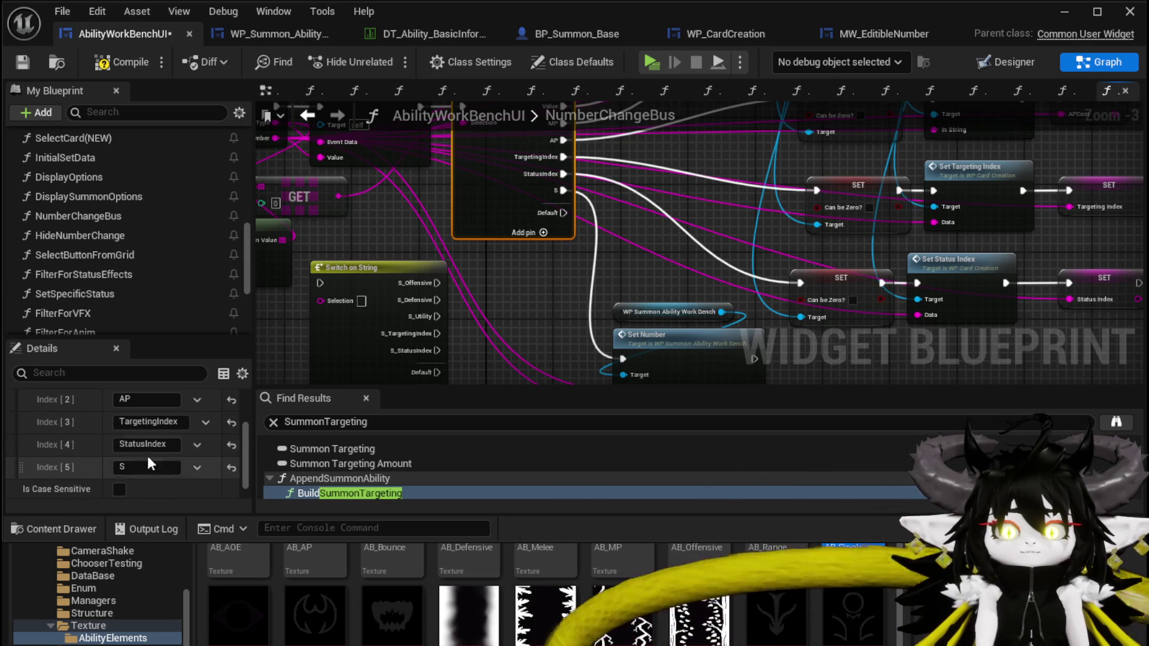
- Add two case pins to the string switch and place the switch right of Set Number
scroll(136, 464, up, 3)
click(191, 420)
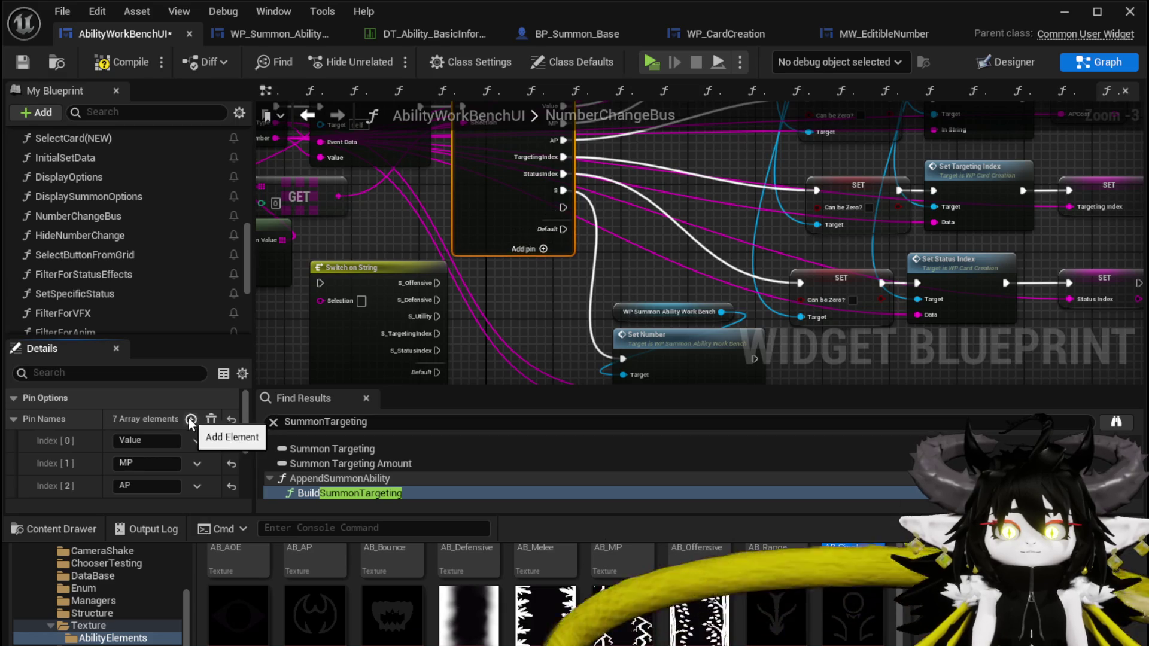
click(191, 419)
scroll(152, 446, down, 3)
click(152, 423)
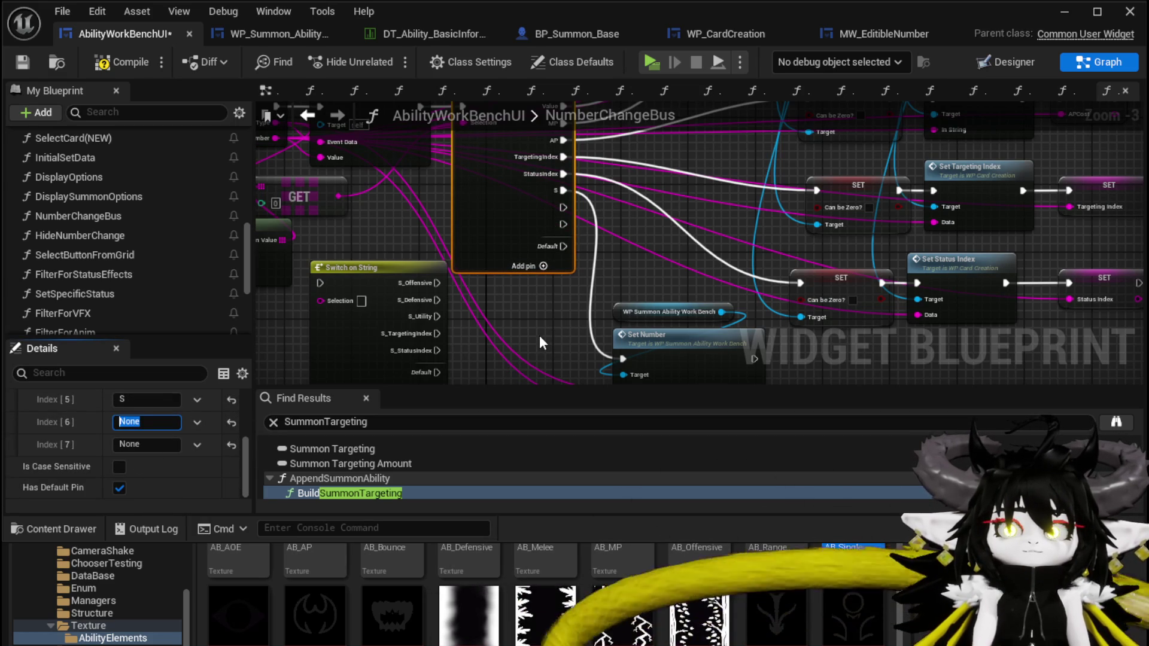
mouse_move(540, 335)
mouse_down()
mouse_move(534, 291)
mouse_move(663, 380)
mouse_move(564, 299)
mouse_up()
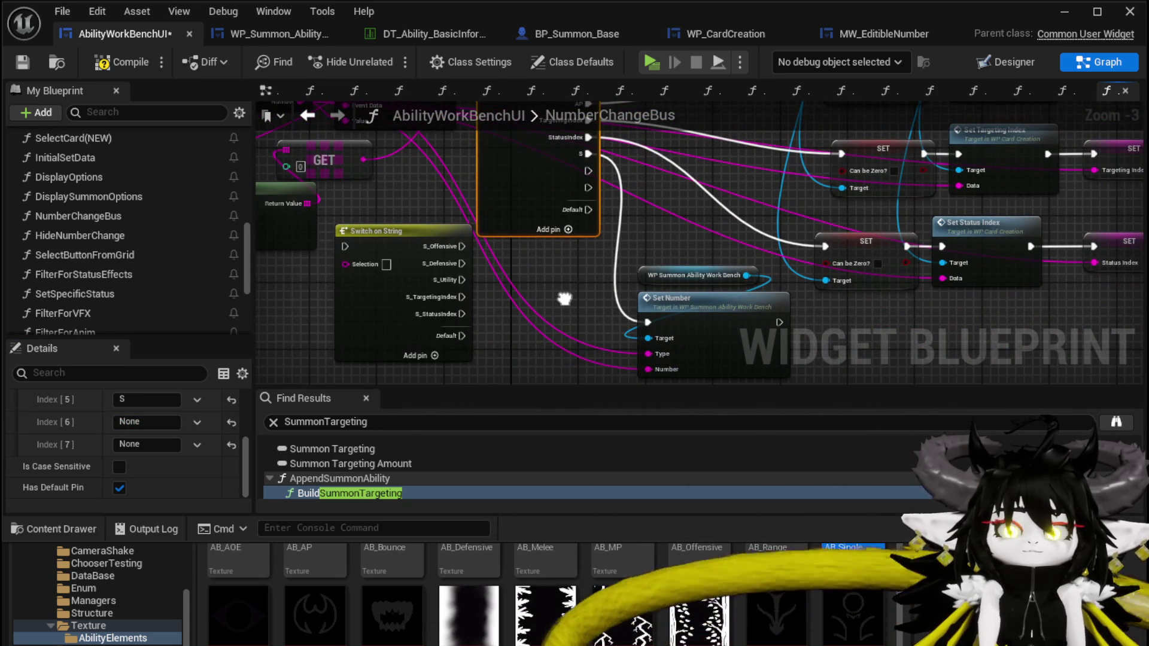
drag(564, 299, 519, 288)
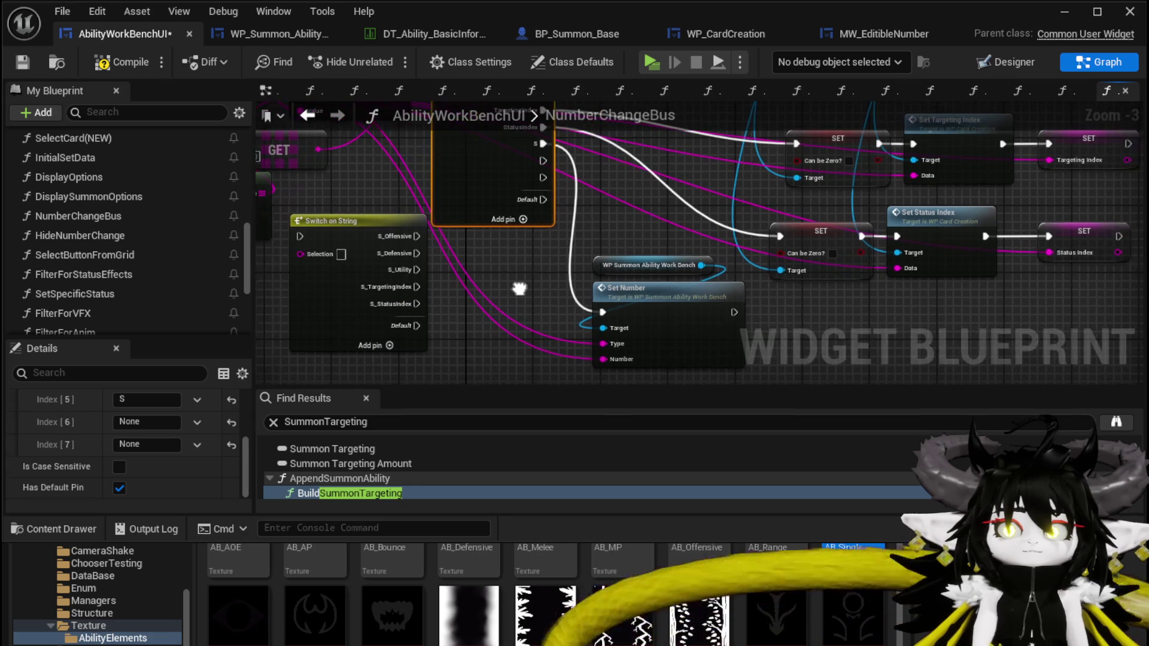
drag(340, 240, 810, 322)
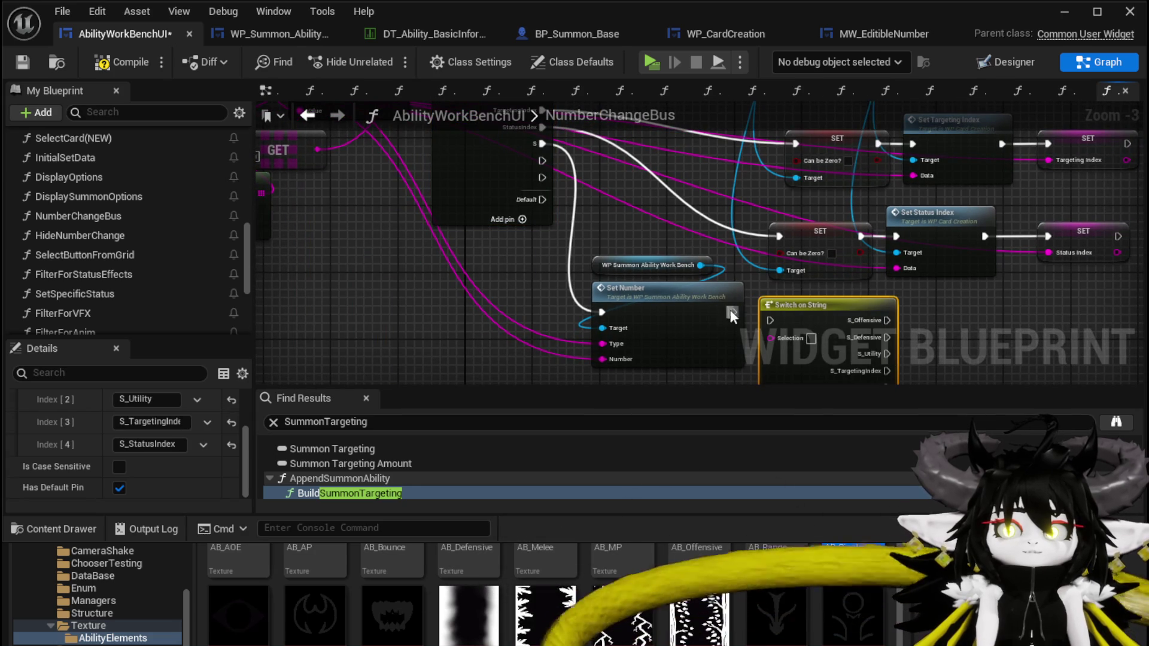
- Delete the extra None case from the main Switch on String node
drag(491, 245, 508, 242)
click(508, 241)
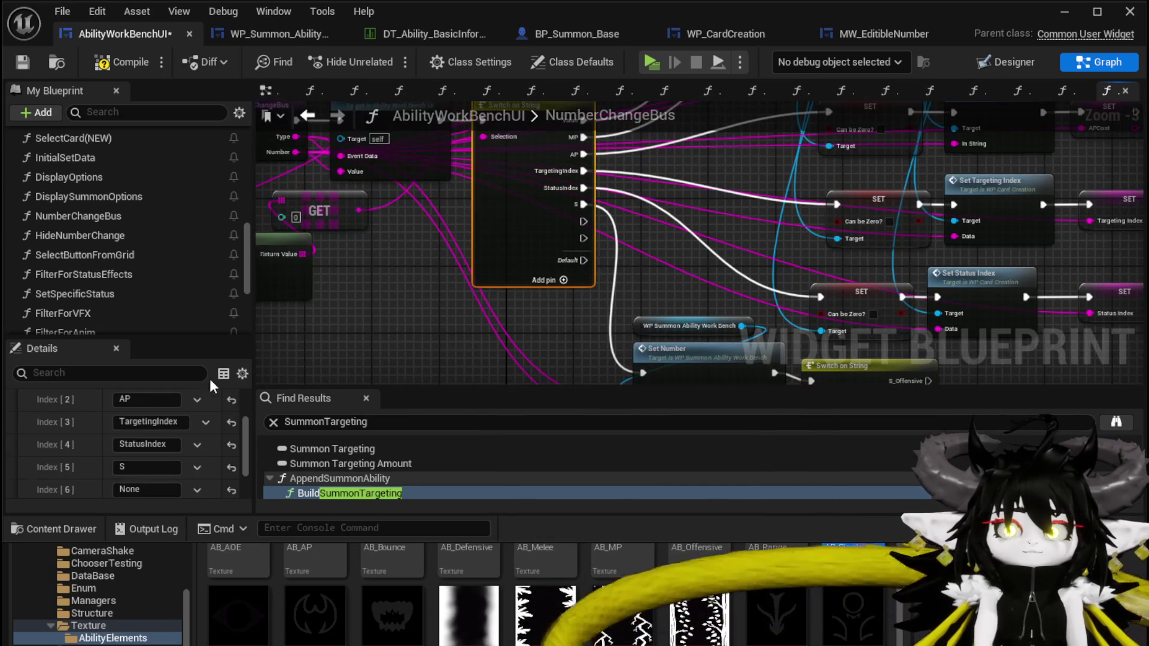
click(197, 487)
click(219, 532)
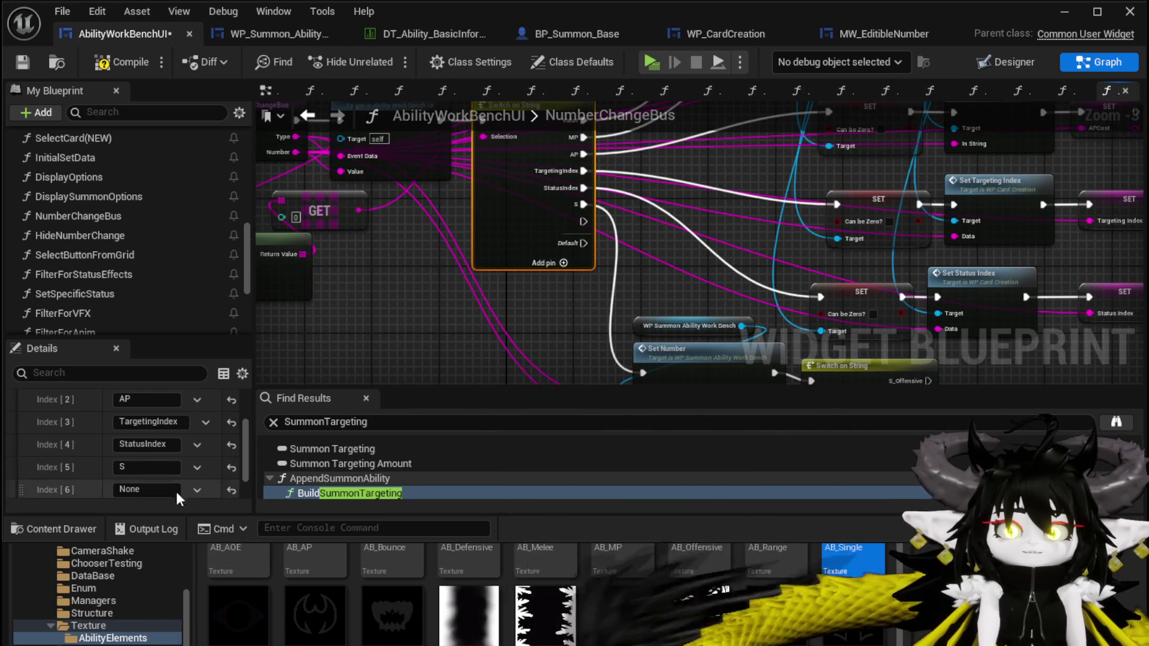
scroll(185, 475, down, 1)
click(194, 465)
click(214, 506)
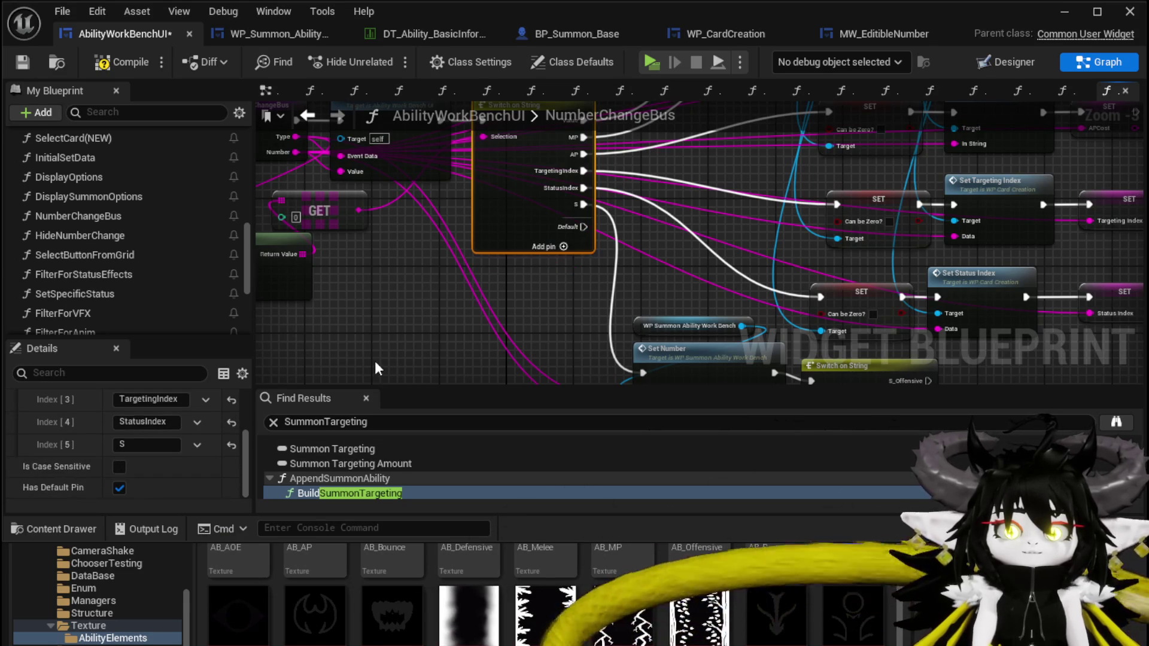
- Wire Set Number's execution output into the lower Switch on String
drag(422, 311, 503, 344)
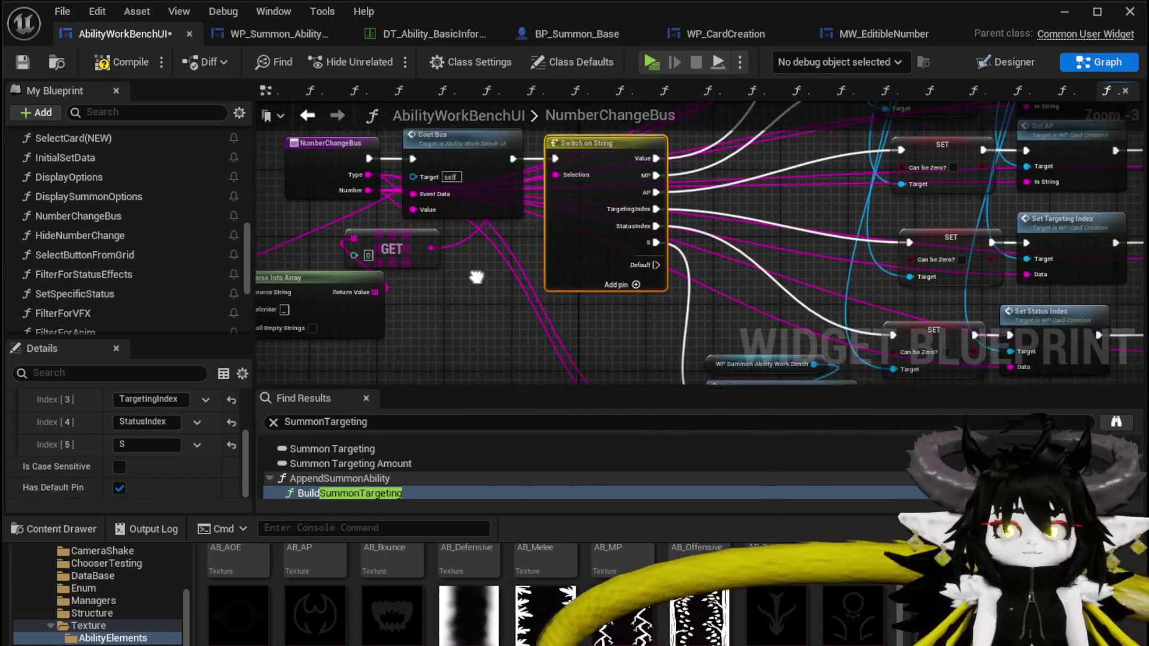
mouse_move(422, 205)
mouse_down()
mouse_move(799, 368)
mouse_move(968, 247)
mouse_move(914, 145)
mouse_up()
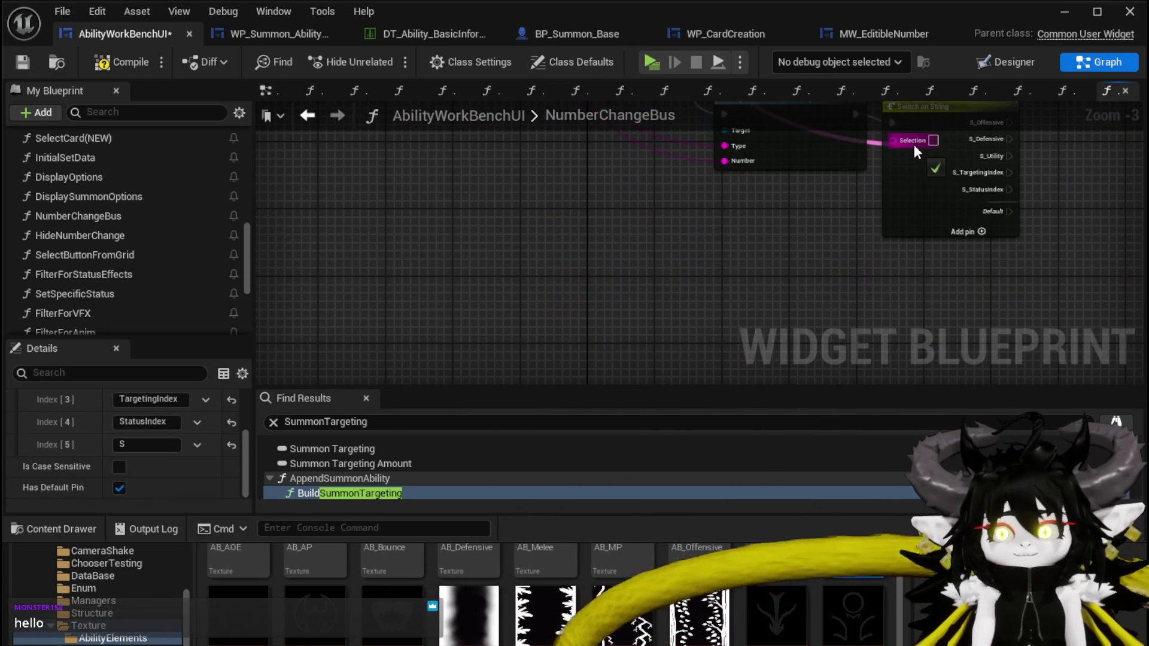
click(888, 216)
mouse_move(889, 217)
mouse_down()
mouse_move(829, 271)
mouse_move(619, 246)
mouse_move(548, 382)
mouse_move(652, 310)
mouse_up()
- Add a SET Status Index node run from S_StatusIndex and feed it the string value
drag(771, 189, 680, 252)
scroll(619, 263, up, 2)
key(ctrl+v)
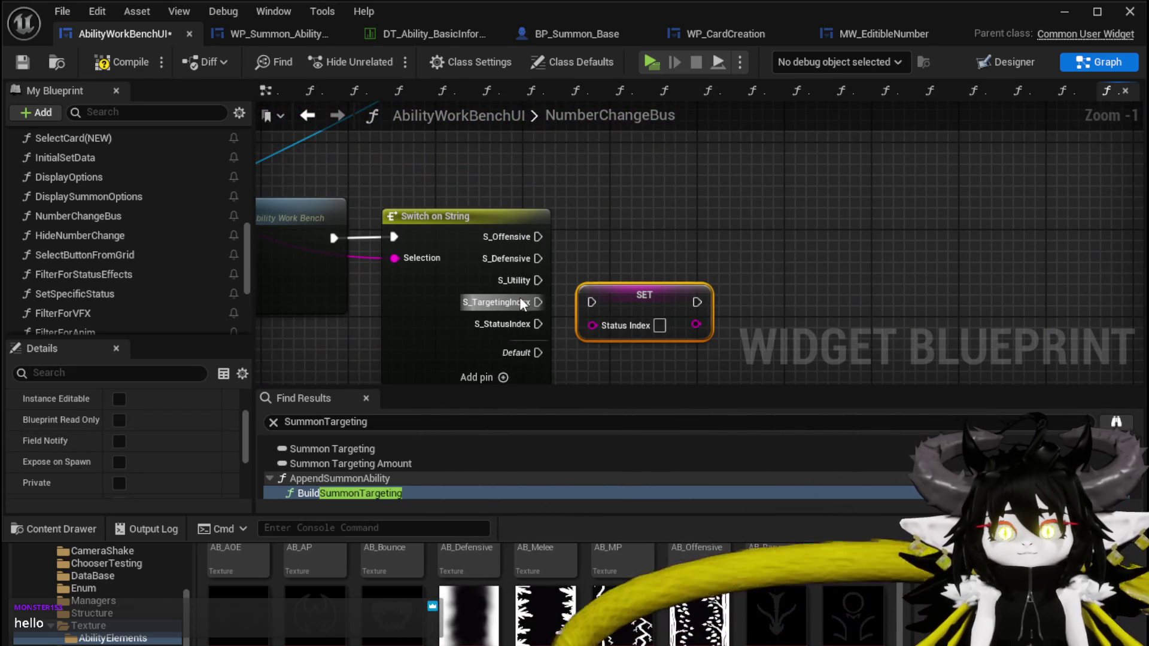
mouse_move(528, 325)
mouse_down()
mouse_move(592, 303)
mouse_move(641, 329)
mouse_up()
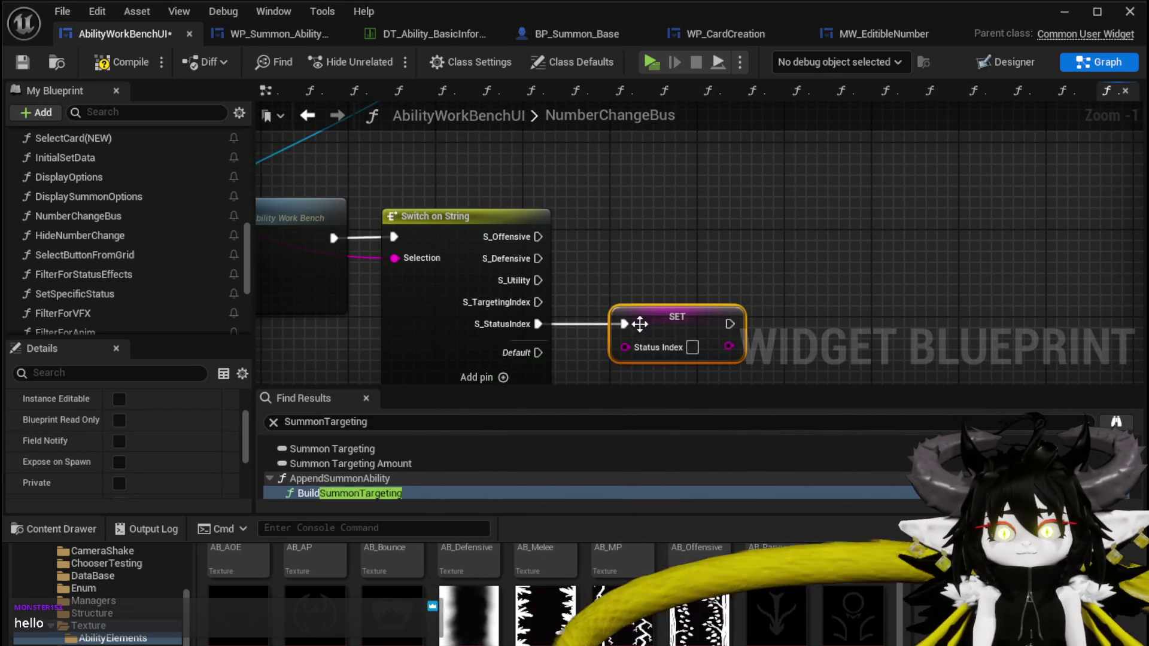
scroll(639, 321, down, 2)
mouse_move(263, 299)
mouse_down()
mouse_move(439, 289)
mouse_move(471, 241)
mouse_move(508, 288)
mouse_up()
drag(408, 202, 1125, 177)
mouse_move(1033, 174)
mouse_down()
mouse_move(1041, 160)
mouse_move(747, 332)
mouse_up()
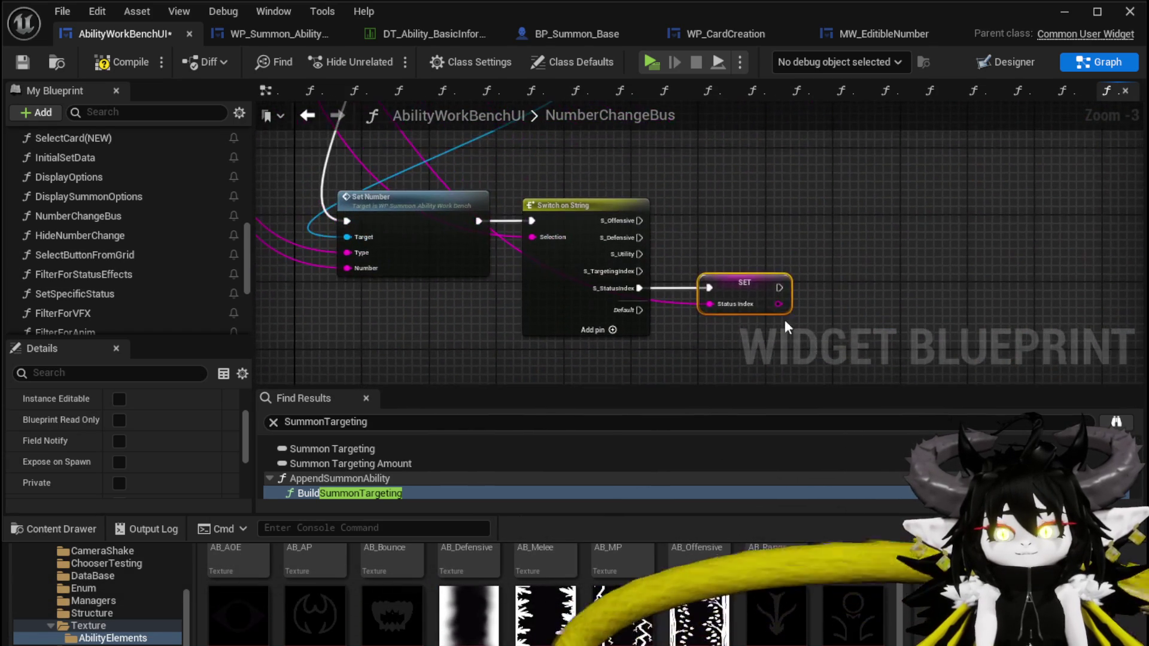
- Compile and save the blueprint, then start a Play session from the level editor
click(131, 69)
key(ctrl+s)
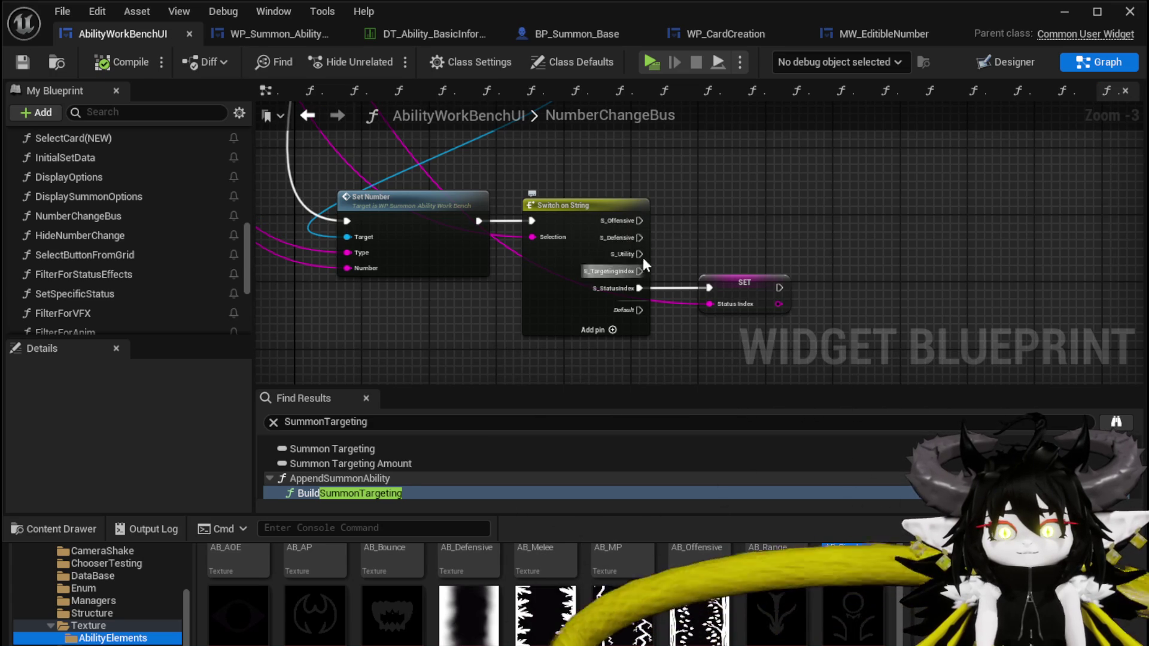
drag(760, 216, 660, 221)
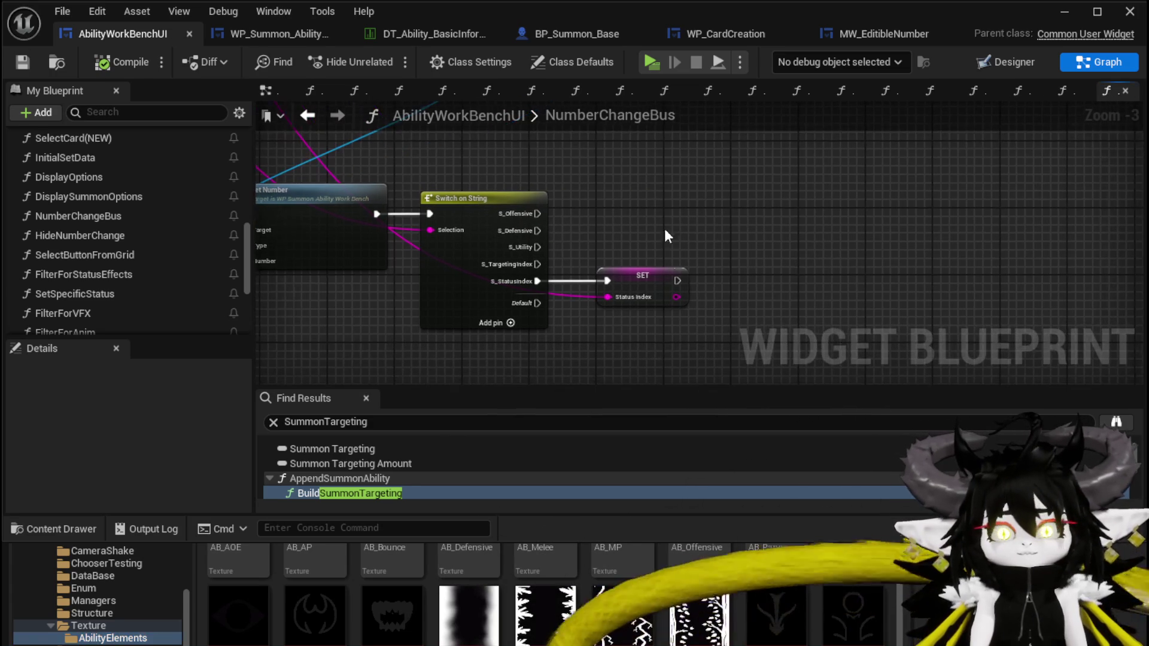
key(ctrl+s)
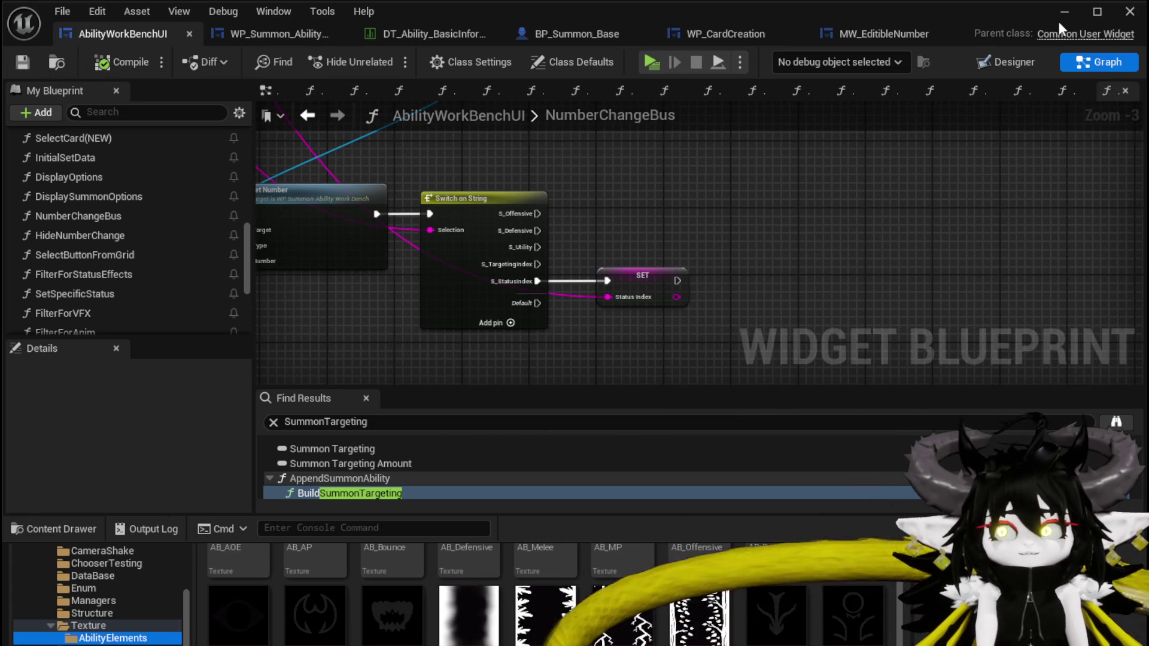
click(1064, 12)
click(387, 58)
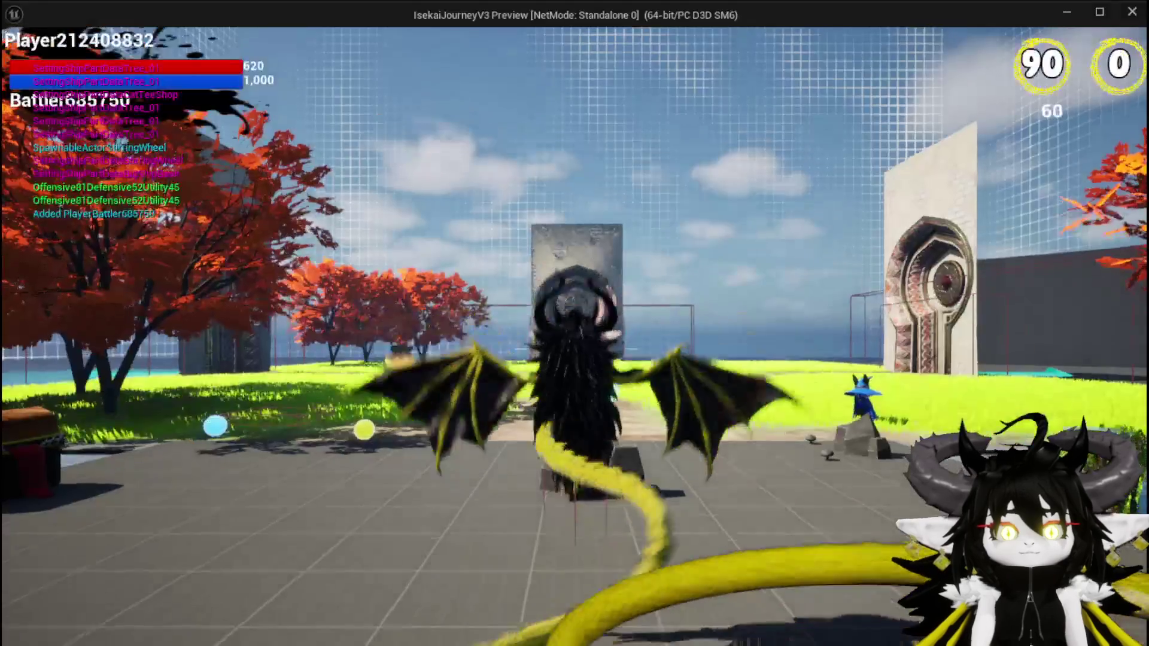
- At the work bench, choose the Magic ability set and open a card's Creature panel
key(w)
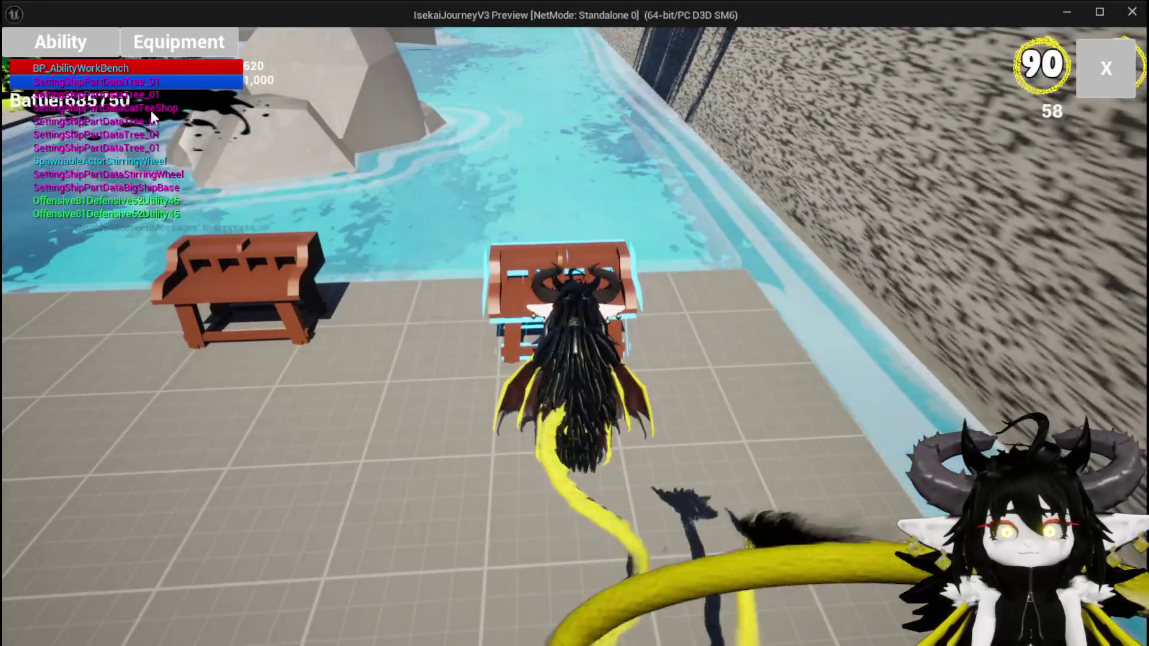
click(66, 56)
click(146, 129)
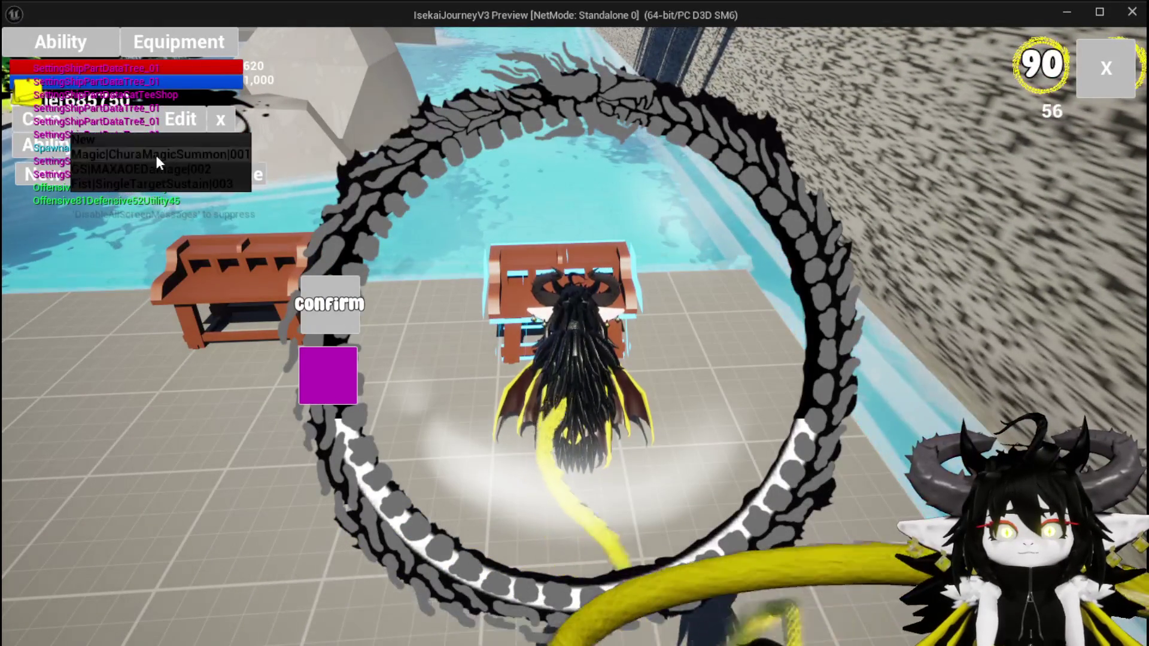
click(155, 155)
click(767, 479)
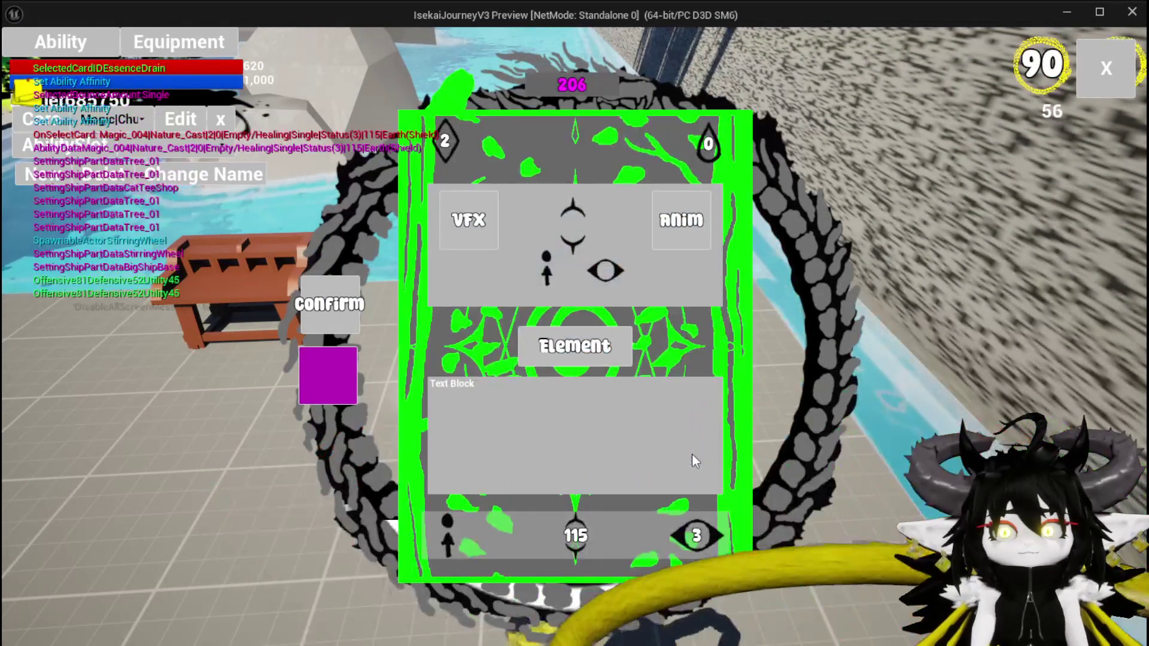
click(696, 533)
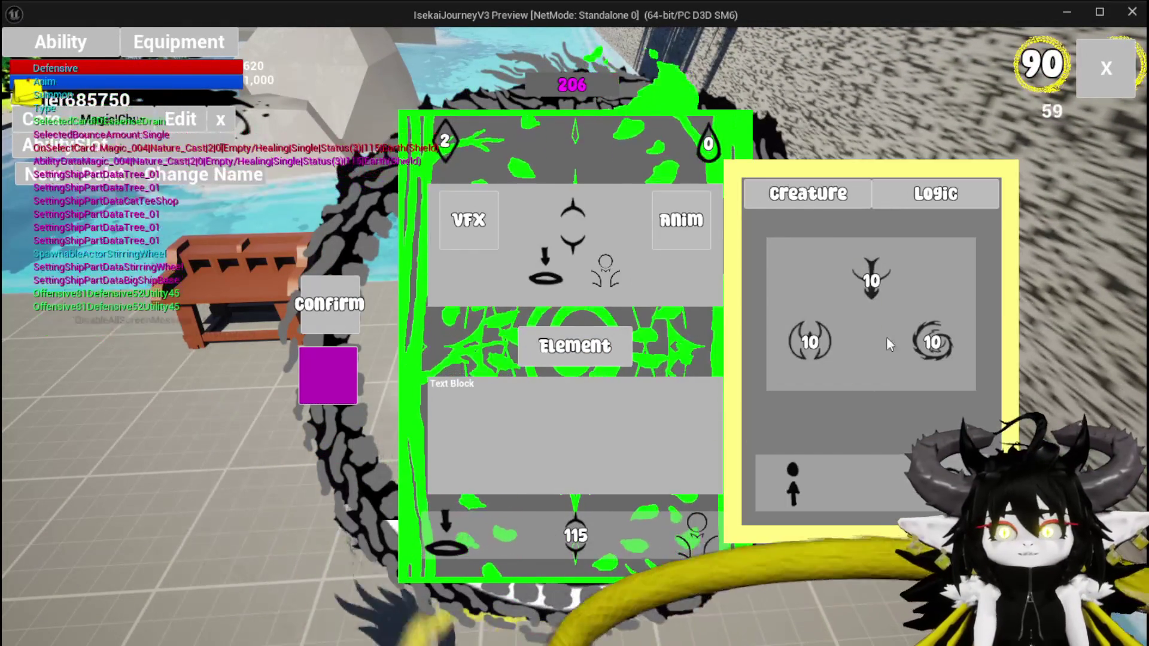
- Change the Defensive value to 500, confirm it, and stop the play session
click(810, 342)
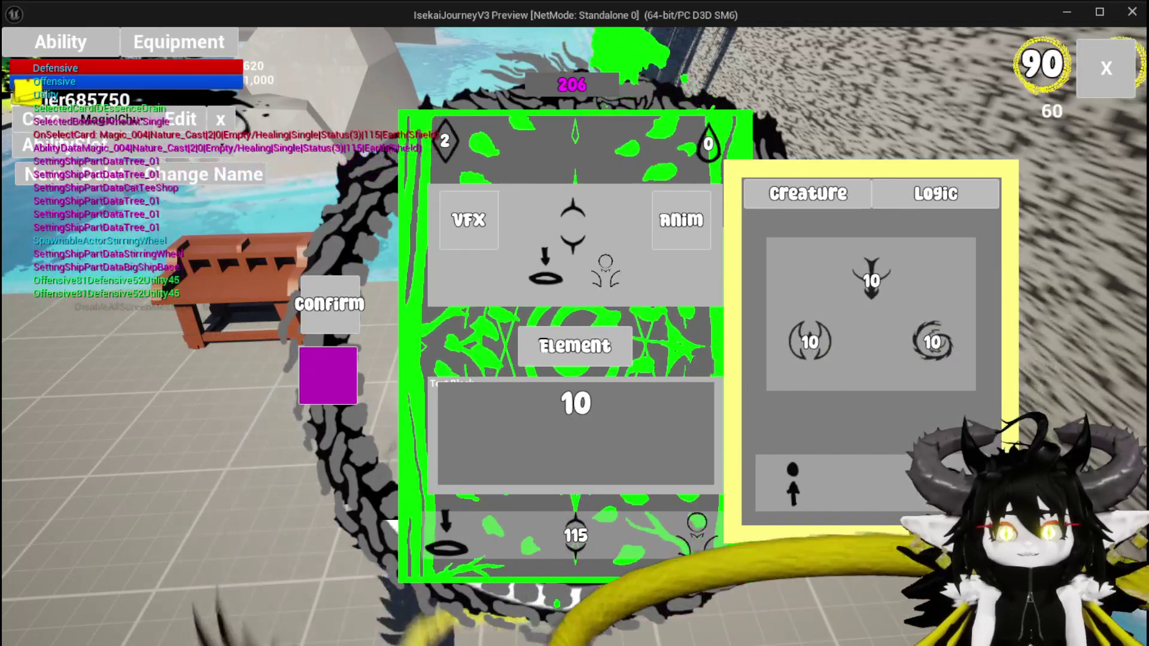
click(659, 433)
text(500)
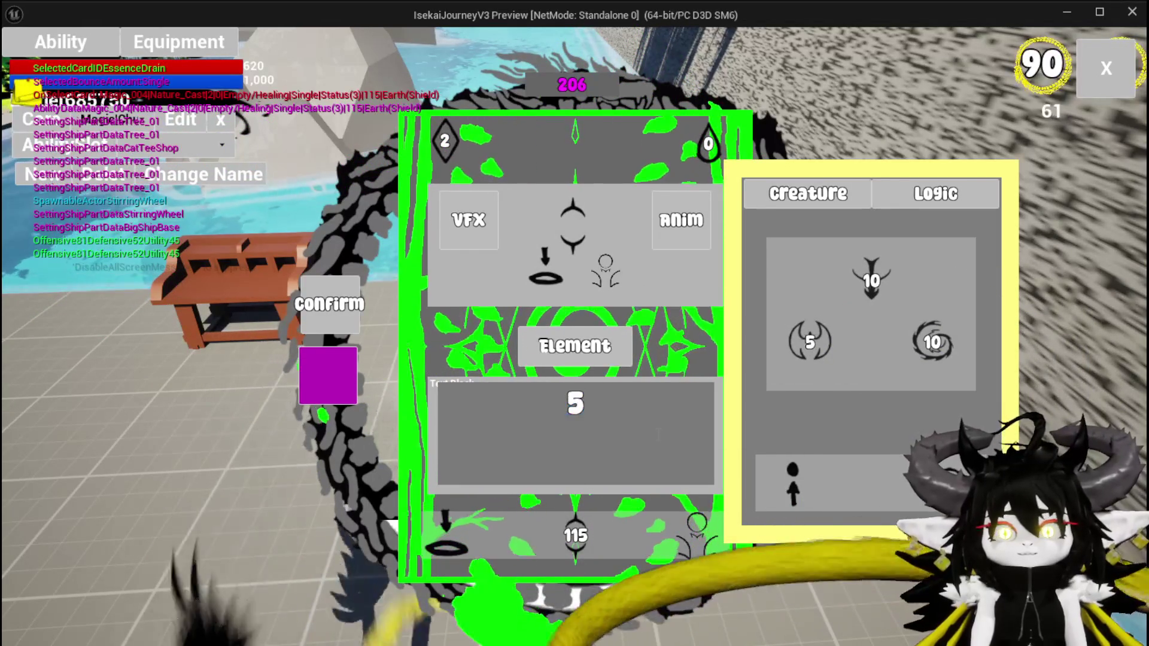
click(339, 368)
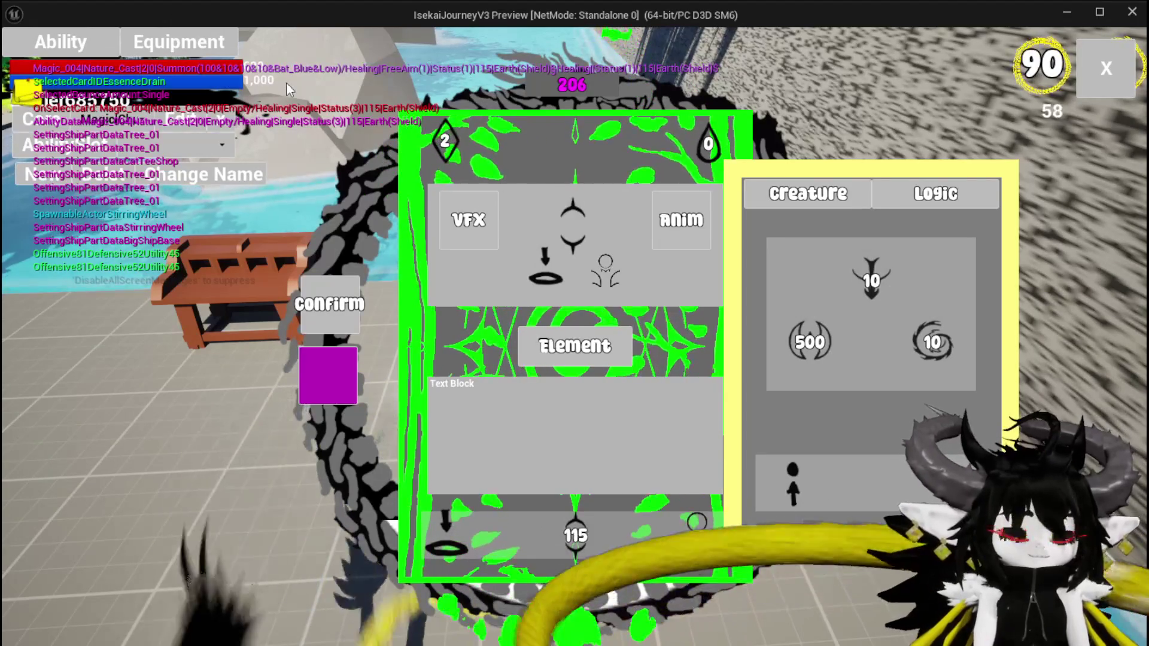
key(Escape)
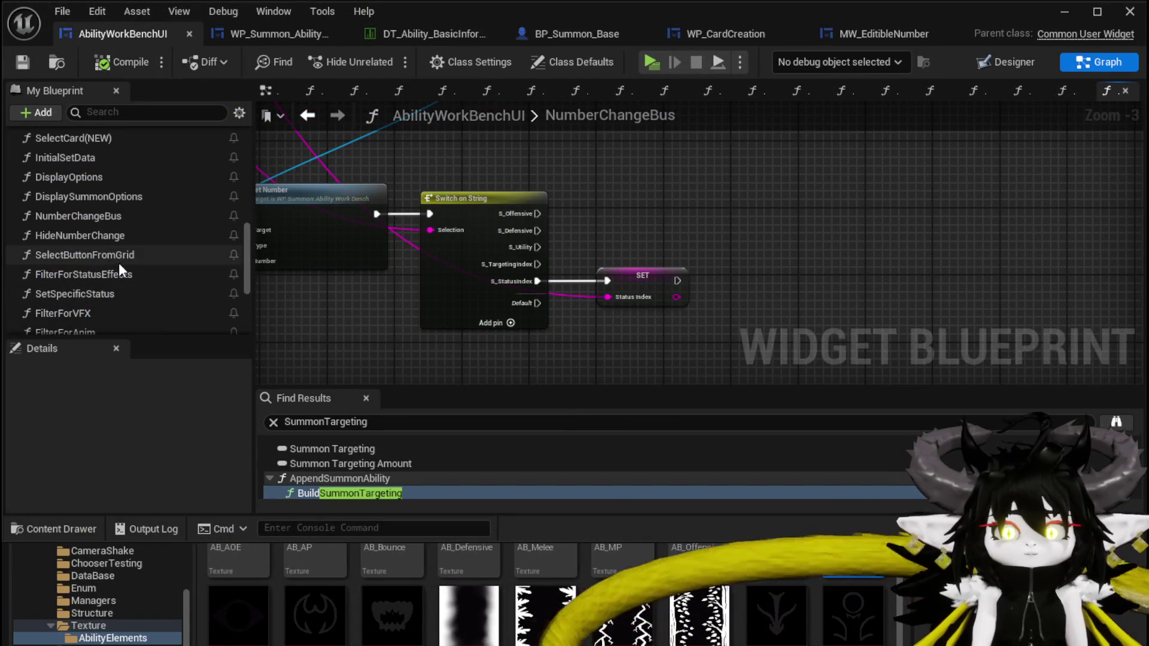
- Scroll My Blueprint to the Variables section and expand the Summon category's String variables
right_click(597, 205)
scroll(131, 235, down, 5)
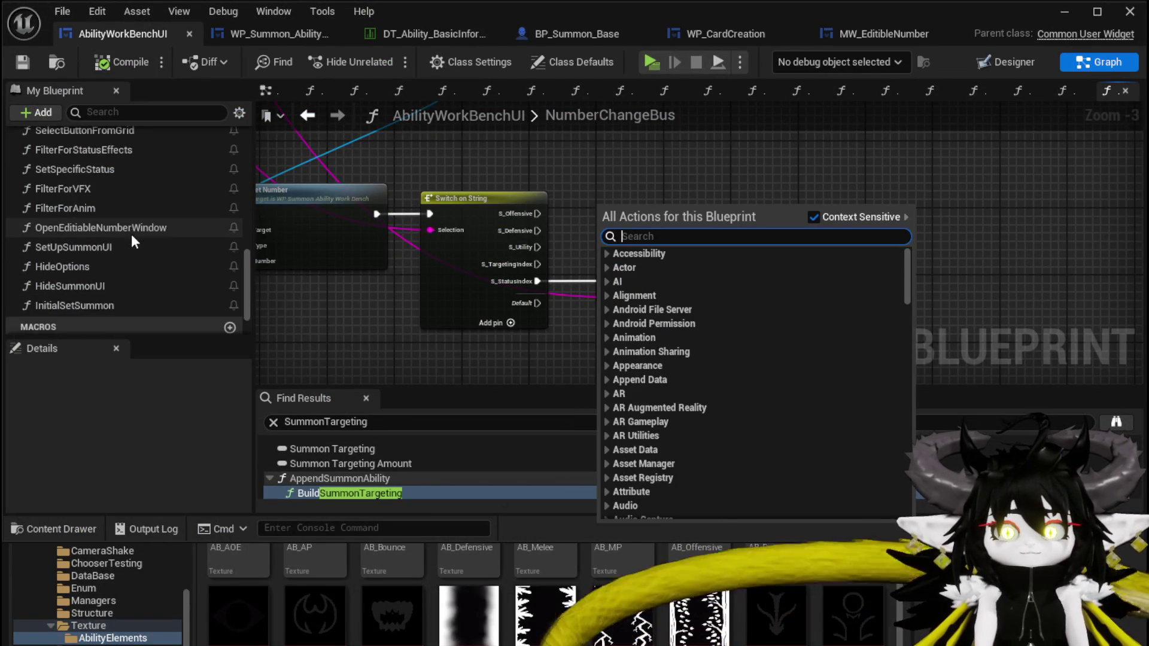
click(12, 275)
scroll(96, 284, down, 8)
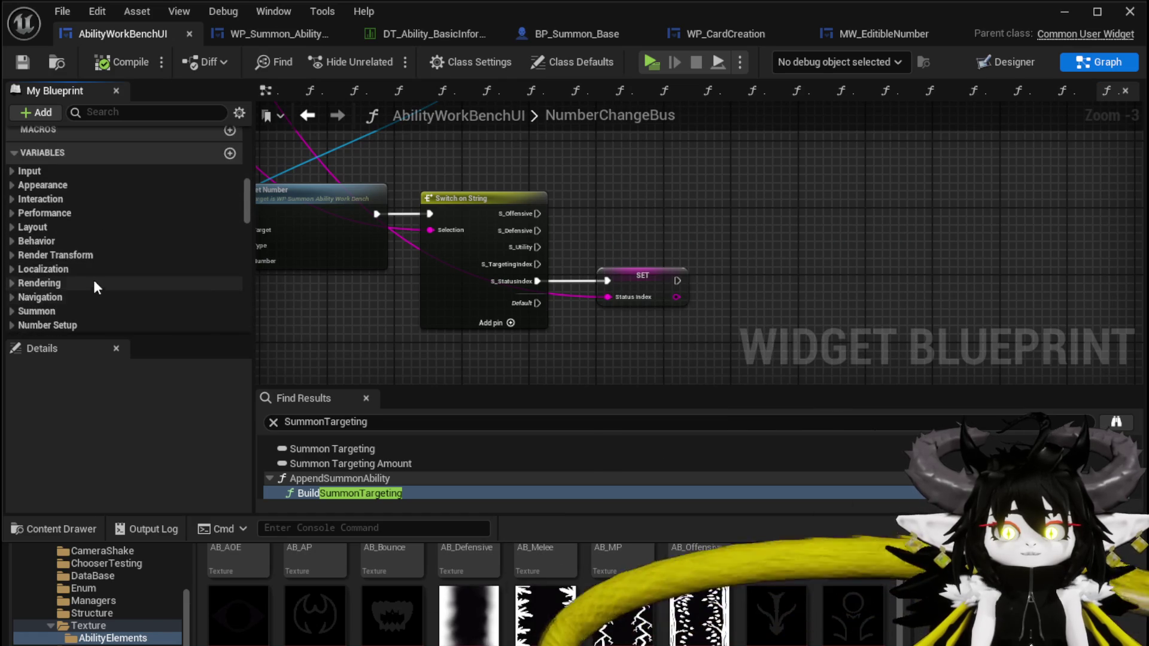
scroll(93, 280, down, 10)
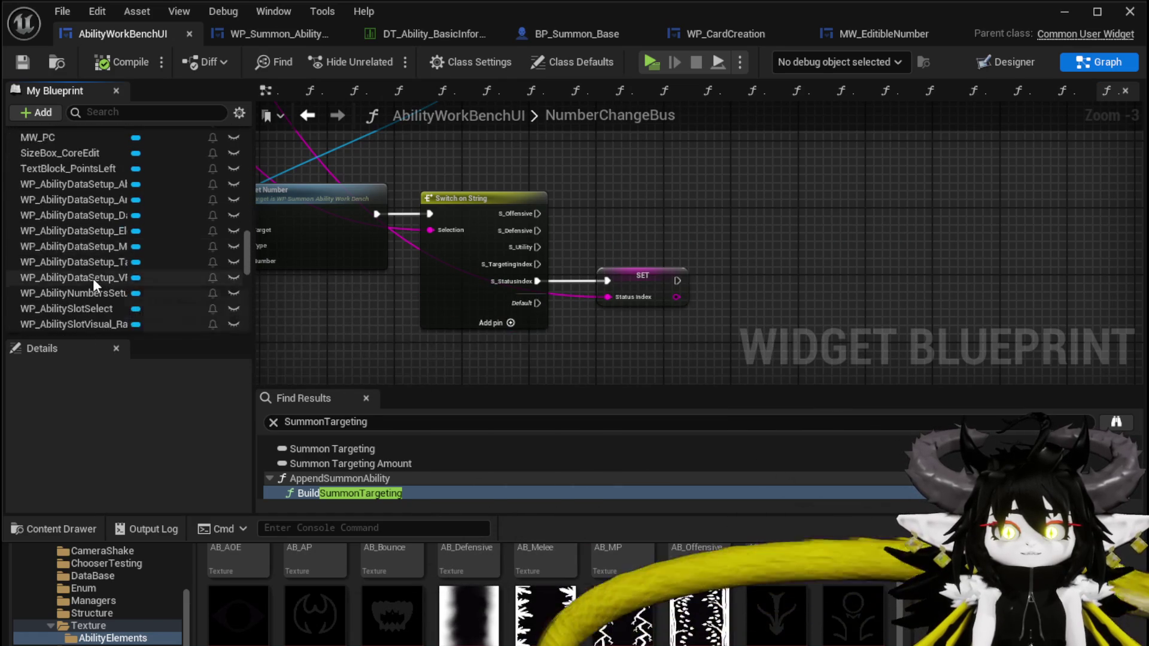
scroll(92, 278, down, 3)
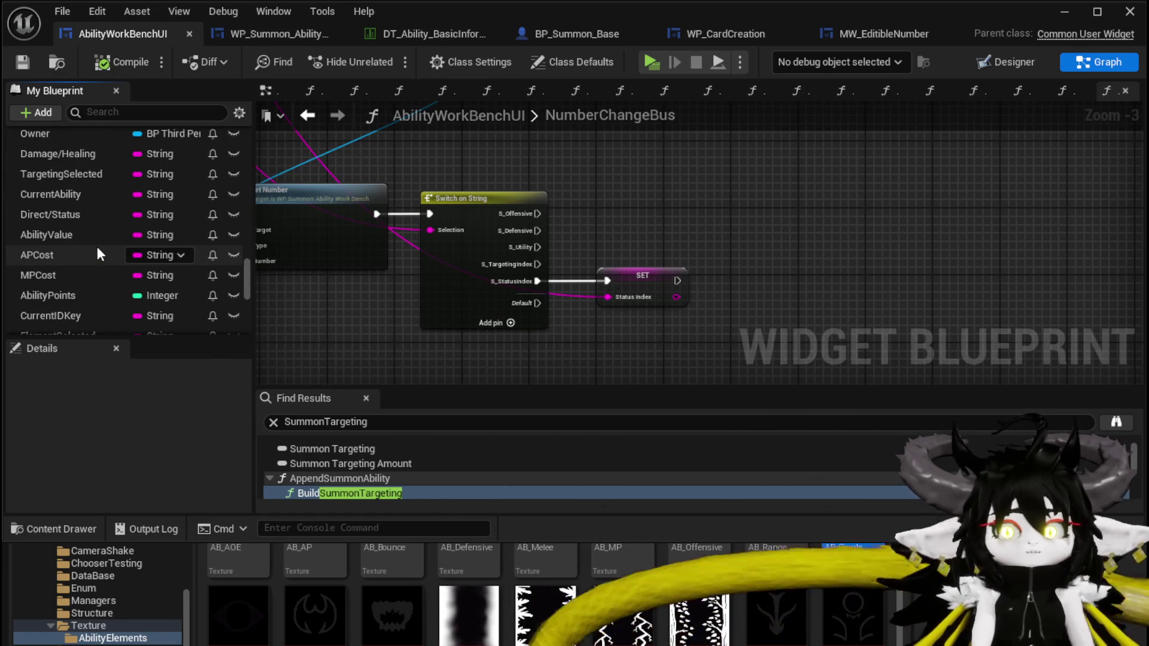
scroll(47, 198, up, 10)
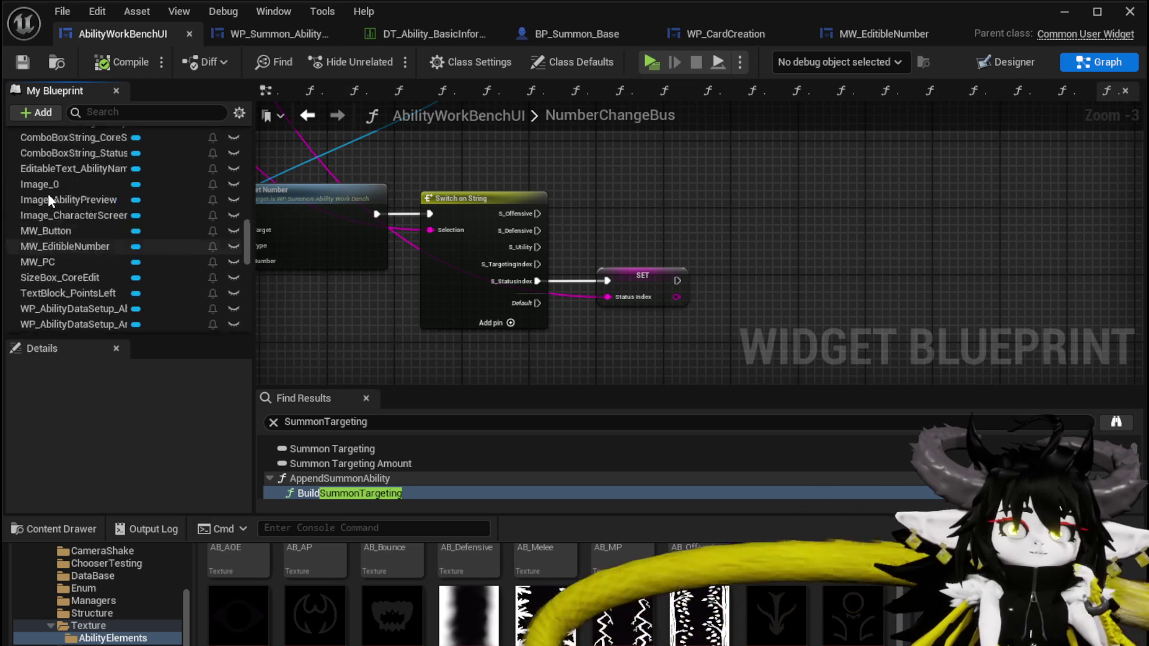
scroll(65, 203, up, 4)
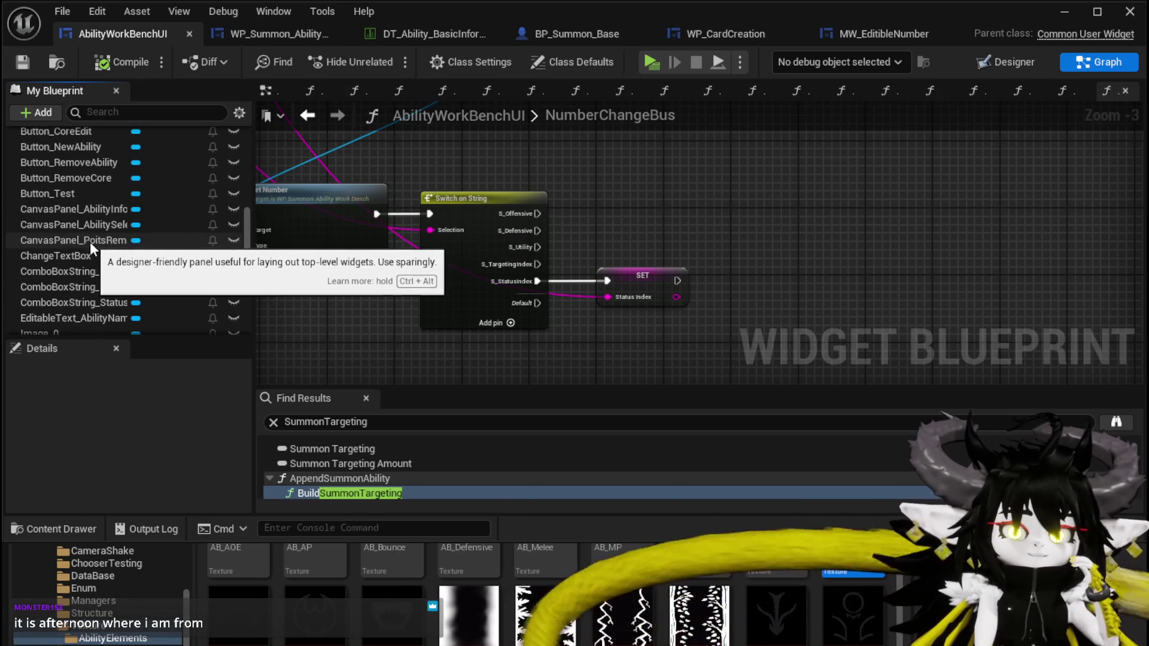
scroll(90, 243, up, 10)
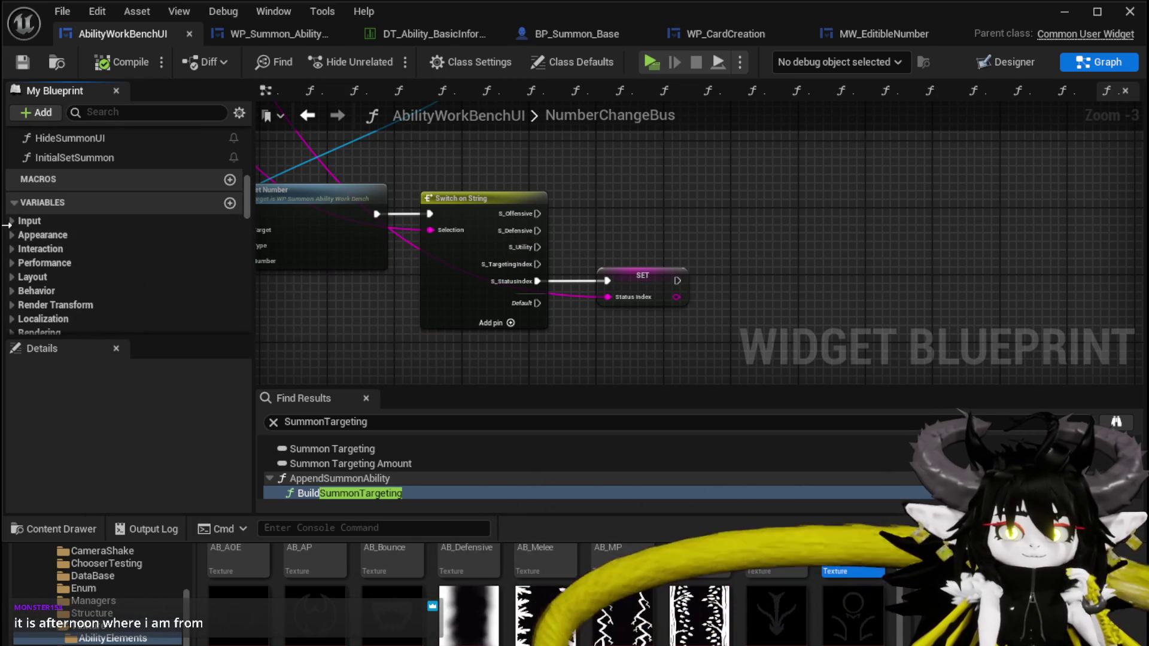
scroll(87, 242, down, 3)
click(13, 264)
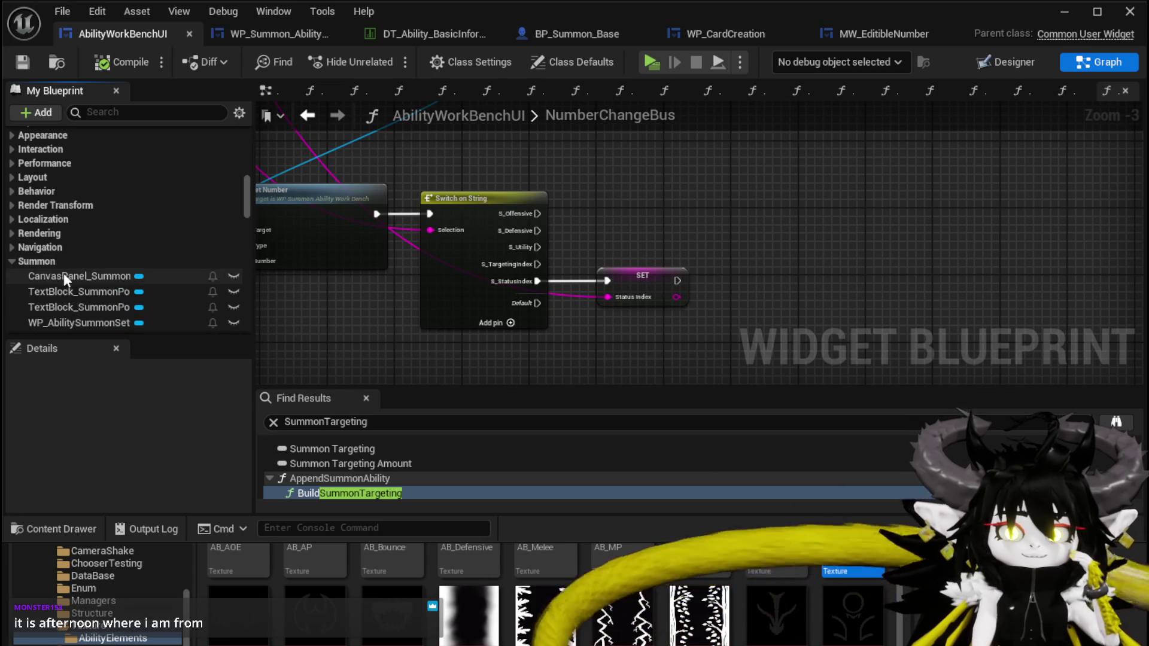
scroll(92, 281, down, 3)
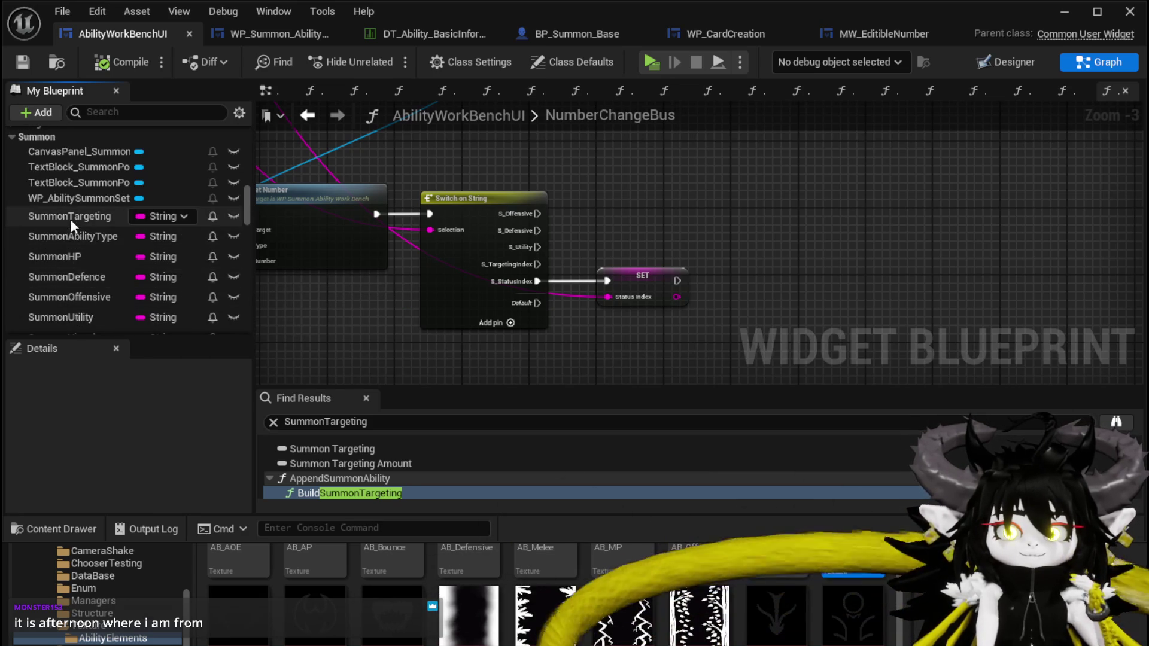
- Create SET nodes for SummonDefence, SummonOffensive and SummonUtility and arrange them
drag(80, 279, 569, 150)
click(635, 198)
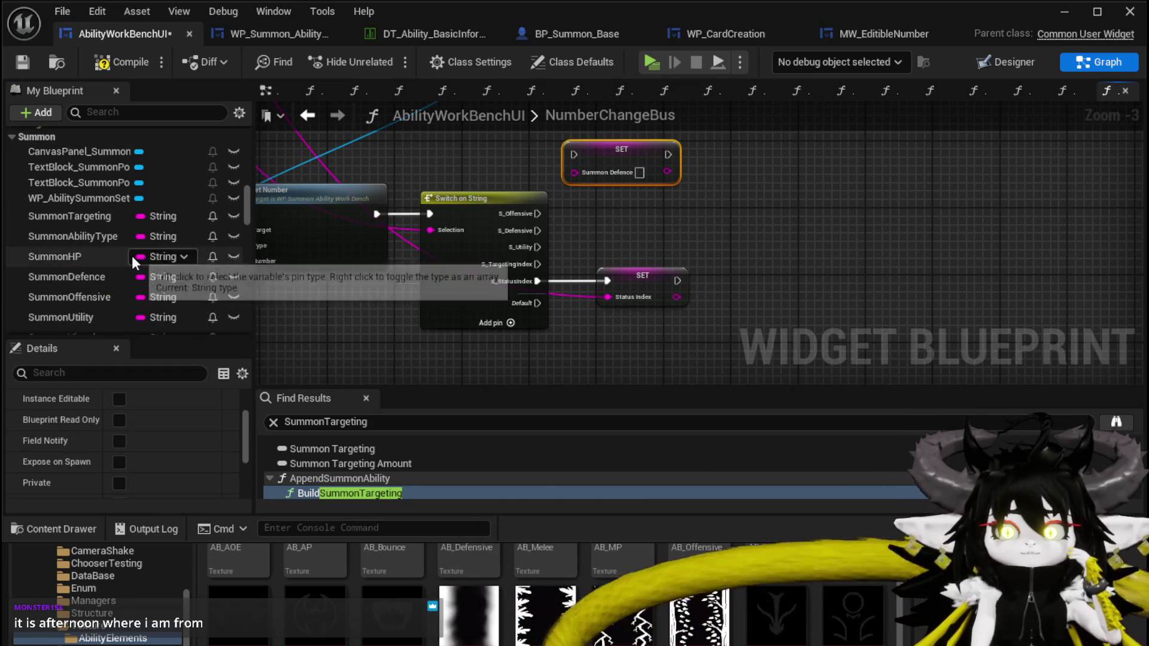
mouse_move(78, 297)
mouse_down()
mouse_move(583, 222)
mouse_move(582, 205)
mouse_move(761, 148)
mouse_up()
click(602, 237)
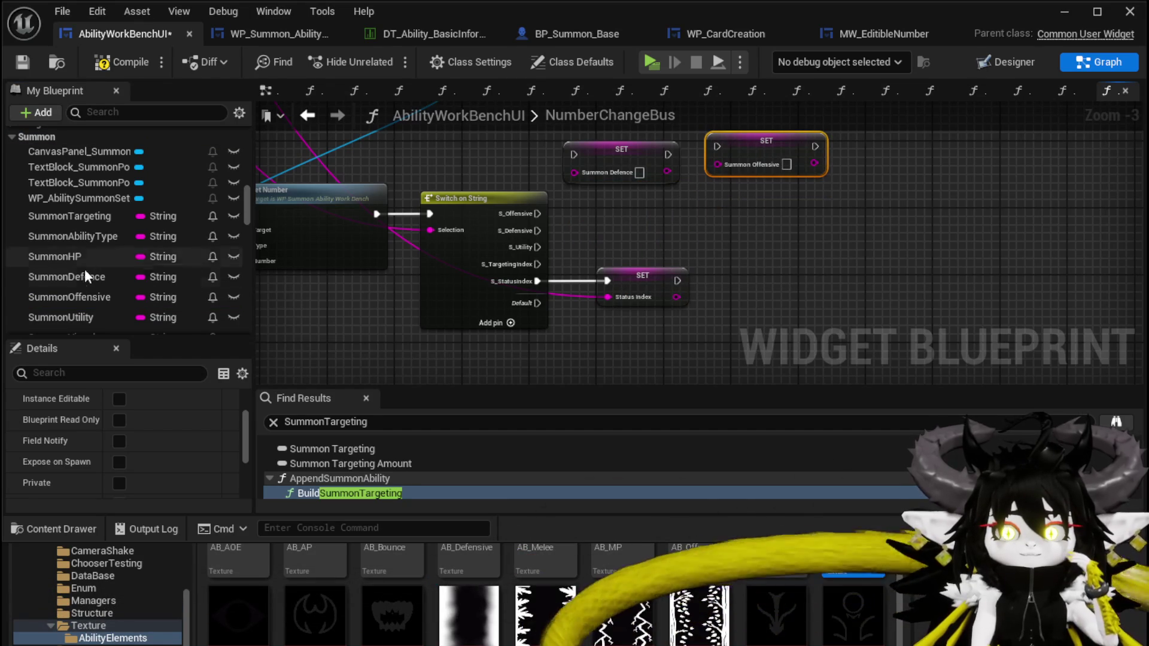
drag(62, 318, 608, 205)
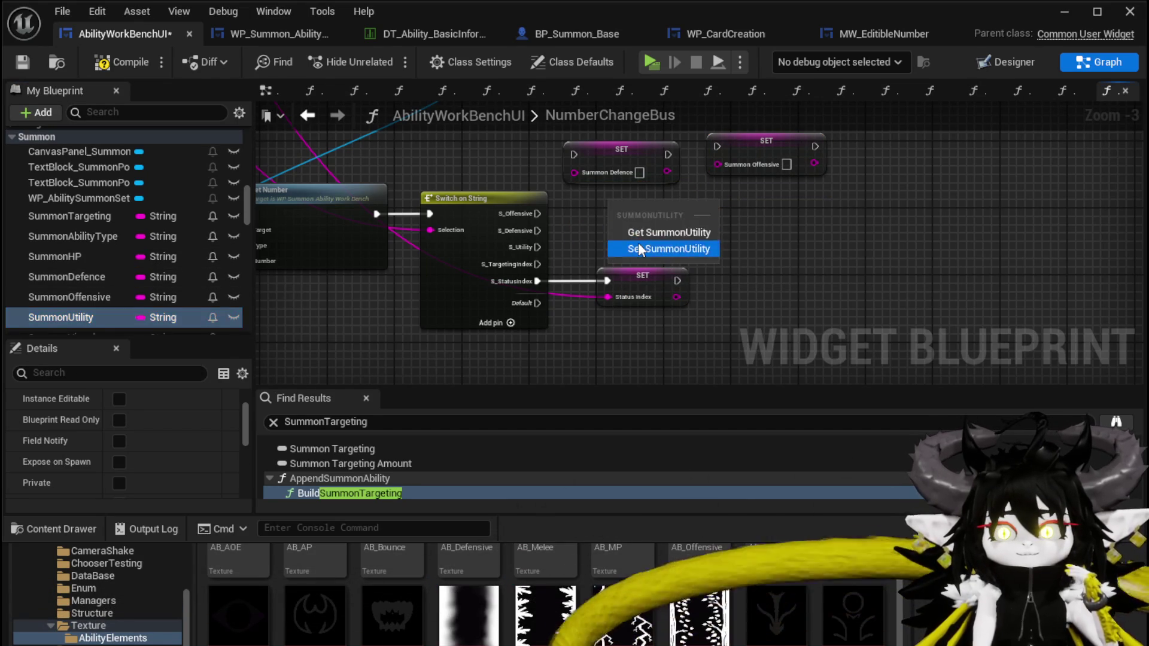
click(640, 248)
scroll(526, 267, up, 2)
drag(782, 167, 605, 121)
drag(637, 249, 625, 249)
- Wire S_Offensive, S_Defensive and S_Utility to their setters and feed in the string value
mouse_move(477, 243)
mouse_down()
mouse_move(542, 130)
mouse_move(543, 146)
mouse_up()
drag(576, 211, 587, 211)
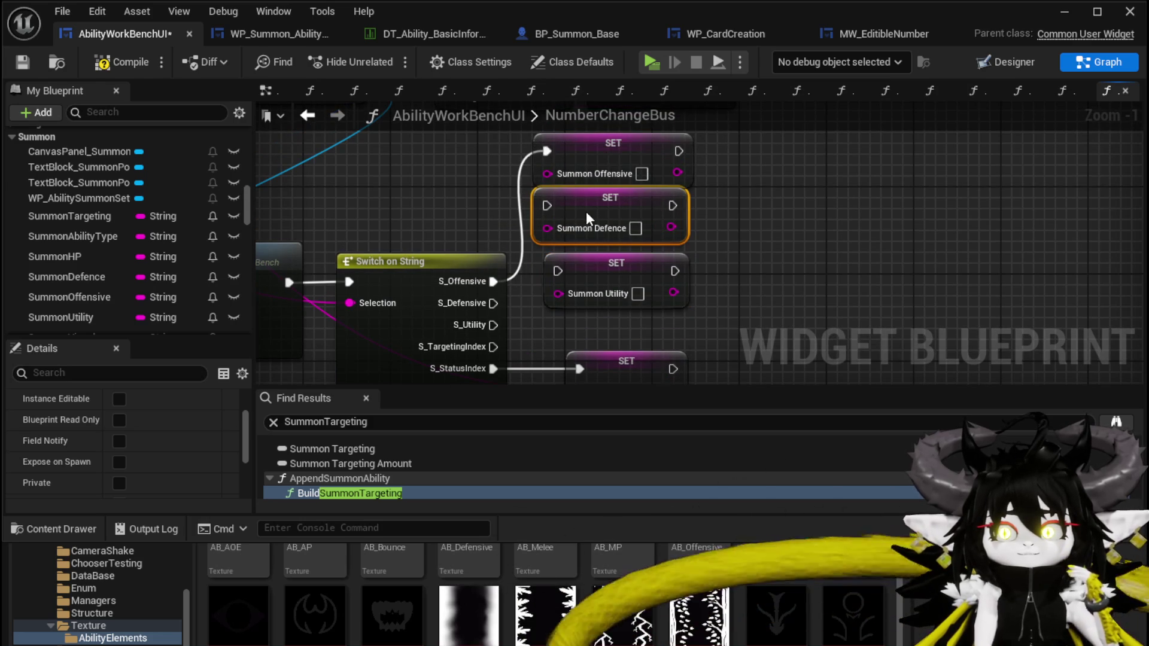
drag(492, 303, 546, 205)
mouse_move(490, 283)
mouse_down()
mouse_move(545, 224)
mouse_move(596, 220)
mouse_up()
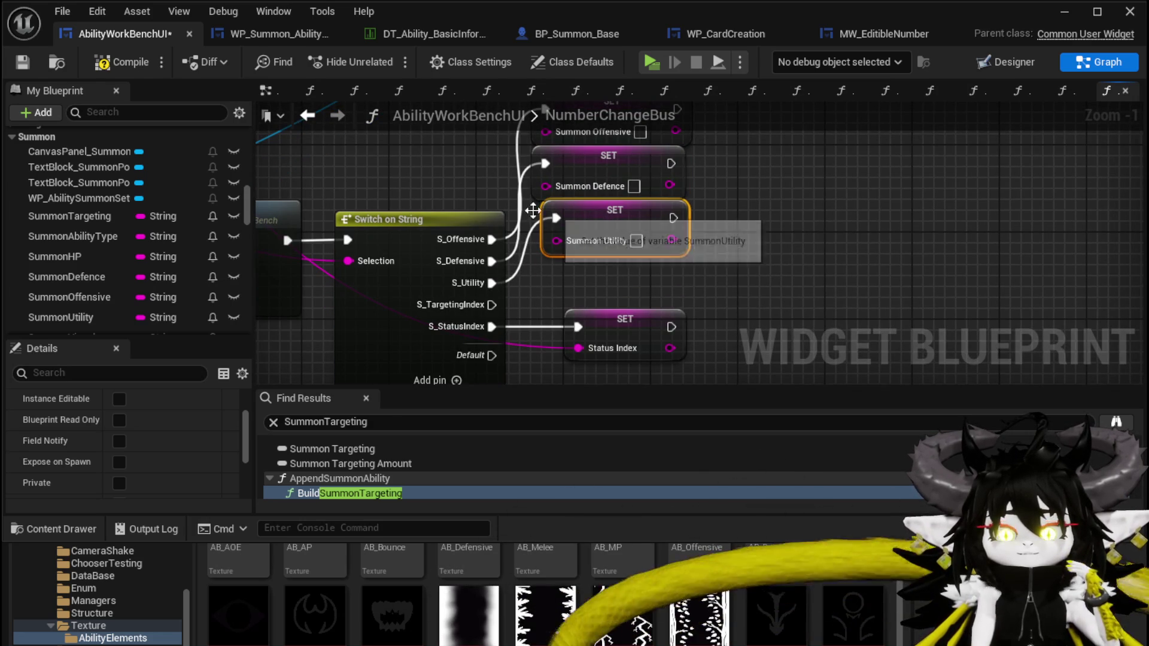
scroll(437, 287, down, 1)
mouse_move(553, 340)
mouse_down()
mouse_move(559, 202)
mouse_move(548, 152)
mouse_move(541, 245)
mouse_up()
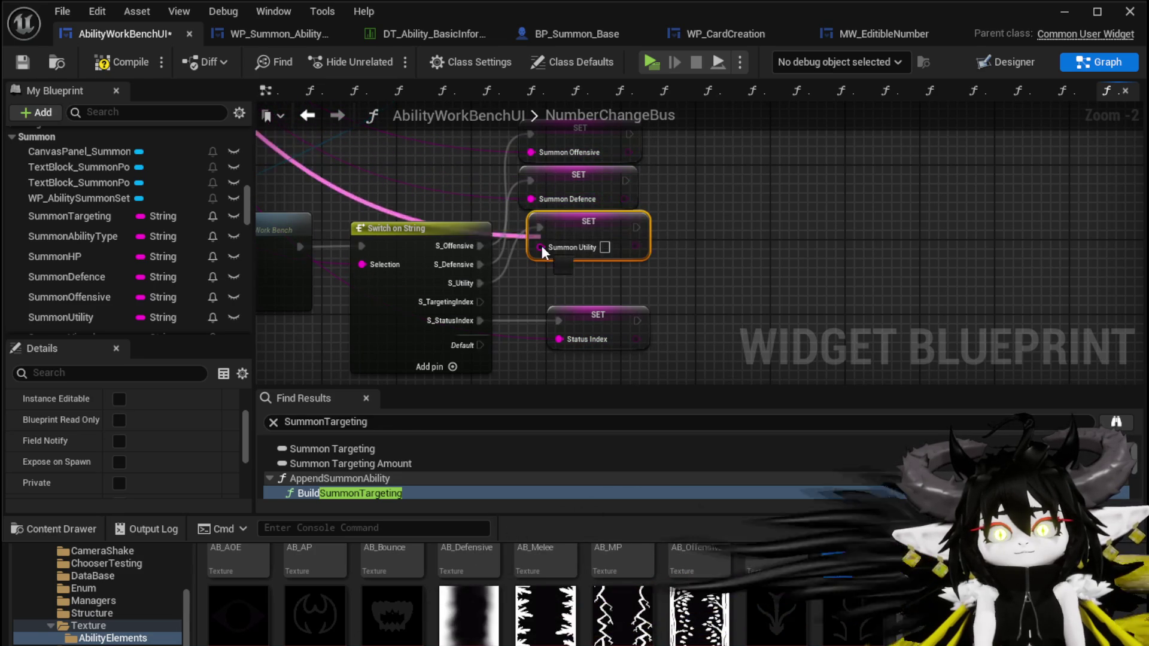
- Compile and save the blueprint, and move the SET Status Index node lower
click(123, 62)
click(23, 62)
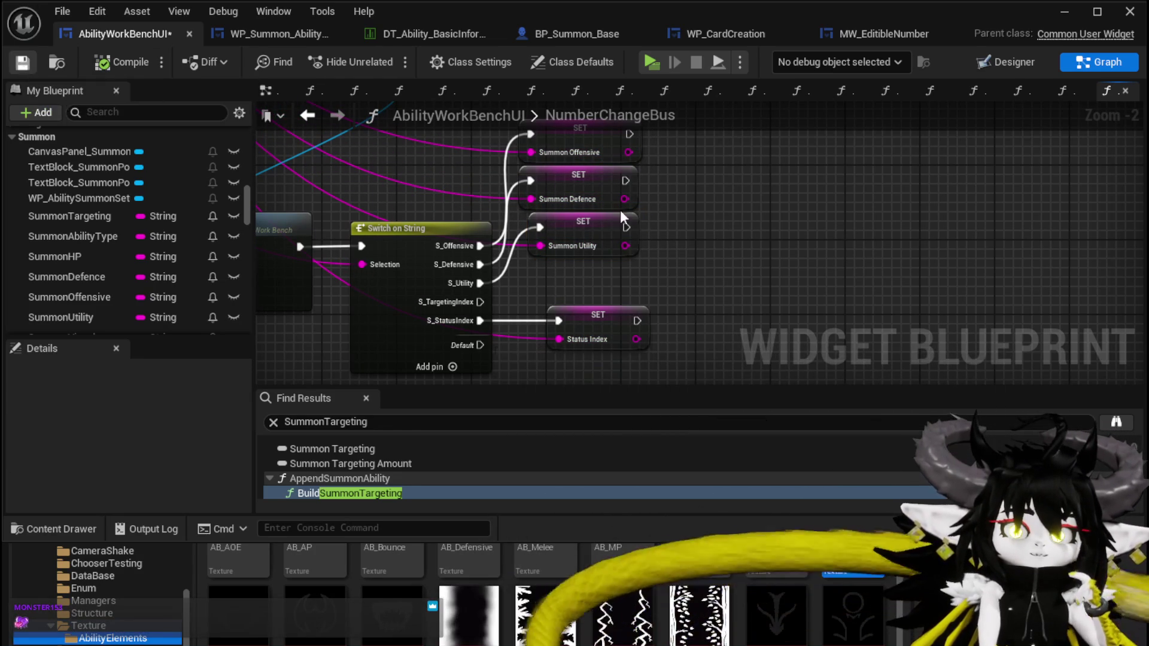
drag(575, 247, 577, 283)
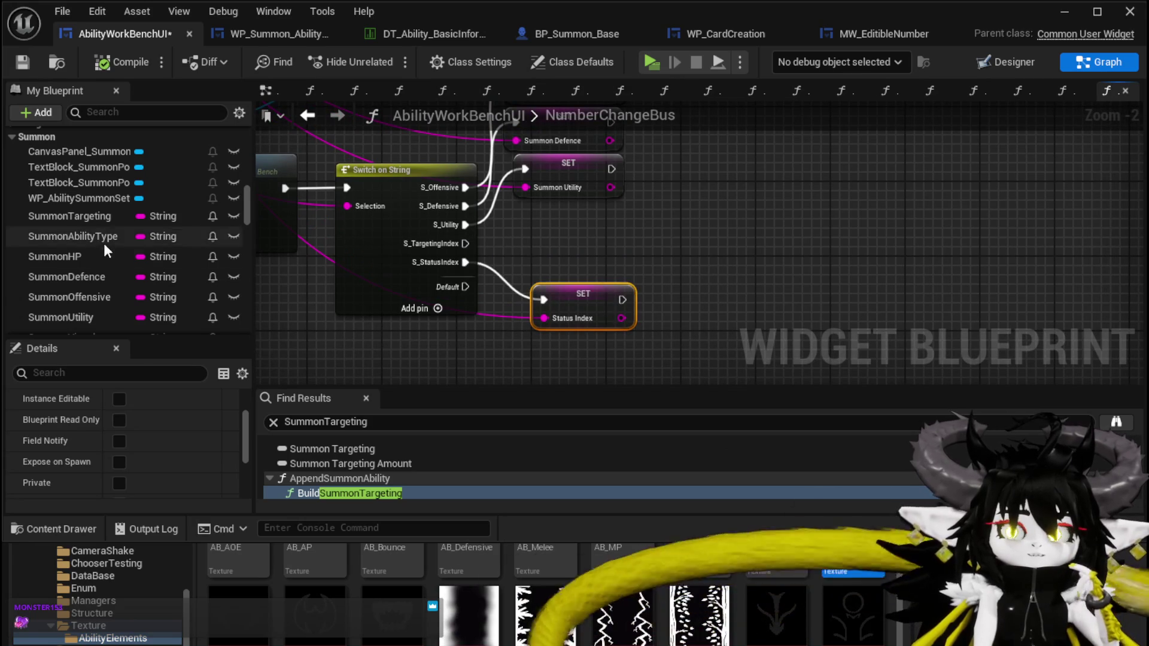
- Rename the SummonTargetingAmount variable to SummonTargetingIndex
scroll(121, 249, down, 3)
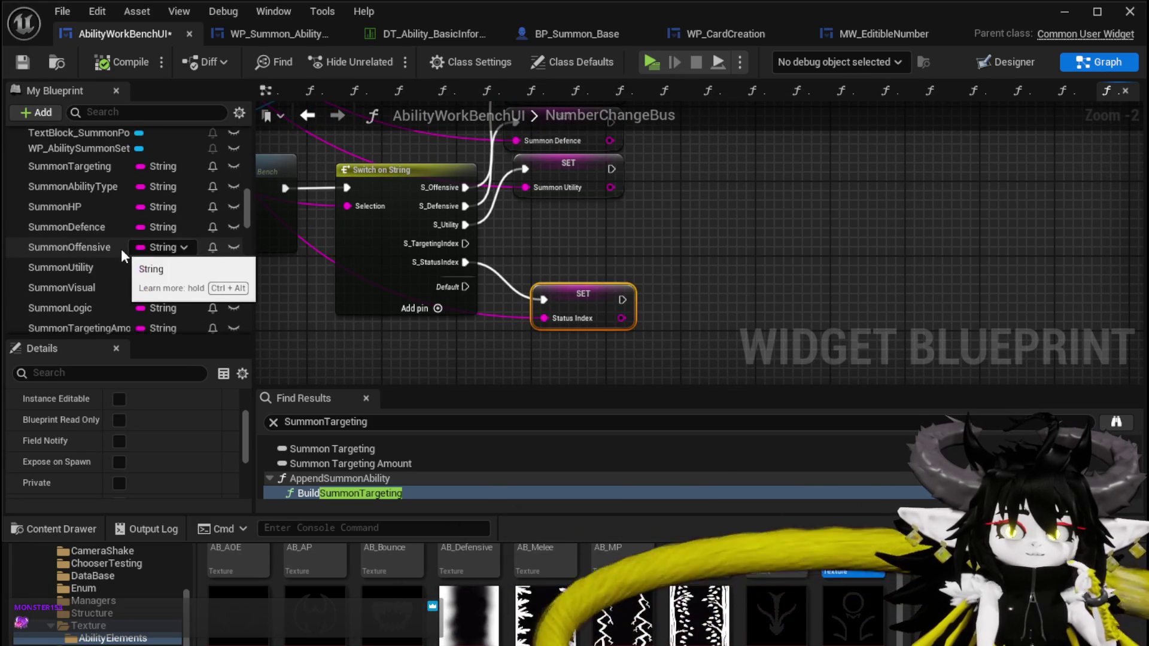
click(95, 303)
right_click(97, 303)
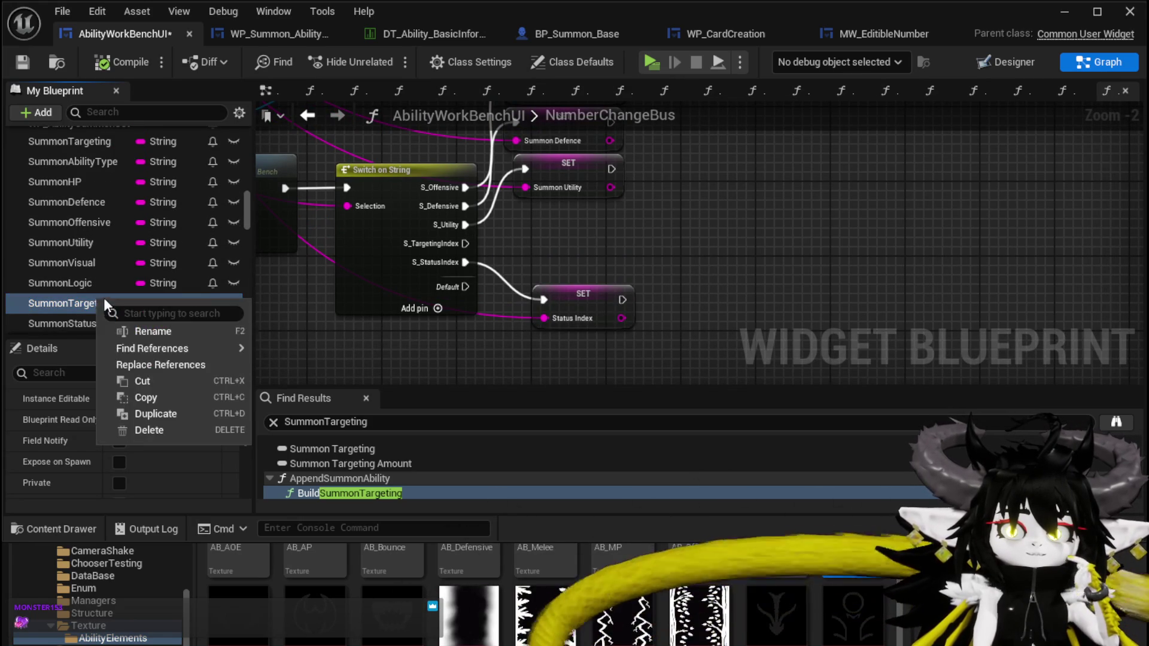
click(147, 331)
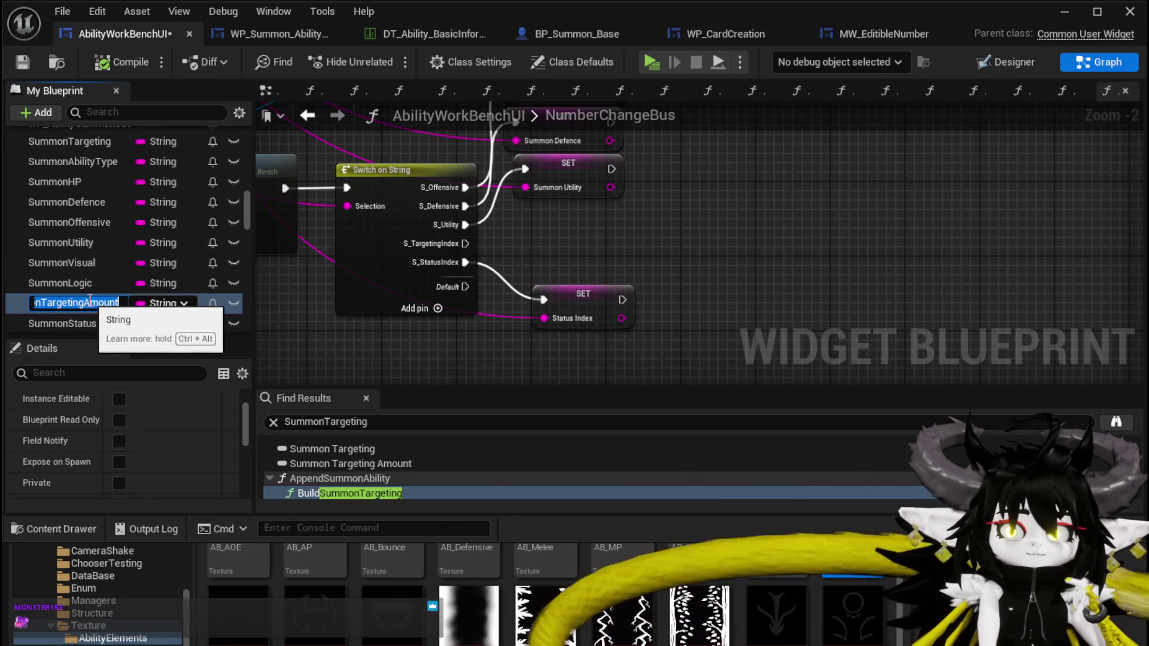
click(95, 303)
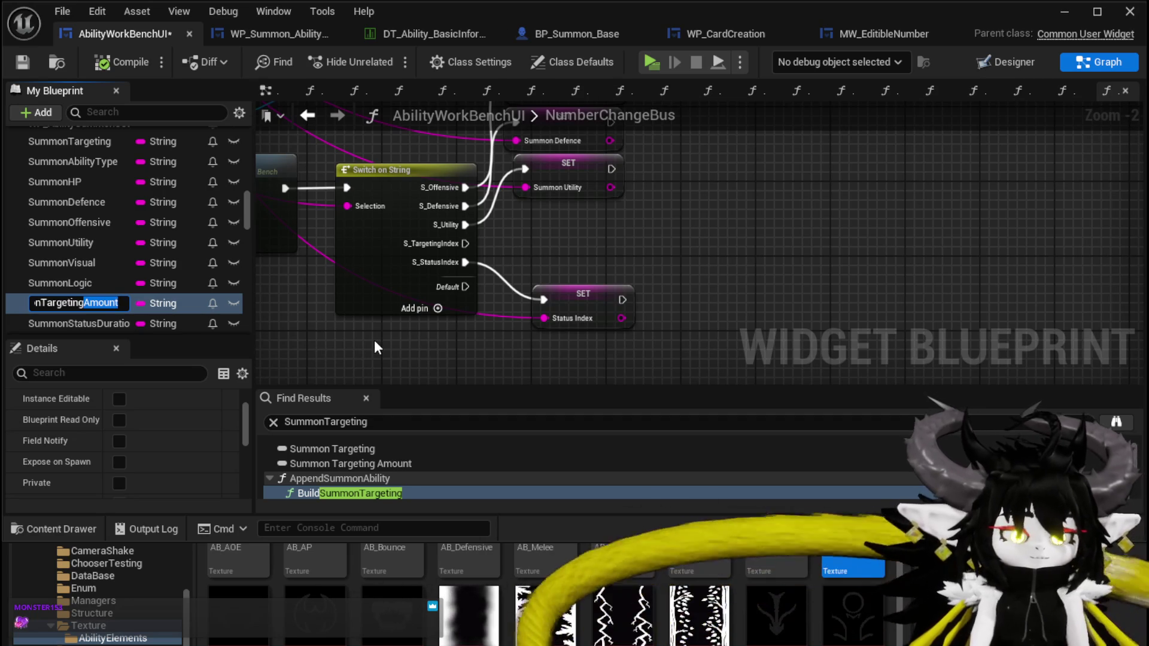
text(Inde)
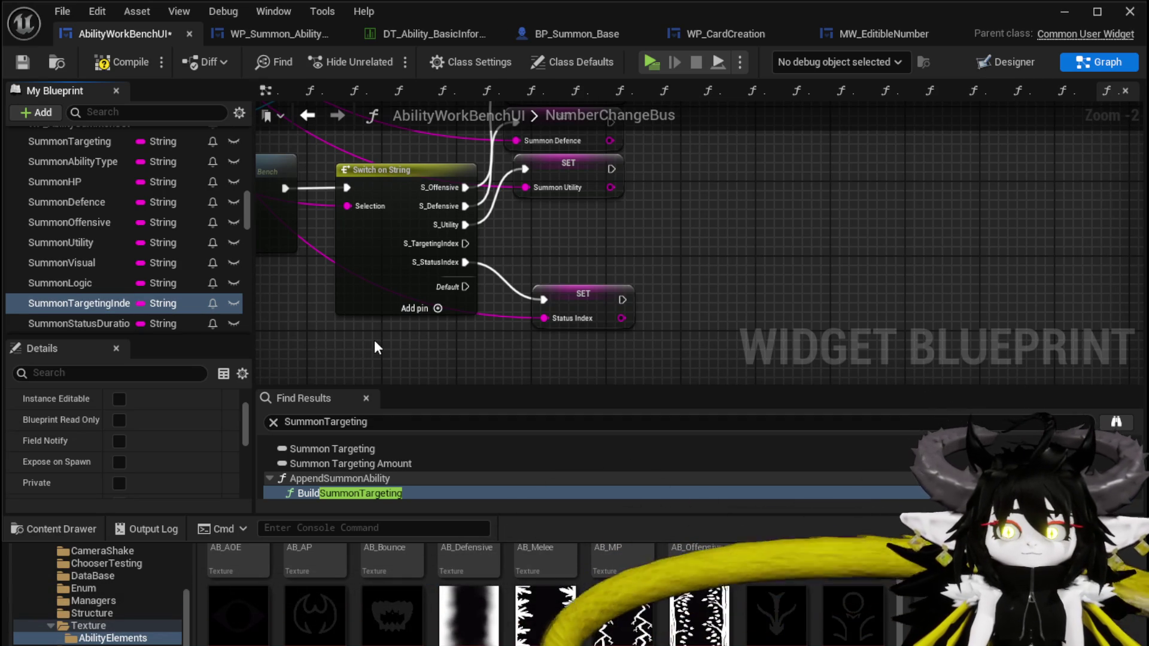
- Add a SummonTargetingIndex setter run from S_TargetingIndex with the string value, and save
mouse_move(79, 304)
mouse_down()
mouse_move(516, 249)
mouse_move(526, 225)
mouse_up()
click(574, 268)
drag(296, 243, 525, 244)
click(745, 236)
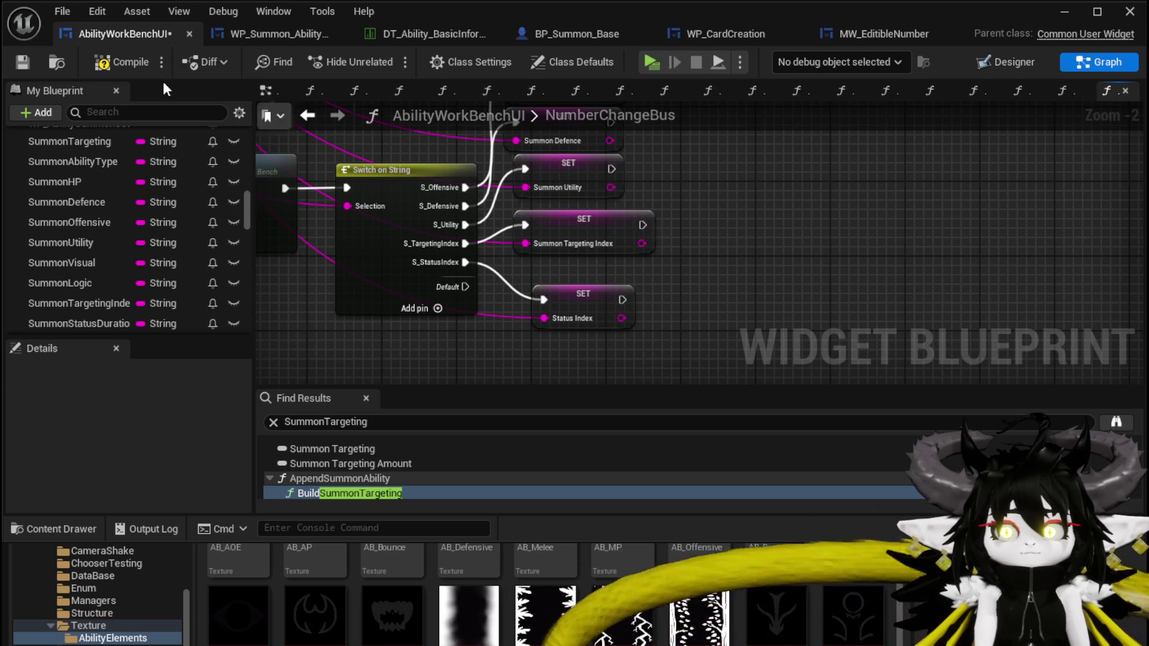
click(23, 62)
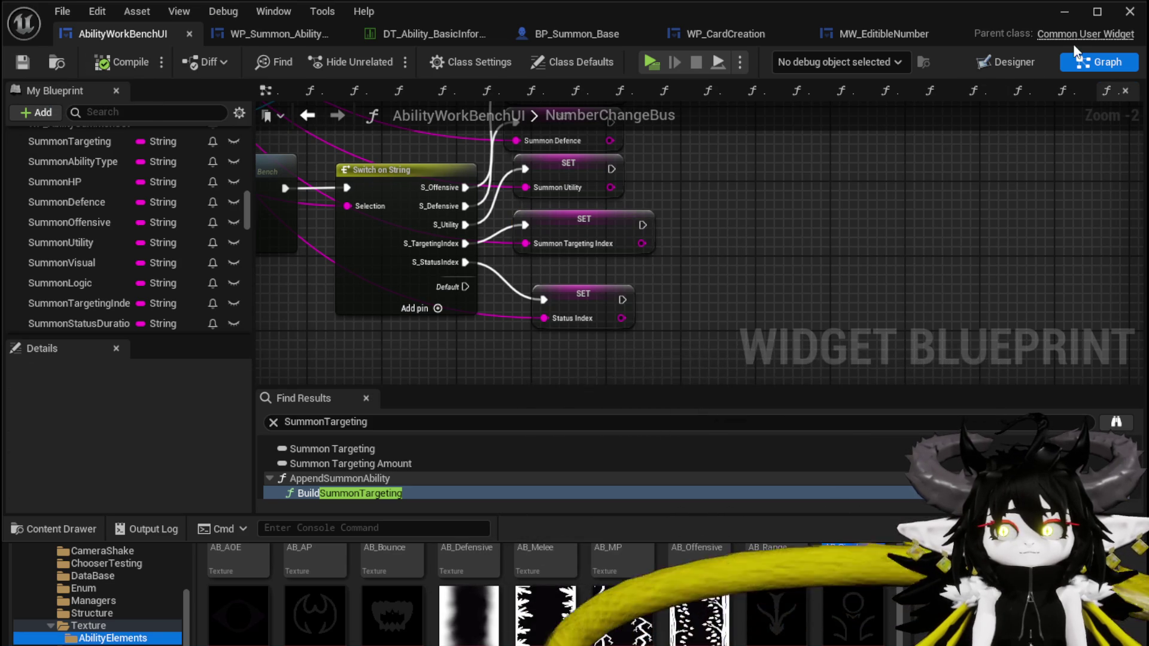
click(1065, 13)
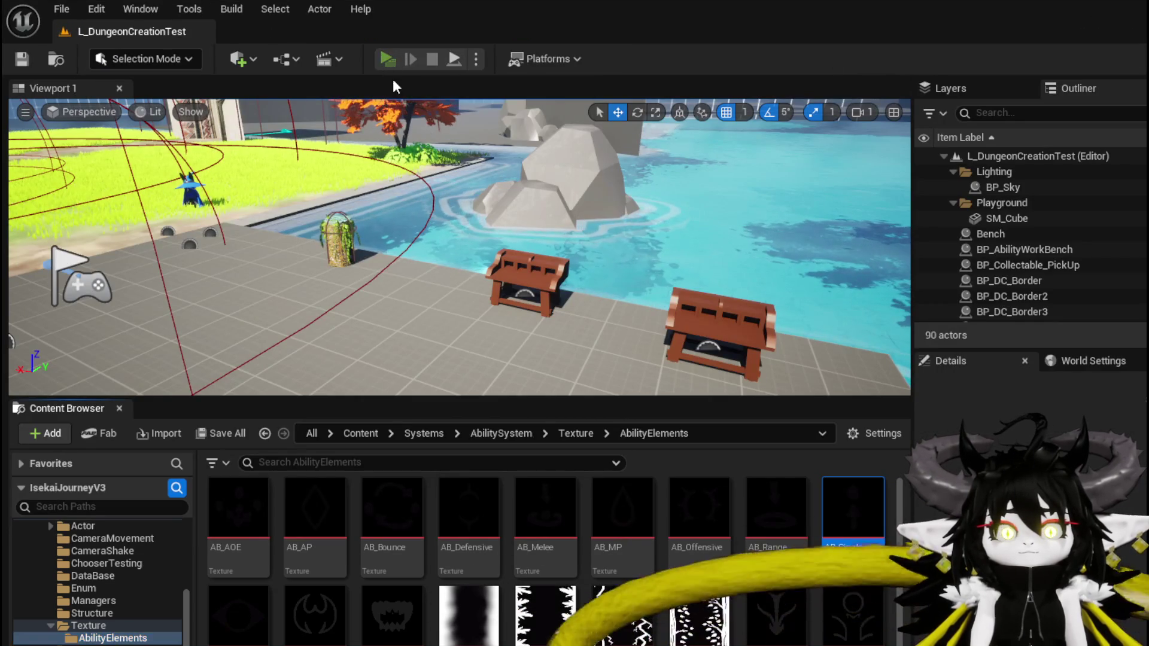
- Play the level, open the workbench's Ability panel, choose the summon magic ability and a card
click(387, 58)
key(w)
key(e)
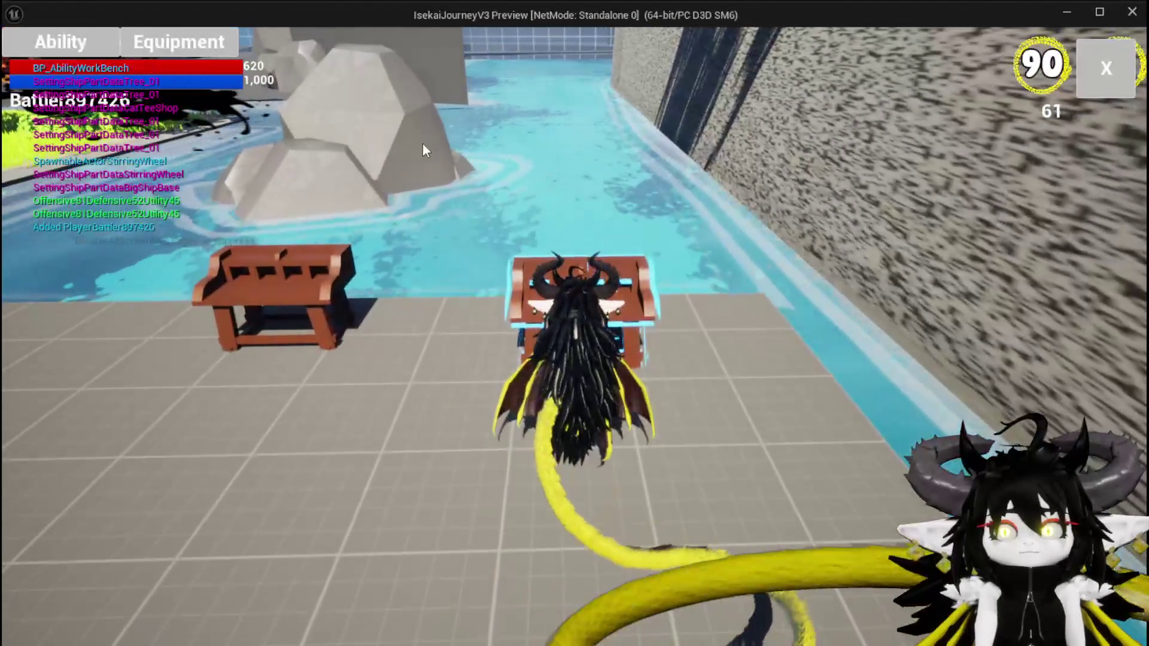
click(27, 33)
click(120, 119)
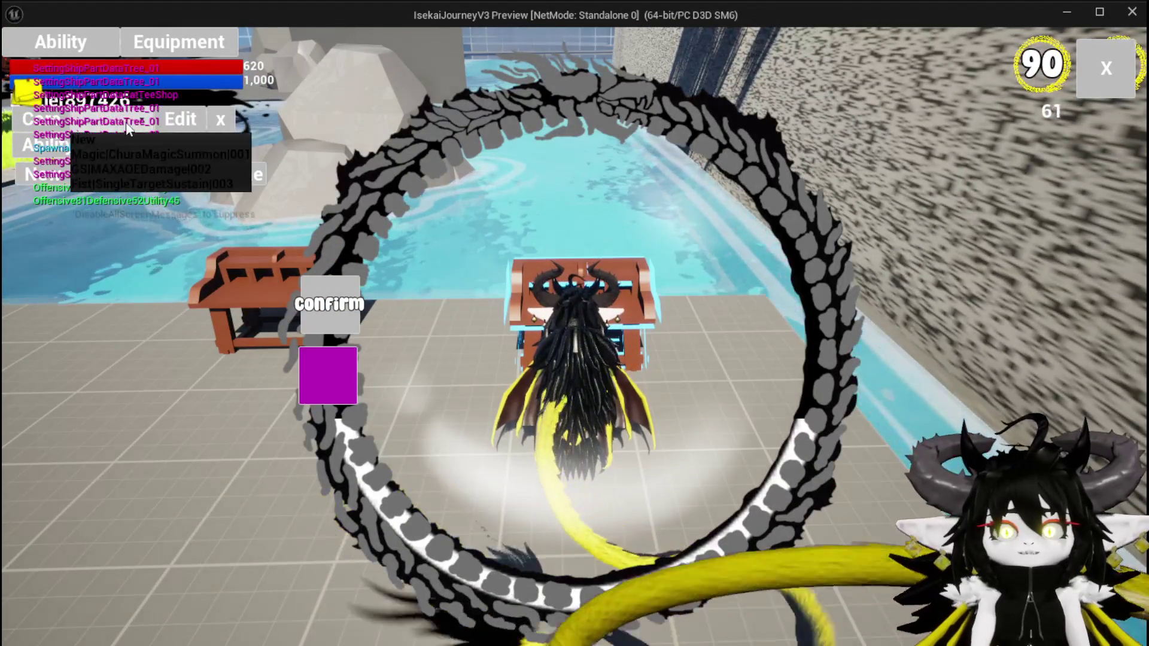
click(128, 154)
click(491, 431)
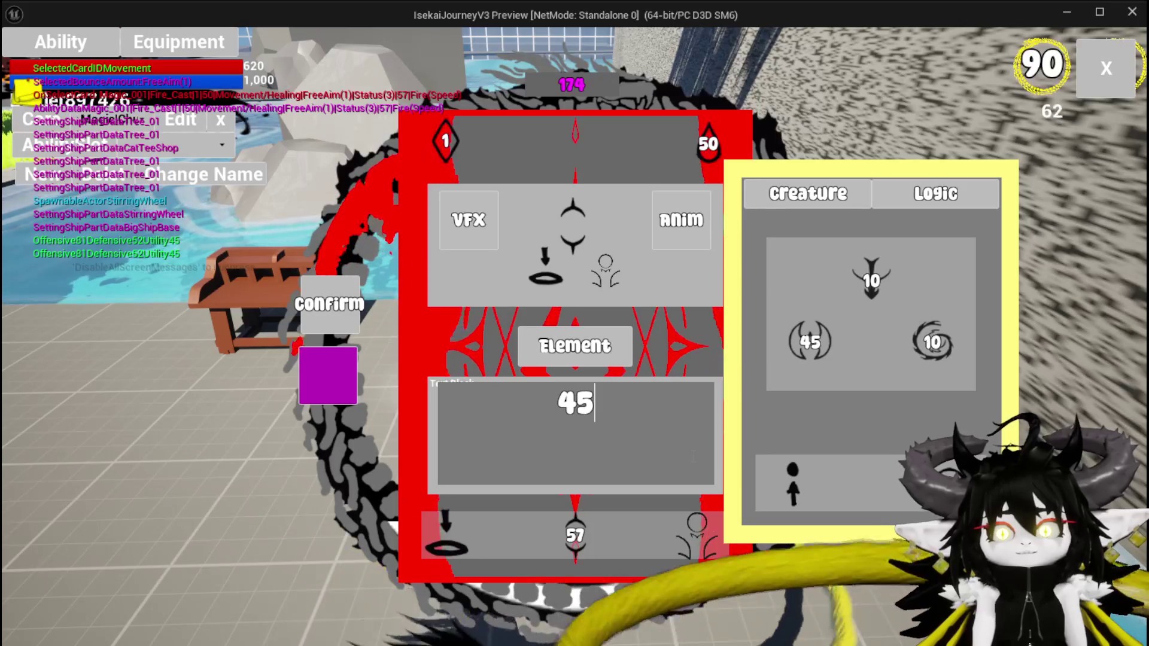
- Apply the card changes and set the creature's top stat to 50
click(427, 355)
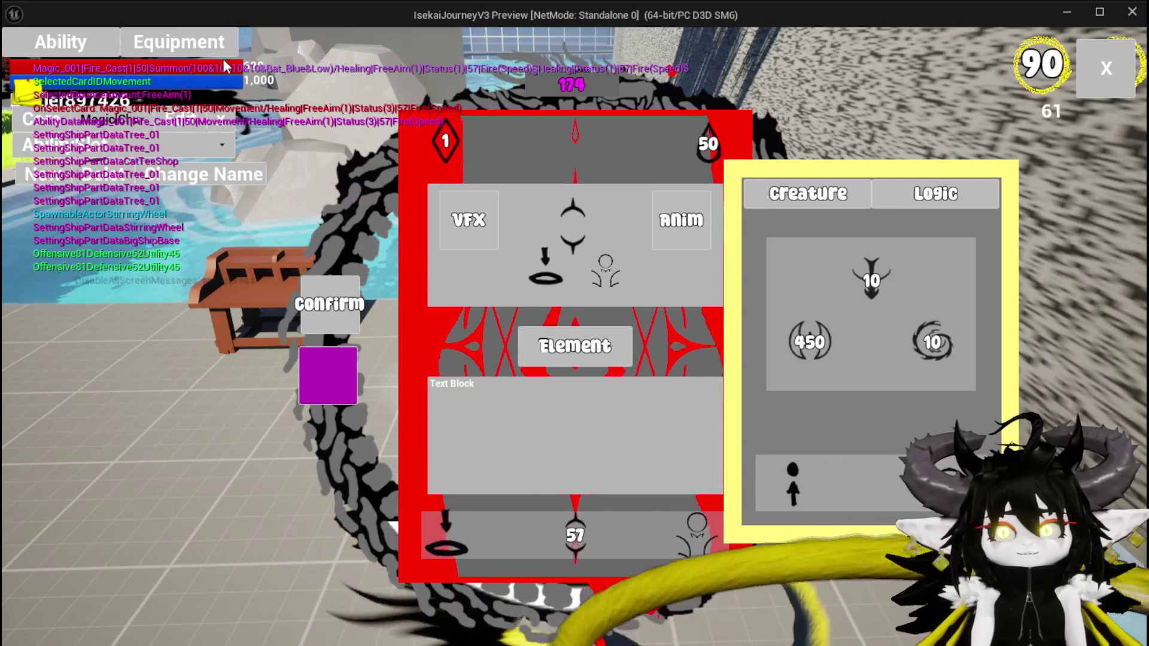
click(322, 372)
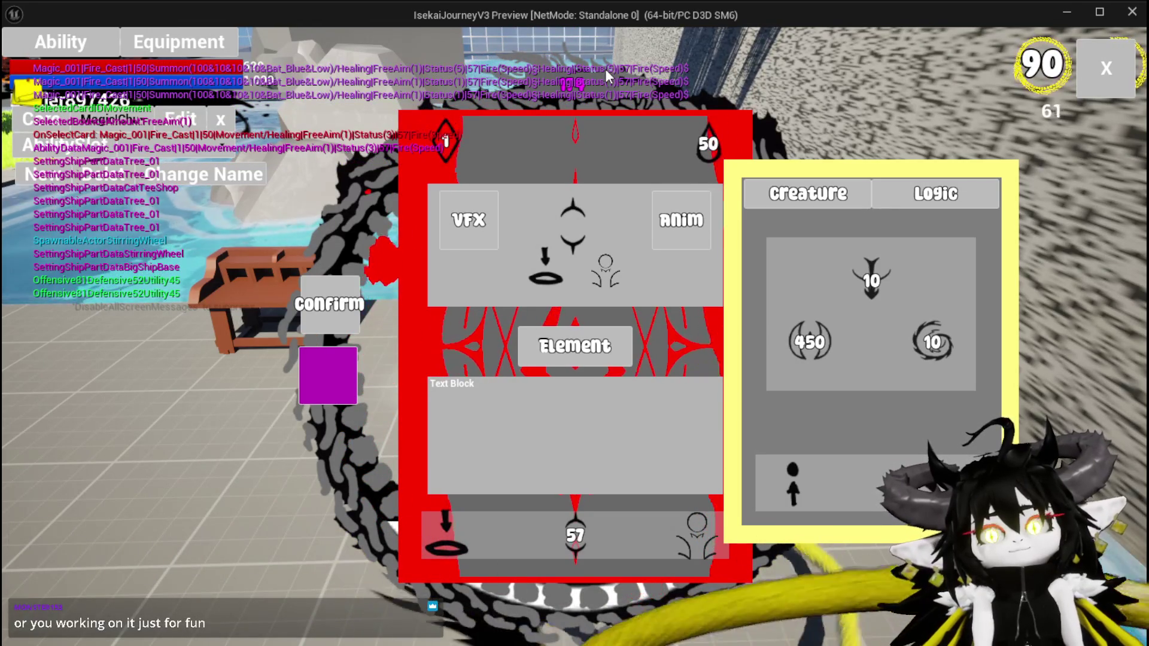
click(871, 281)
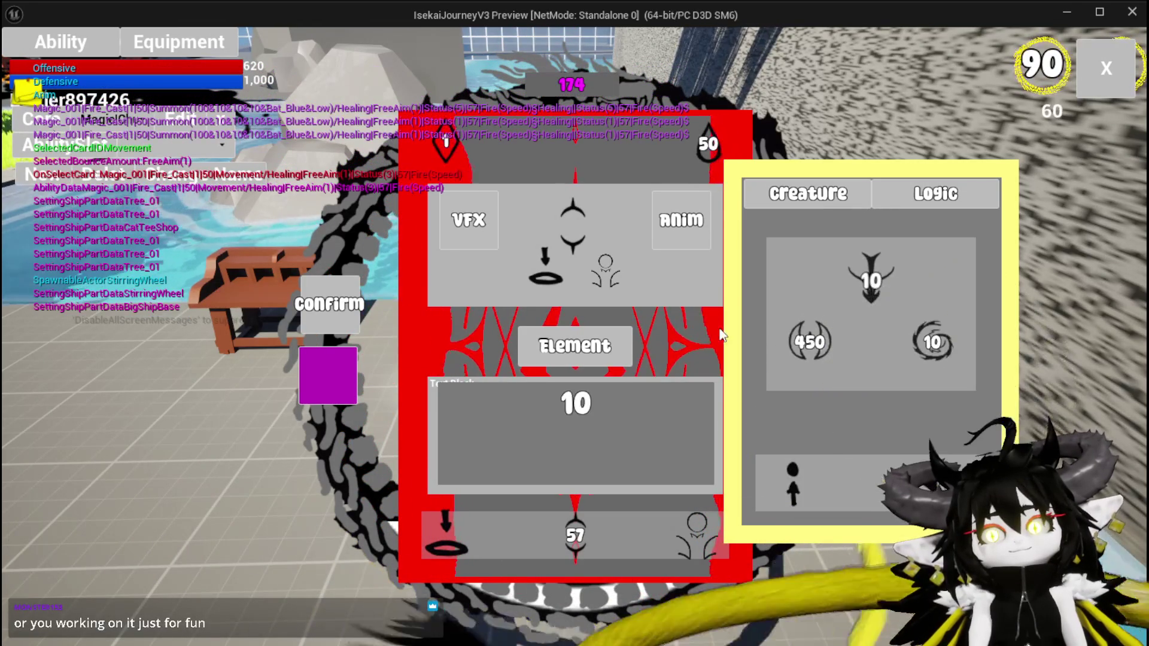
text(50)
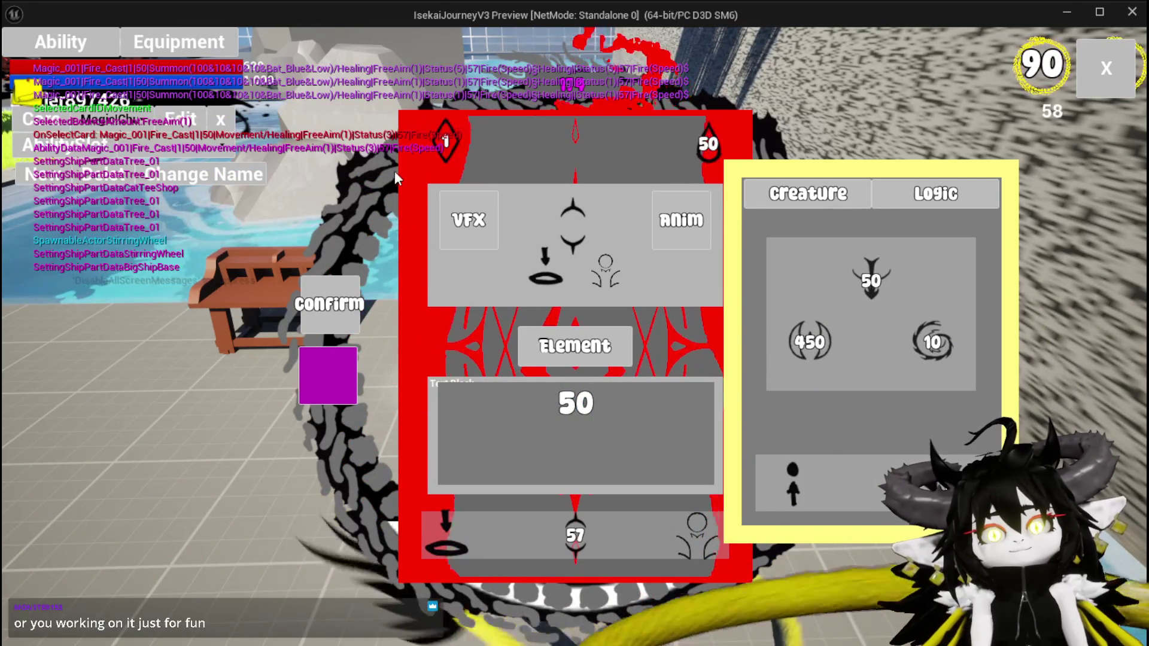
key(Return)
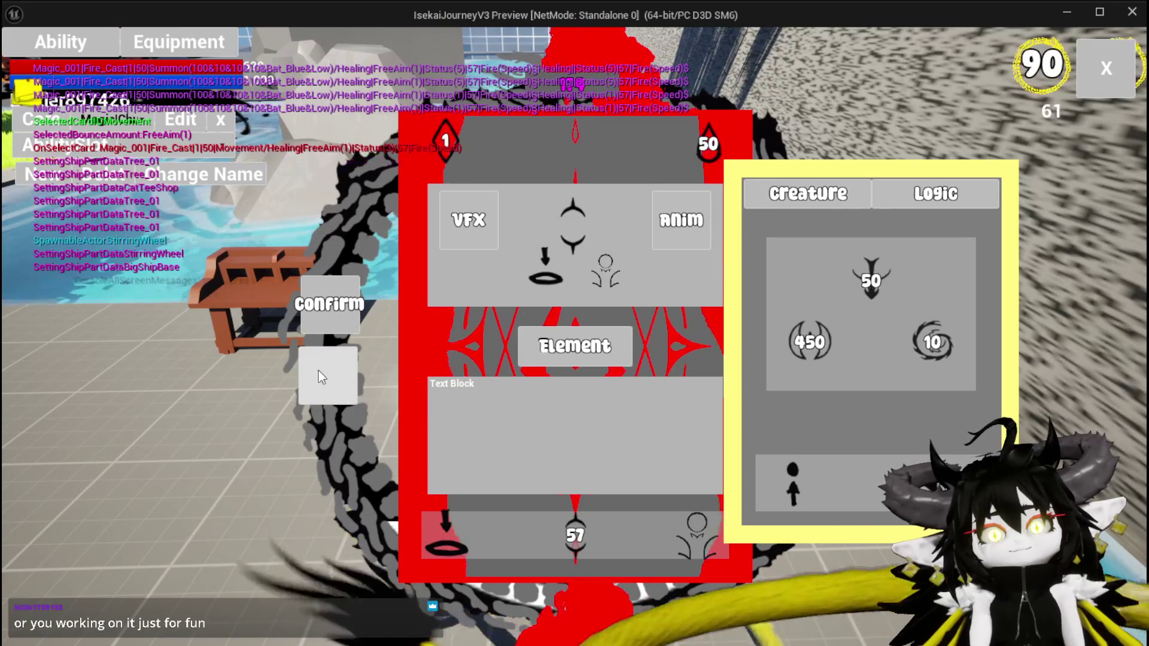
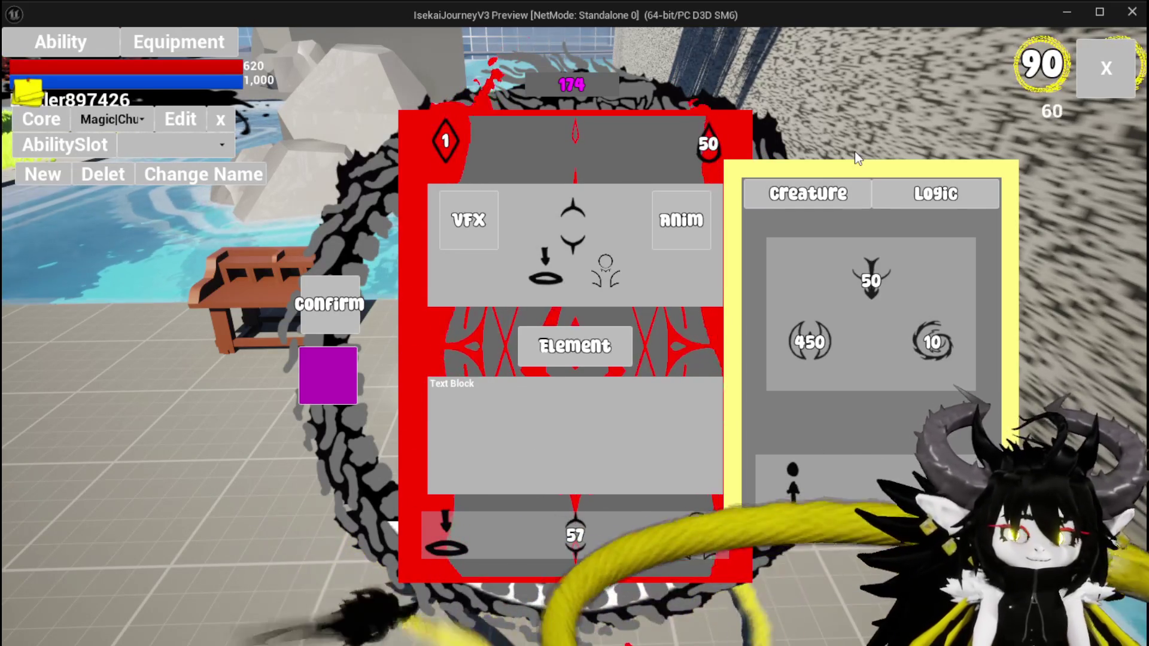
- Close the card editor, stop Play In Editor and save the L_DungeonCreationTest level
click(1101, 81)
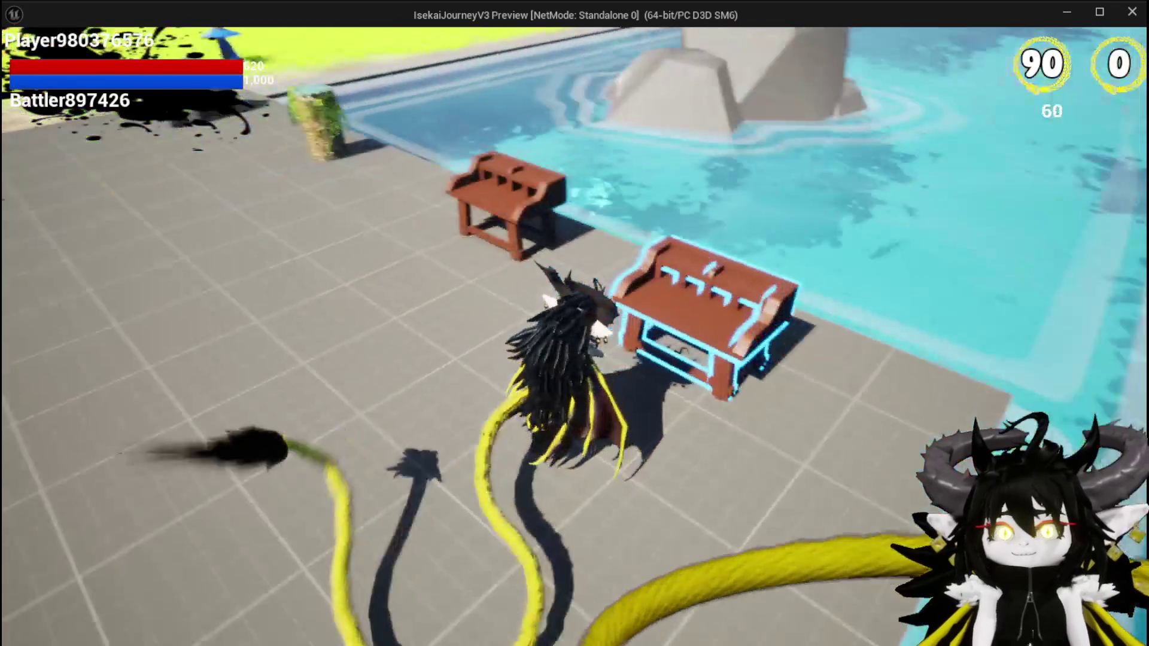
key(Escape)
click(33, 55)
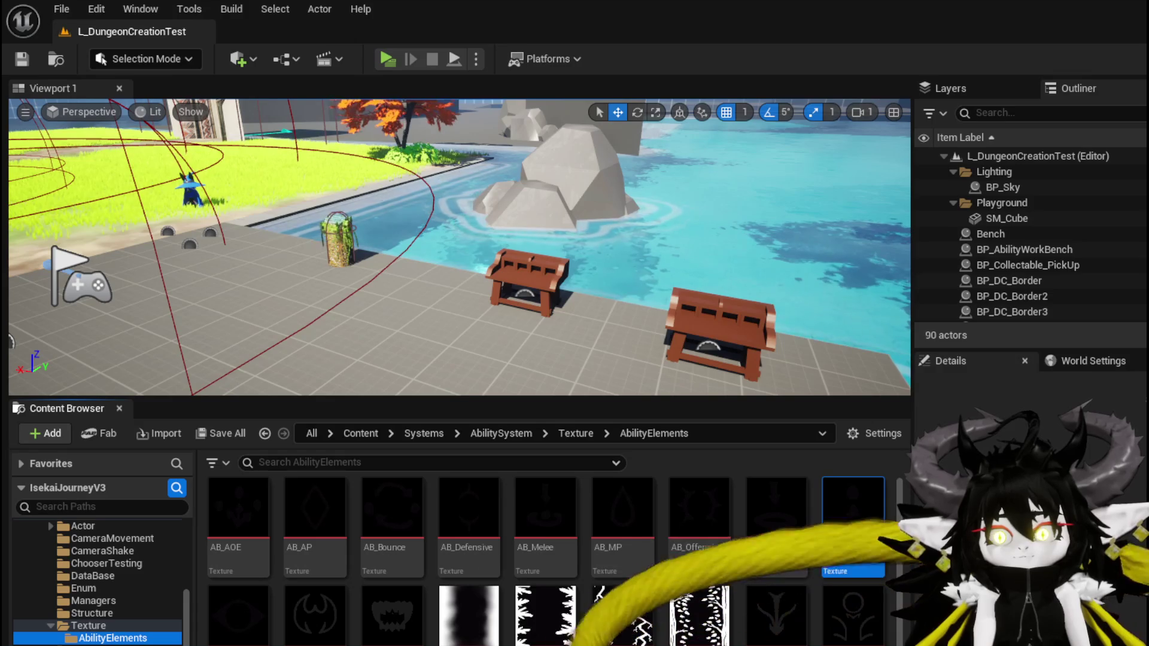
key(alt+Tab)
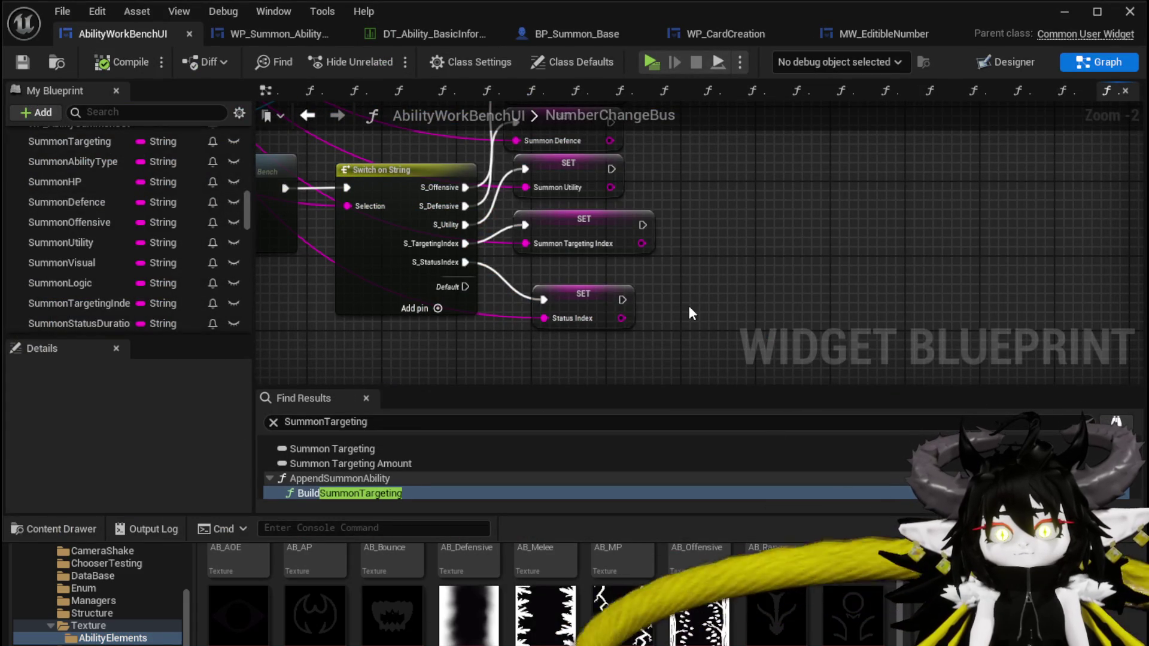
- Review the NumberChangeBus switch and its Targeting, Status and stat setters, then save the blueprint
scroll(368, 327, down, 2)
mouse_move(368, 327)
mouse_down()
mouse_move(441, 291)
mouse_move(513, 324)
mouse_move(439, 339)
mouse_move(455, 359)
mouse_move(539, 371)
mouse_move(601, 344)
mouse_move(526, 263)
mouse_move(398, 242)
mouse_up()
click(440, 216)
scroll(439, 338, up, 2)
mouse_move(415, 280)
mouse_down()
mouse_move(492, 383)
mouse_move(626, 378)
mouse_move(718, 335)
mouse_move(515, 215)
mouse_move(427, 118)
mouse_move(360, 241)
mouse_up()
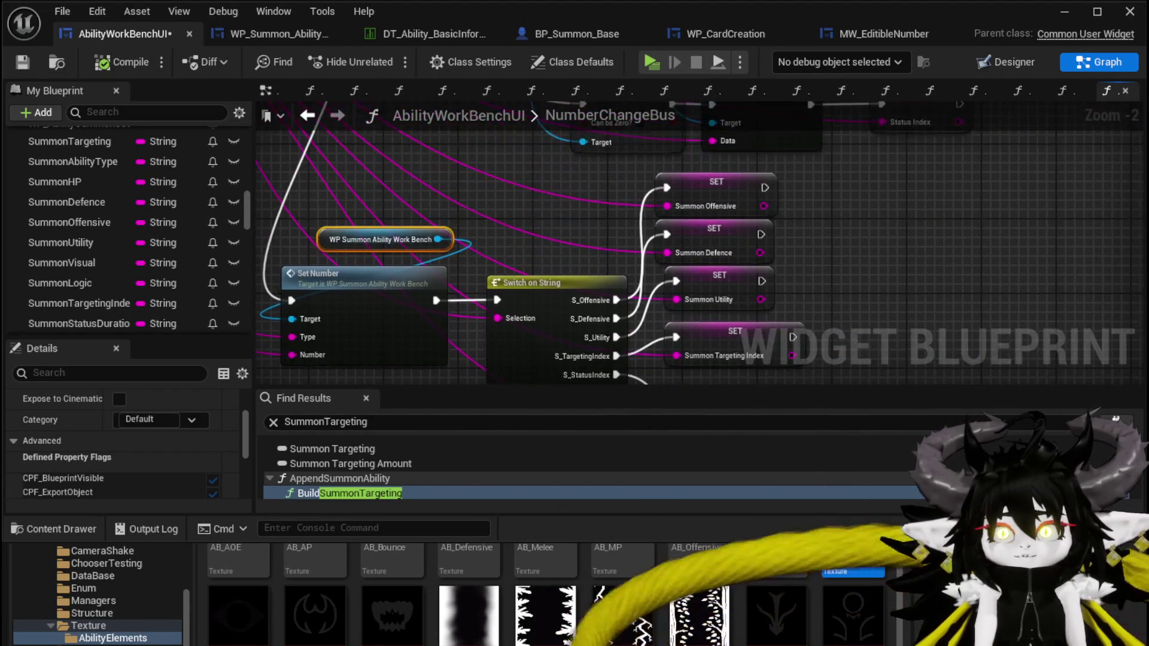
drag(868, 196, 734, 286)
drag(877, 269, 841, 204)
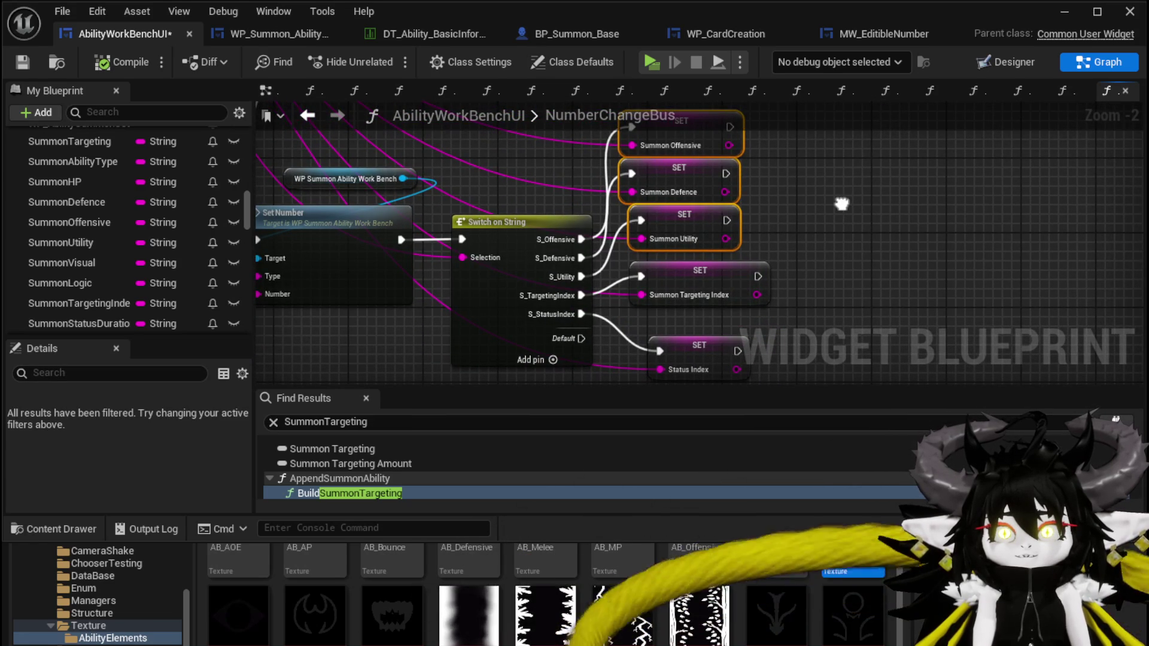
mouse_move(841, 204)
mouse_down()
mouse_move(717, 327)
mouse_move(648, 236)
mouse_up()
drag(486, 207, 891, 406)
drag(338, 182, 388, 205)
click(378, 155)
click(22, 62)
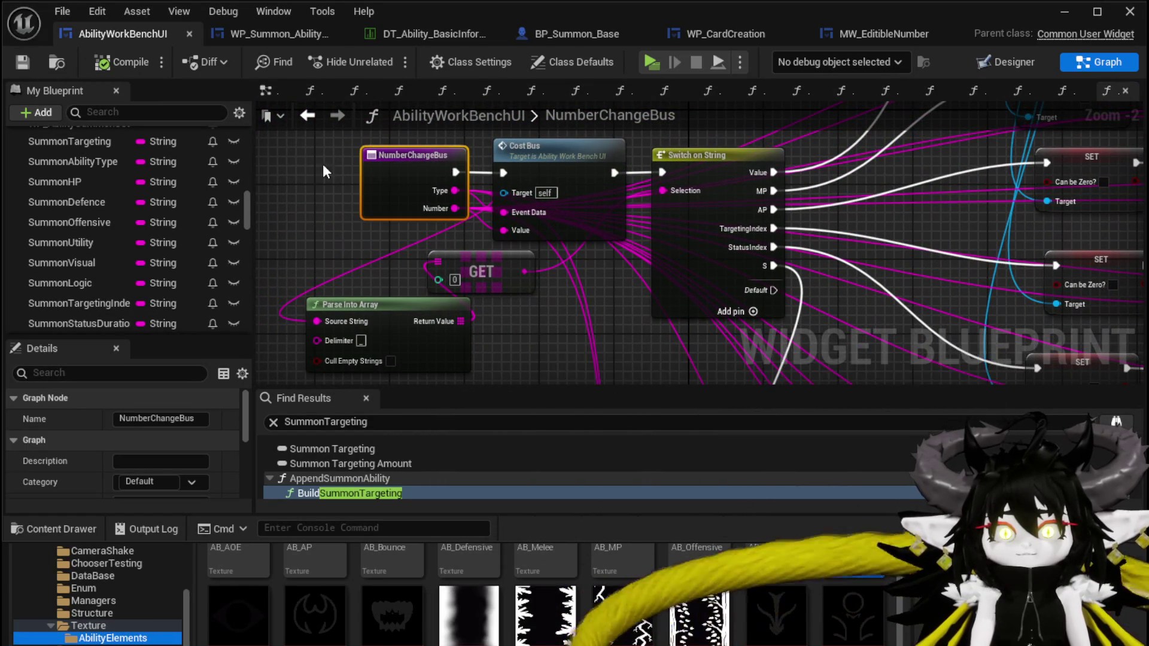
- Open the InitialSetData function graph from the My Blueprint list
scroll(99, 254, up, 5)
scroll(100, 259, up, 10)
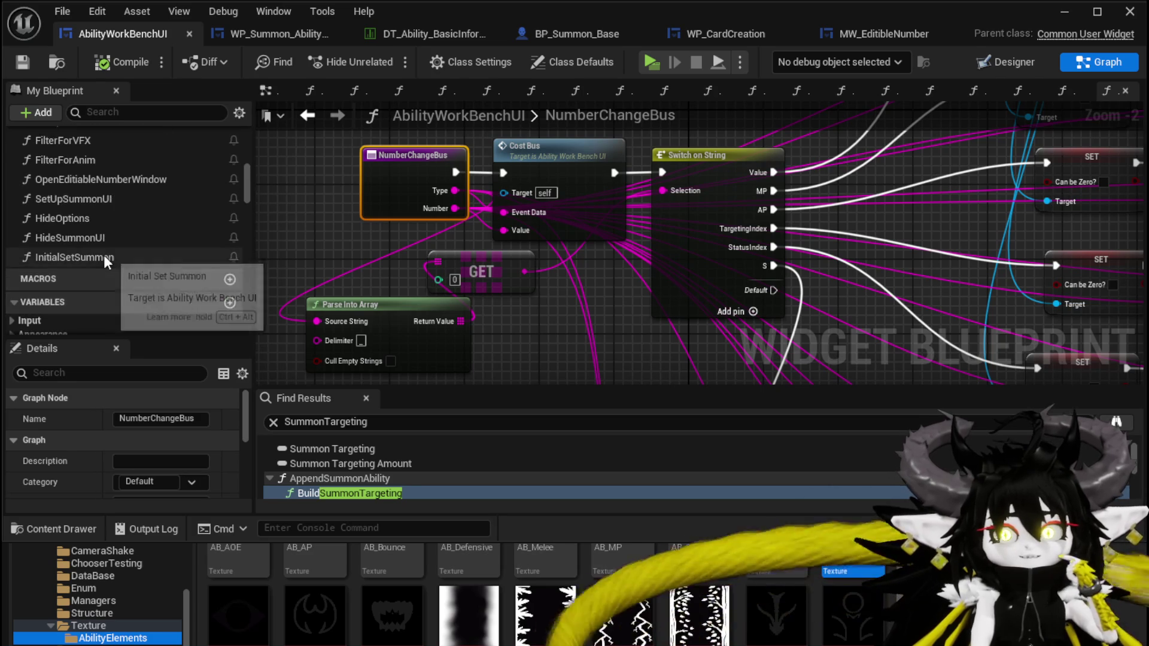
scroll(113, 250, up, 3)
scroll(116, 249, up, 2)
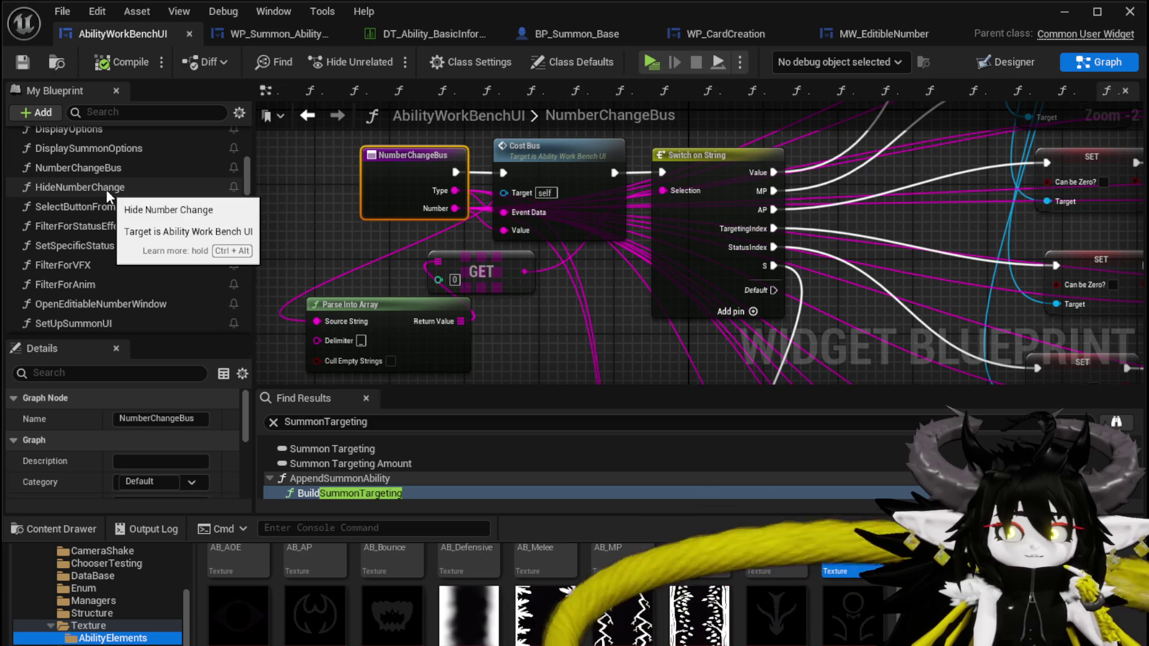
scroll(107, 185, up, 3)
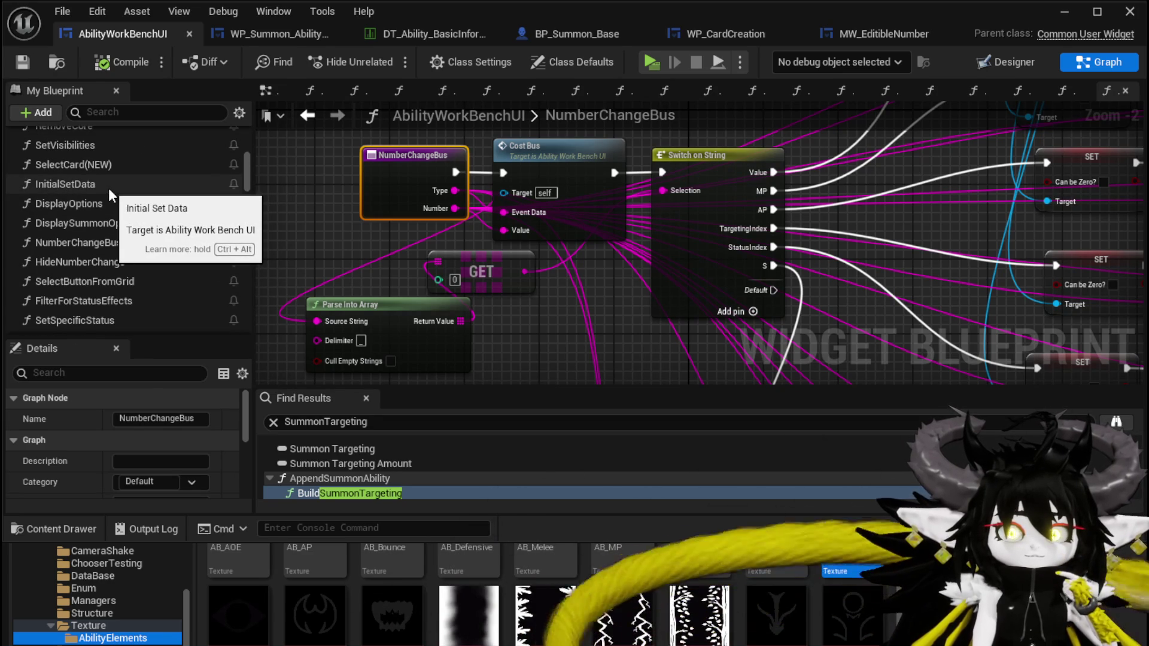
double_click(109, 188)
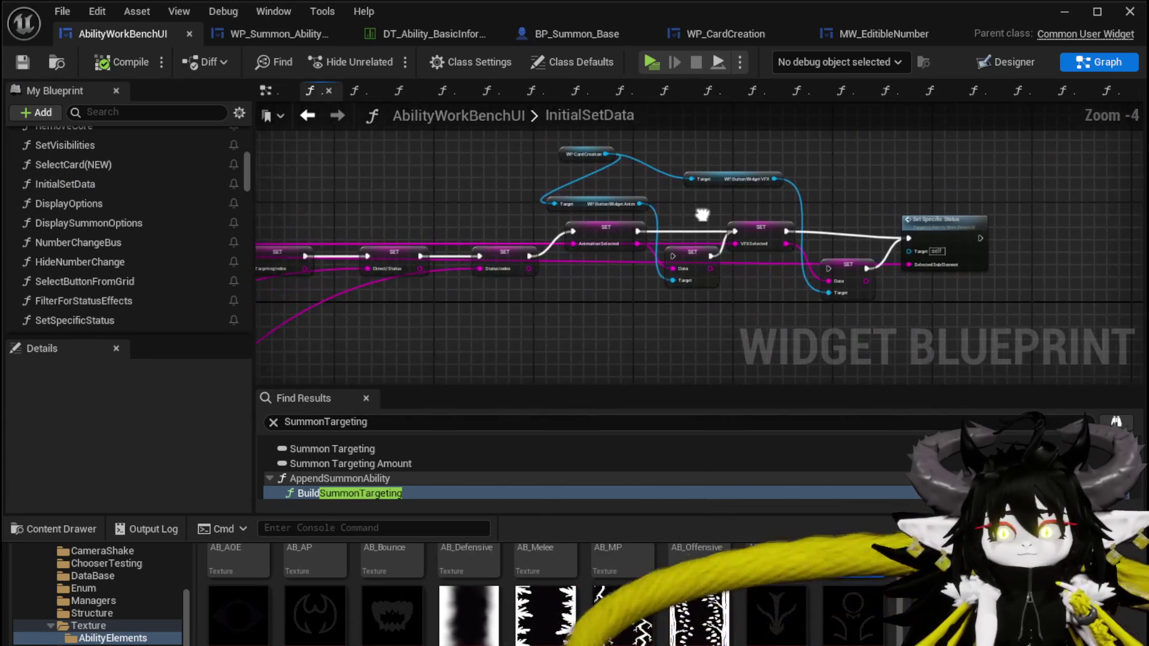
- Open DisplayOptions and inspect its Set Visibility and Add Options to Grid chain
click(133, 204)
double_click(133, 204)
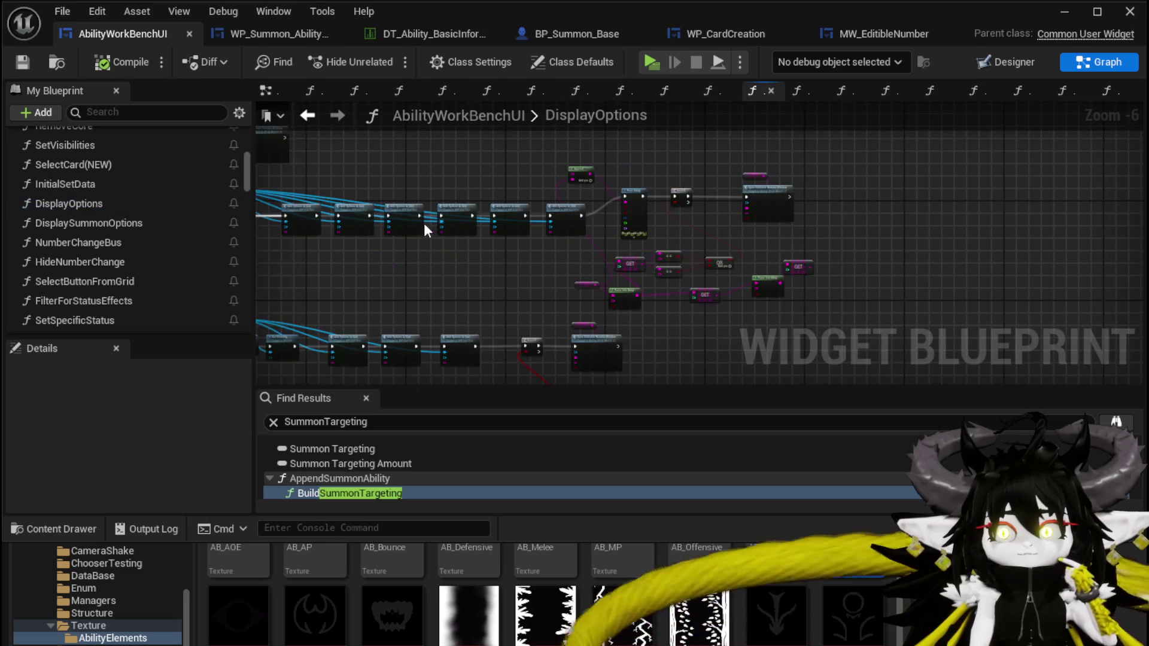
scroll(554, 261, up, 2)
drag(518, 232, 522, 170)
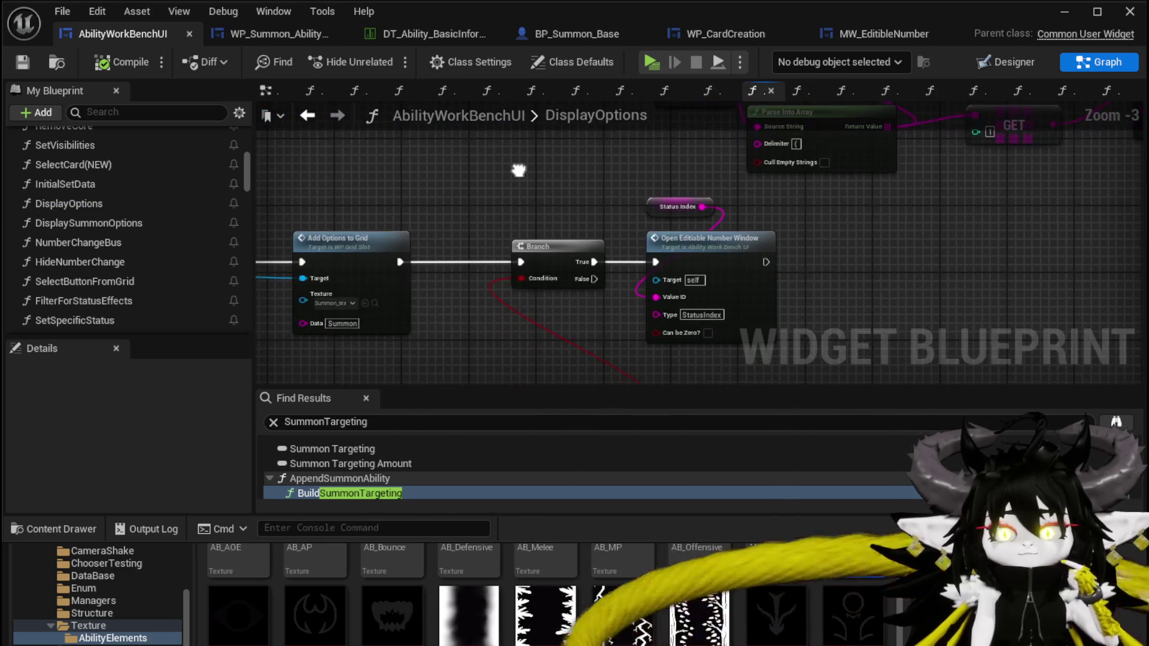
scroll(517, 175, down, 1)
drag(586, 293, 617, 173)
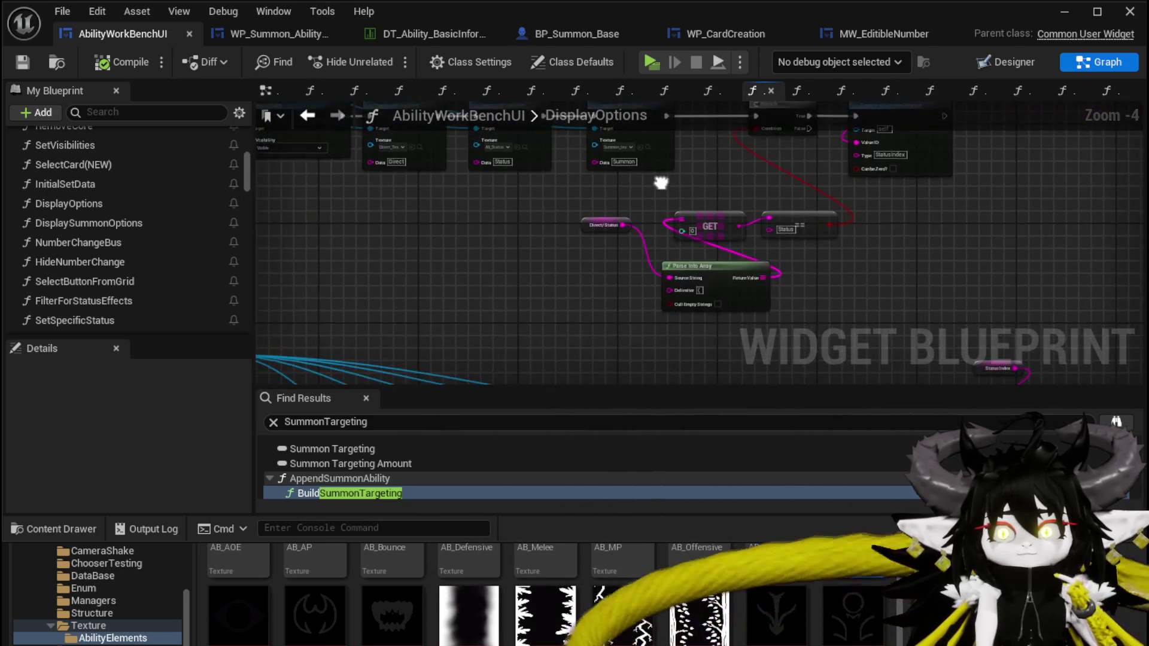
scroll(646, 268, up, 1)
drag(646, 268, 528, 309)
- Inspect the switch node's option pins and outputs, then move to WP_Summon_AbilityWorkBench's SetNumber
scroll(539, 299, down, 4)
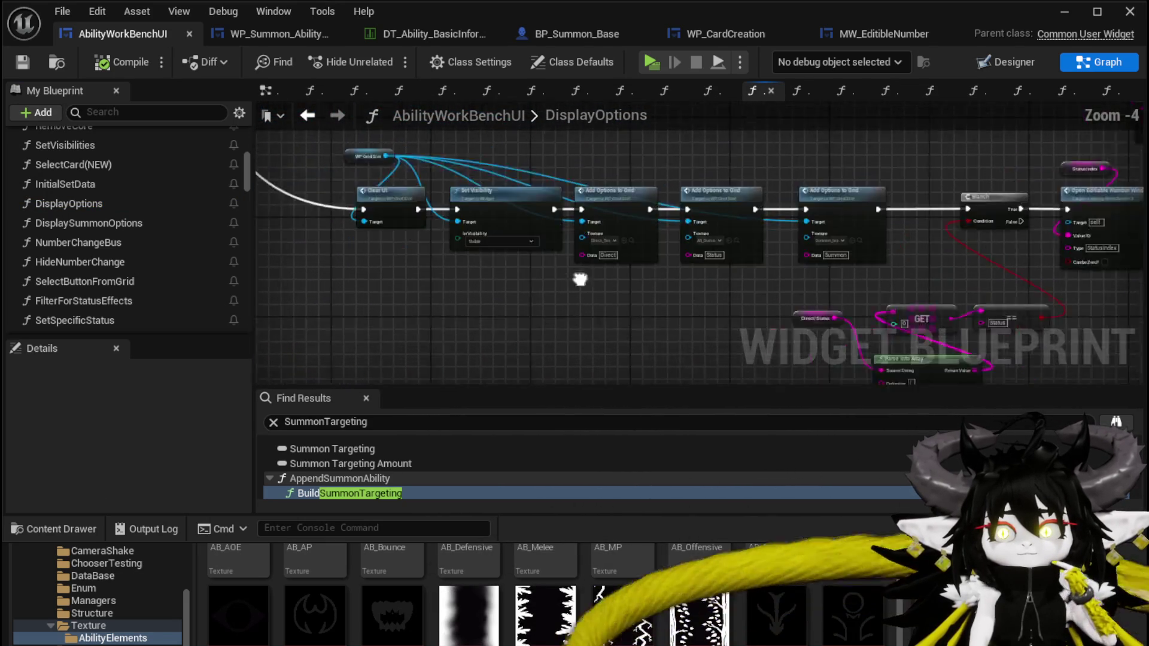
scroll(658, 258, up, 4)
scroll(648, 273, down, 3)
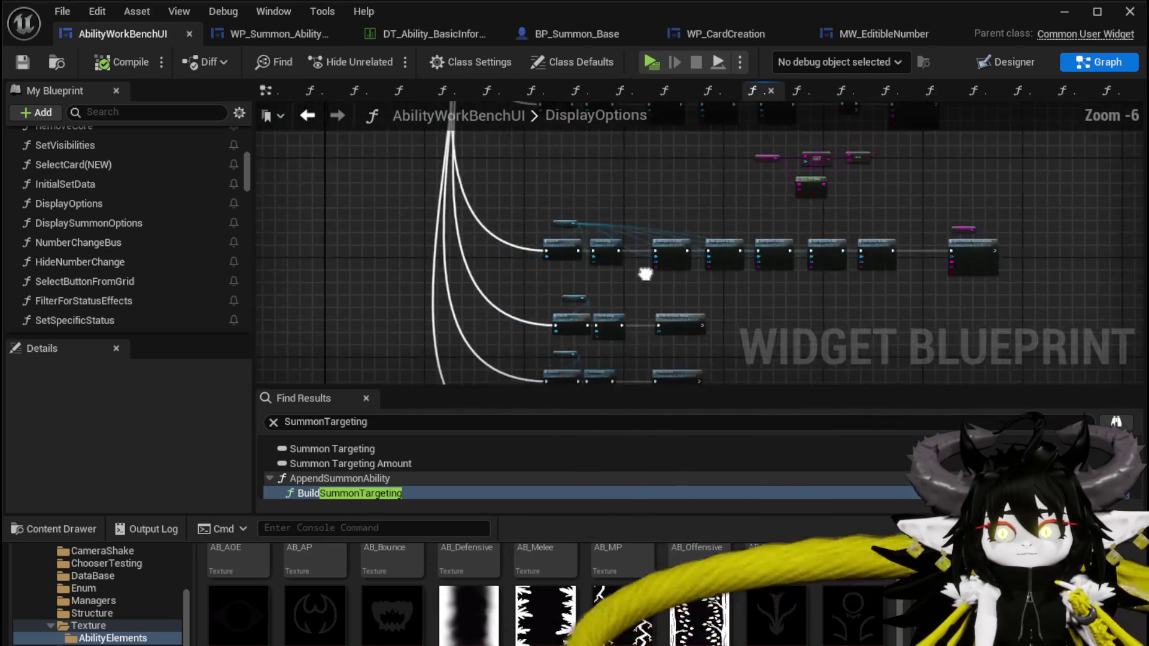
scroll(595, 279, up, 3)
scroll(595, 288, down, 4)
mouse_move(539, 205)
mouse_down()
mouse_move(431, 218)
mouse_move(513, 269)
mouse_up()
scroll(513, 270, up, 5)
scroll(395, 257, down, 2)
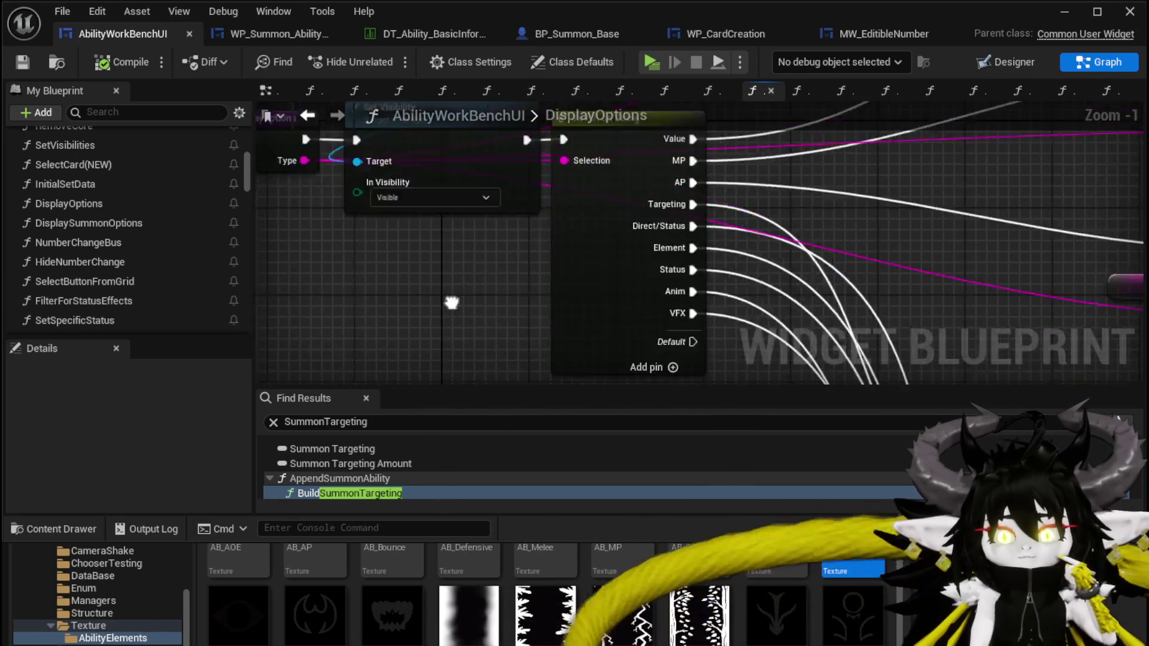
scroll(378, 263, up, 2)
drag(379, 264, 422, 301)
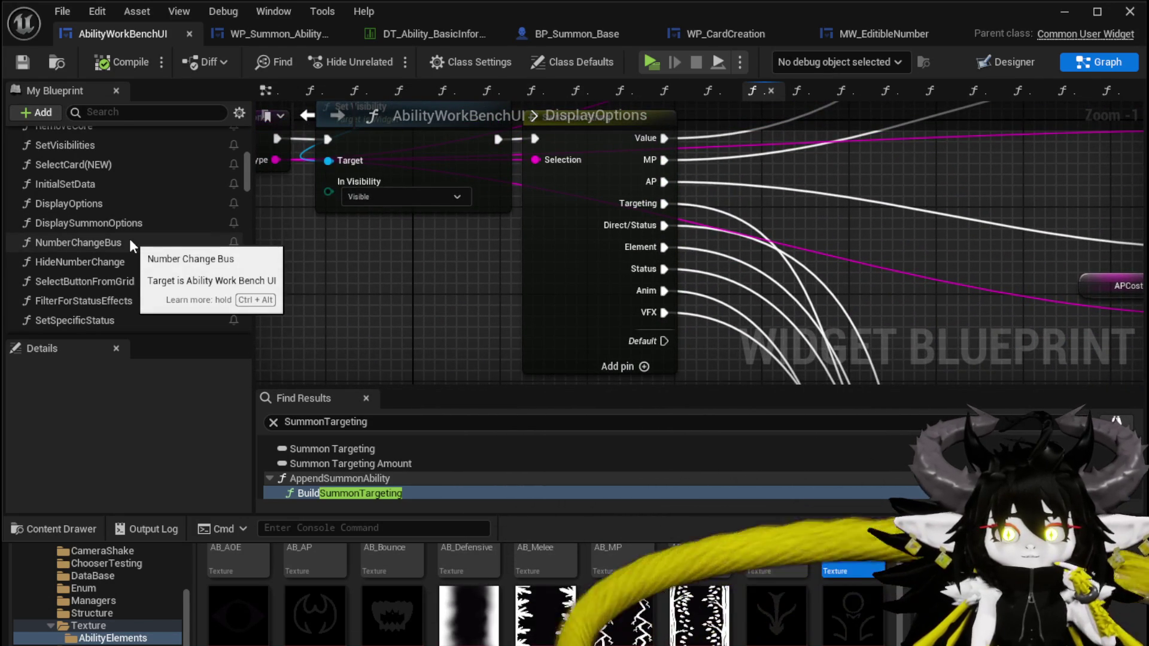
scroll(129, 234, up, 1)
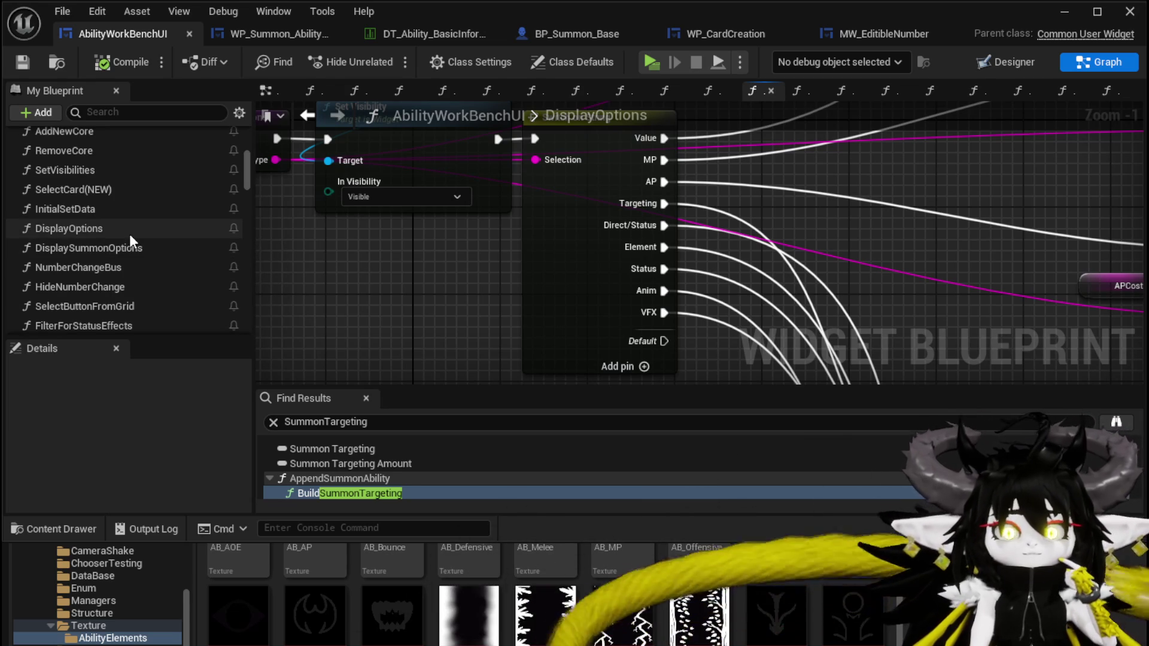
key(ctrl+Tab)
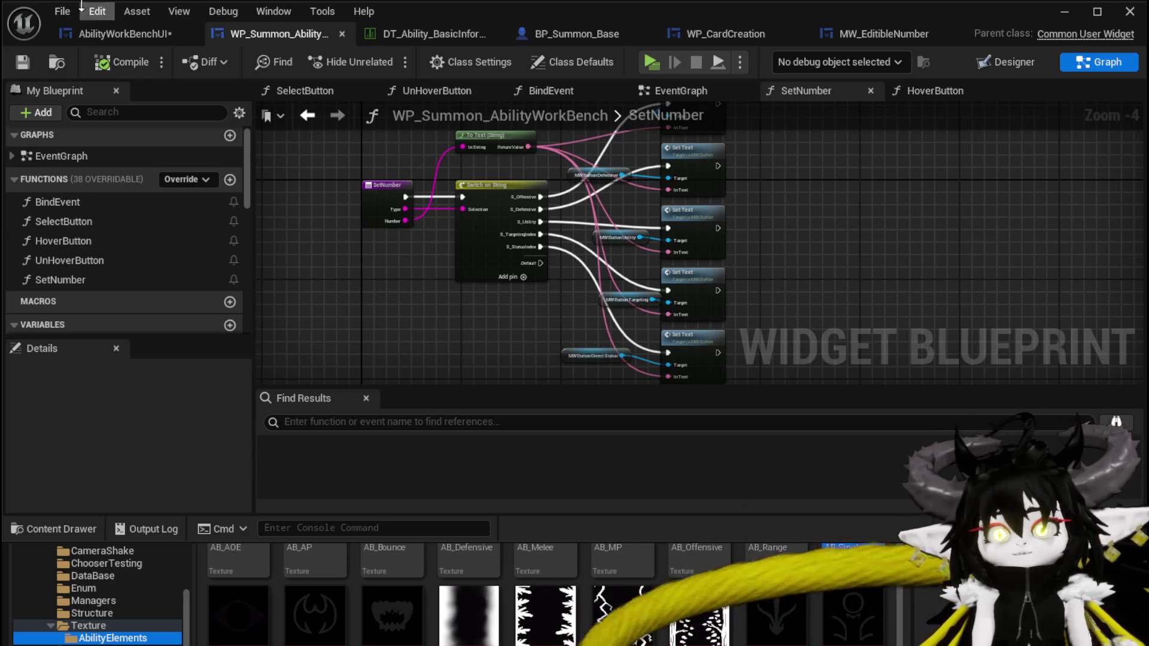
- Leave SetNumber for the AbilityWorkBenchUI NumberChangeBus graph and Save All modified assets
mouse_move(494, 311)
mouse_down()
mouse_move(439, 262)
mouse_move(552, 308)
mouse_up()
click(98, 31)
click(22, 61)
mouse_move(1063, 227)
mouse_down()
mouse_move(841, 228)
mouse_move(843, 250)
mouse_up()
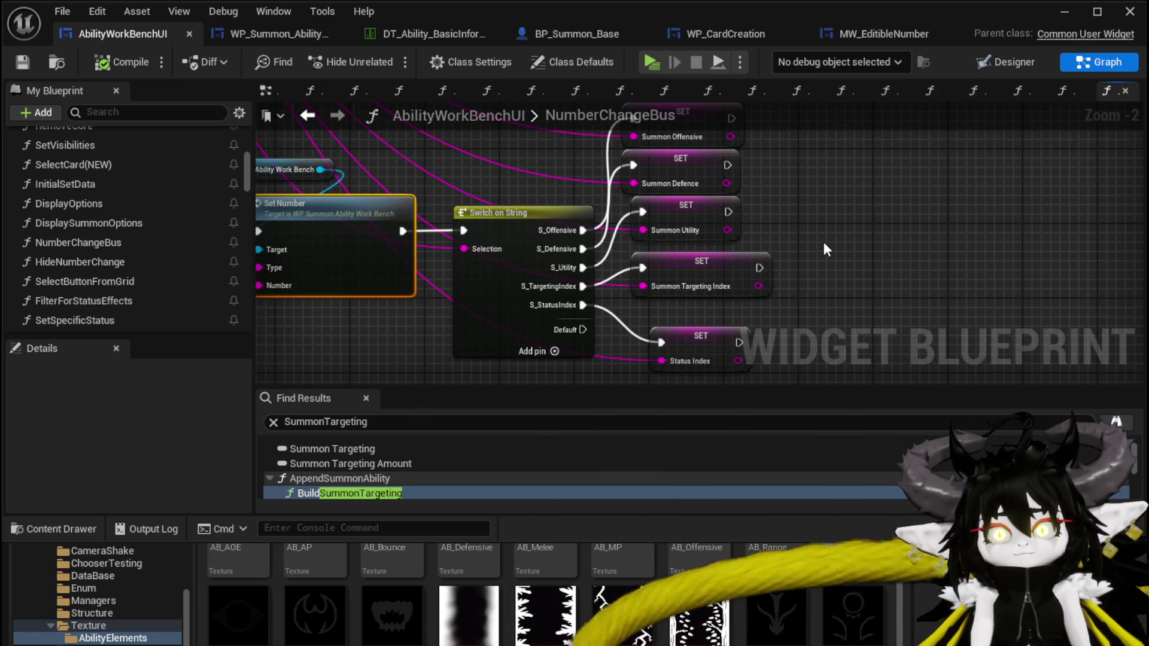
mouse_move(771, 225)
mouse_down()
mouse_move(752, 253)
mouse_move(681, 251)
mouse_move(714, 312)
mouse_move(716, 386)
mouse_move(741, 369)
mouse_move(762, 278)
mouse_up()
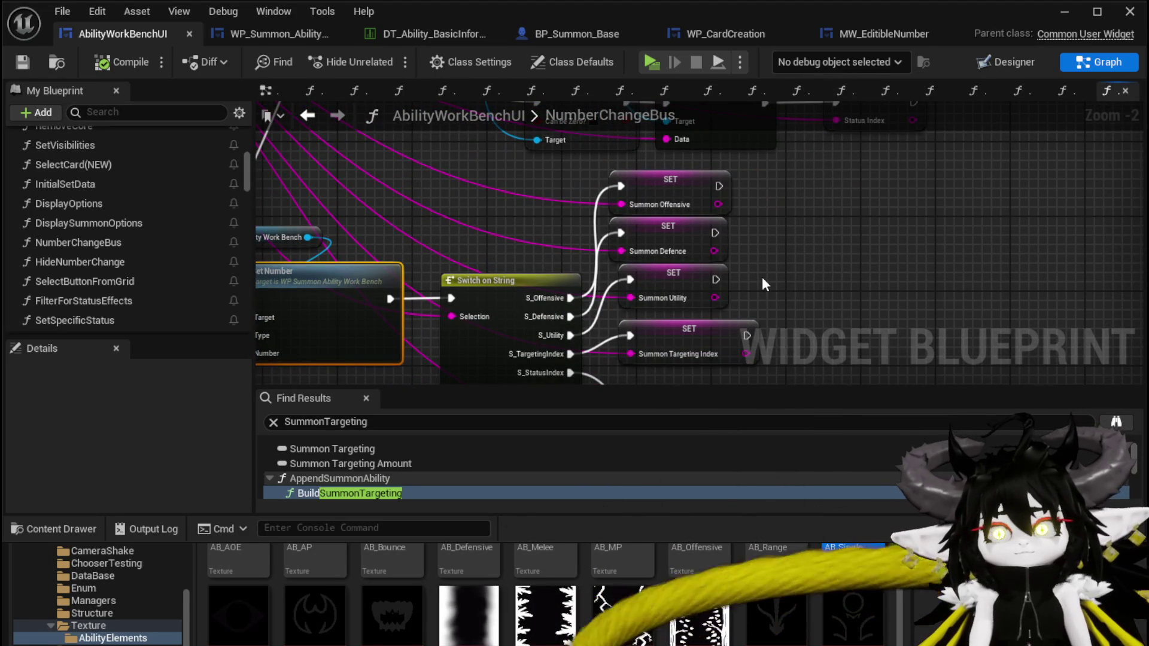
drag(763, 278, 665, 181)
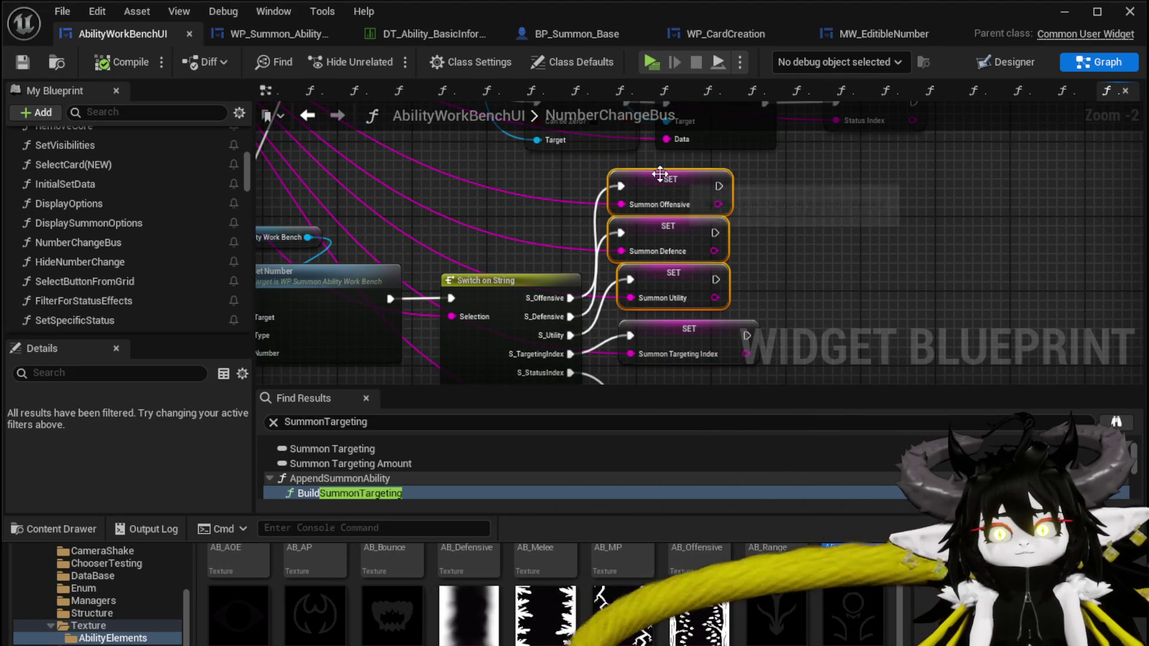
click(793, 304)
drag(792, 297, 663, 178)
click(800, 276)
drag(799, 276, 662, 177)
click(837, 254)
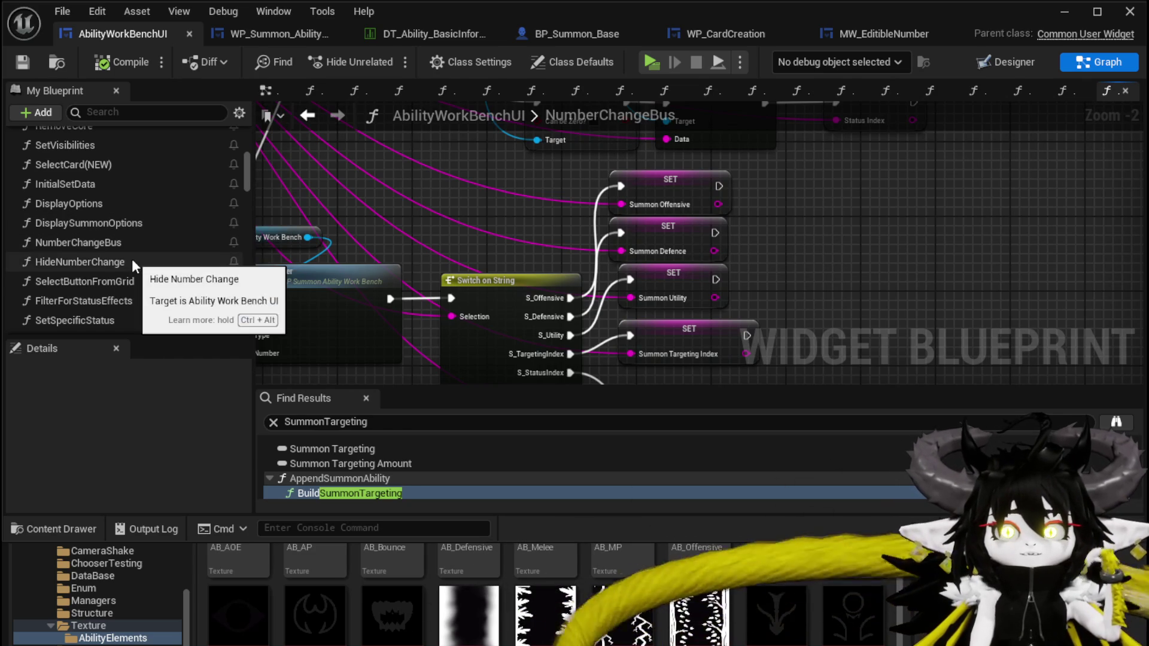
scroll(150, 262, down, 5)
scroll(149, 261, down, 3)
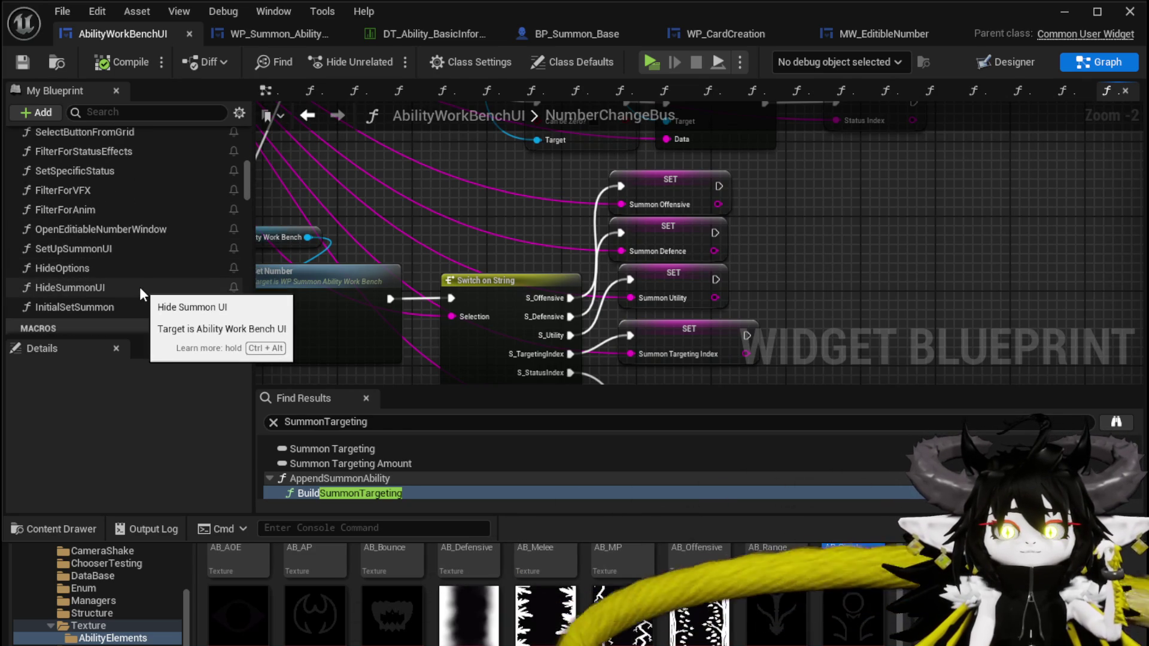
- Open SetUpSummonUI and move the Set Number nodes and summon variables to the right
double_click(132, 250)
mouse_move(625, 329)
mouse_down()
mouse_move(477, 287)
mouse_move(451, 297)
mouse_move(660, 154)
mouse_up()
drag(551, 335, 548, 393)
mouse_move(859, 160)
mouse_down()
mouse_move(575, 202)
mouse_move(496, 192)
mouse_up()
scroll(534, 259, down, 3)
drag(534, 259, 434, 264)
drag(450, 329, 898, 146)
drag(632, 209, 724, 217)
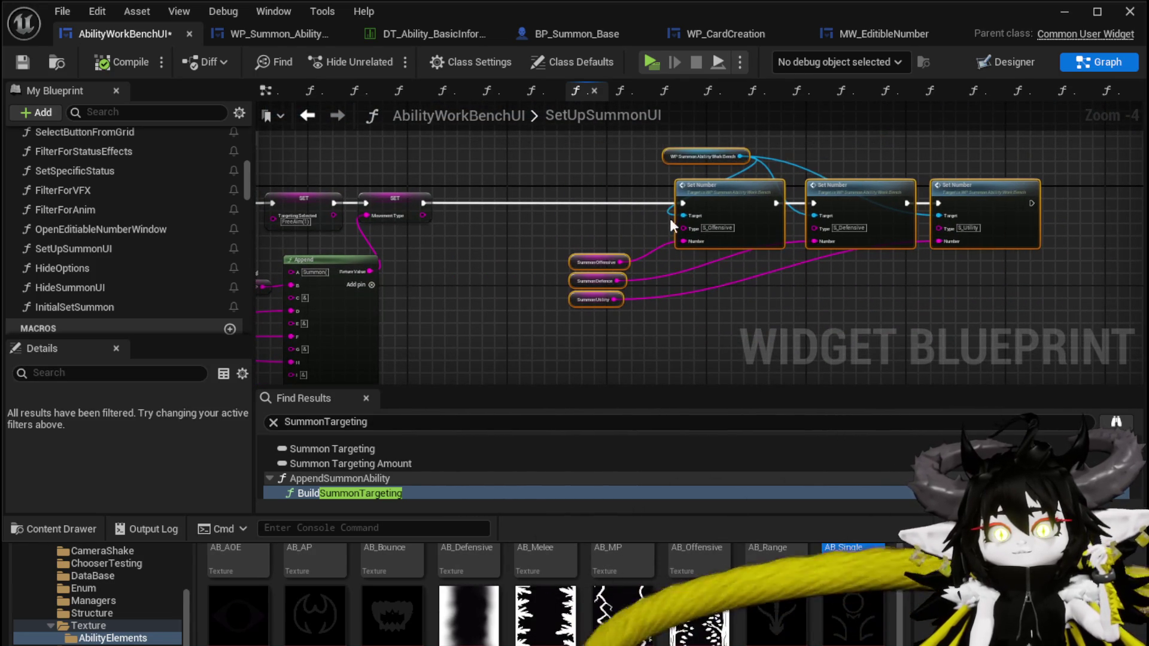
- Reposition the Append node, set Movement Type to 'Summon', then compile and save
scroll(423, 250, up, 2)
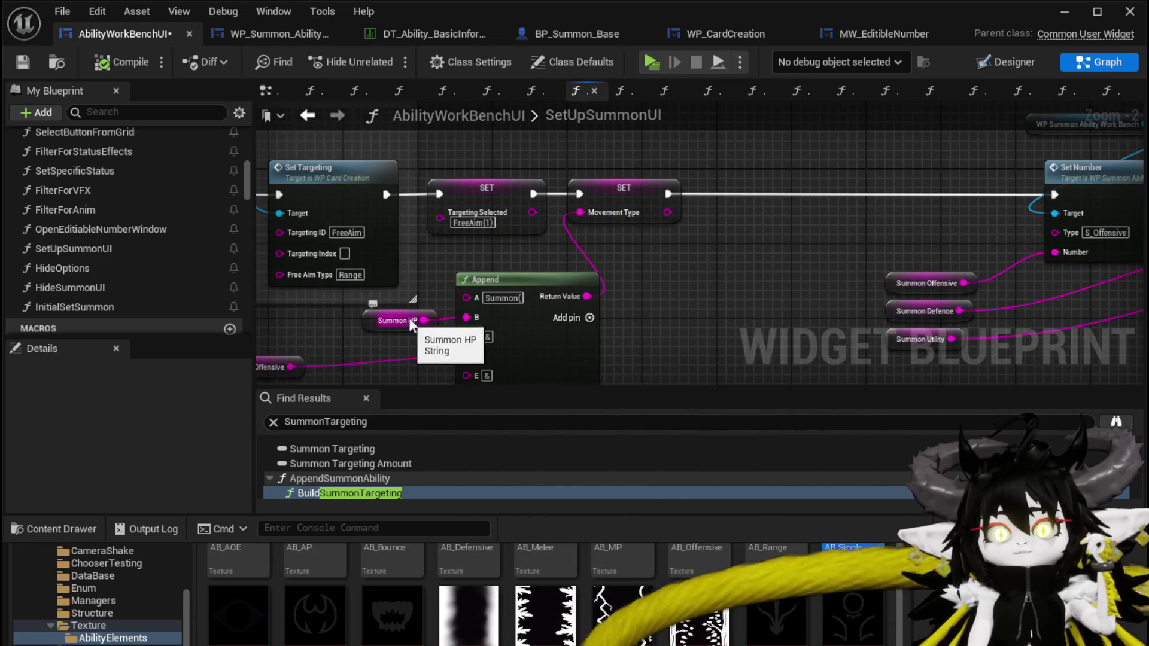
drag(403, 310, 431, 227)
mouse_move(534, 200)
mouse_down()
mouse_move(580, 237)
mouse_move(562, 219)
mouse_move(547, 267)
mouse_up()
alt+click(636, 183)
click(661, 179)
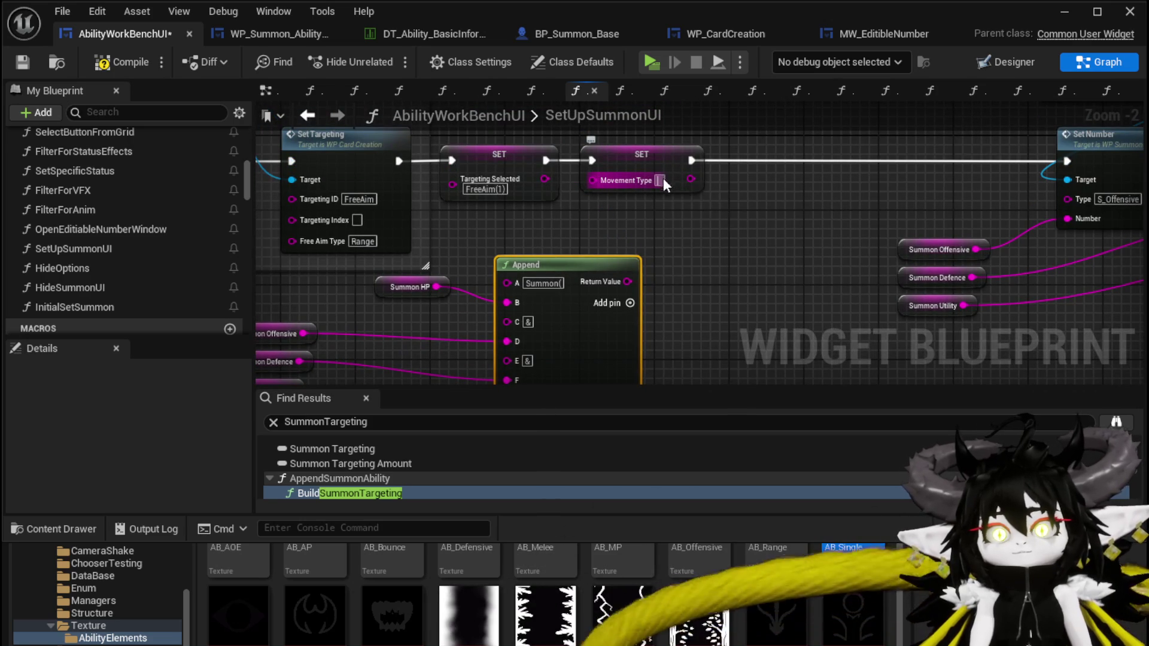
text(Su)
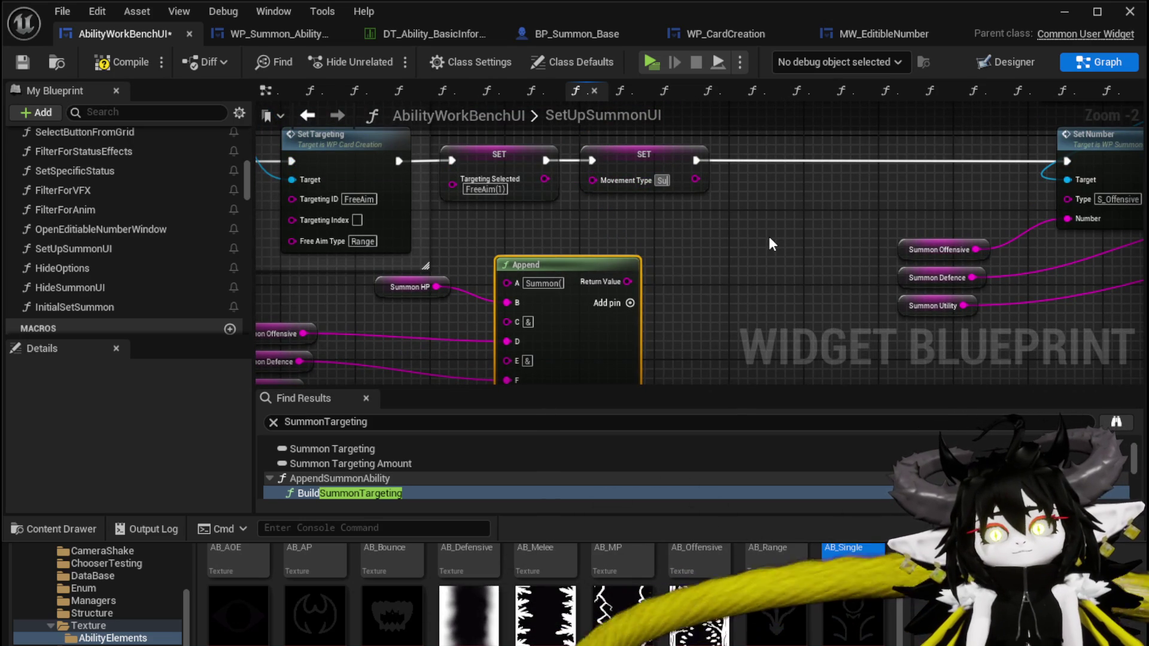
text(mmon)
key(Return)
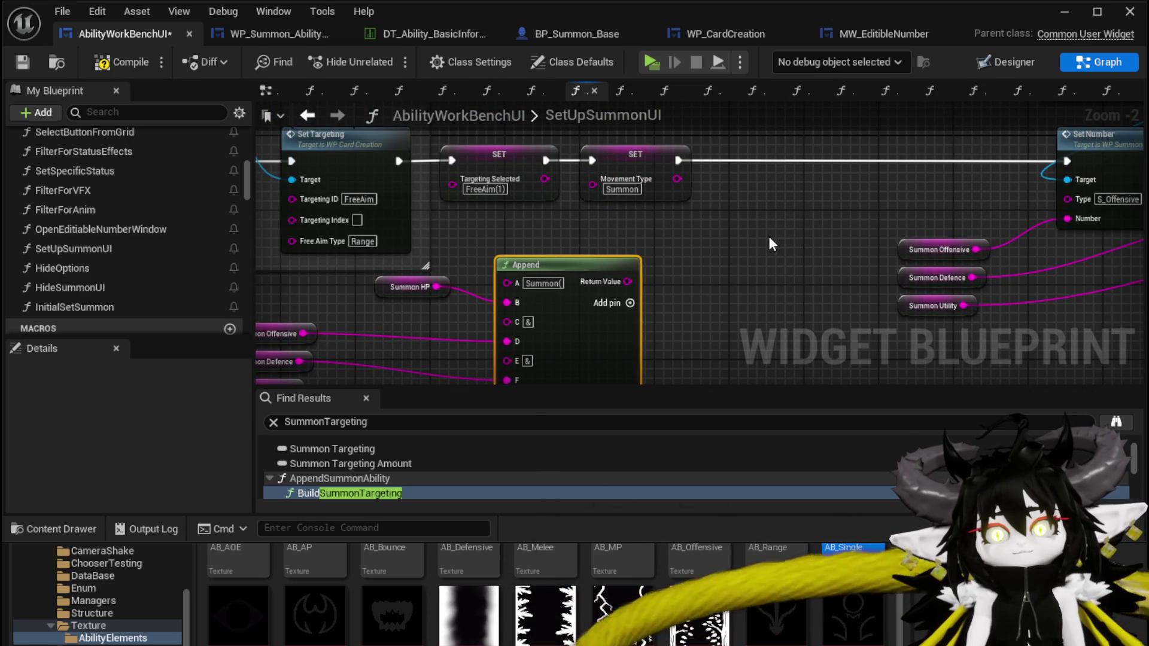
click(120, 62)
click(22, 61)
- Stack Summon HP, Visual and Logic in a column with the other stats beside Append, and save
drag(717, 260, 873, 152)
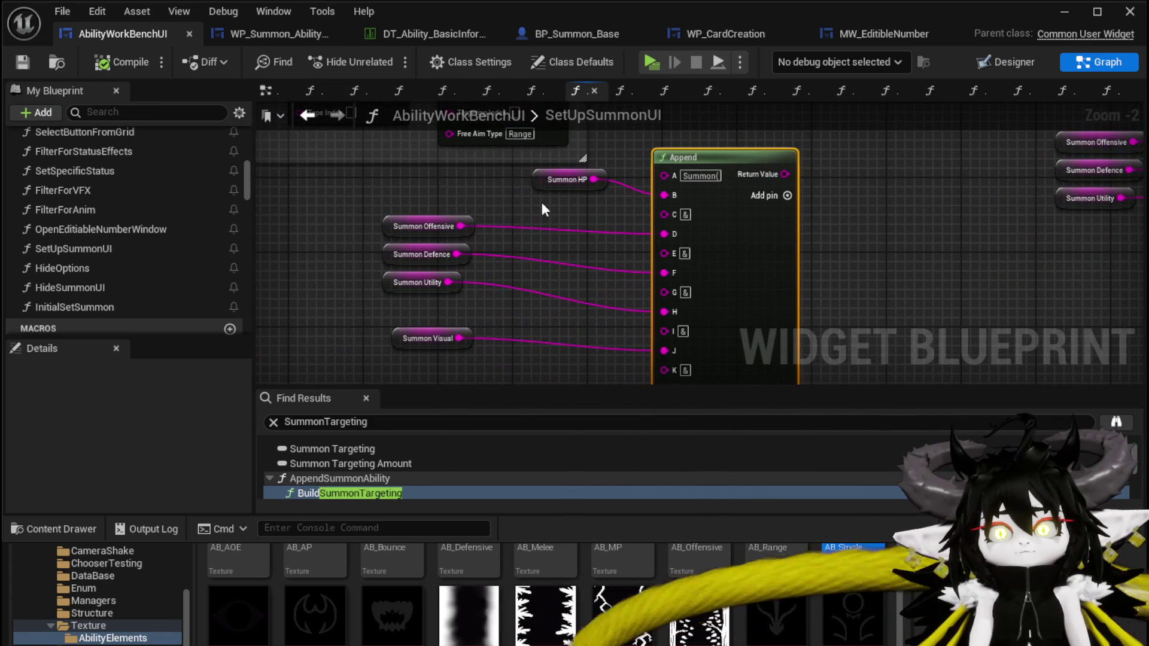
drag(543, 203, 442, 288)
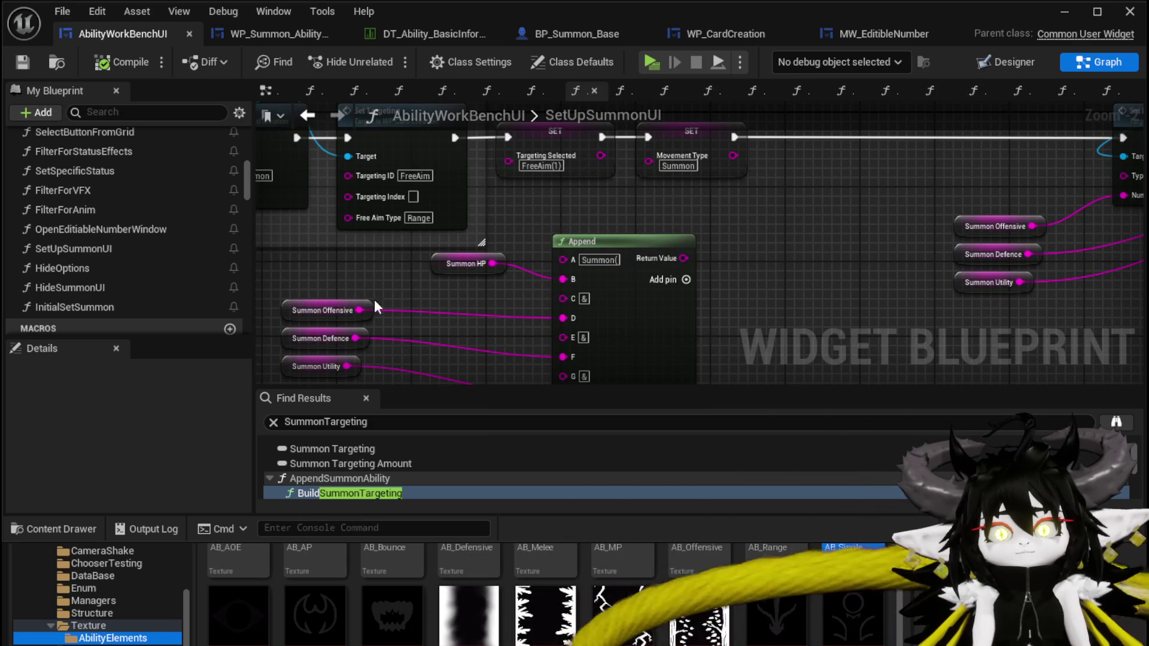
drag(405, 295, 420, 208)
drag(368, 333, 356, 227)
drag(485, 297, 395, 235)
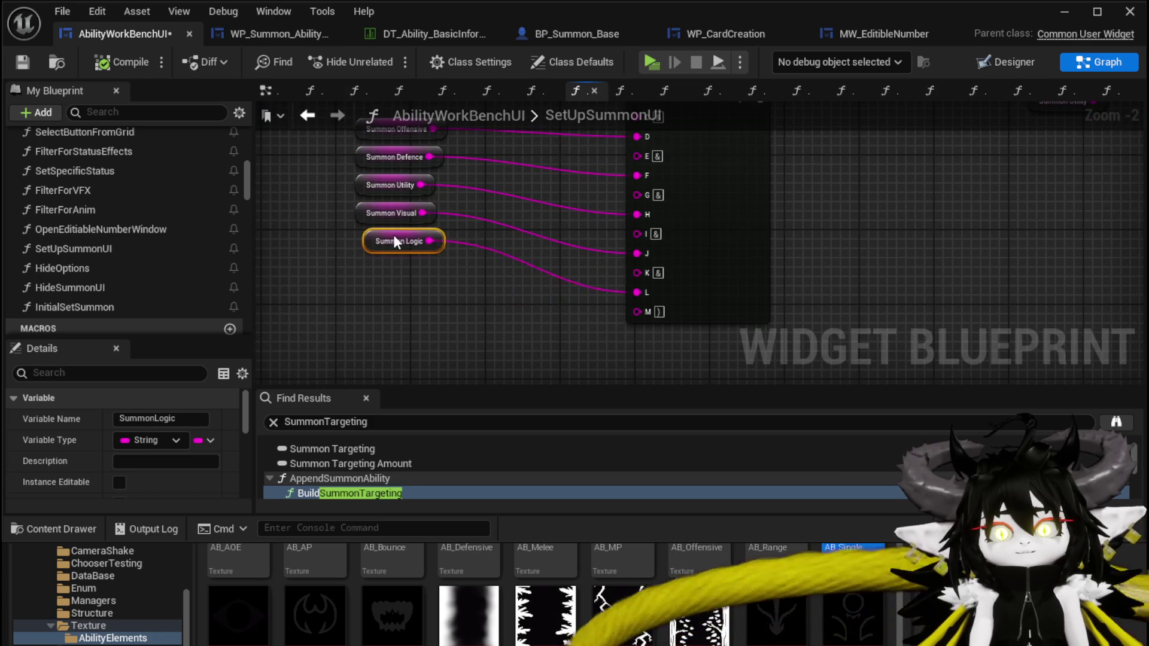
drag(469, 224, 498, 311)
mouse_move(551, 168)
mouse_down()
mouse_move(455, 193)
mouse_move(396, 187)
mouse_move(407, 191)
mouse_up()
click(509, 174)
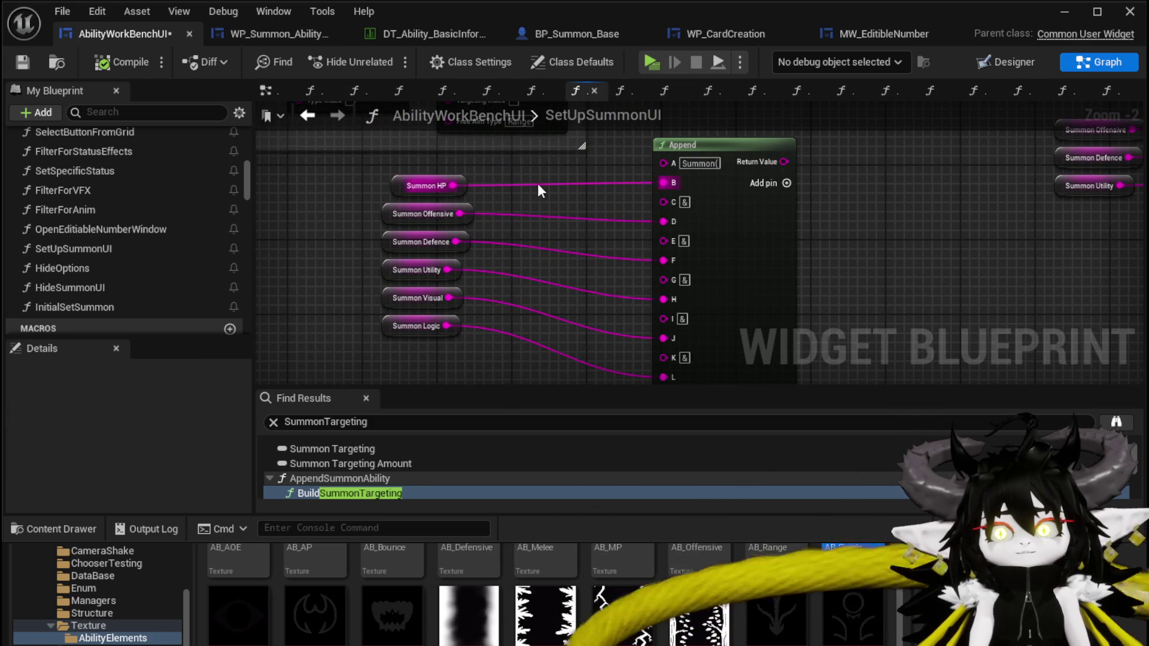
key(ctrl+s)
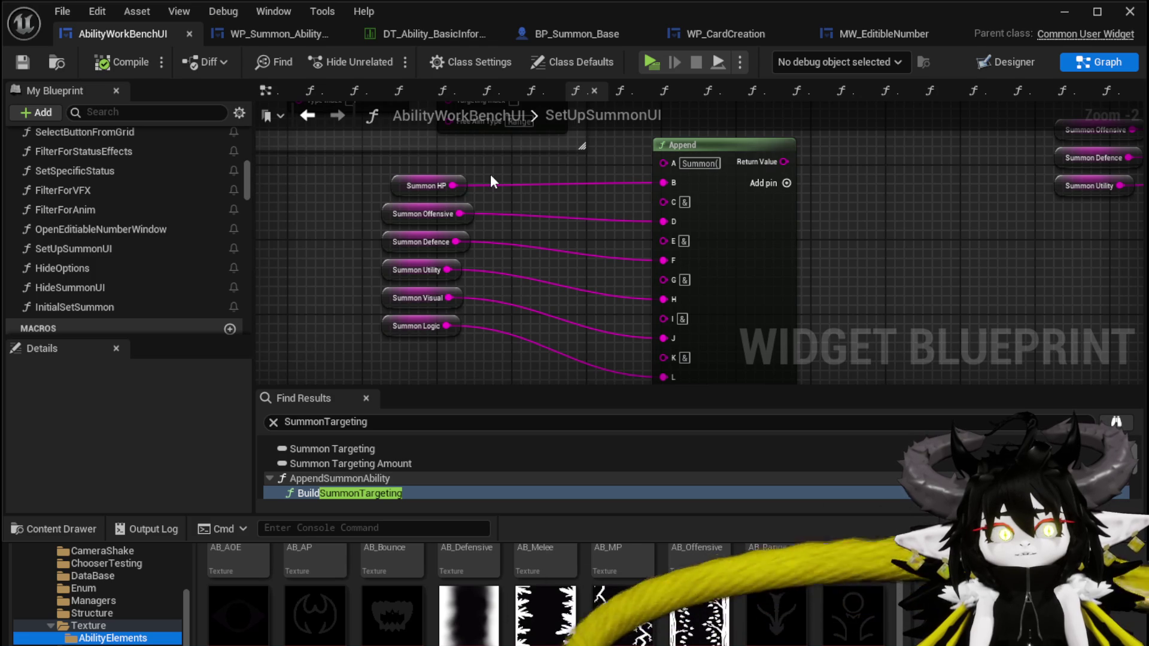
- Return to the level editor and start Play In Editor
mouse_move(490, 174)
mouse_down()
mouse_move(410, 290)
mouse_move(531, 284)
mouse_up()
drag(417, 271, 449, 306)
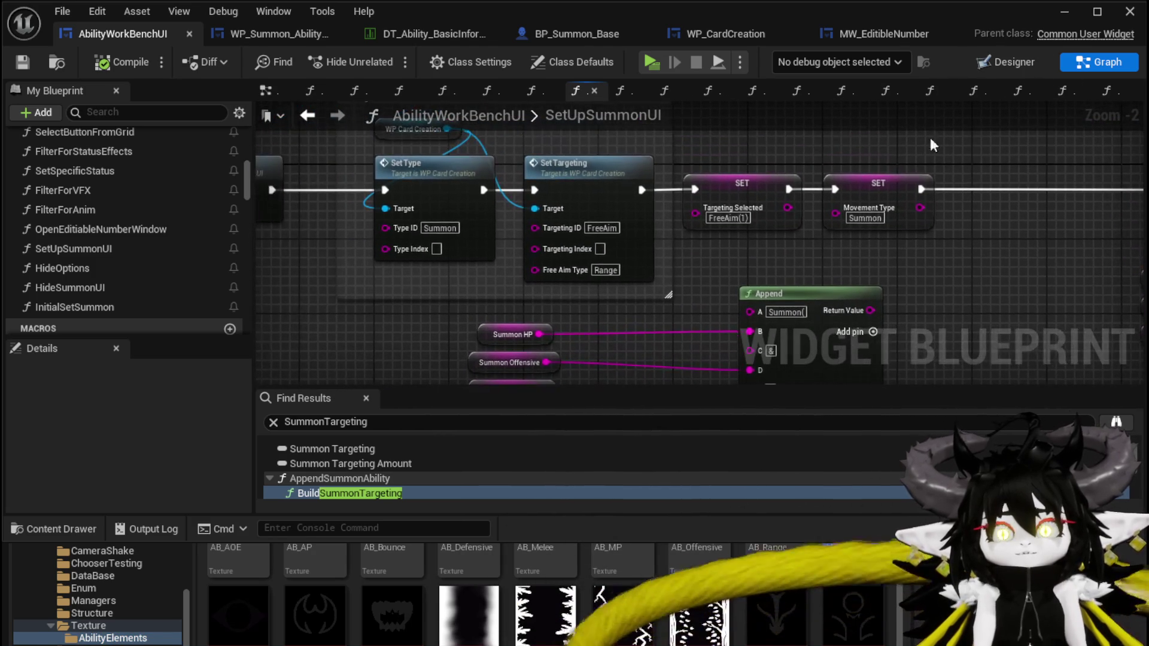
click(1065, 11)
click(384, 63)
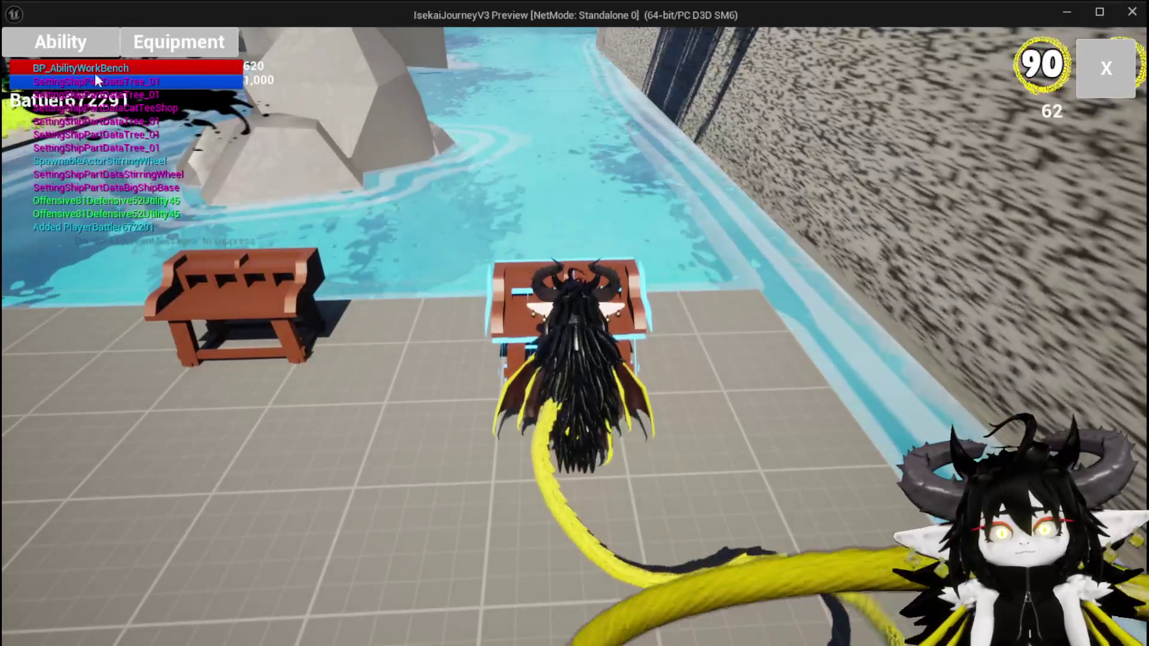
- Open the workbench's cyan card and set its Defensive stat to 50
click(123, 96)
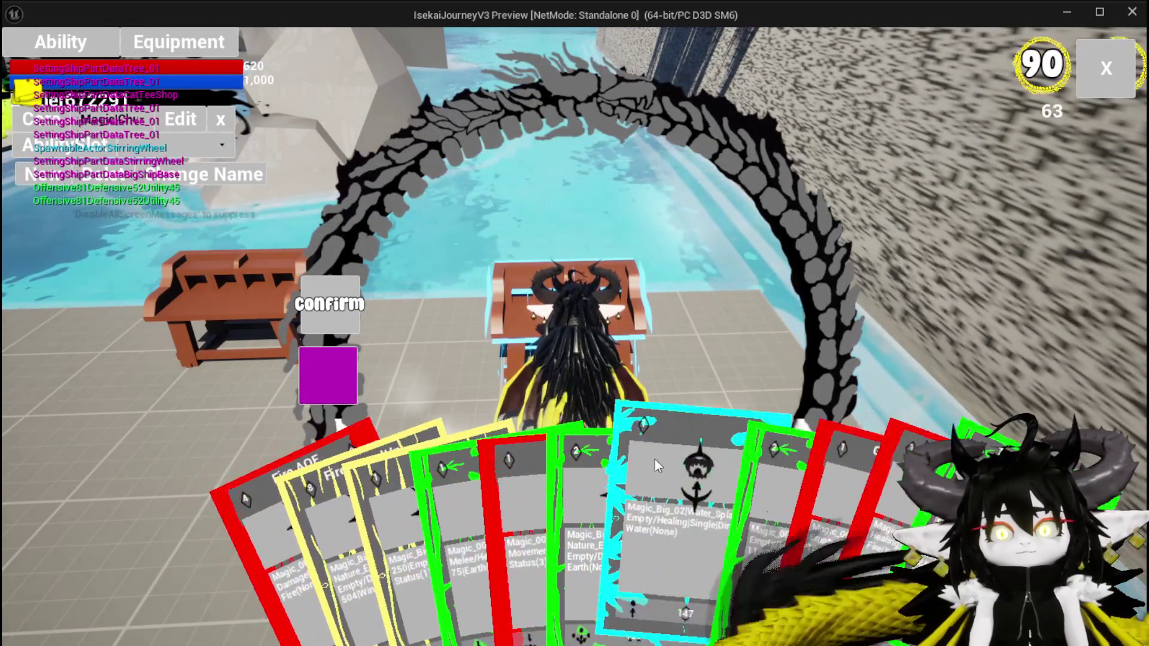
click(657, 466)
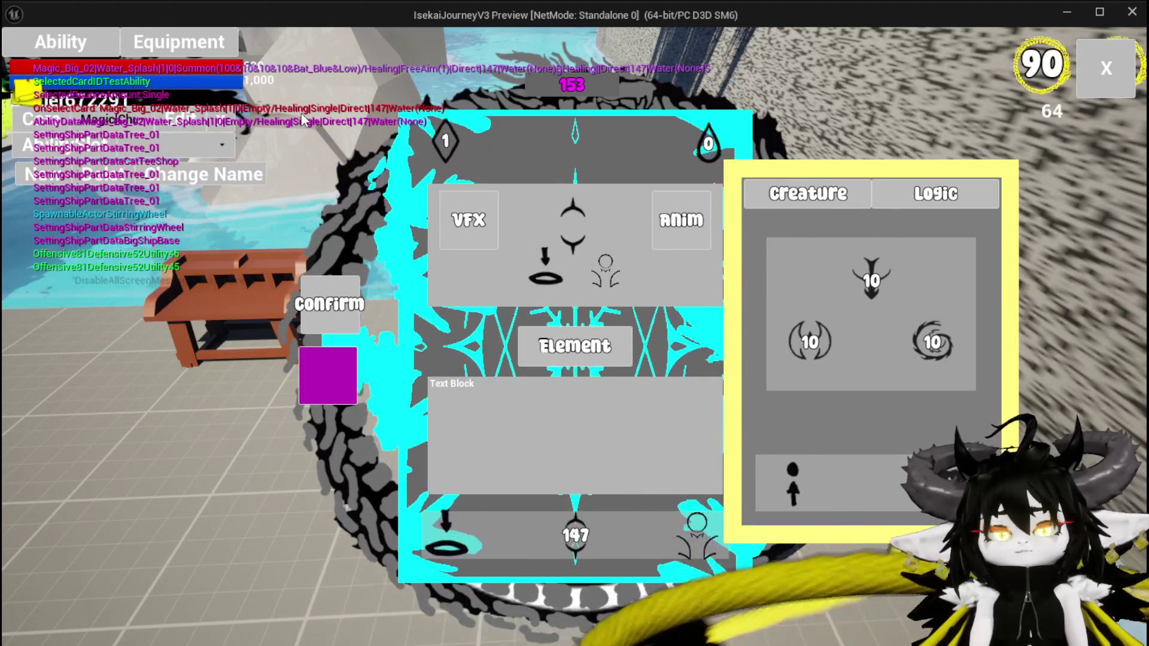
click(802, 348)
text(50)
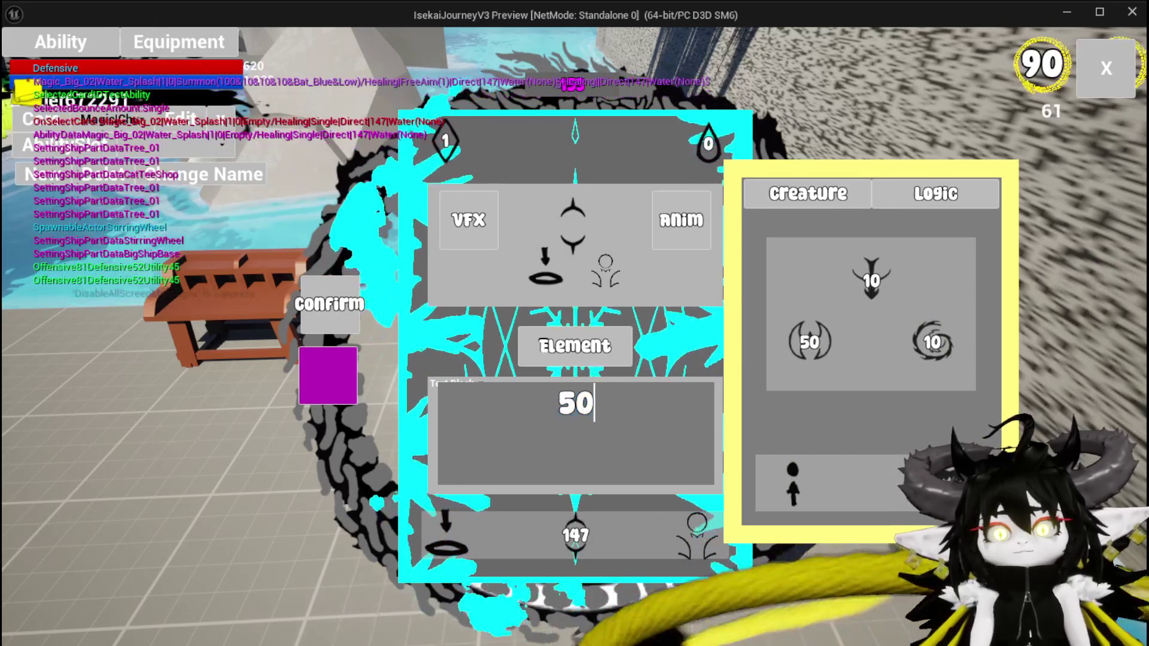
click(336, 380)
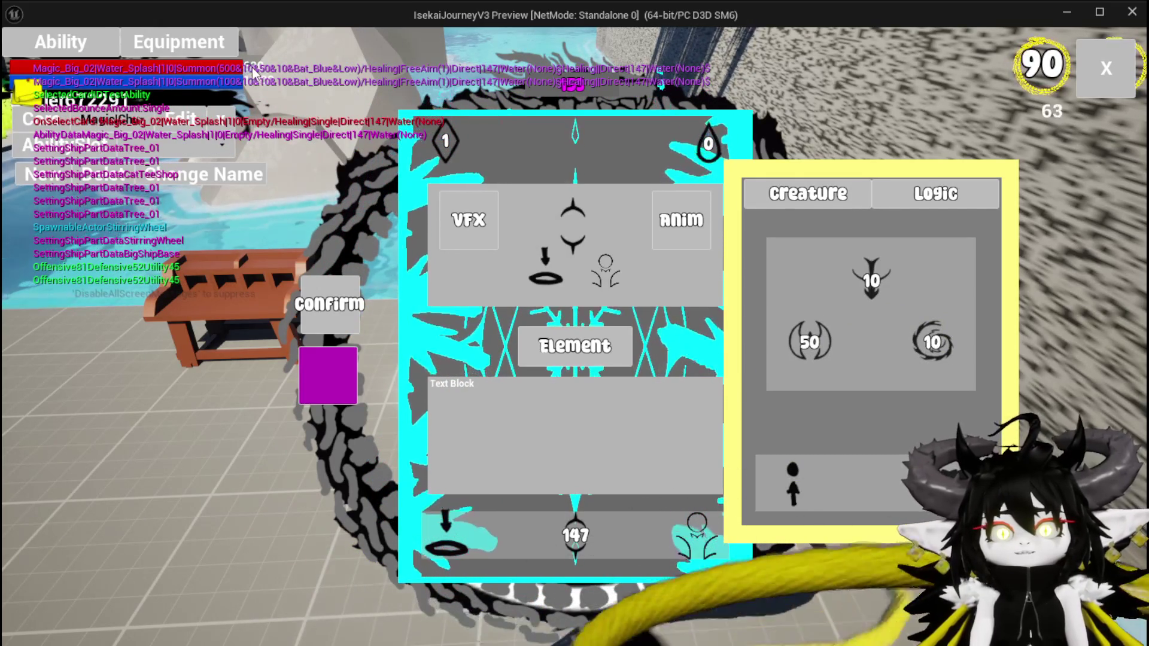
- Enter 70 for Offensive and set the Utility stat to 700
click(932, 342)
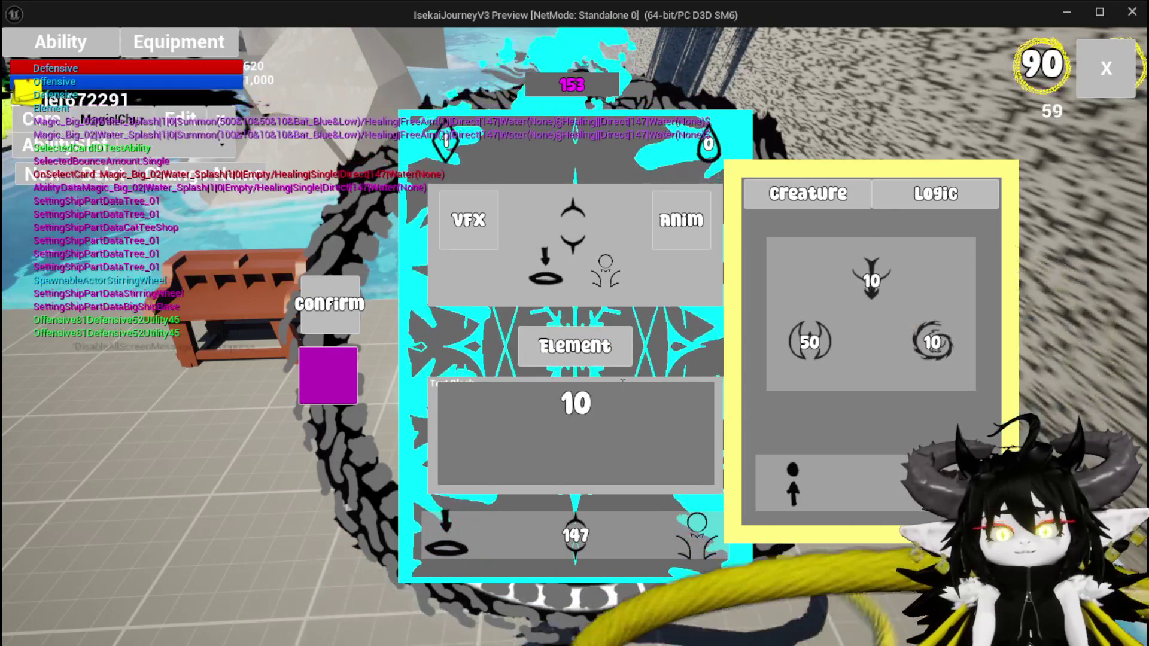
text(70)
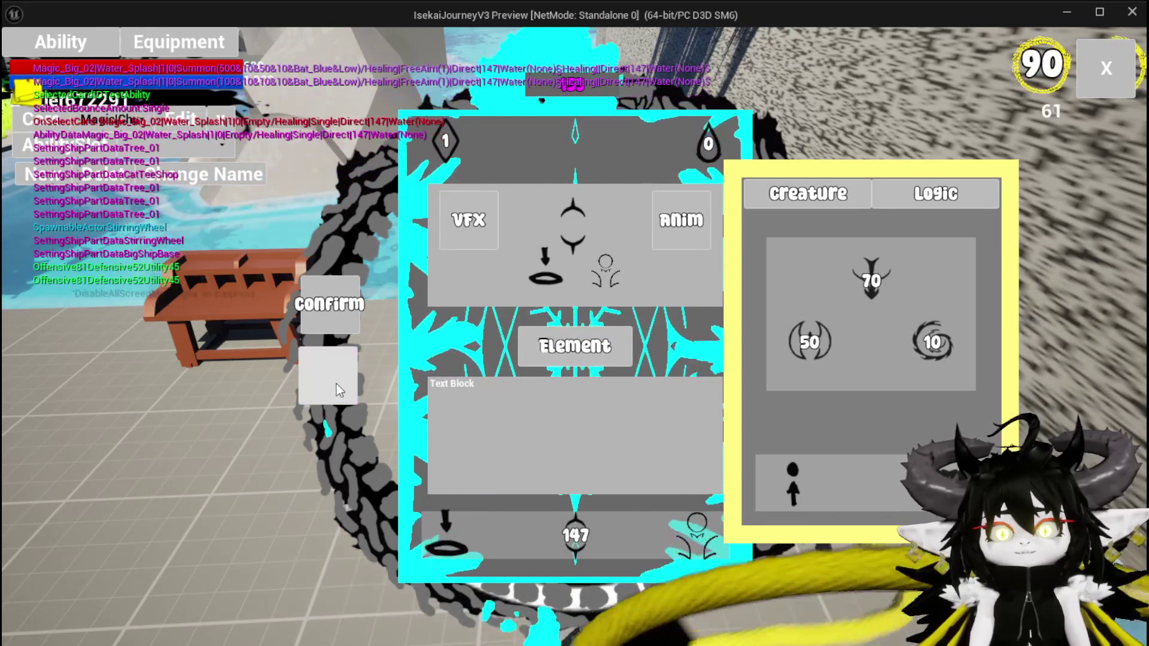
click(933, 342)
text(700)
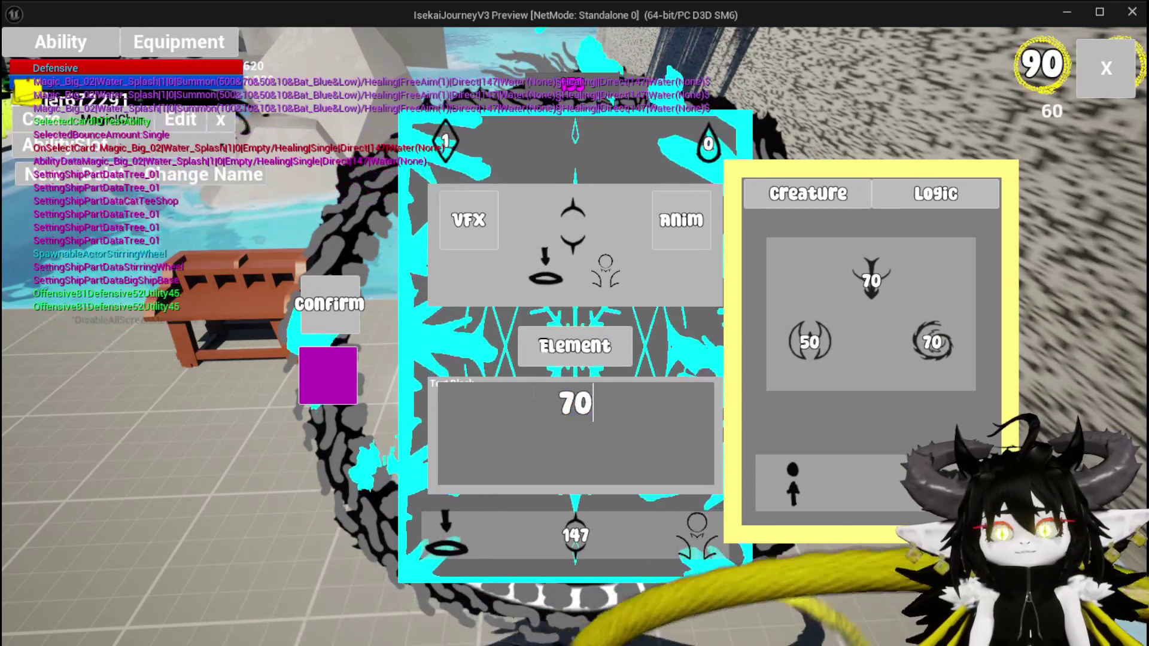
click(340, 392)
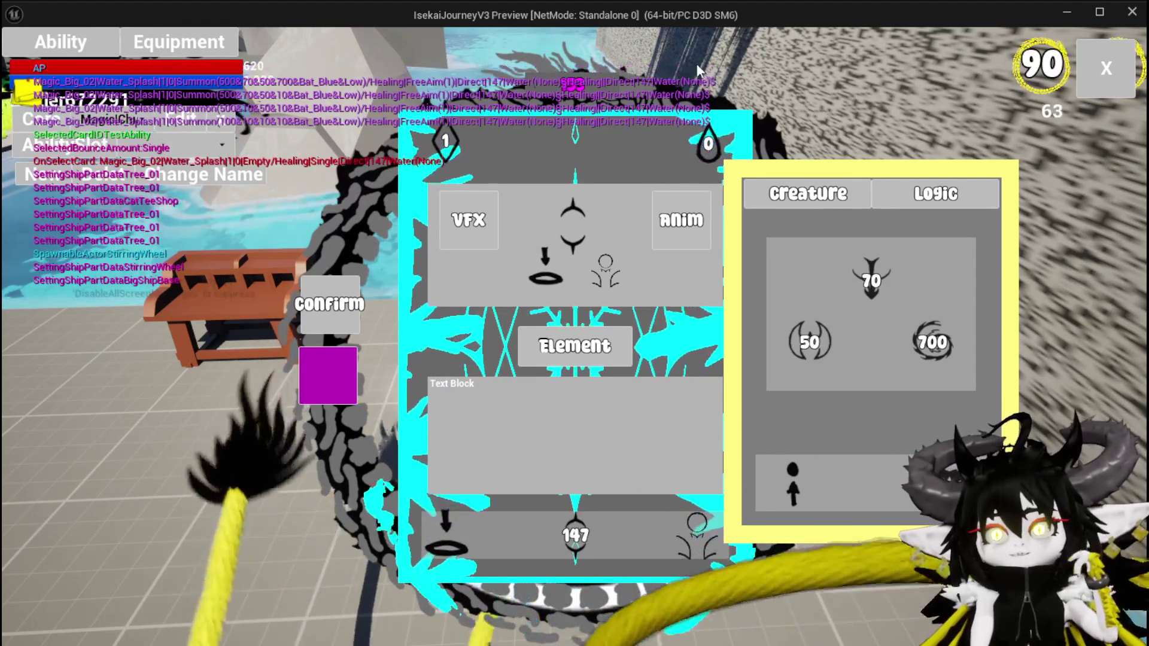
- Pick a targeting type for the ability and change Offensive to 100
click(798, 494)
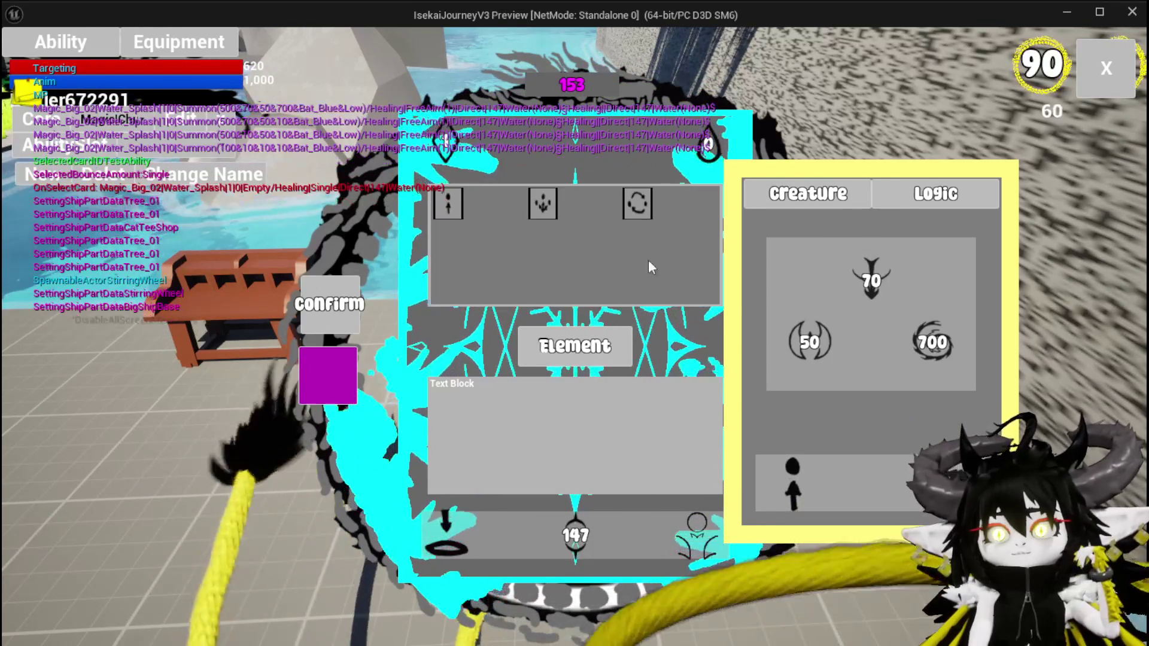
click(651, 210)
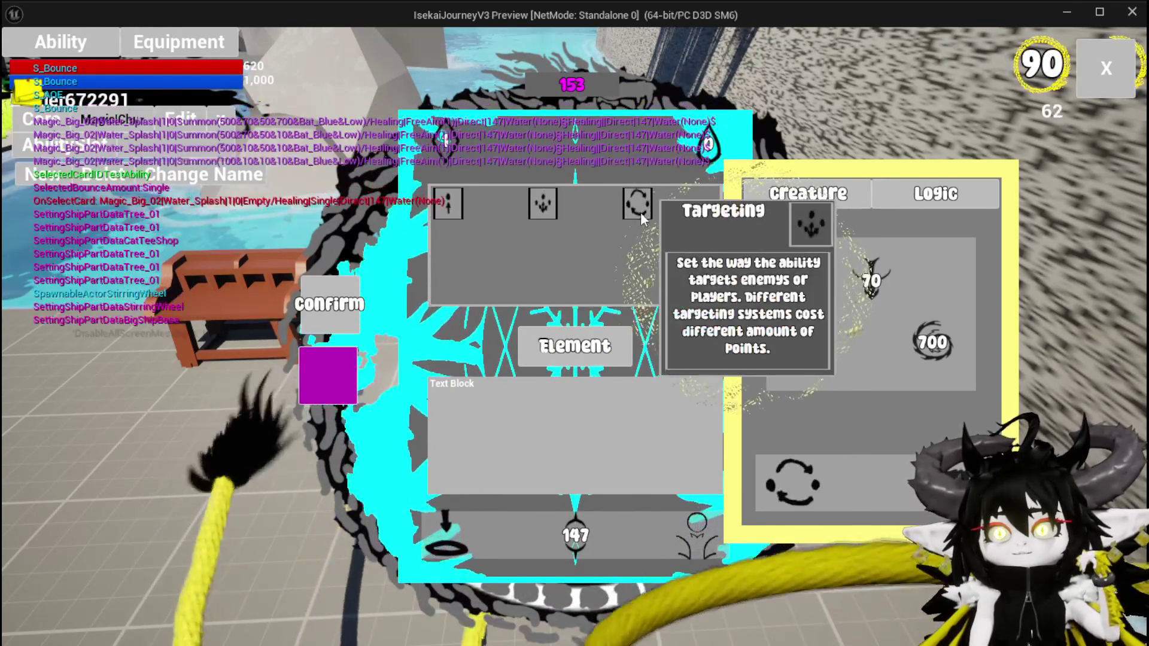
click(545, 207)
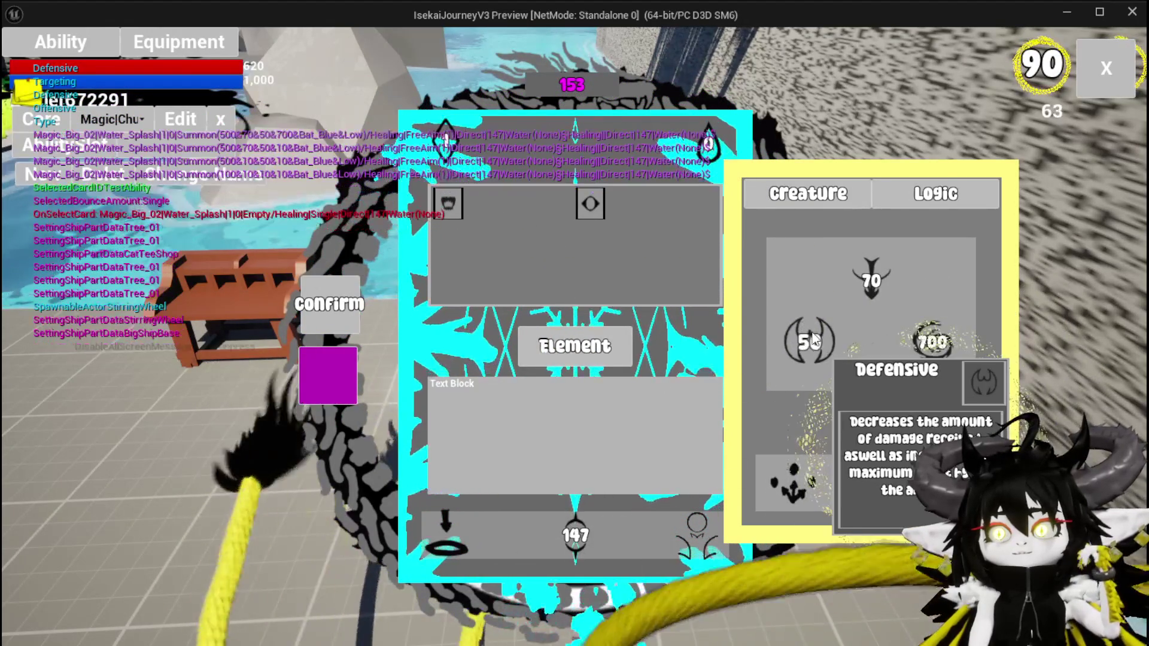
mouse_move(926, 355)
click(872, 280)
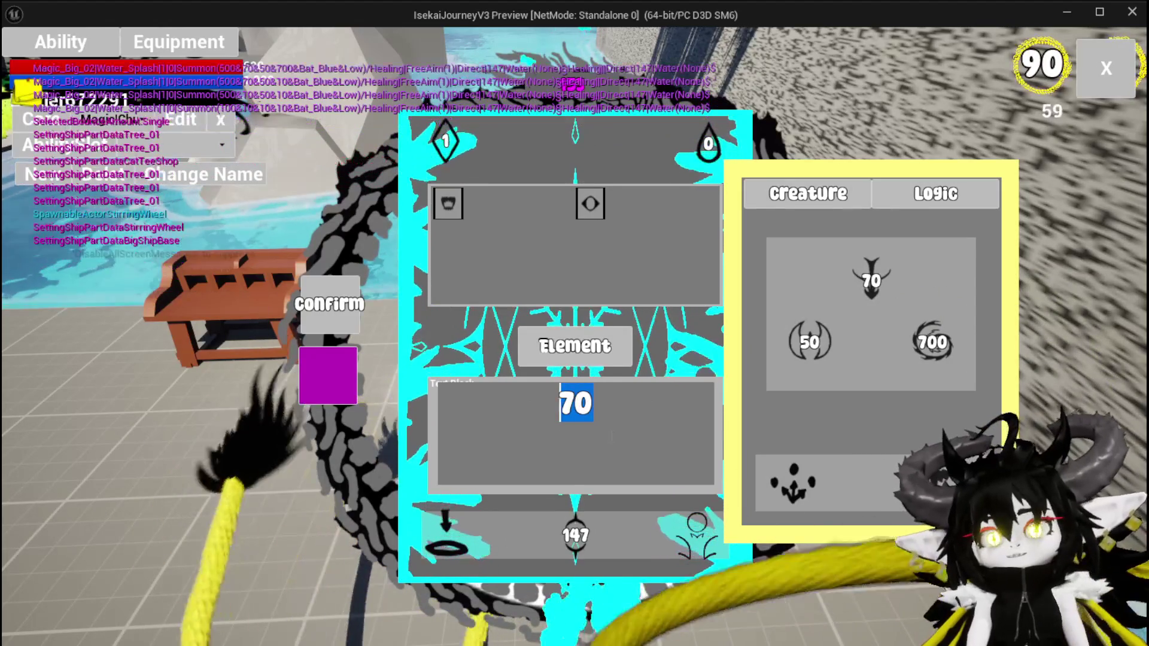
click(612, 437)
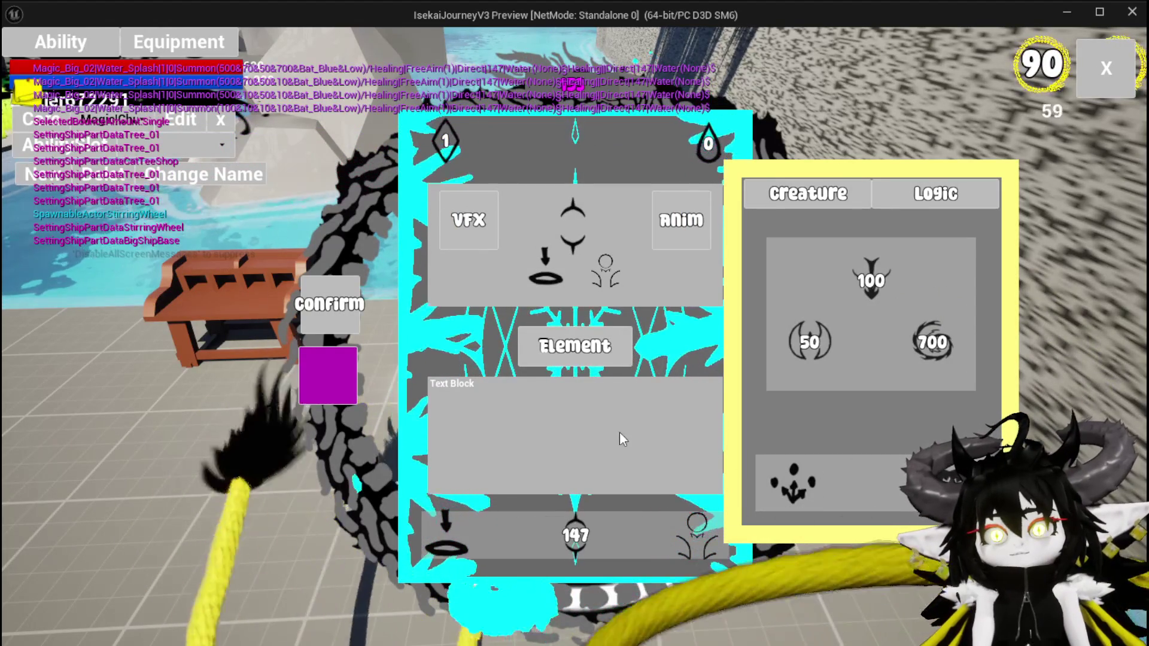
- Apply the updated stats and commit the edited damage ability
click(328, 379)
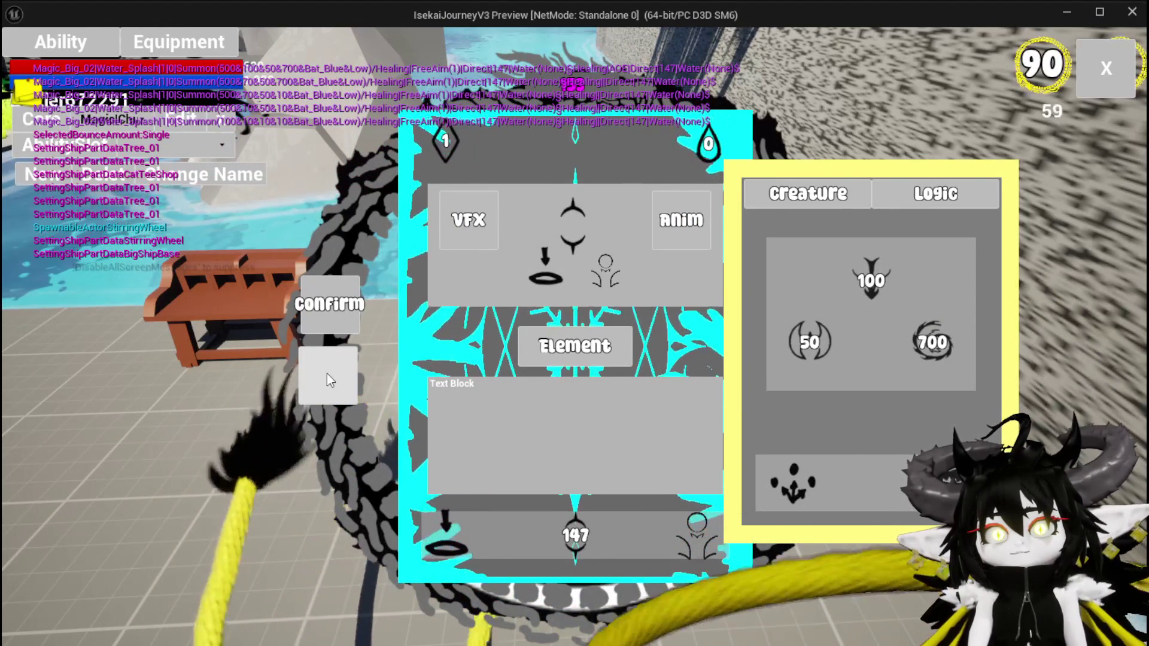
click(327, 377)
mouse_move(887, 286)
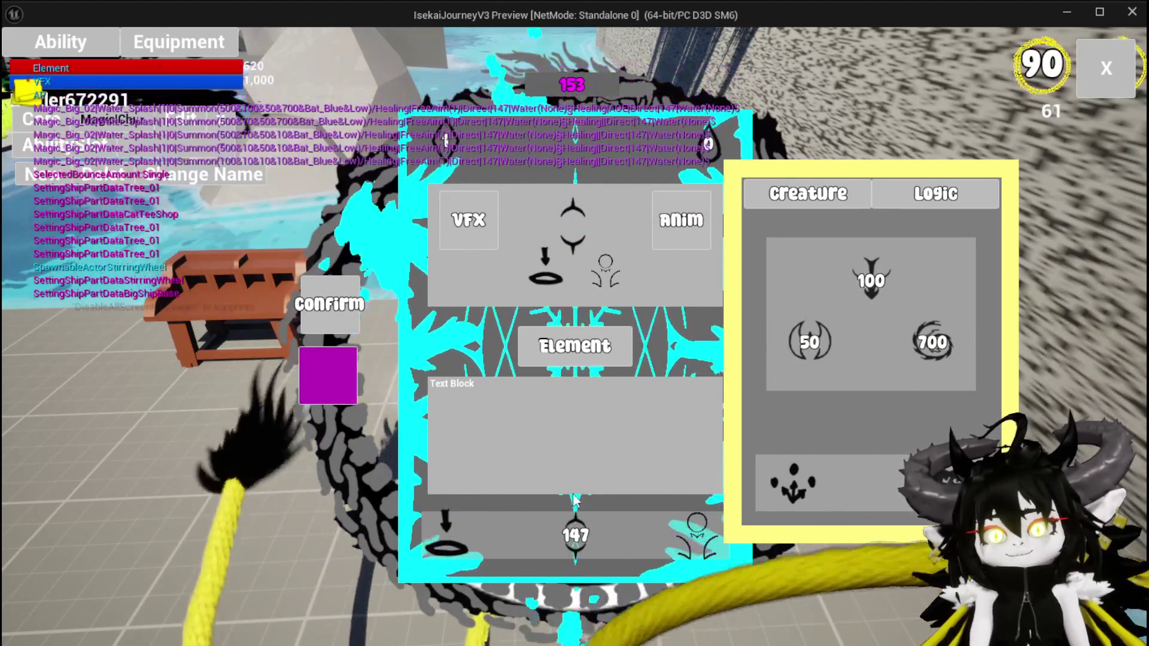
mouse_move(573, 535)
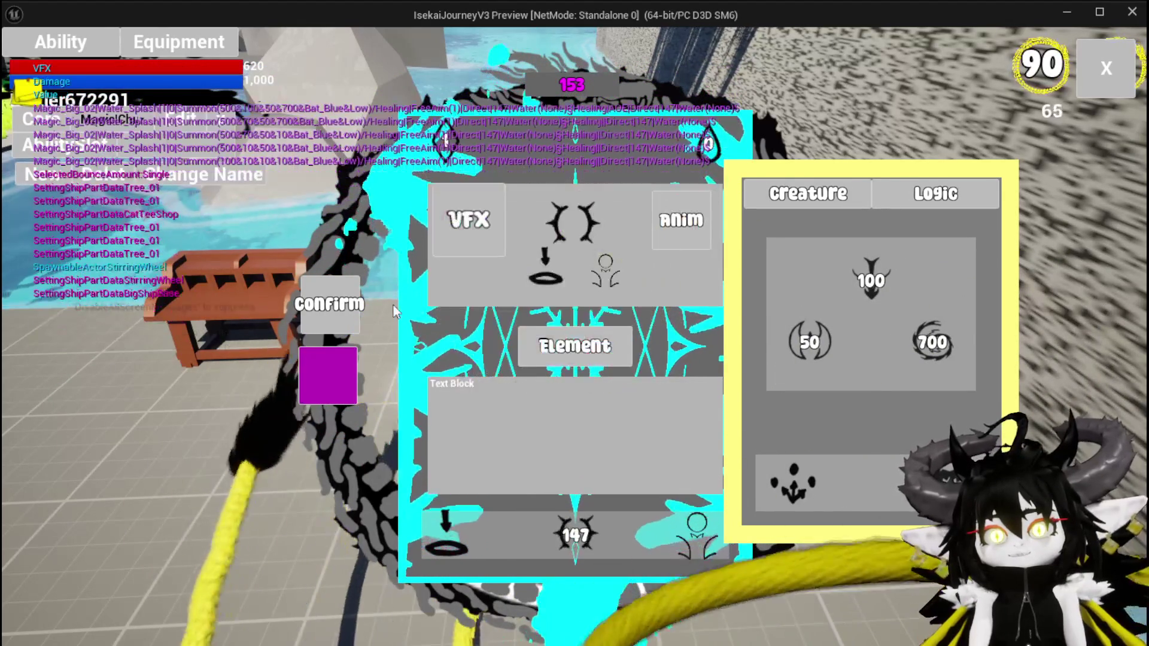
click(354, 385)
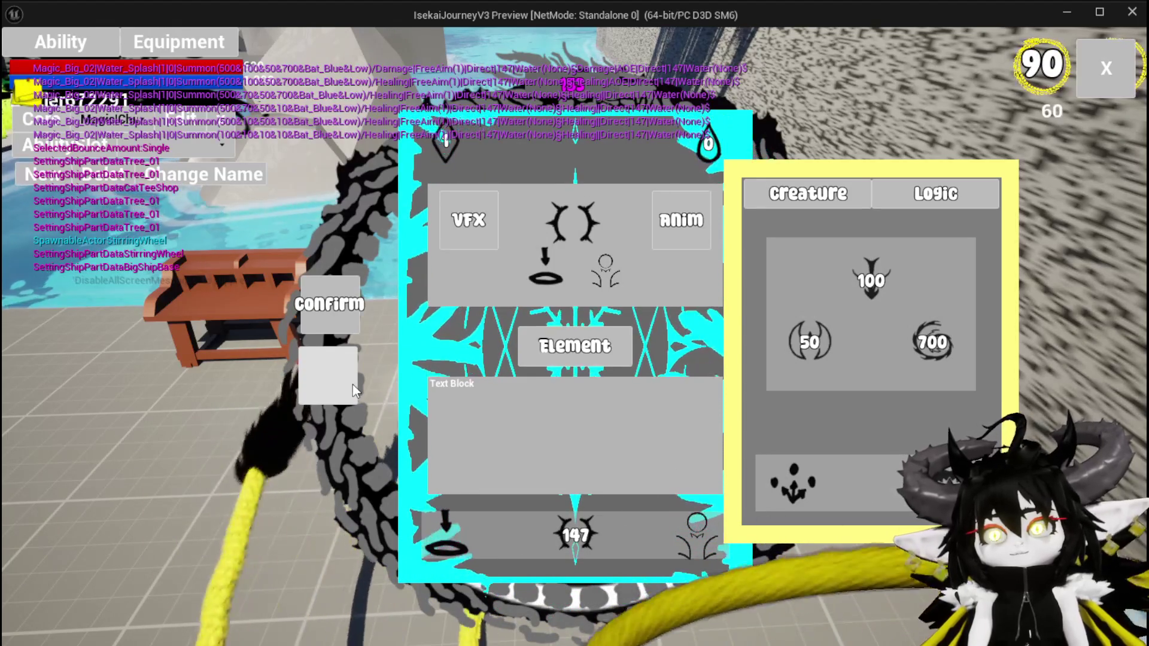
click(592, 358)
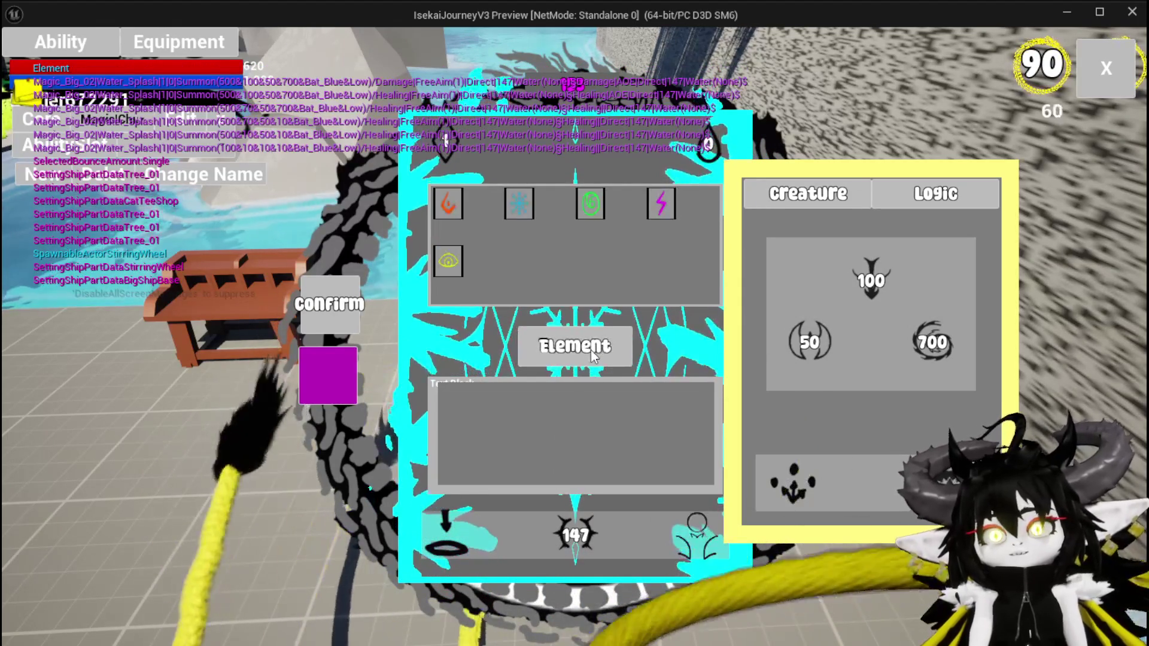
- Make Wind the card's element and check the Ability Points options
click(661, 203)
mouse_move(947, 347)
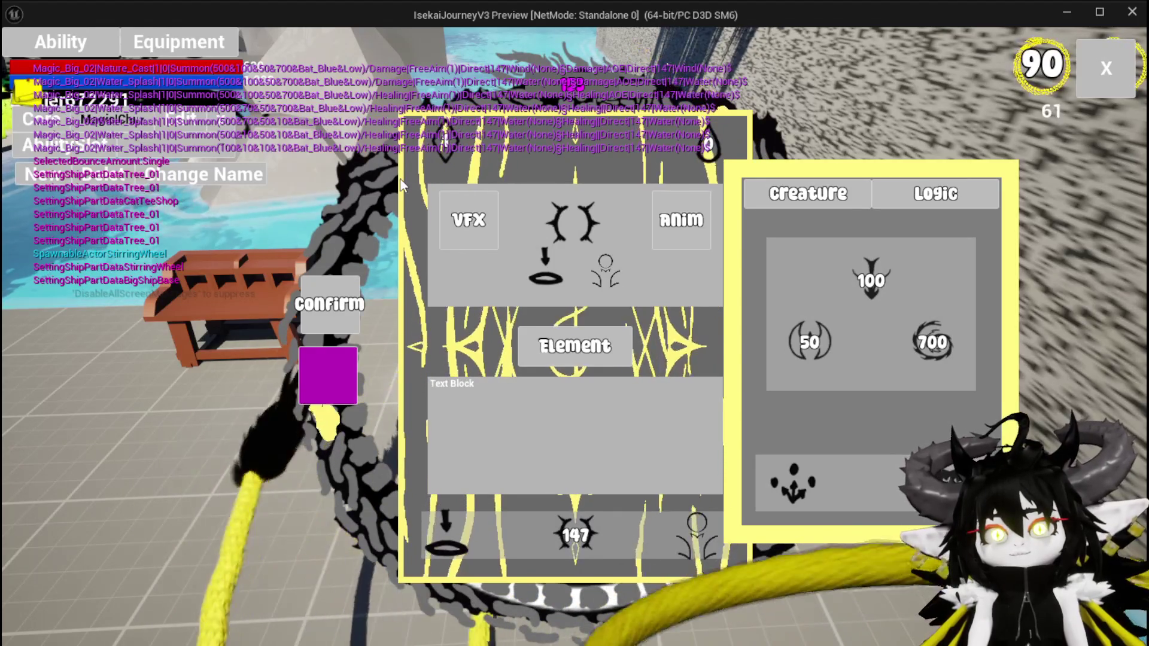
click(574, 345)
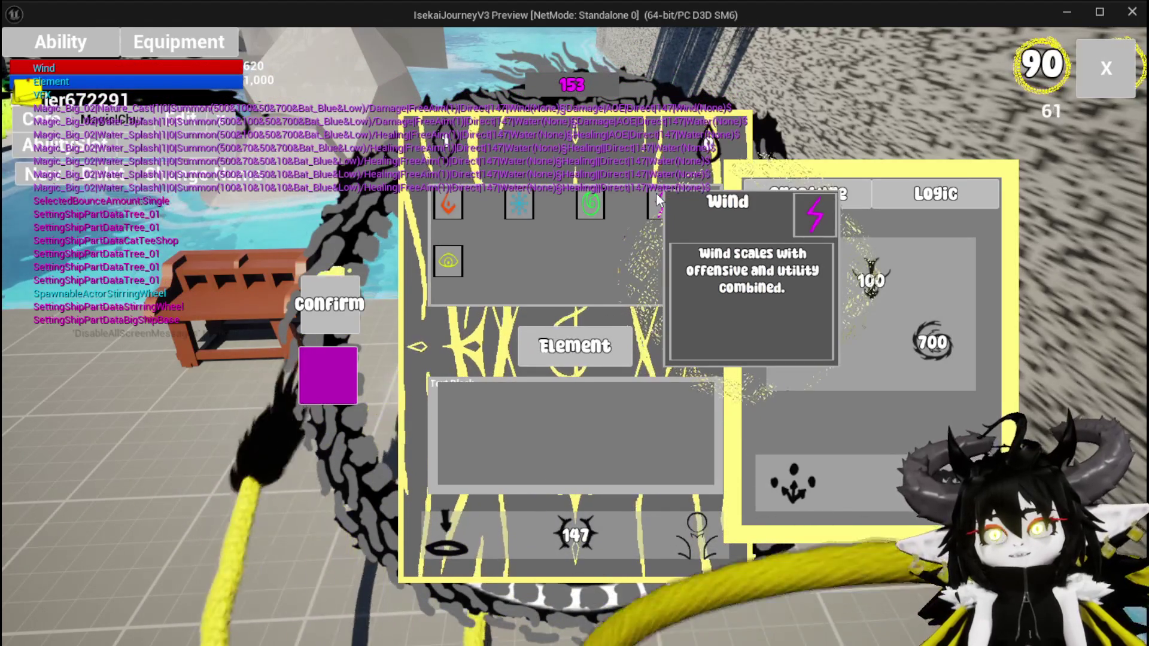
click(519, 359)
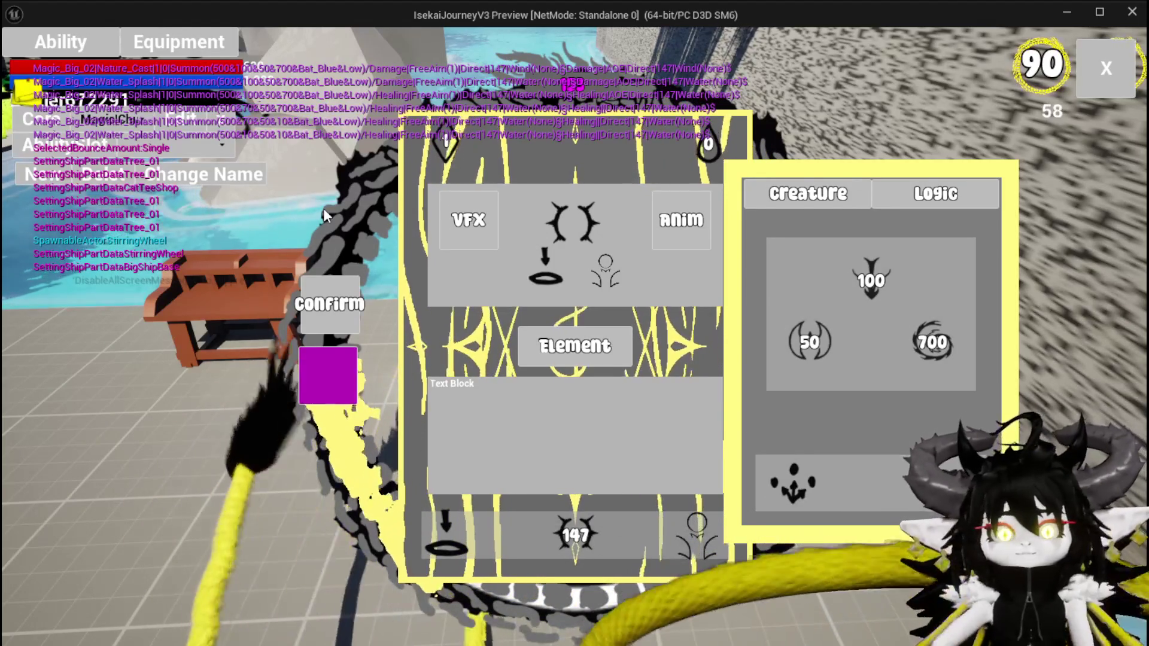
click(674, 209)
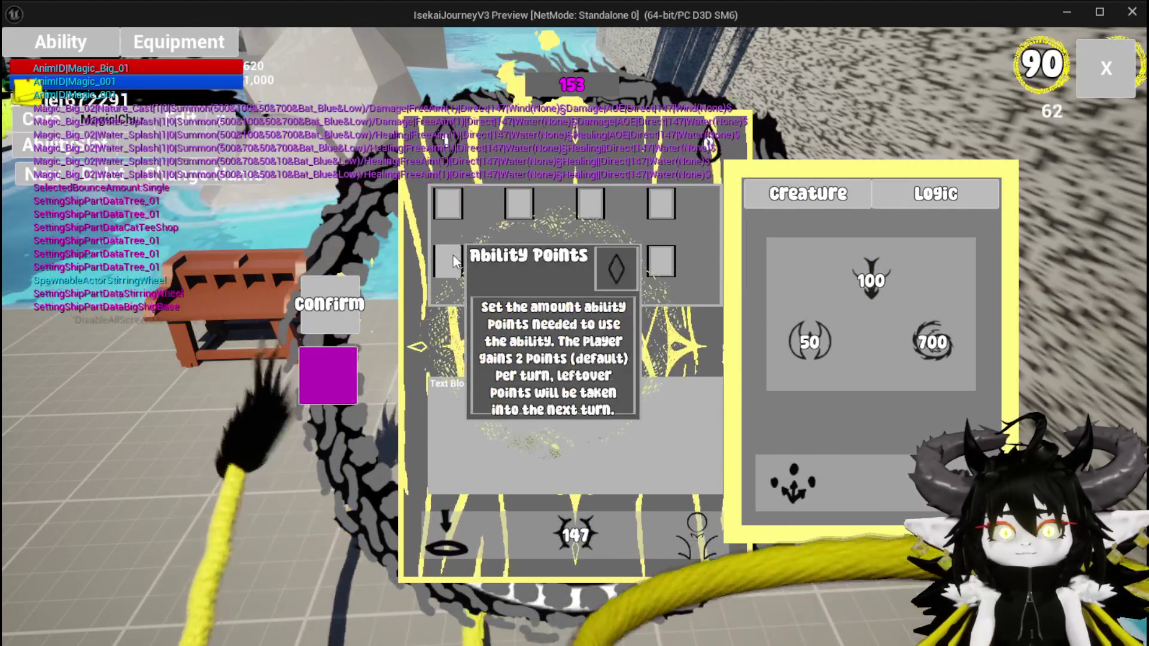
click(454, 207)
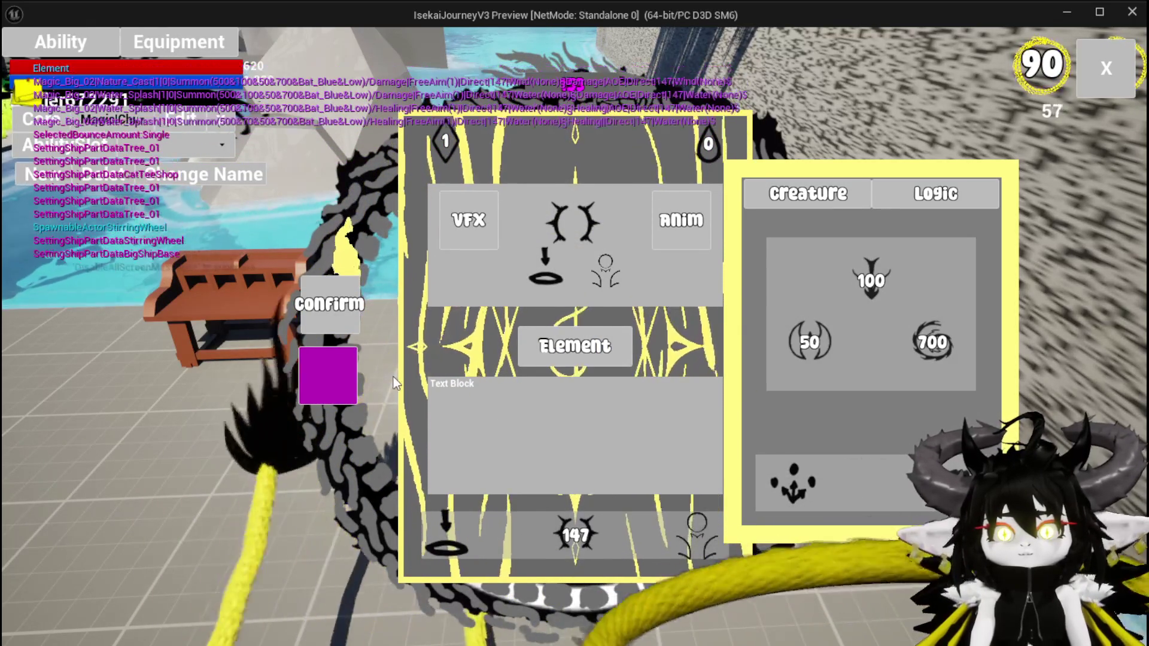
- Confirm the Wind ability on the card and exit the workbench screen
click(325, 367)
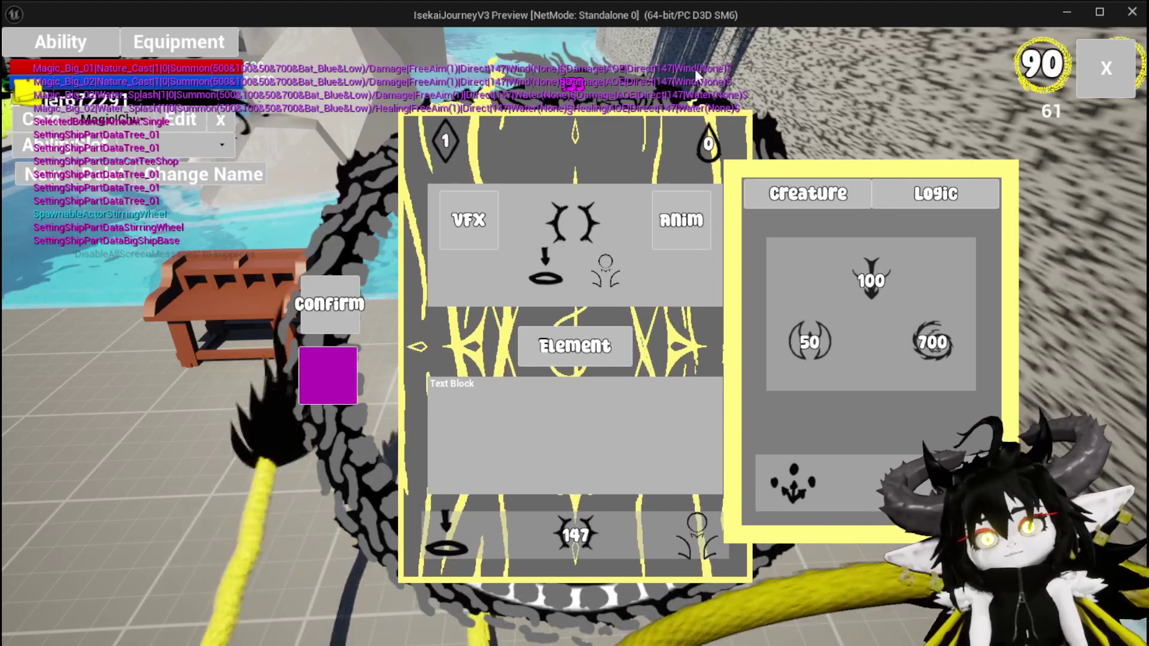
click(328, 336)
click(325, 315)
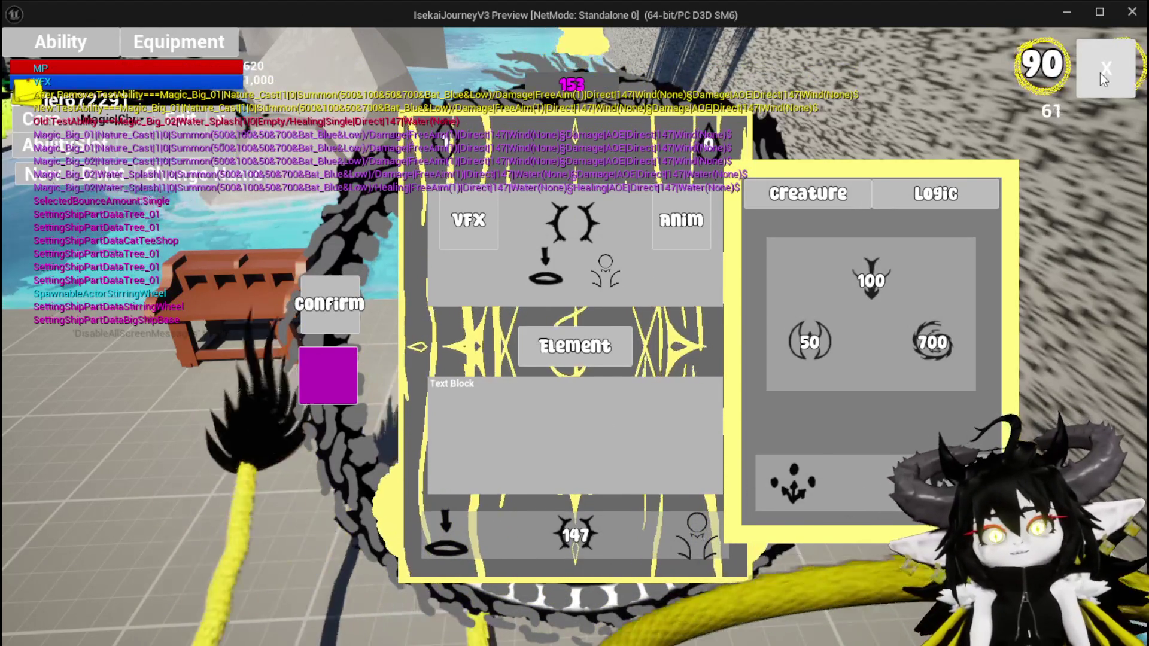
click(1100, 73)
- Jump off the dock, run to the blue figure and start the battle
key(w)
key(space)
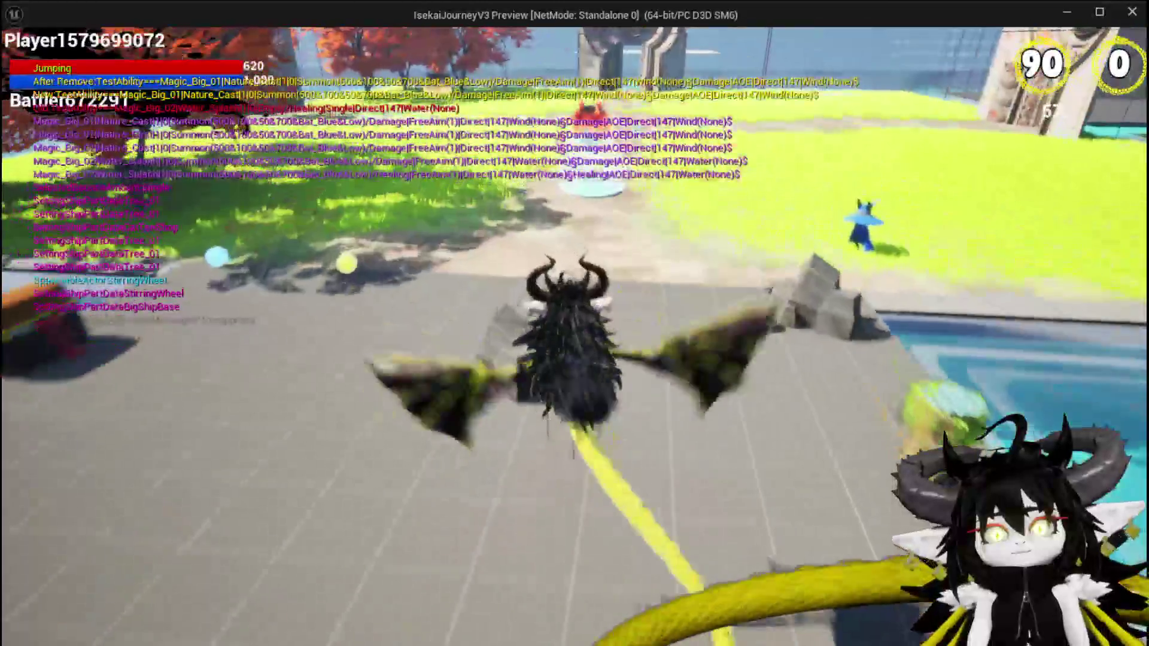
key(w)
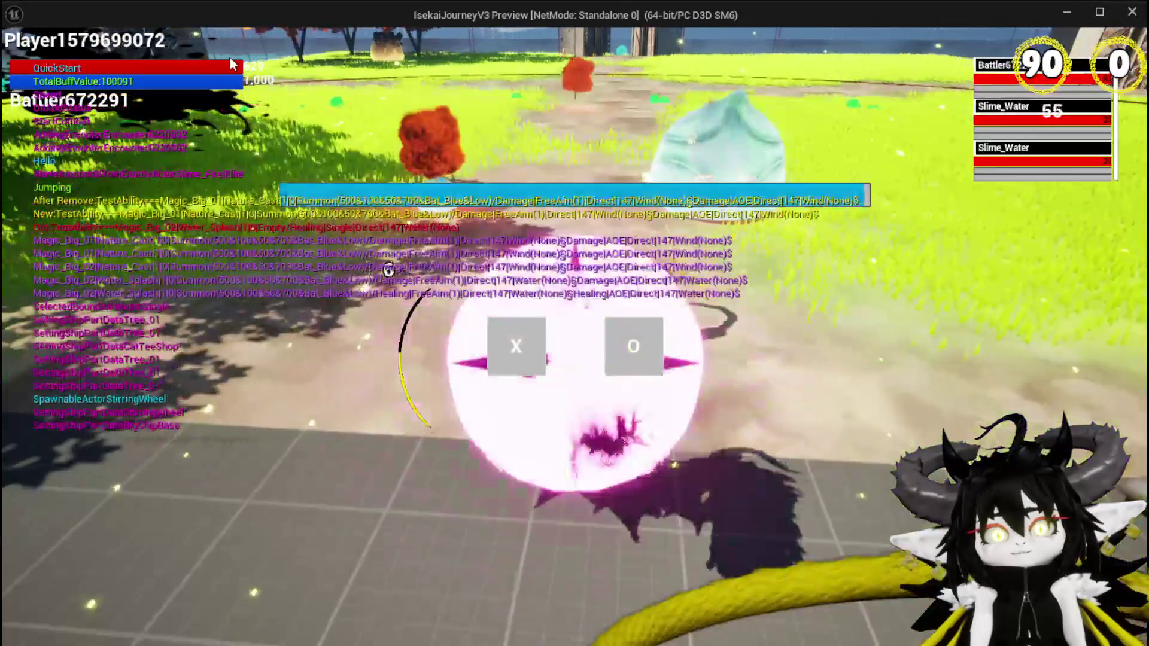
click(498, 348)
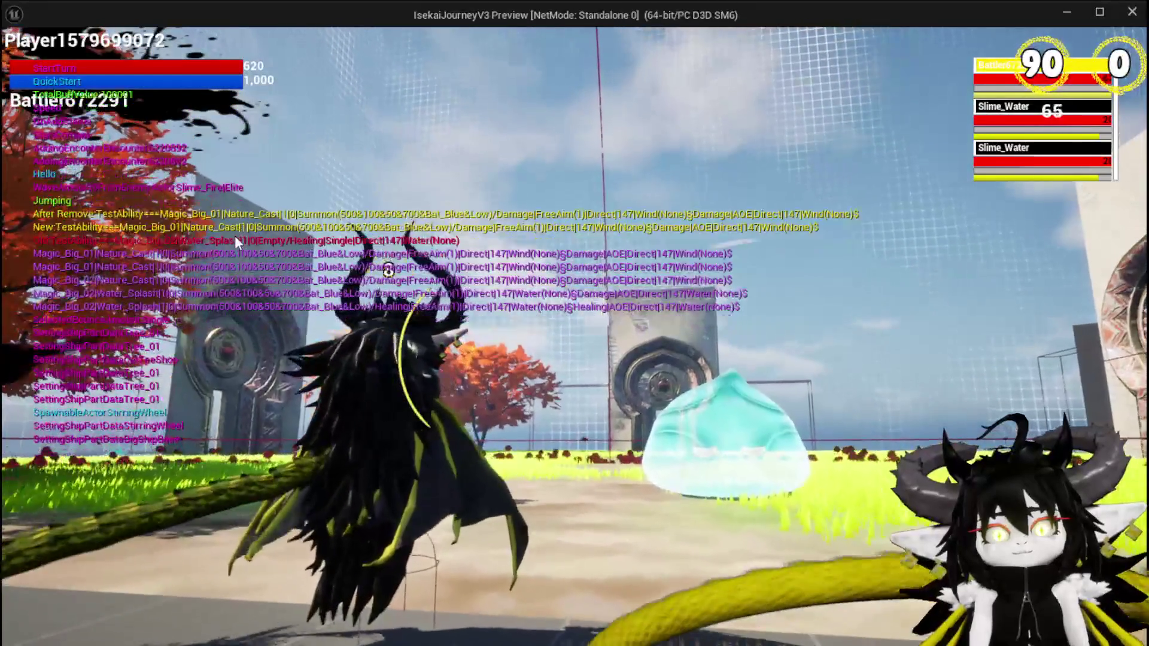
- Cast the Magic_Big_01 area blast, then play the summon and other cards from the hand
mouse_move(274, 493)
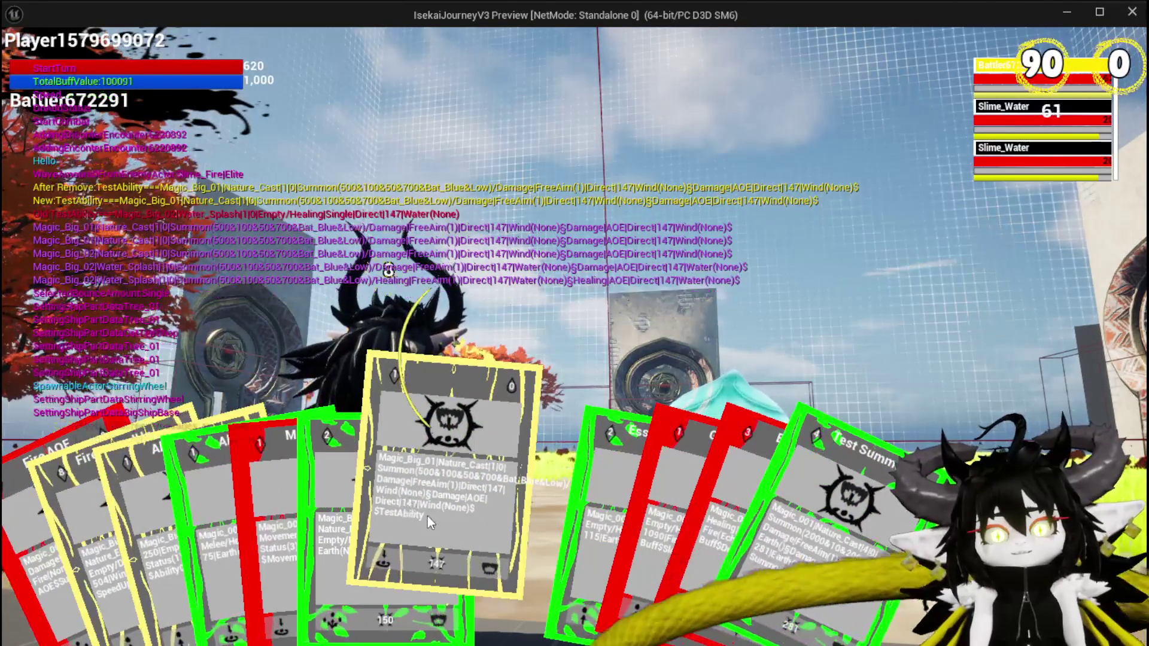
click(487, 484)
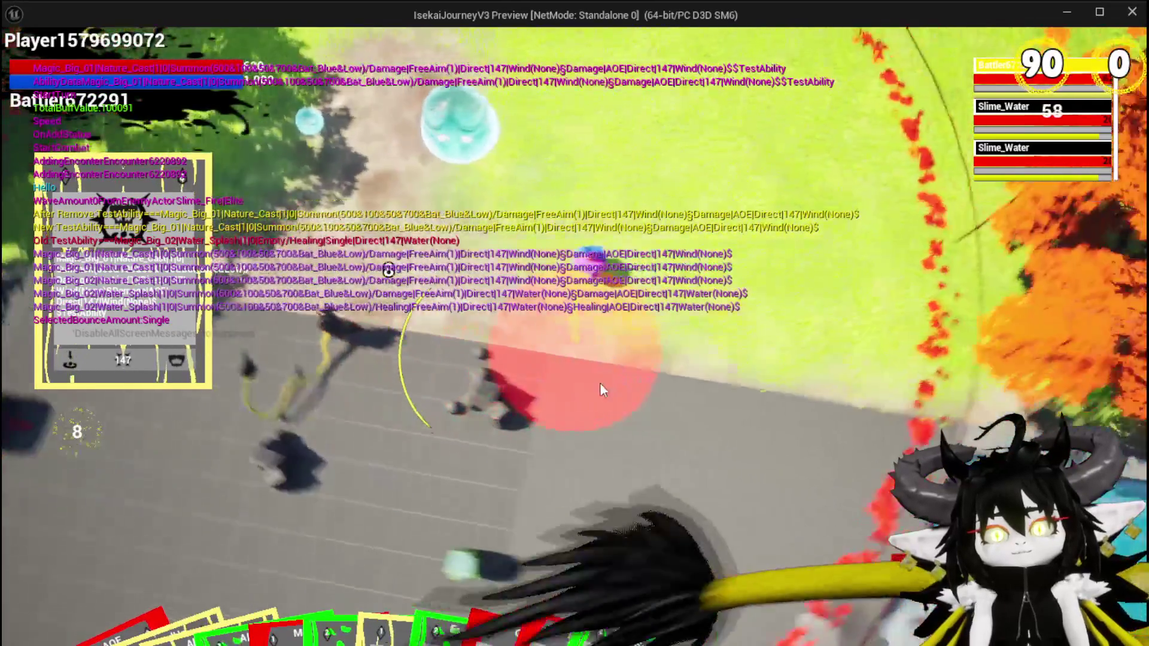
click(601, 390)
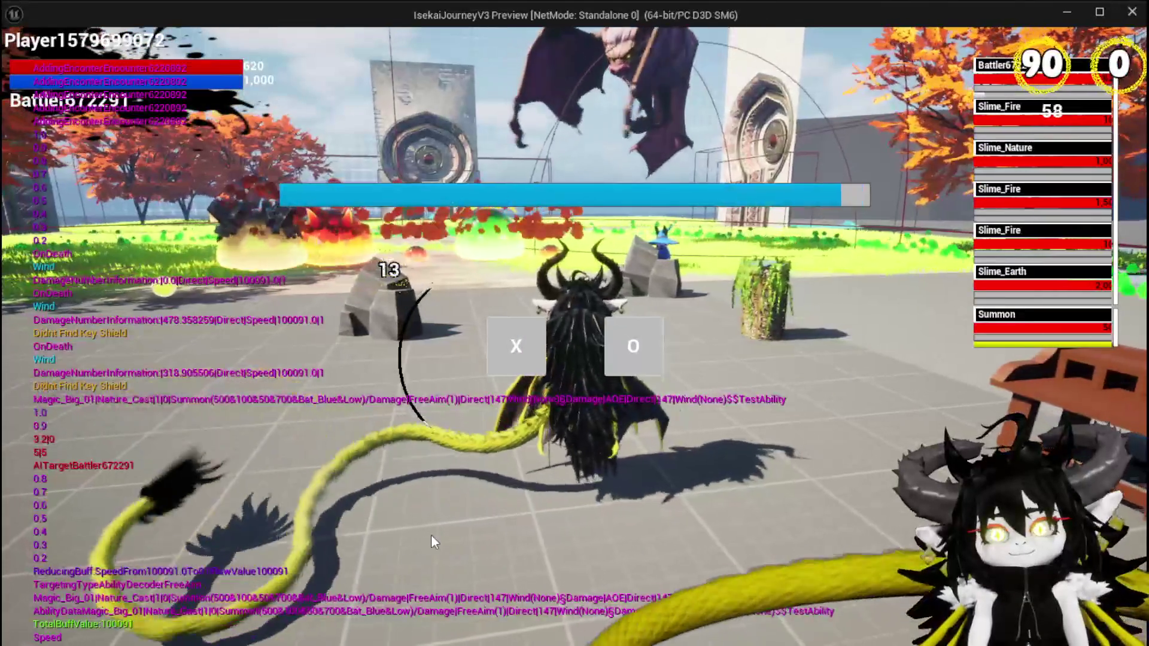
click(519, 351)
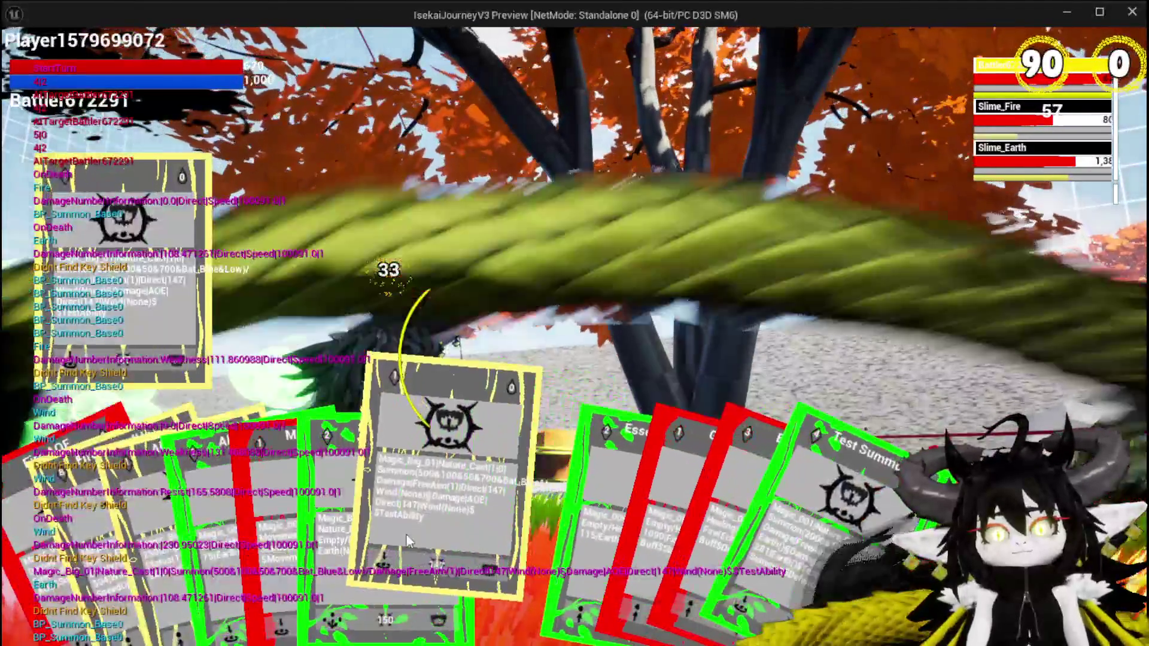
click(395, 509)
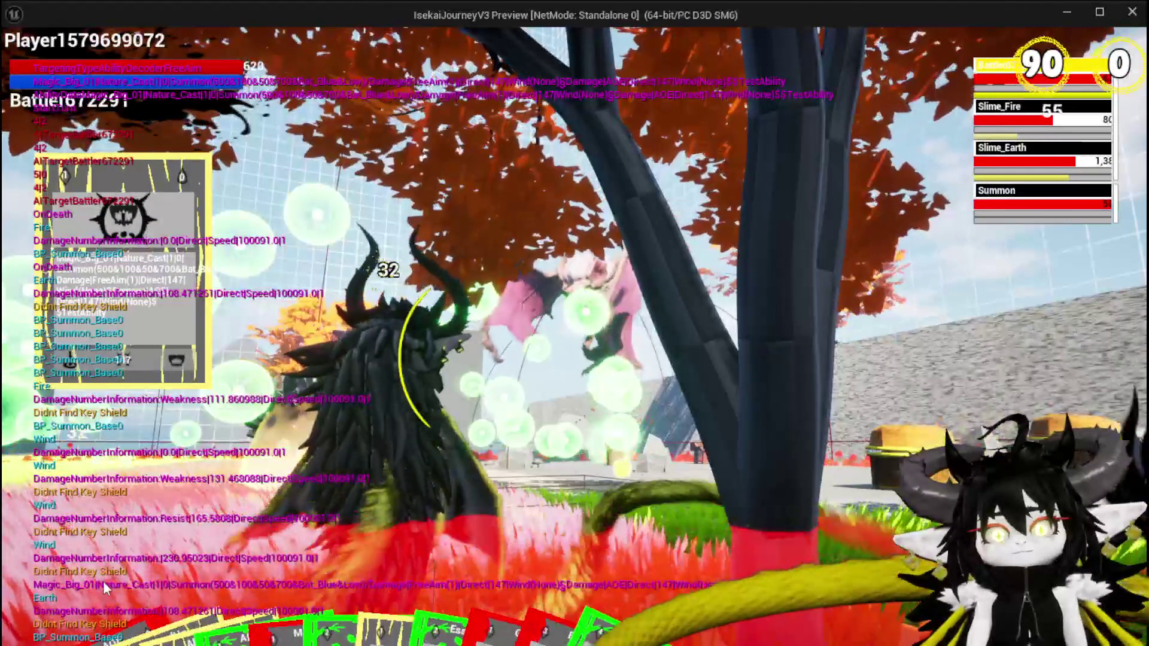
mouse_move(177, 616)
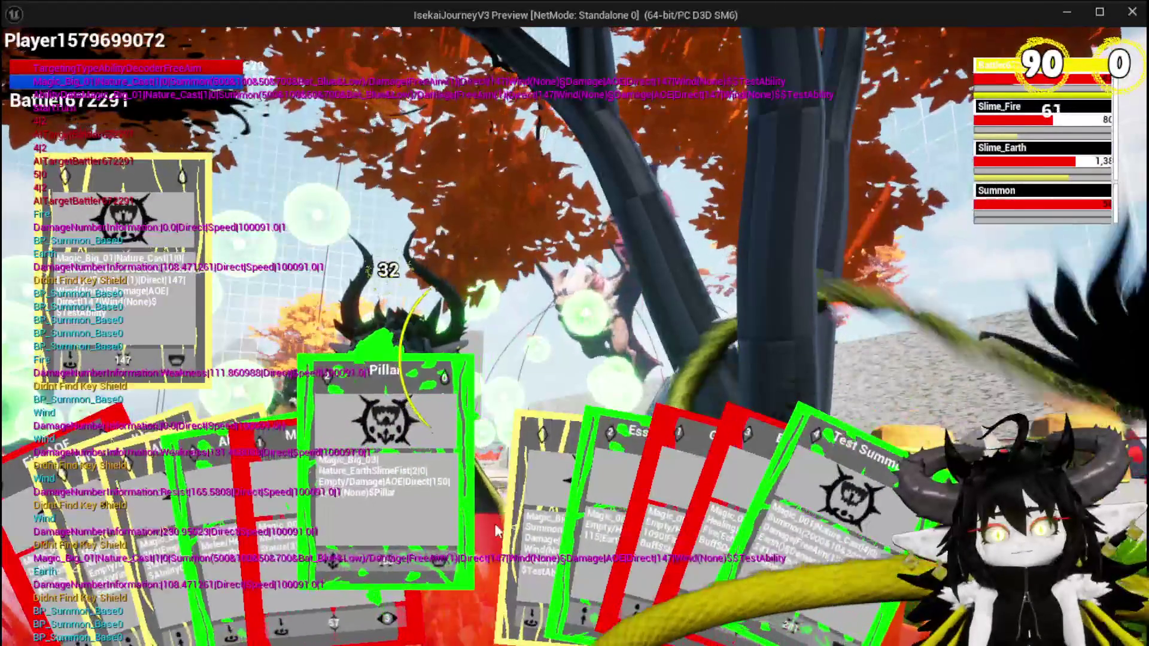
click(513, 526)
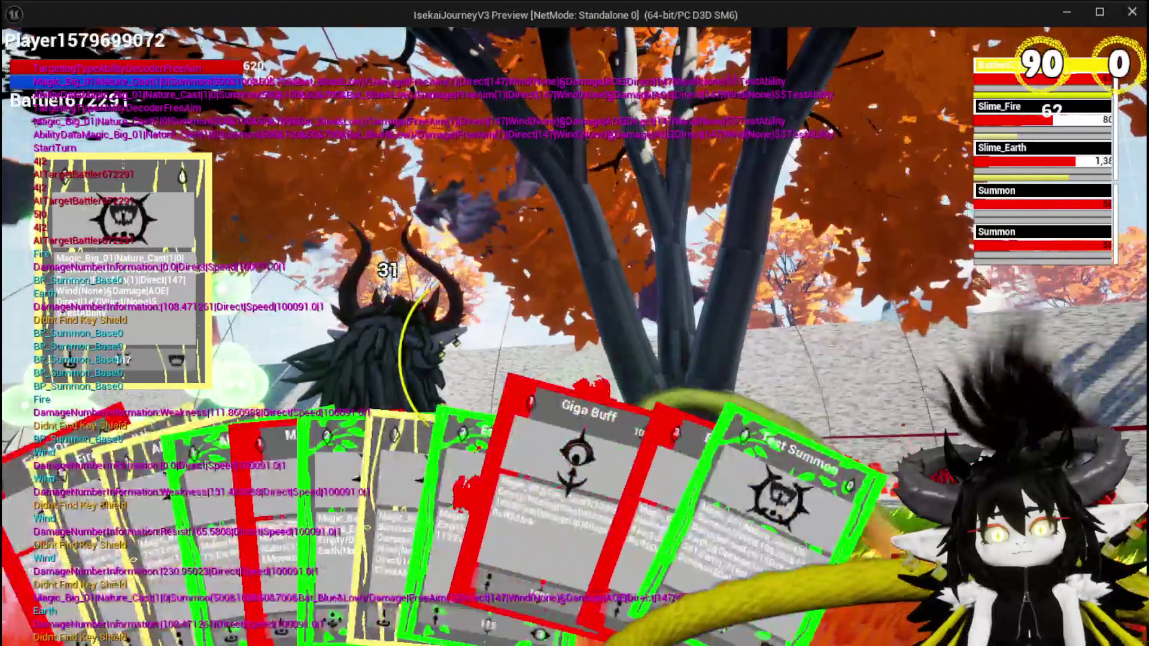
click(387, 512)
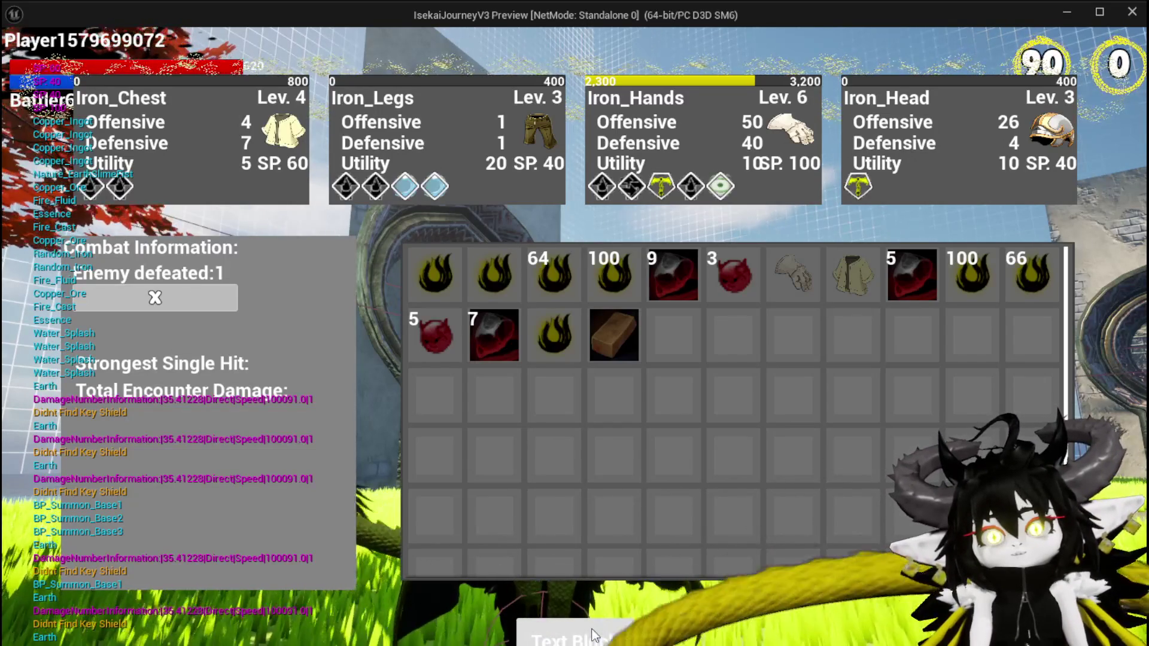
- Close the inventory, save the game from the pause menu, and glide over to the chests
mouse_move(439, 284)
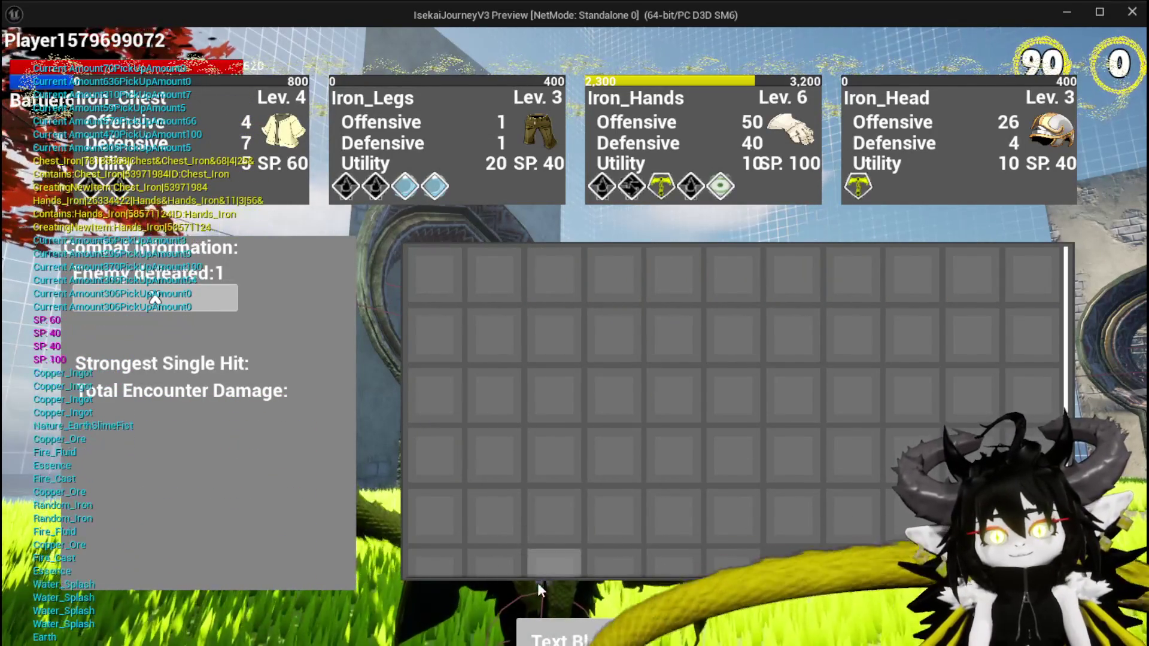
key(i)
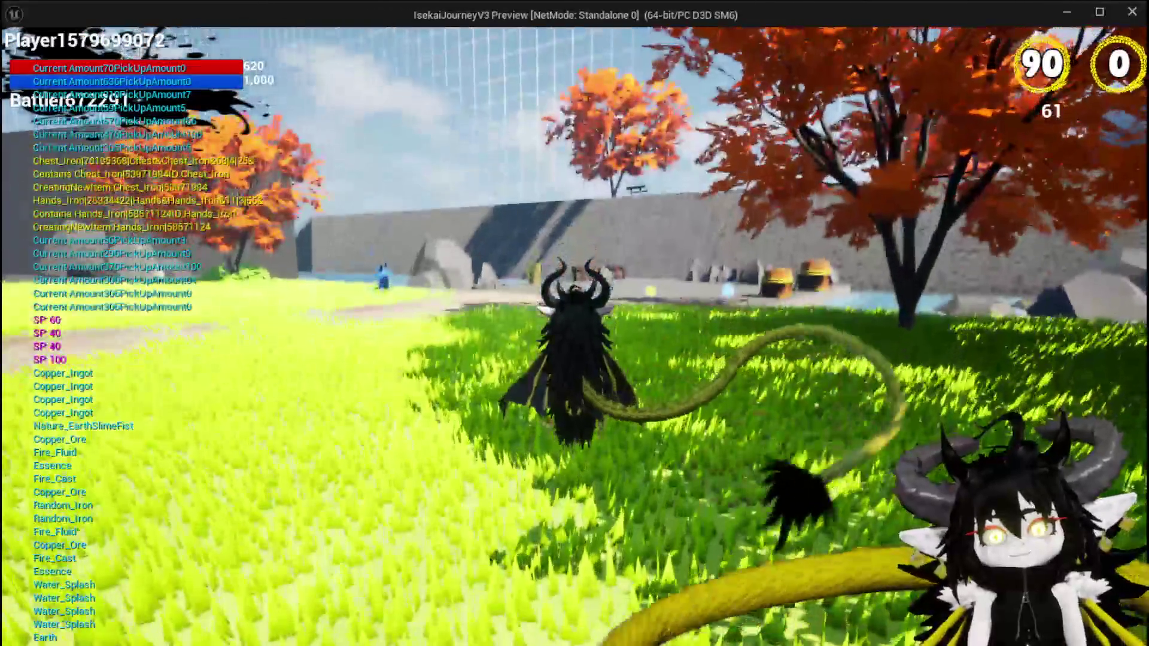
key(Escape)
click(514, 297)
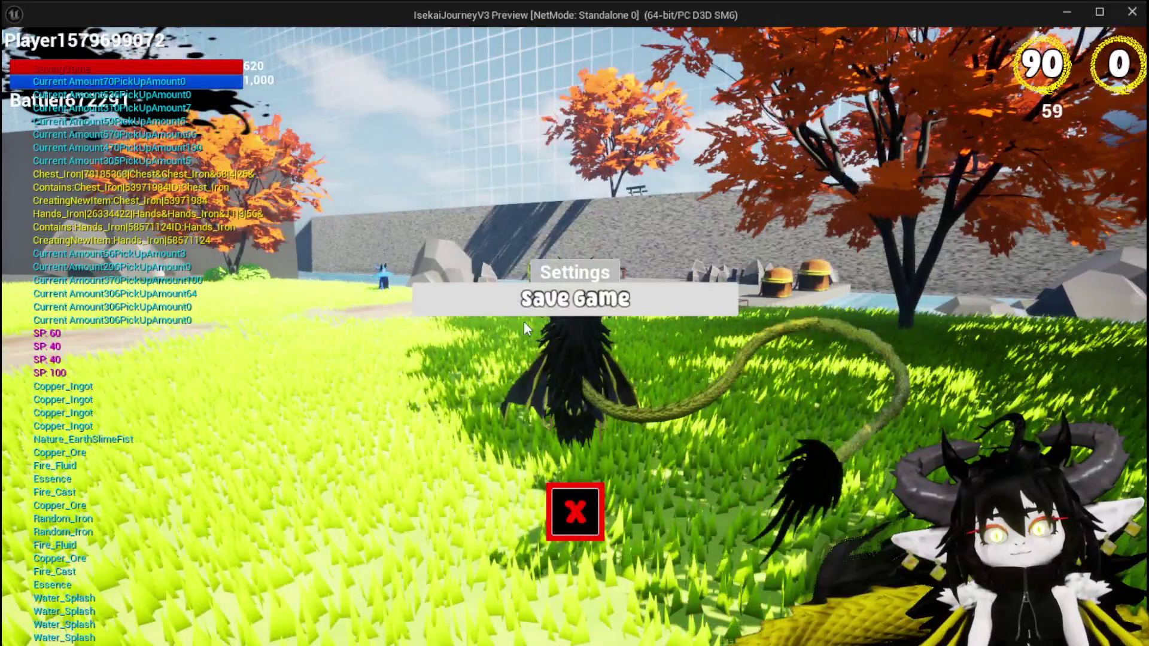
click(587, 531)
key(w)
key(space)
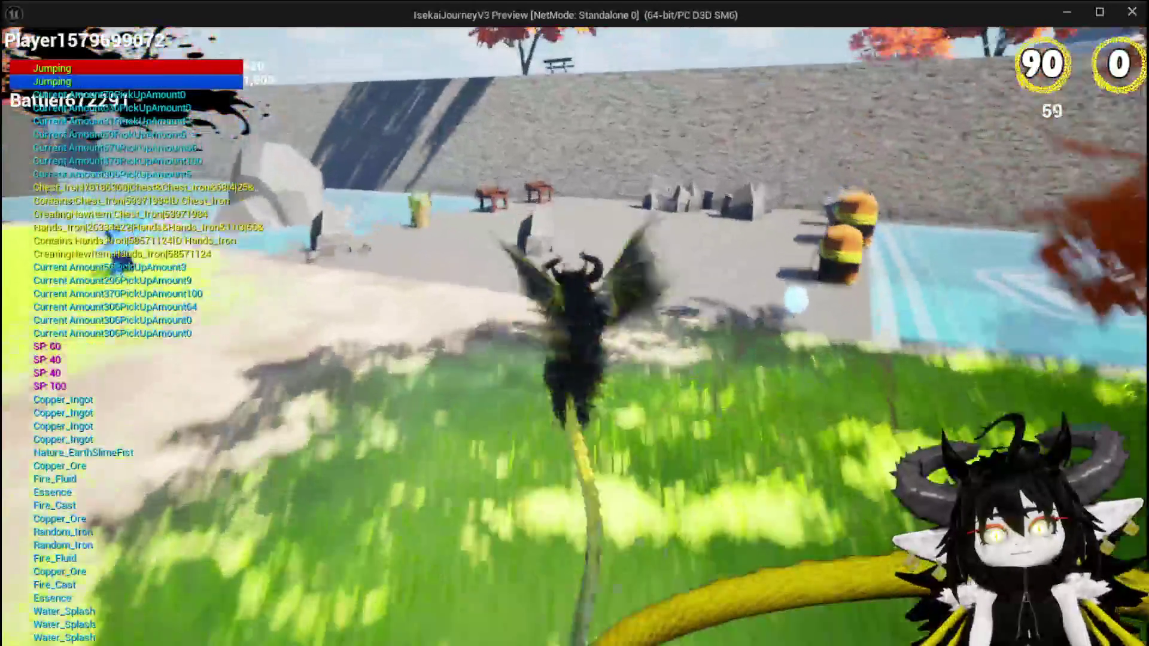
key(space)
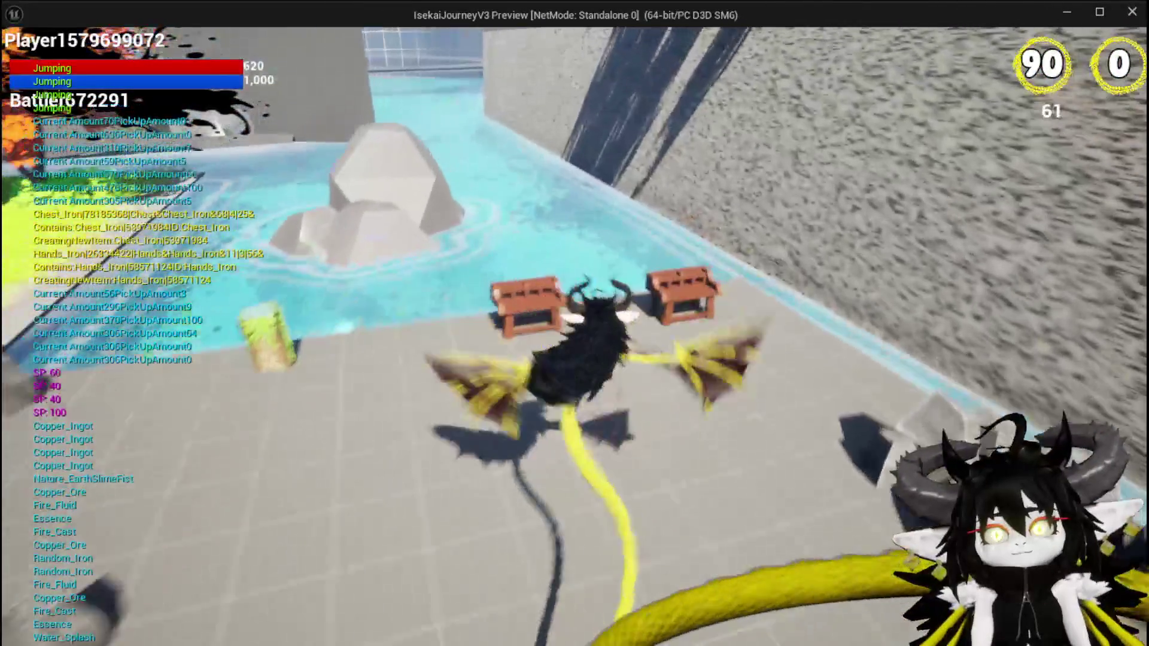
key(space)
key(space)
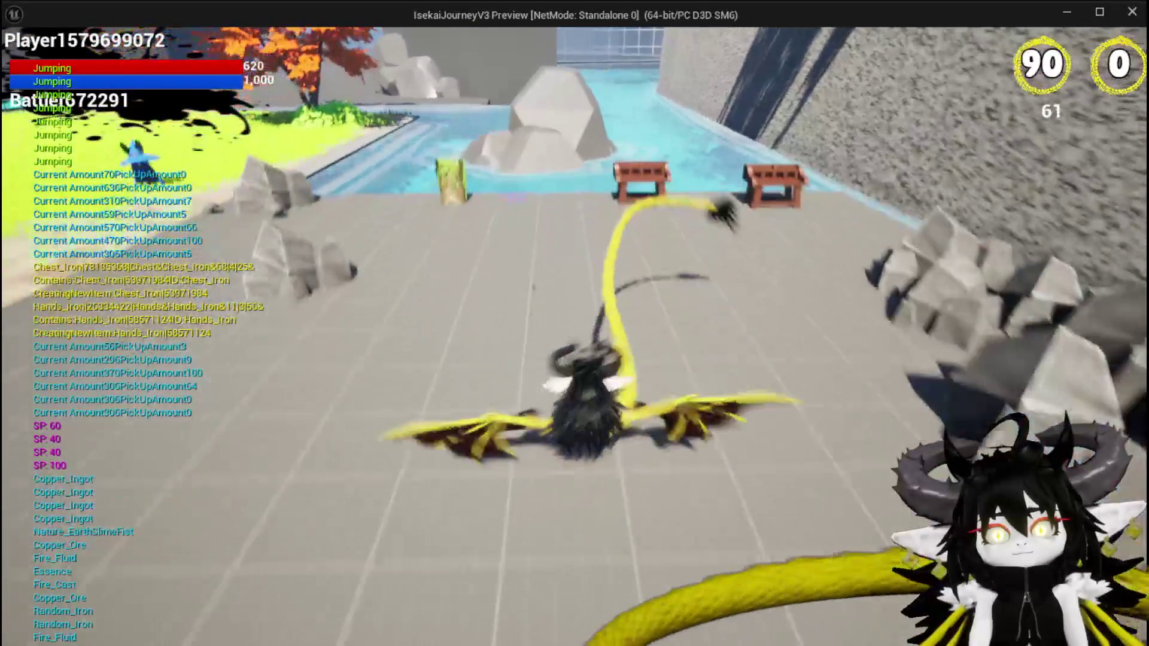
- Stop the play session and save the level in the editor
key(alt+Tab)
key(Escape)
key(ctrl+s)
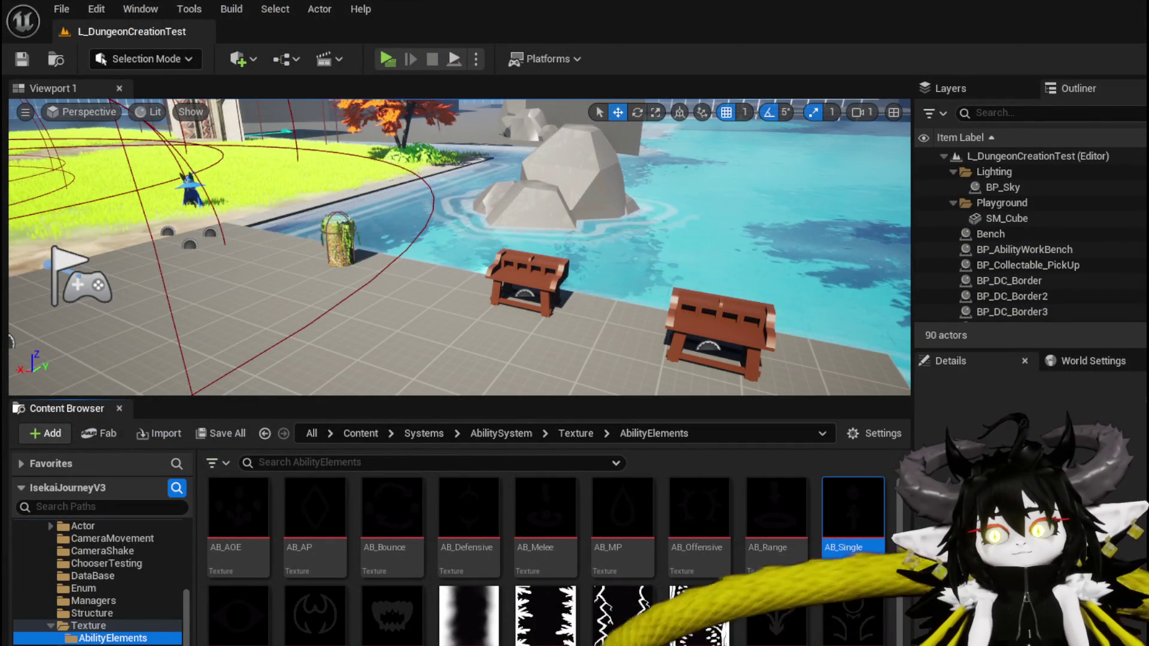
- Pan the BP_Summon_Base event graph to inspect the Set Timer by Event, GET and Parse Into Array nodes
key(alt+Tab)
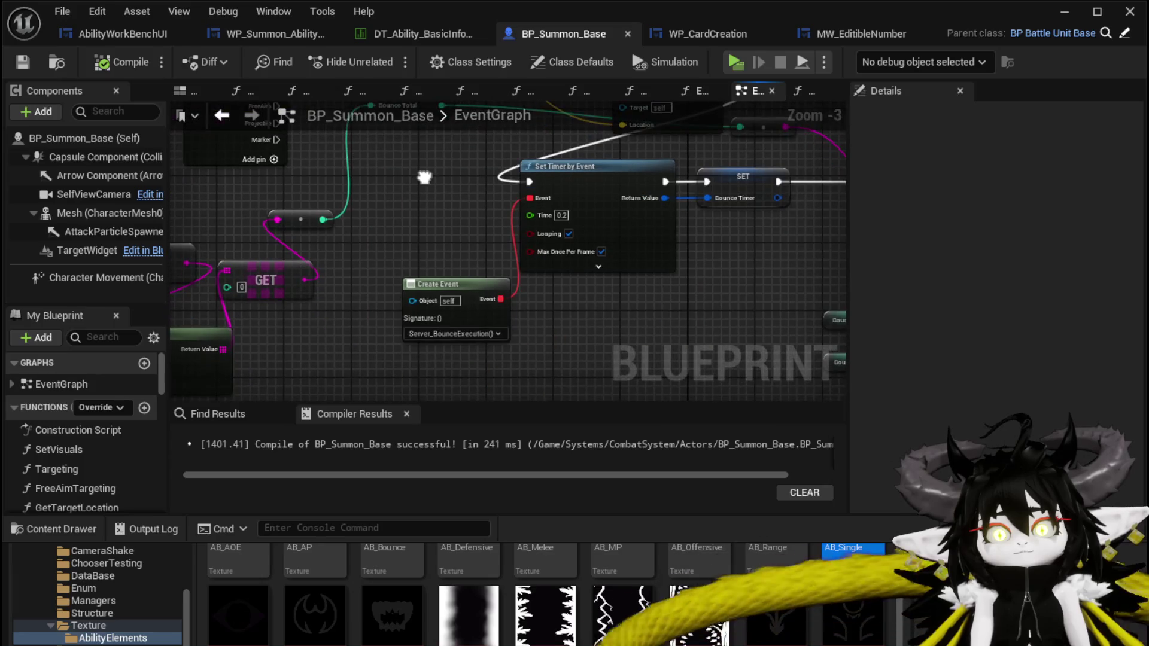
drag(424, 178, 265, 264)
mouse_move(604, 358)
mouse_down()
mouse_move(397, 295)
mouse_move(611, 233)
mouse_up()
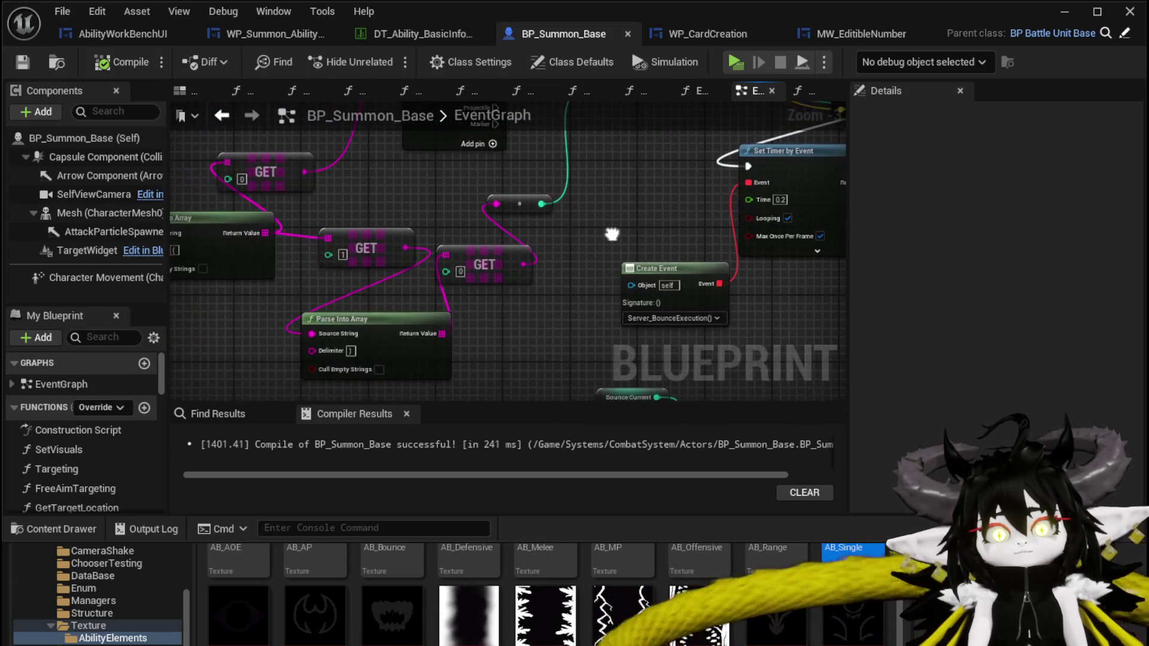
drag(184, 282, 310, 289)
scroll(467, 282, down, 3)
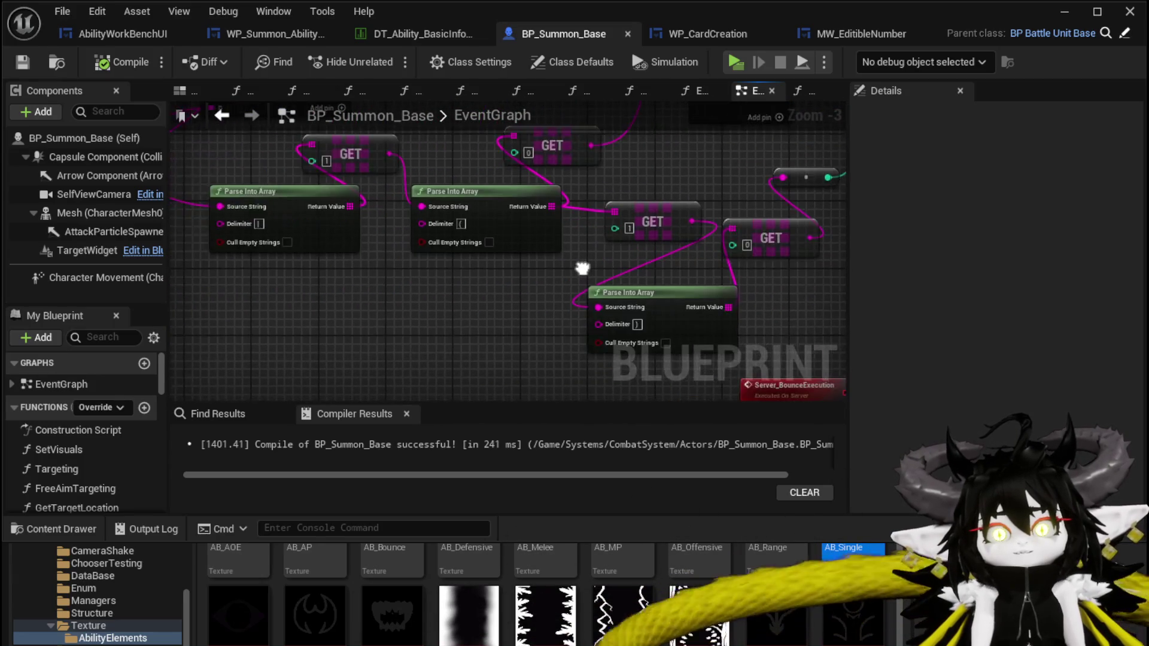
scroll(516, 224, up, 2)
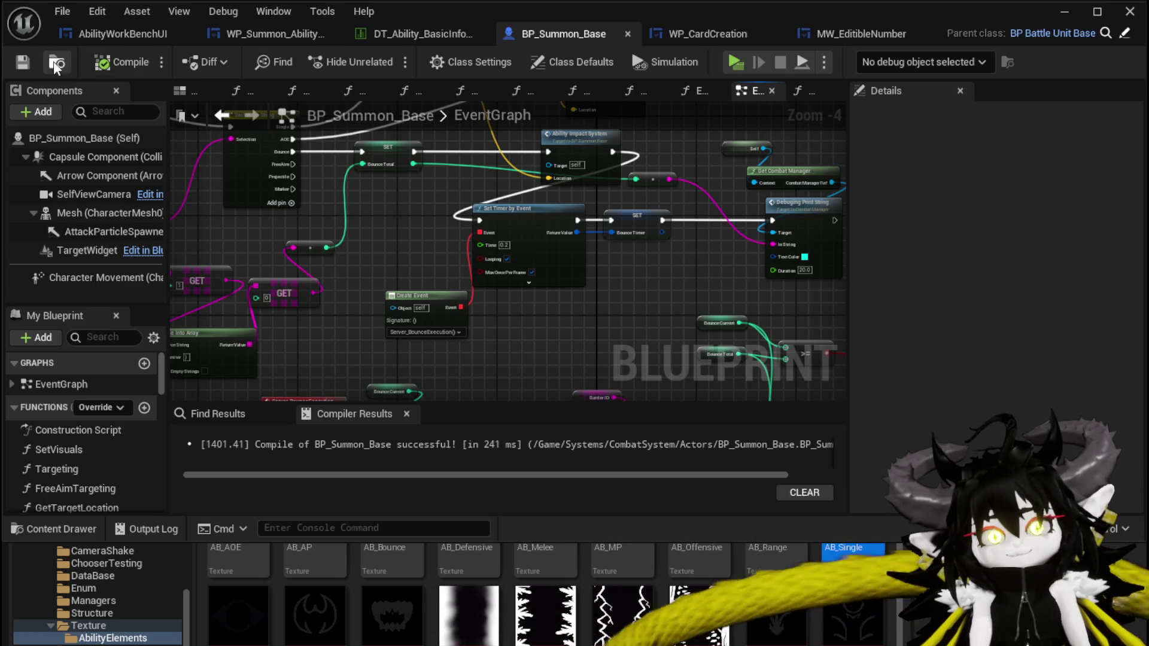
- Inspect the Switch on String targeting logic, then bring up AbilityWorkBenchUI's SetUpSummonUI graph
drag(344, 233, 428, 289)
scroll(430, 287, up, 1)
mouse_move(463, 244)
mouse_down()
mouse_move(444, 179)
mouse_move(444, 195)
mouse_move(211, 290)
mouse_move(371, 240)
mouse_move(442, 252)
mouse_move(293, 143)
mouse_move(149, 205)
mouse_up()
scroll(421, 192, down, 1)
drag(299, 217, 377, 196)
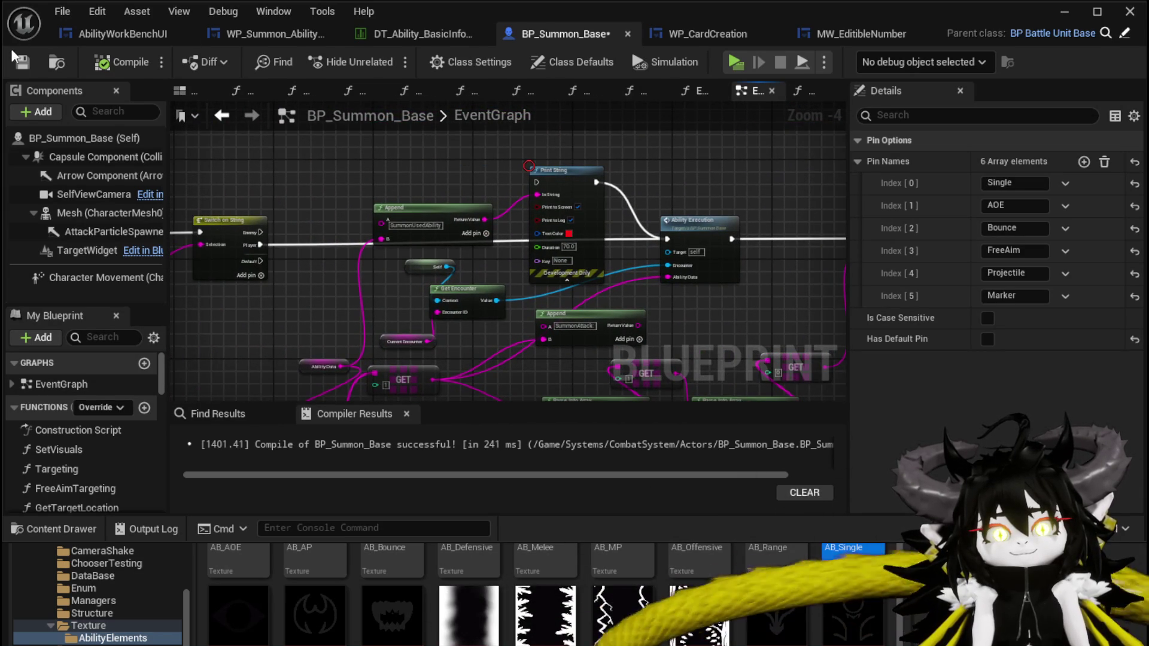
mouse_move(528, 165)
mouse_down()
mouse_move(395, 154)
mouse_move(541, 264)
mouse_move(214, 271)
mouse_move(198, 258)
mouse_up()
mouse_move(630, 292)
mouse_down()
mouse_move(355, 245)
mouse_move(421, 278)
mouse_up()
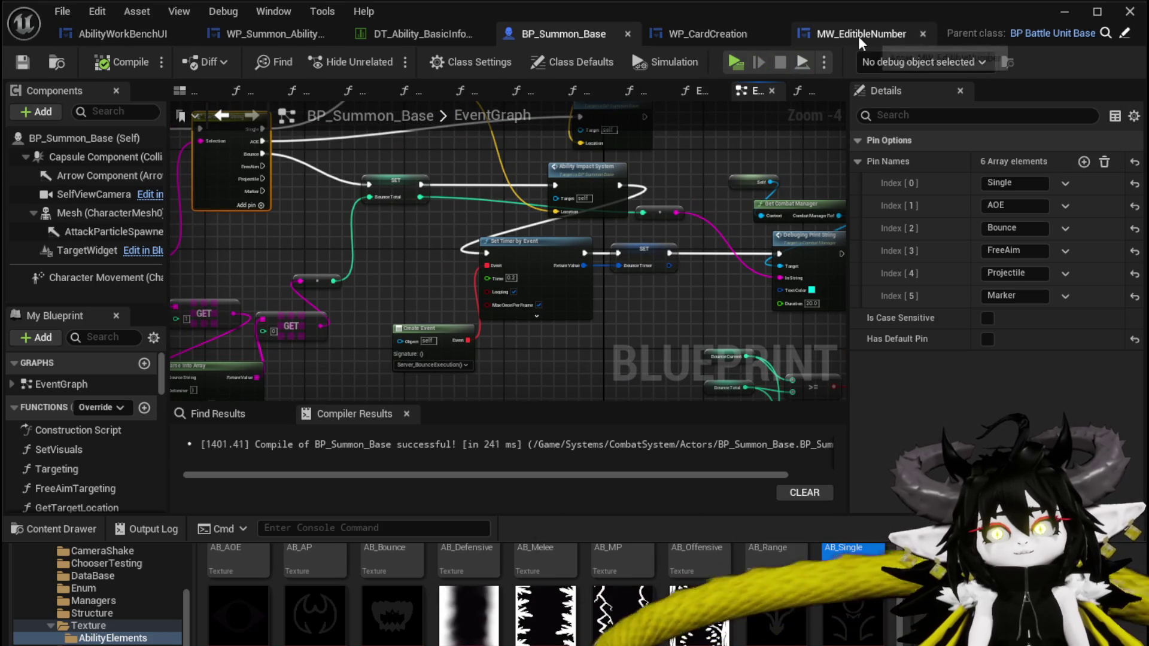
click(144, 33)
mouse_move(658, 281)
mouse_down()
mouse_move(652, 297)
mouse_move(853, 286)
mouse_move(470, 270)
mouse_move(514, 274)
mouse_up()
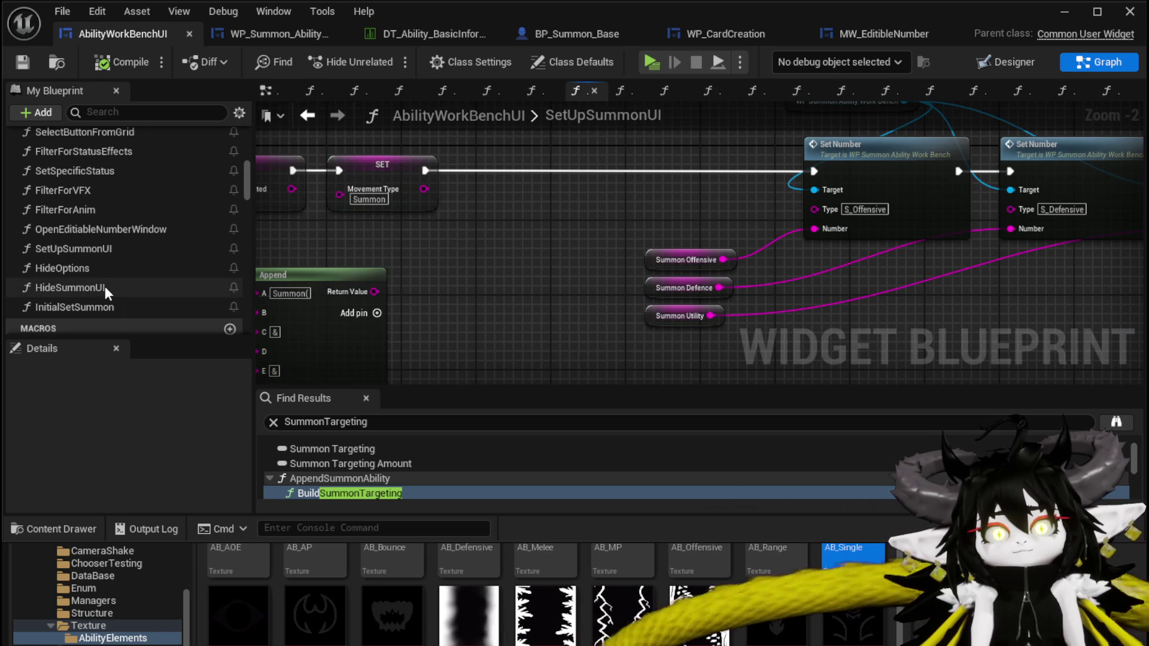
- Open the SelectButtonFromGrid function graph and locate the Set Brush and SET Summon Targeting nodes
scroll(100, 264, up, 3)
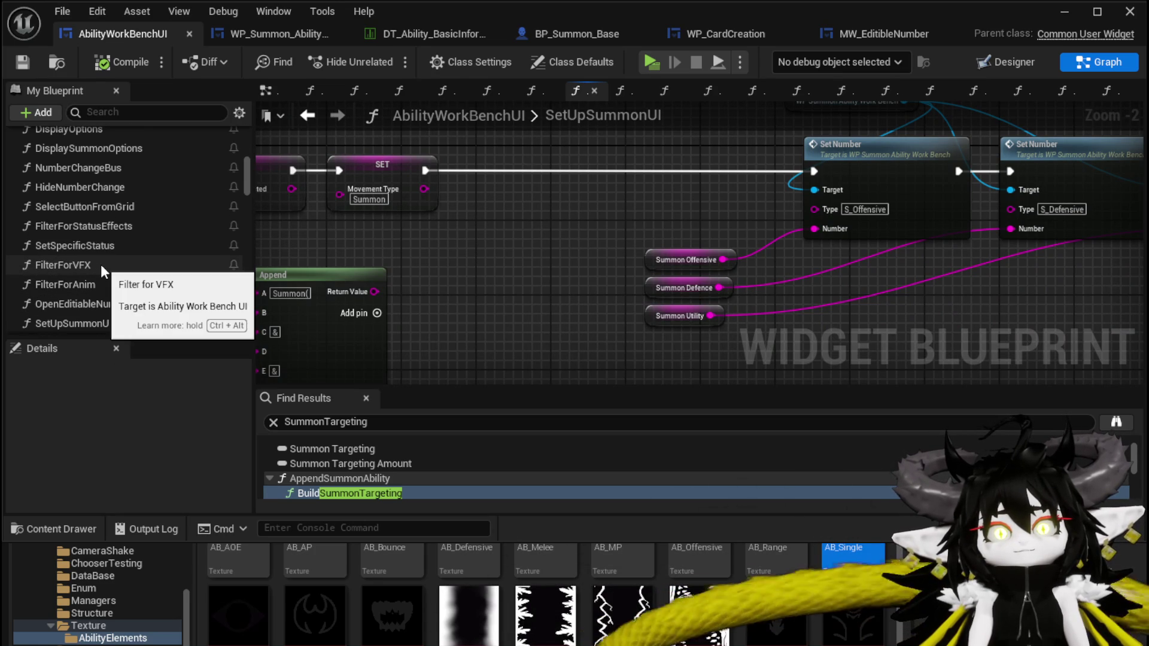
scroll(105, 225, up, 1)
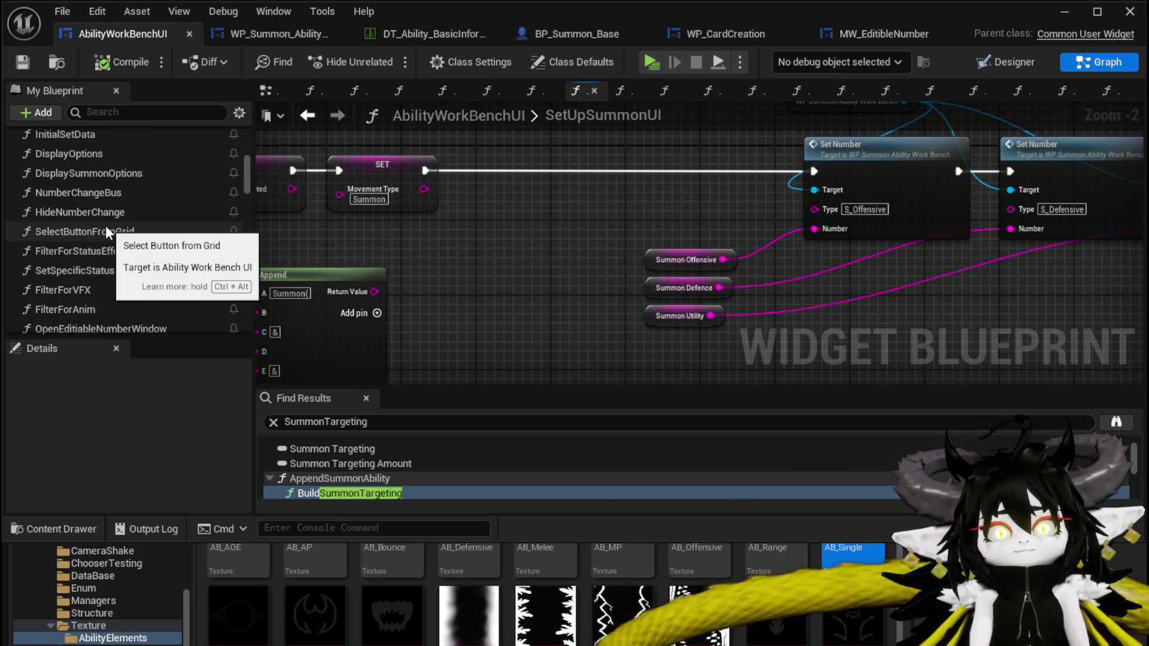
scroll(106, 225, up, 3)
scroll(114, 242, up, 2)
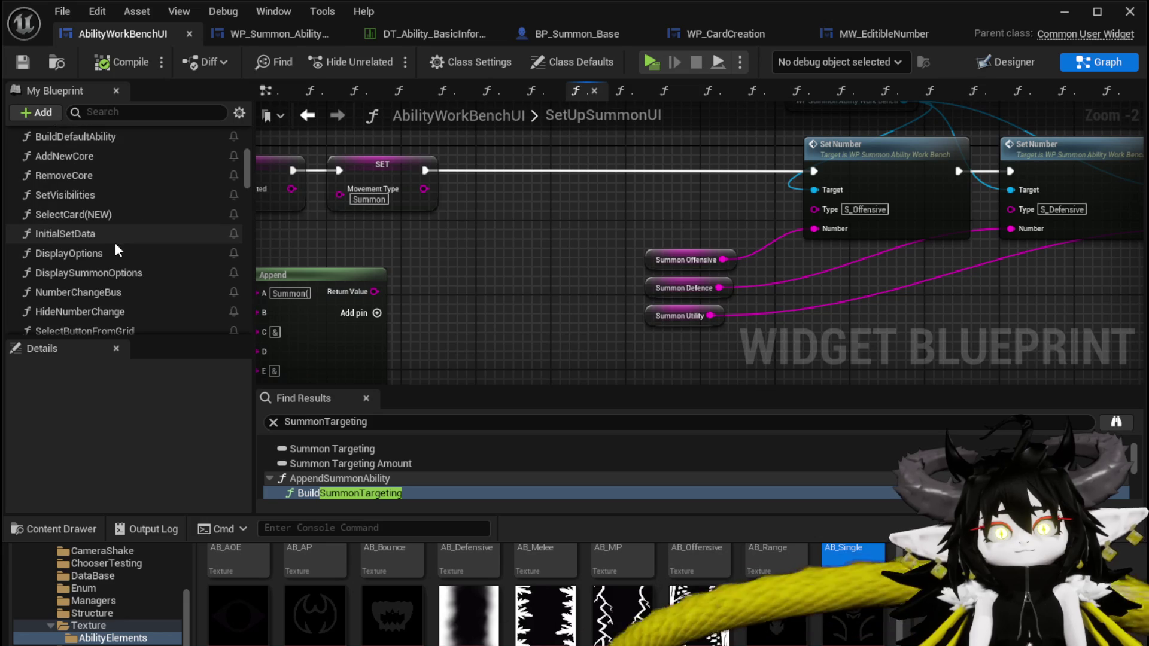
scroll(114, 240, down, 2)
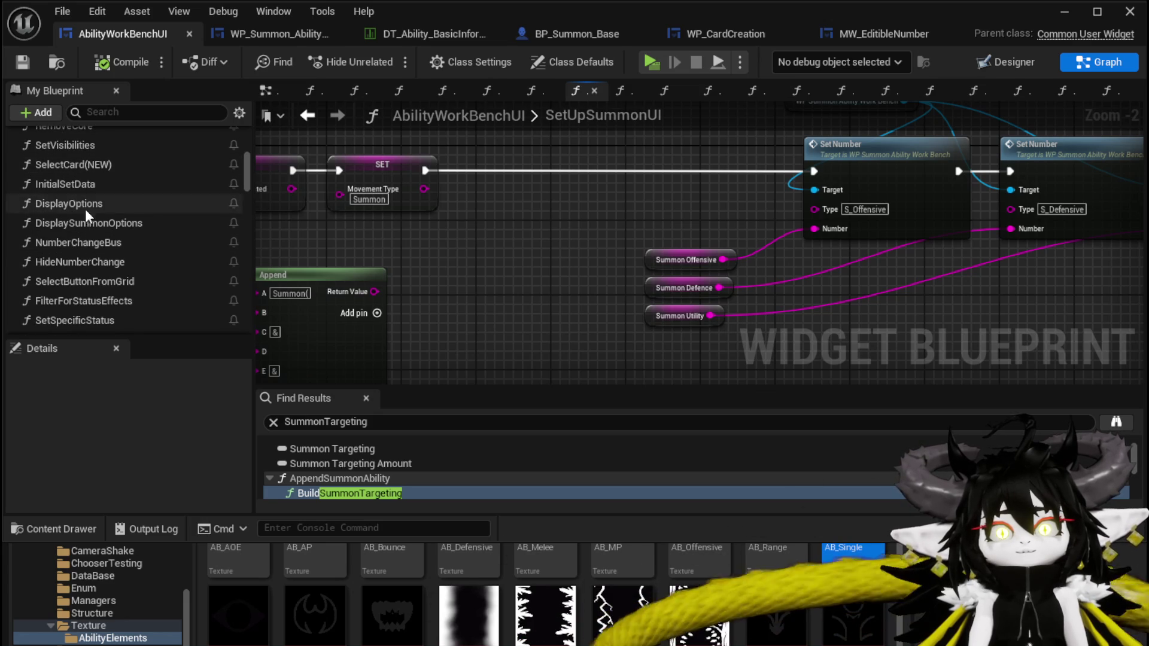
double_click(95, 282)
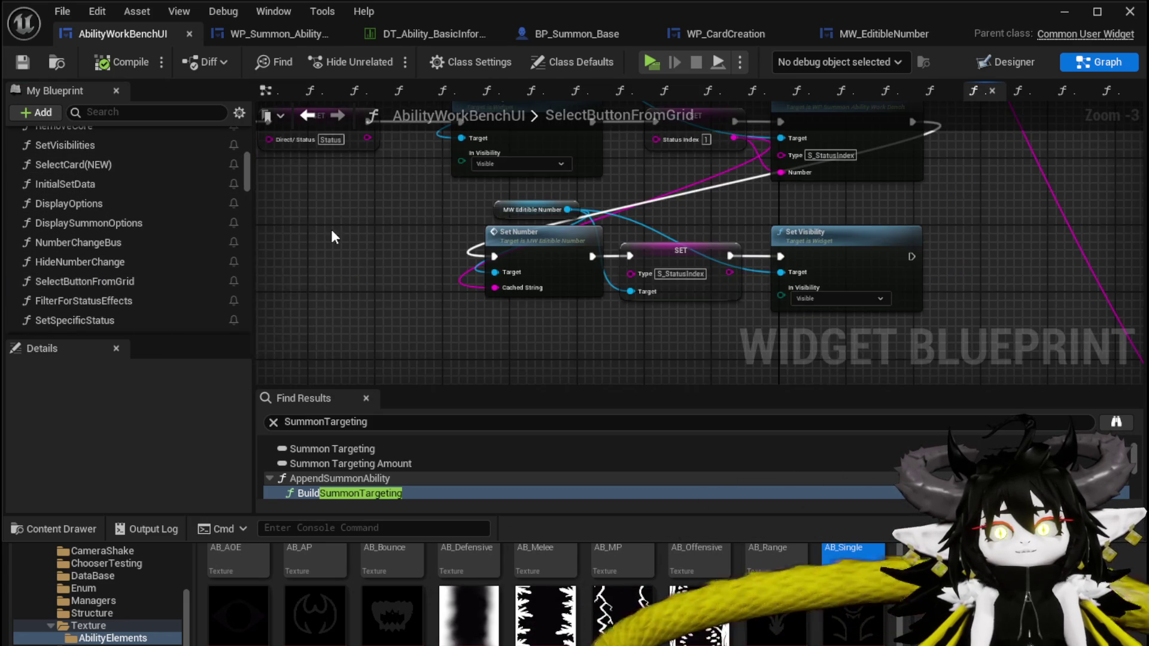
scroll(359, 251, down, 3)
scroll(419, 236, up, 4)
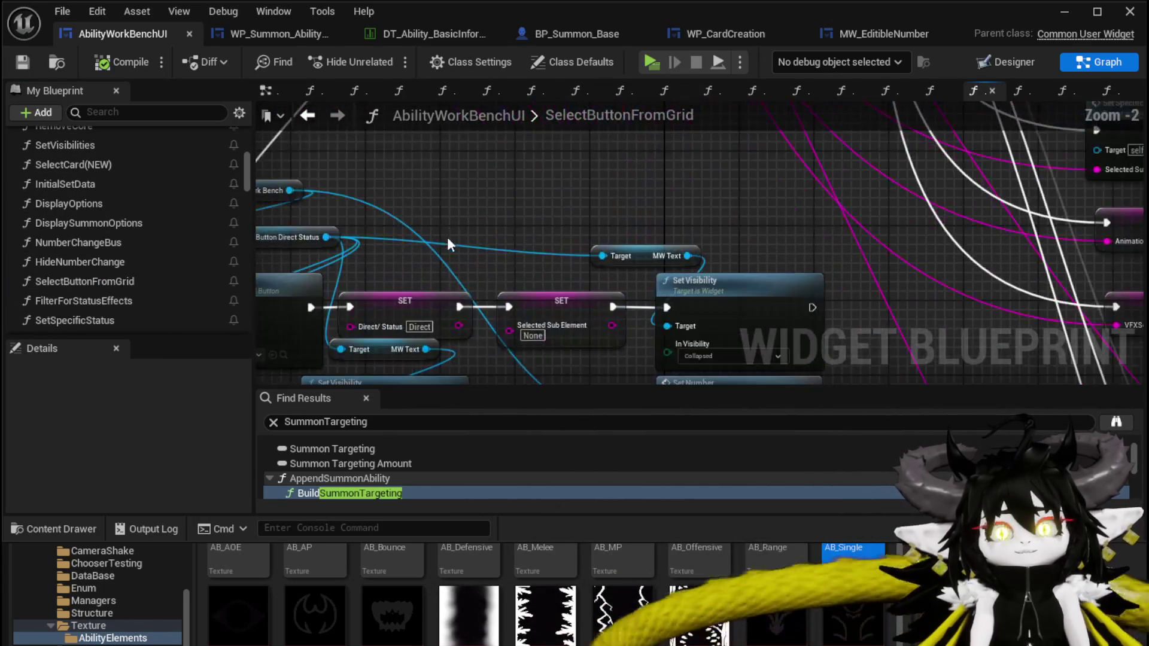
mouse_move(416, 239)
mouse_down()
mouse_move(463, 175)
mouse_move(576, 88)
mouse_up()
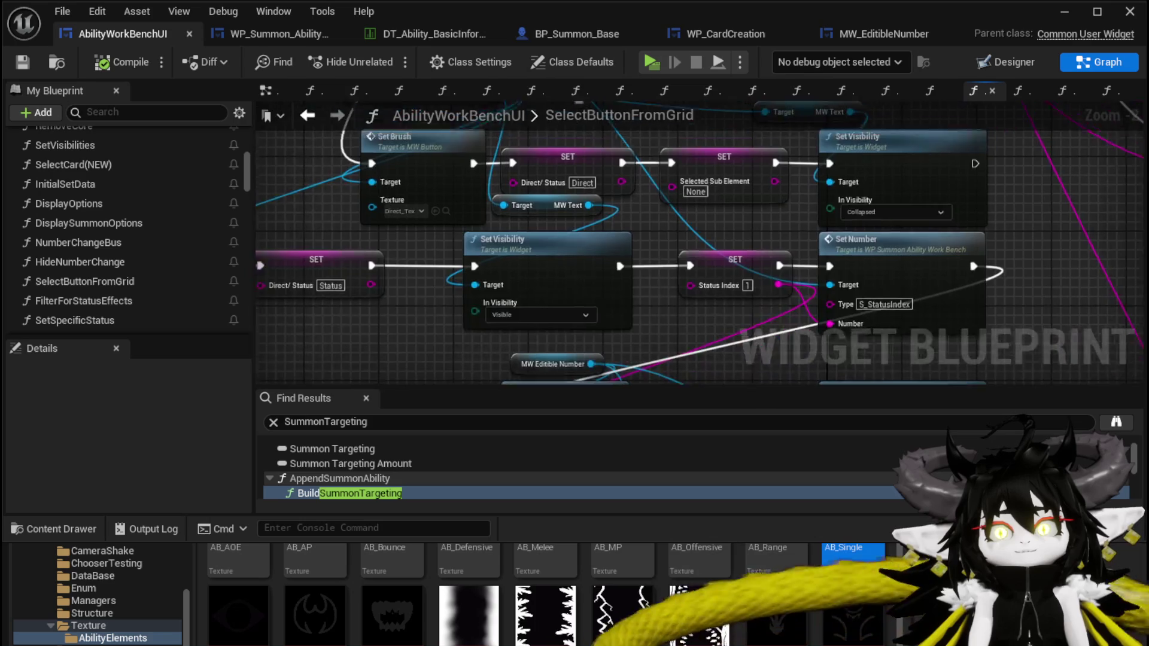
scroll(582, 236, down, 4)
scroll(459, 271, up, 4)
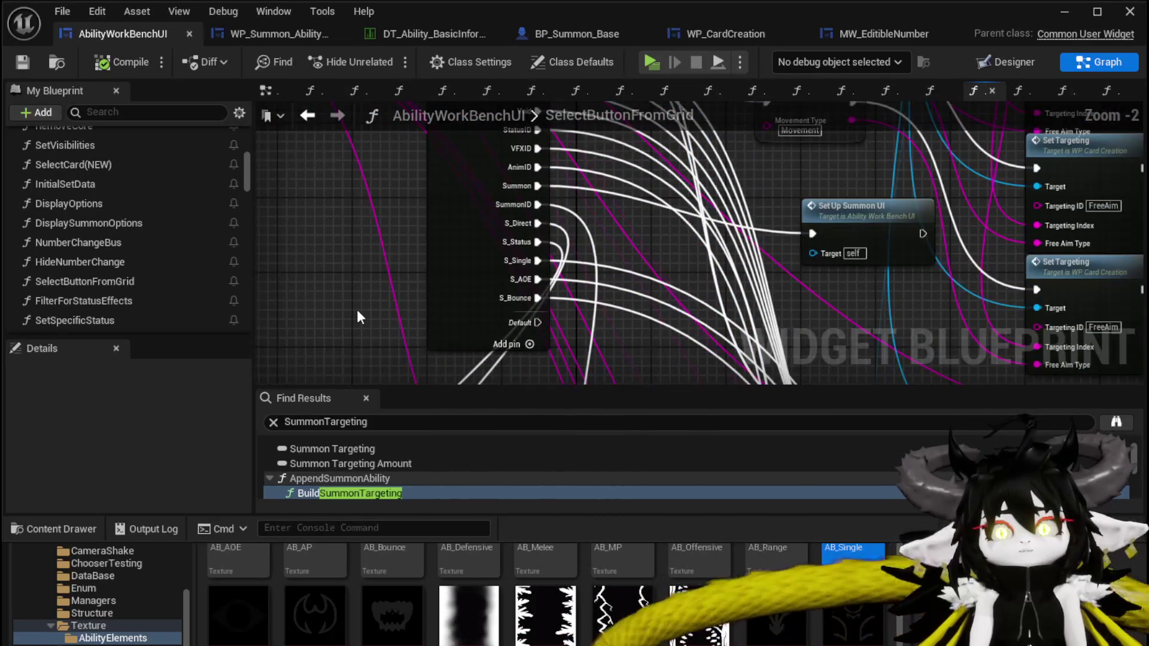
mouse_move(682, 365)
mouse_down()
mouse_move(503, 170)
mouse_move(539, 219)
mouse_move(303, 210)
mouse_up()
scroll(503, 170, down, 2)
scroll(592, 326, up, 3)
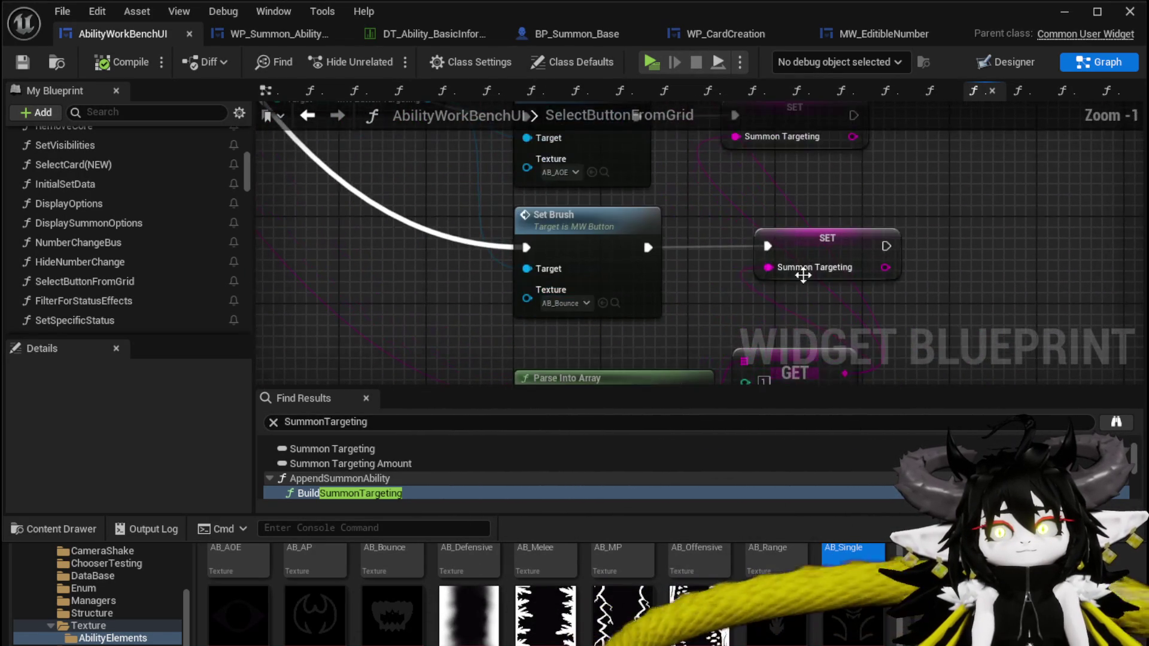
- Duplicate the Set Brush and SET Summon Targeting pair and wire Parse Into Array through GET into SET
drag(586, 335, 551, 291)
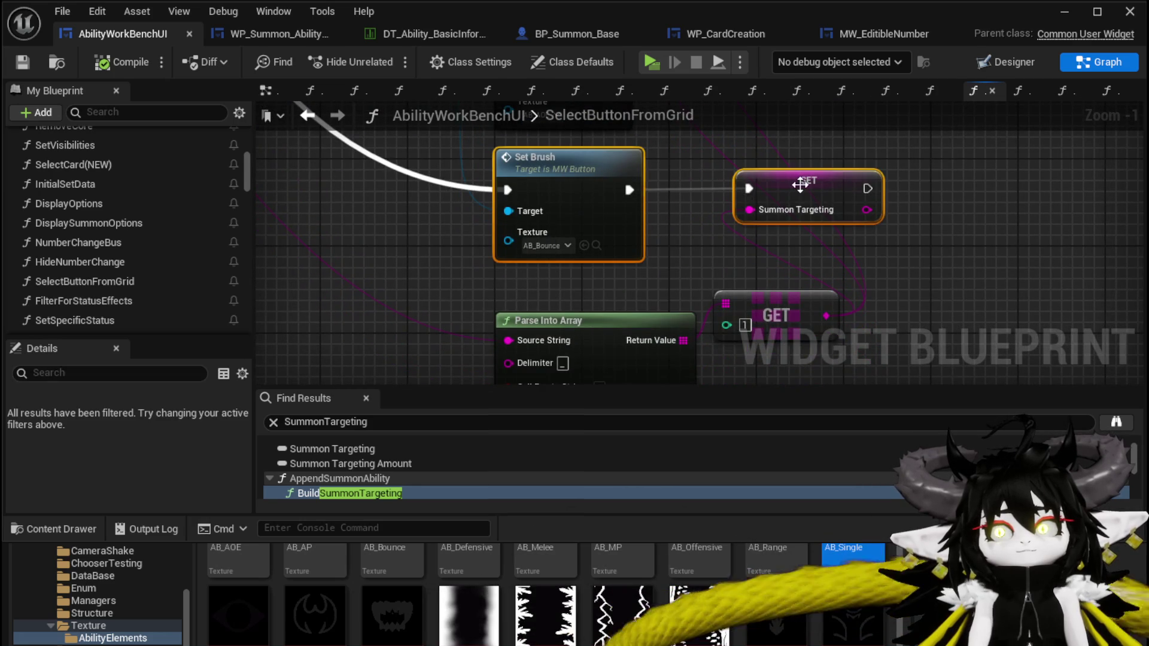
key(ctrl+c)
key(ctrl+v)
scroll(508, 221, down, 4)
mouse_move(466, 276)
mouse_down()
mouse_move(544, 287)
mouse_move(565, 340)
mouse_up()
scroll(622, 264, up, 3)
drag(390, 317, 390, 317)
mouse_move(645, 294)
mouse_down()
mouse_move(662, 291)
mouse_move(623, 176)
mouse_move(721, 139)
mouse_up()
scroll(667, 223, down, 3)
scroll(663, 243, up, 2)
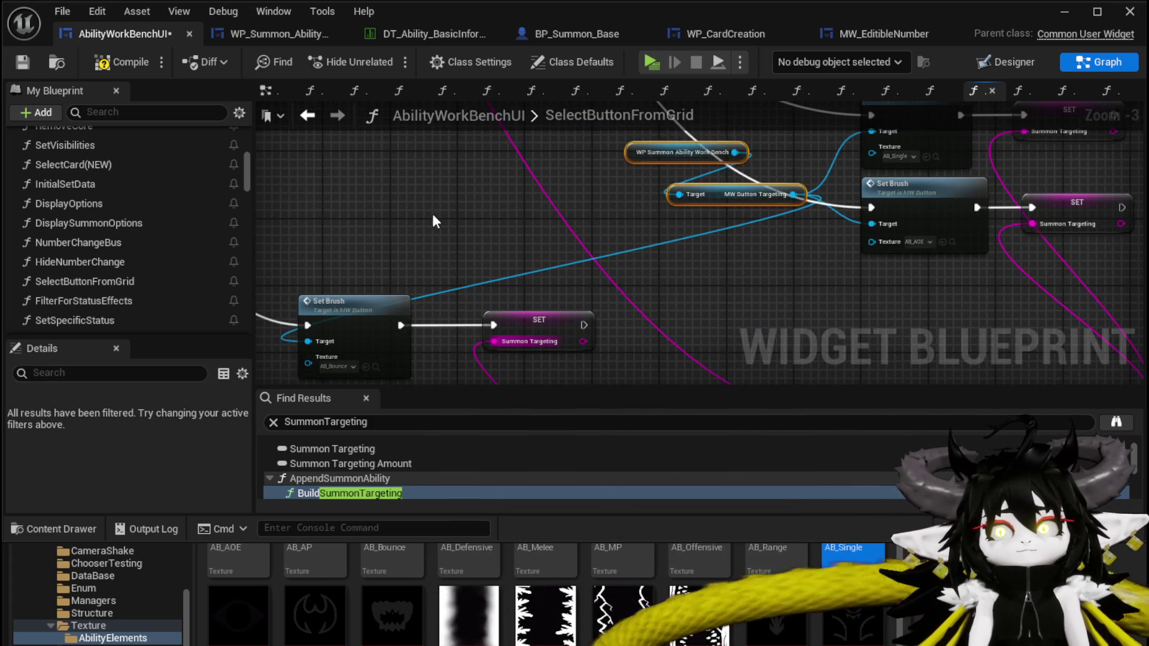
- Feed a pasted MW Button Targeting getter into the new Set Brush target and move the group left
key(ctrl+c)
key(ctrl+v)
mouse_move(530, 258)
mouse_down()
mouse_move(467, 321)
mouse_move(474, 344)
mouse_up()
scroll(587, 267, down, 2)
mouse_move(424, 214)
mouse_down()
mouse_move(652, 365)
mouse_move(680, 365)
mouse_up()
mouse_move(658, 299)
mouse_down()
mouse_move(533, 248)
mouse_move(410, 220)
mouse_move(281, 233)
mouse_move(416, 277)
mouse_up()
scroll(460, 233, up, 2)
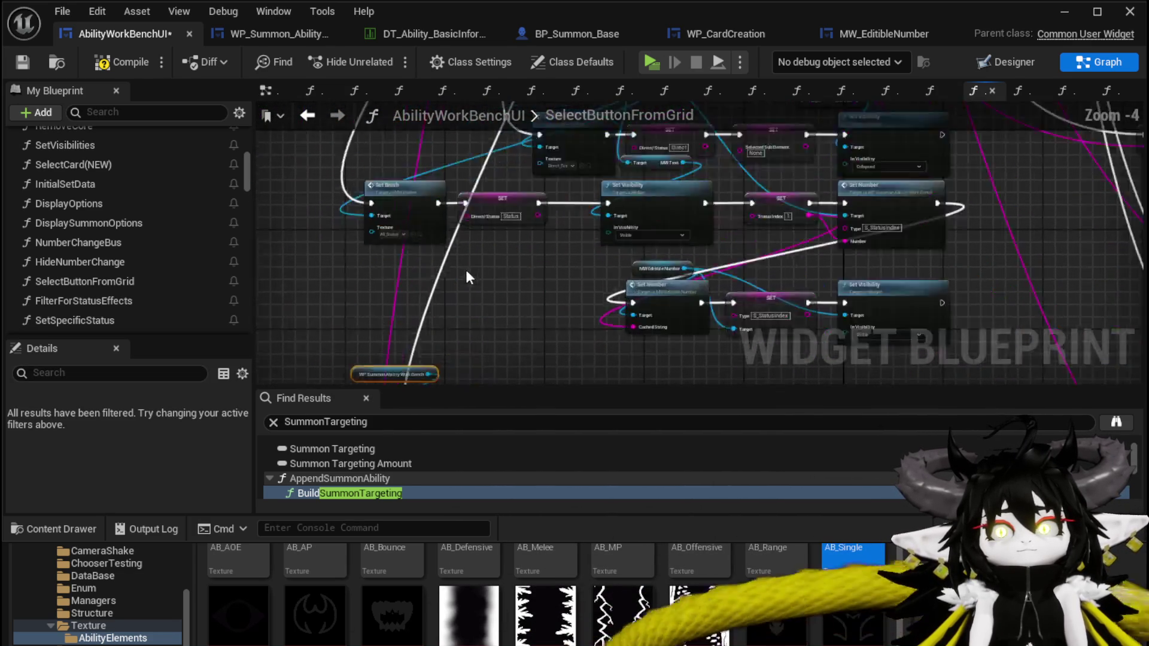
mouse_move(460, 347)
mouse_down()
mouse_move(555, 323)
mouse_move(498, 253)
mouse_move(509, 299)
mouse_move(460, 346)
mouse_up()
drag(812, 119, 644, 268)
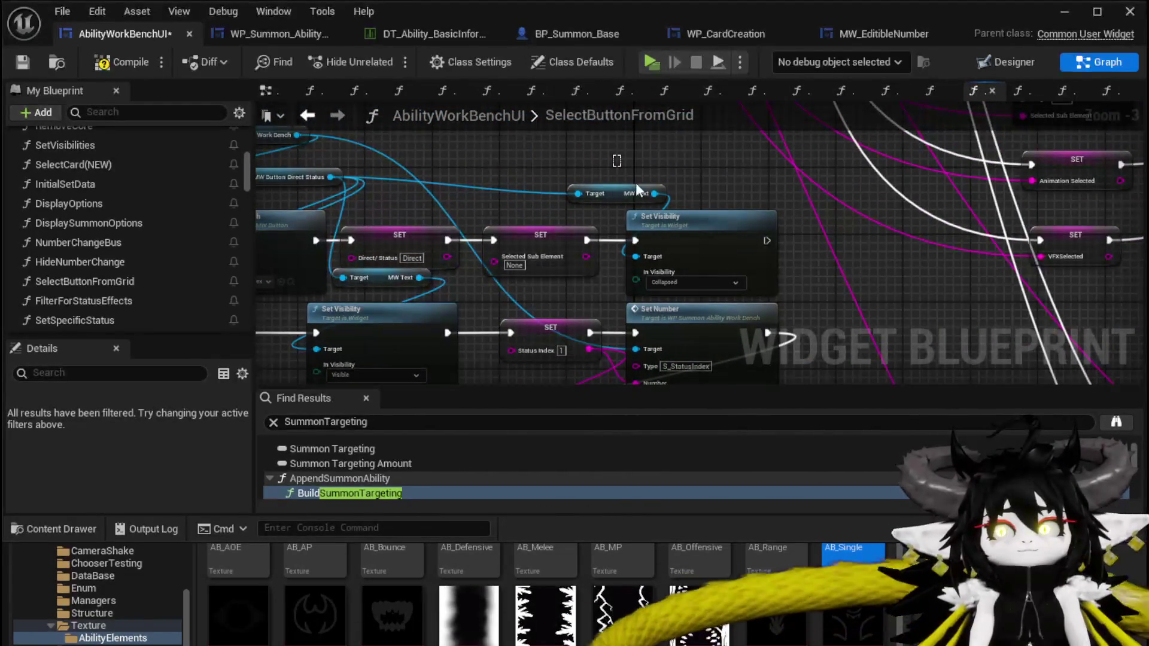
scroll(813, 297, down, 3)
scroll(582, 225, up, 1)
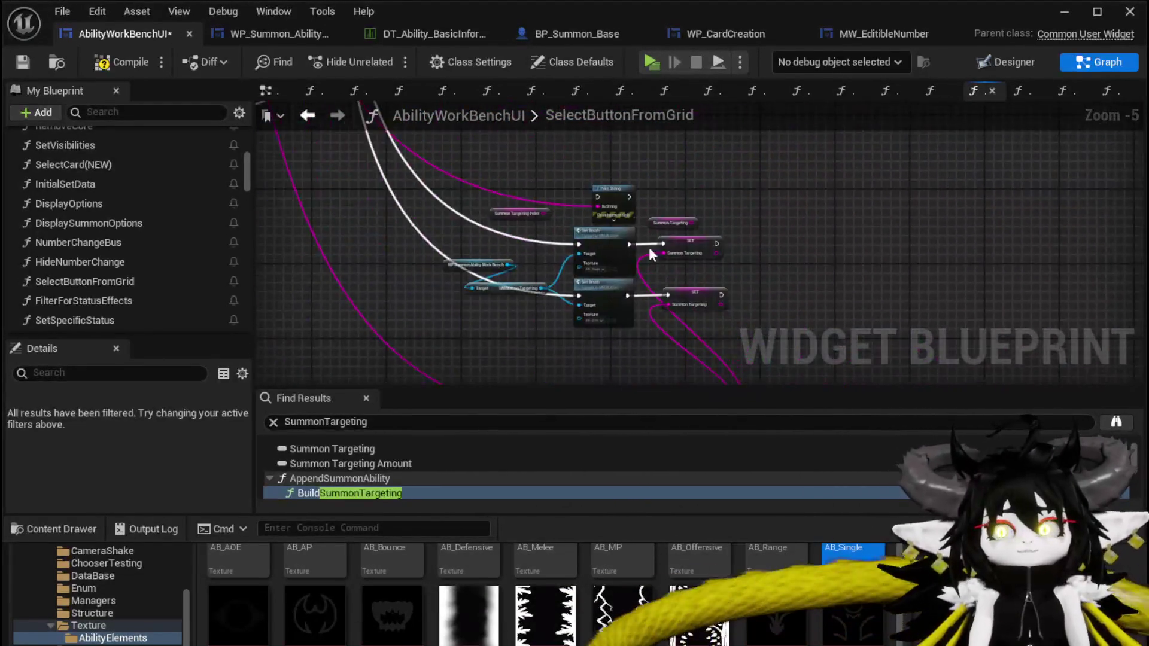
- Paste an MW Text Set Visibility (Collapsed) node and wire both SET nodes' execution into it
scroll(713, 252, up, 2)
key(ctrl+v)
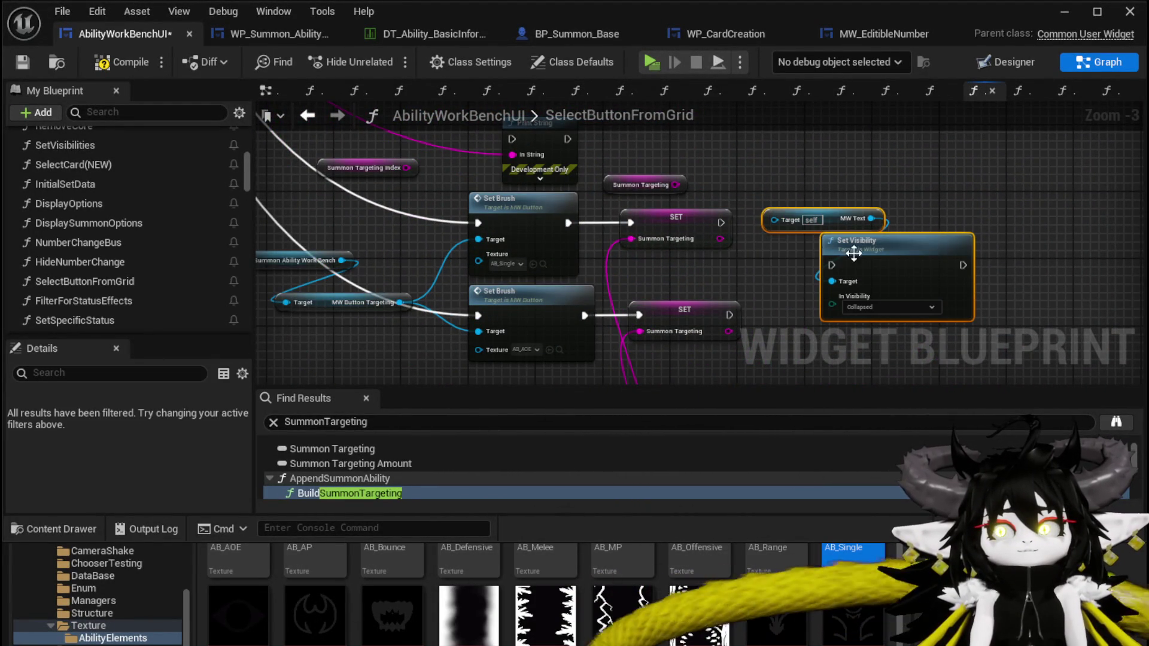
drag(826, 252, 826, 201)
drag(400, 302, 774, 170)
drag(721, 222, 838, 218)
drag(729, 314, 827, 216)
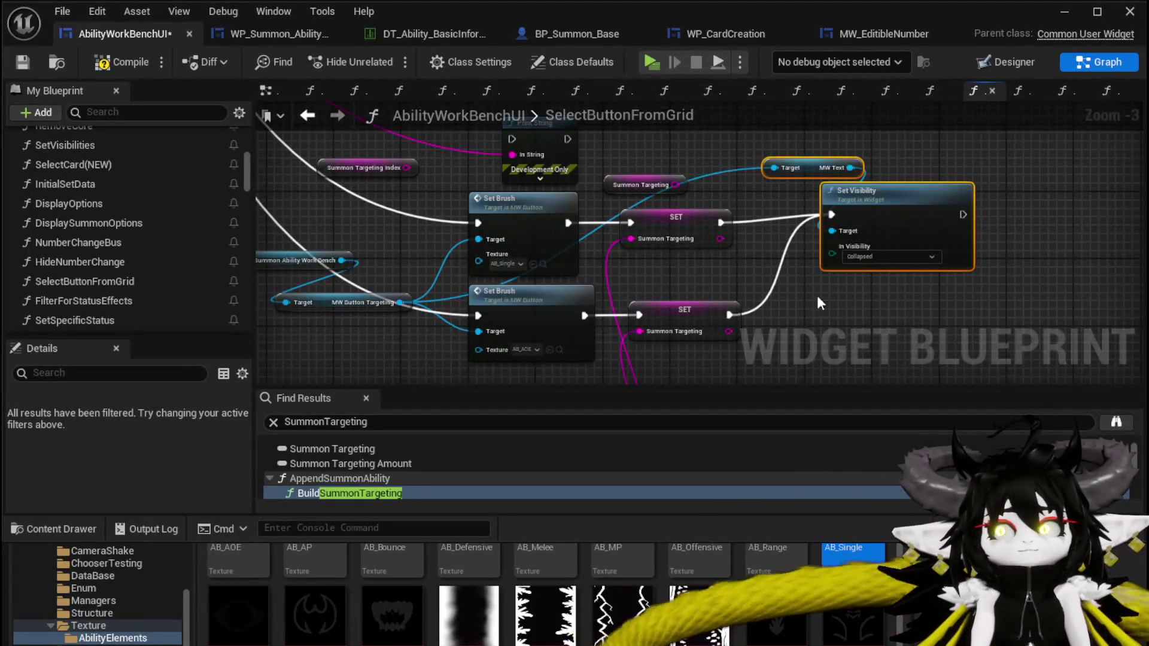
drag(837, 272, 881, 131)
drag(908, 231, 890, 232)
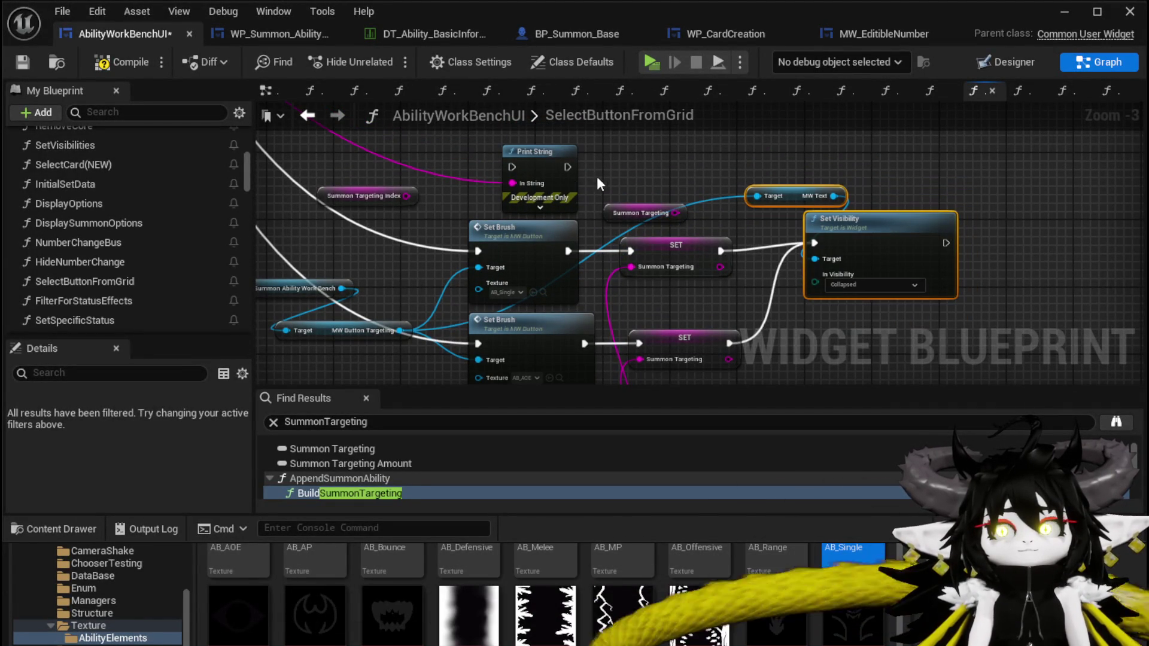
- Delete the unused Summon Targeting getter and add a SET Summon Targeting Index node after the first SET
click(648, 213)
key(Delete)
click(364, 196)
scroll(484, 283, down, 3)
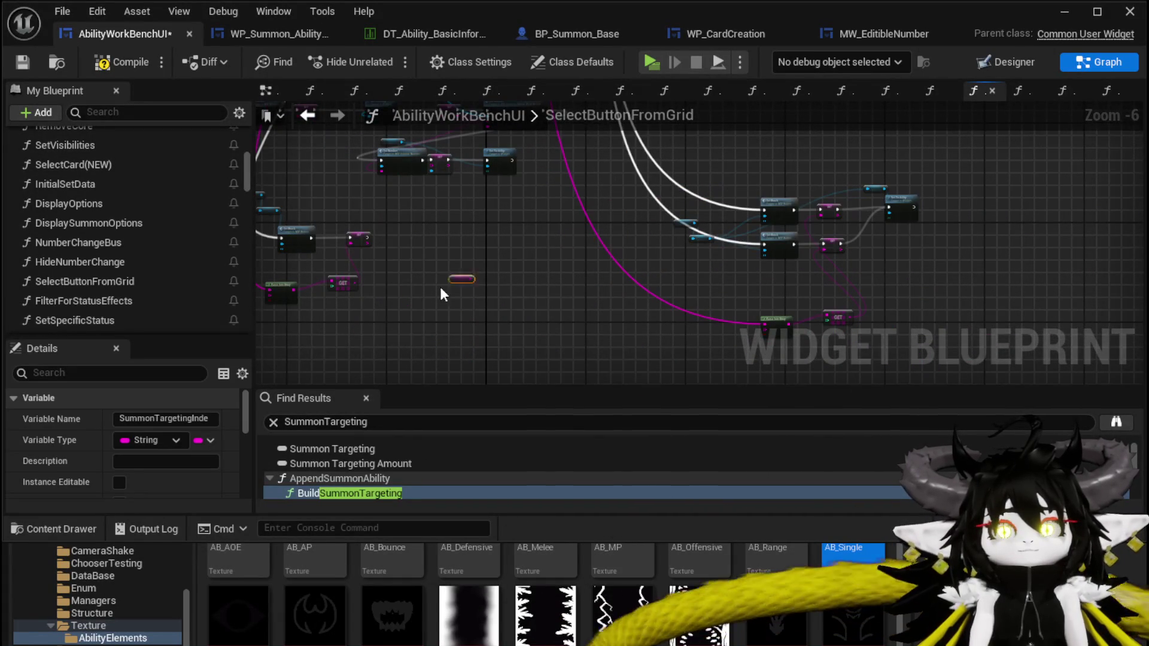
scroll(557, 311, up, 2)
drag(544, 306, 610, 239)
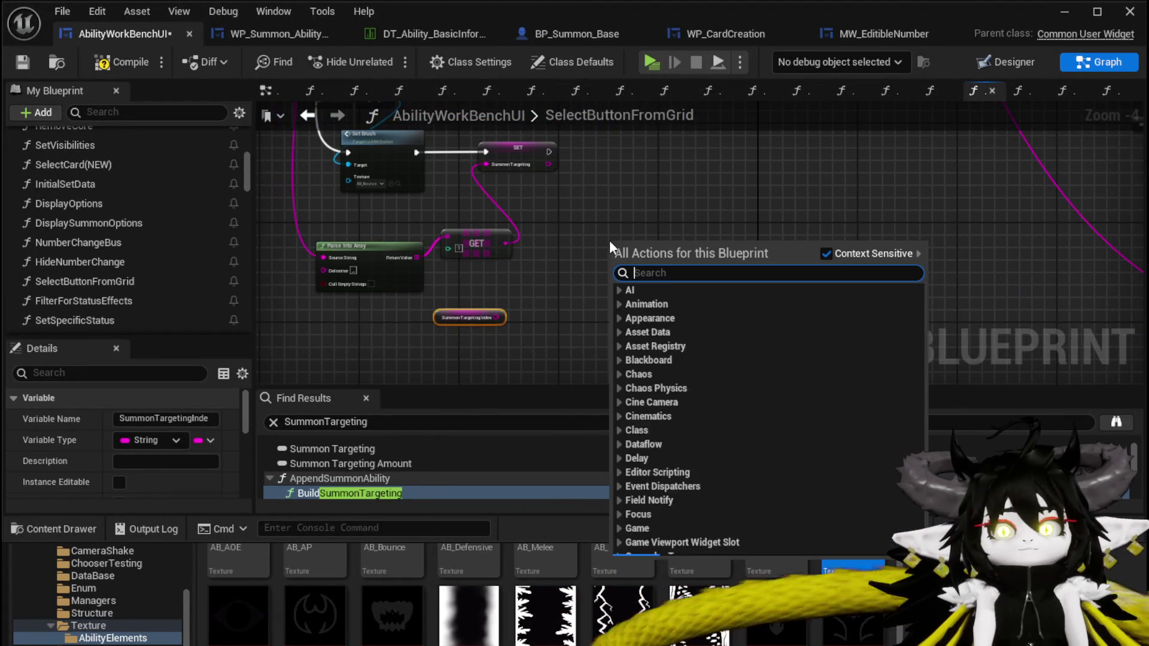
right_click(609, 240)
text(Summo)
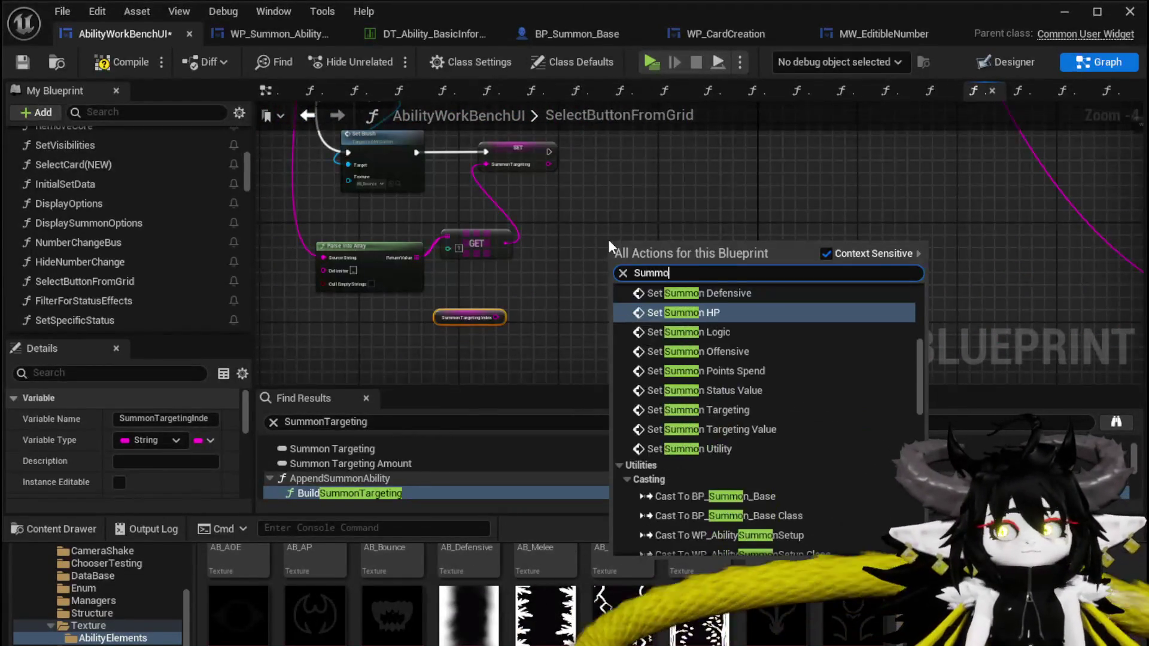
text(nTarg)
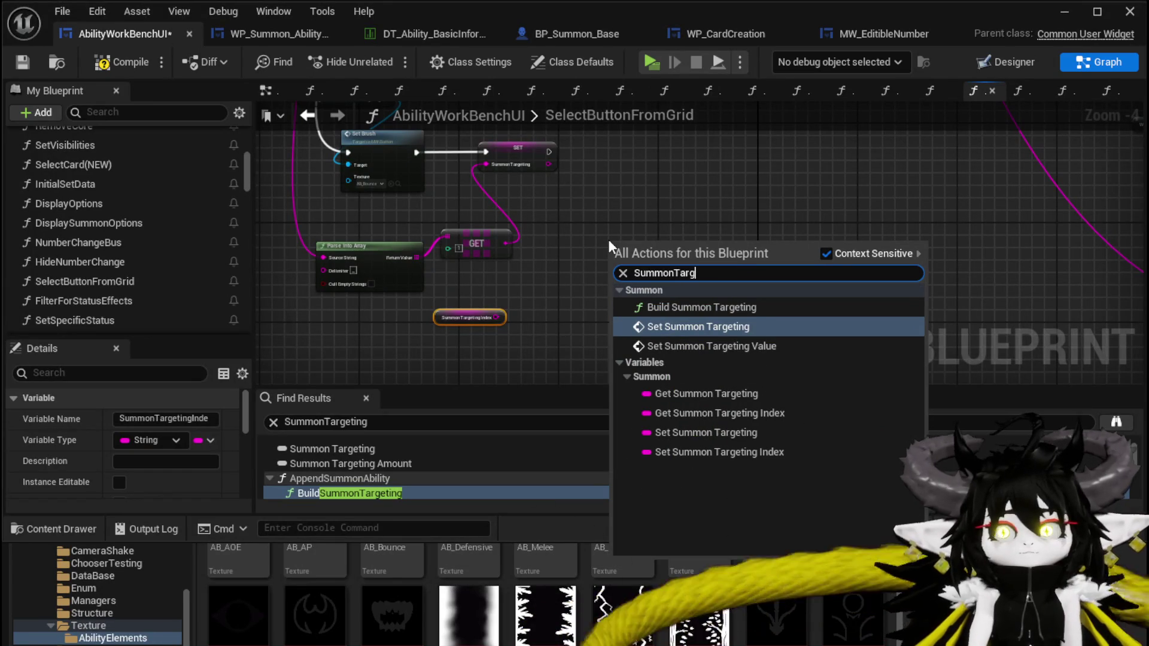
click(697, 452)
mouse_move(630, 253)
mouse_down()
mouse_move(604, 157)
mouse_move(574, 155)
mouse_move(586, 153)
mouse_up()
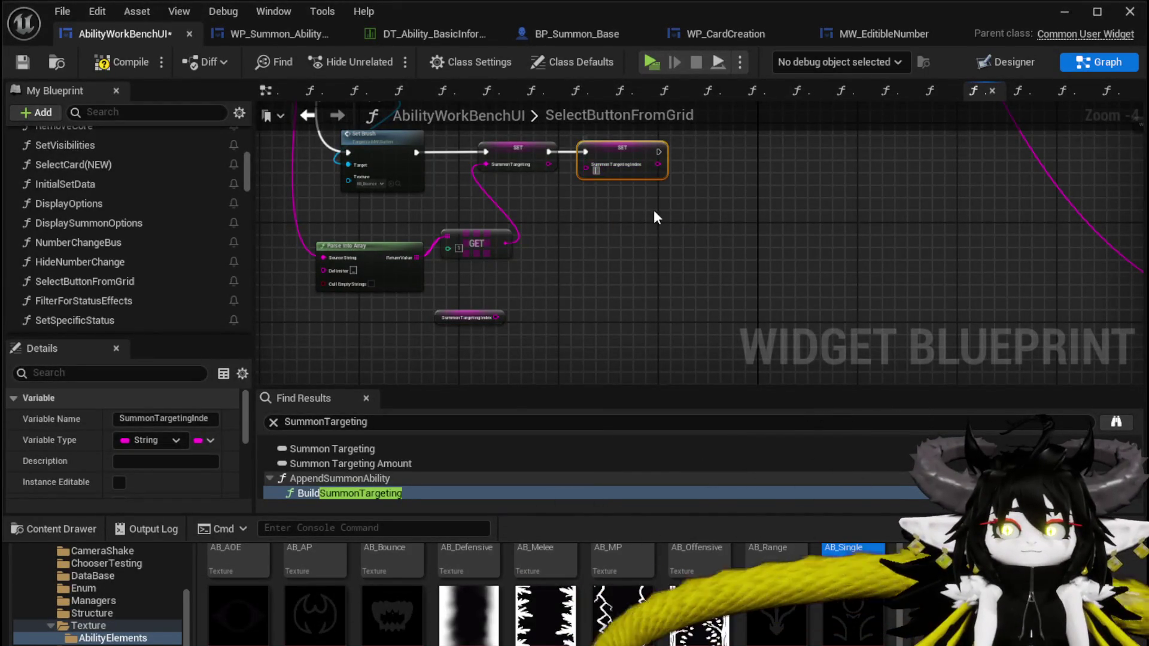
drag(659, 216, 594, 347)
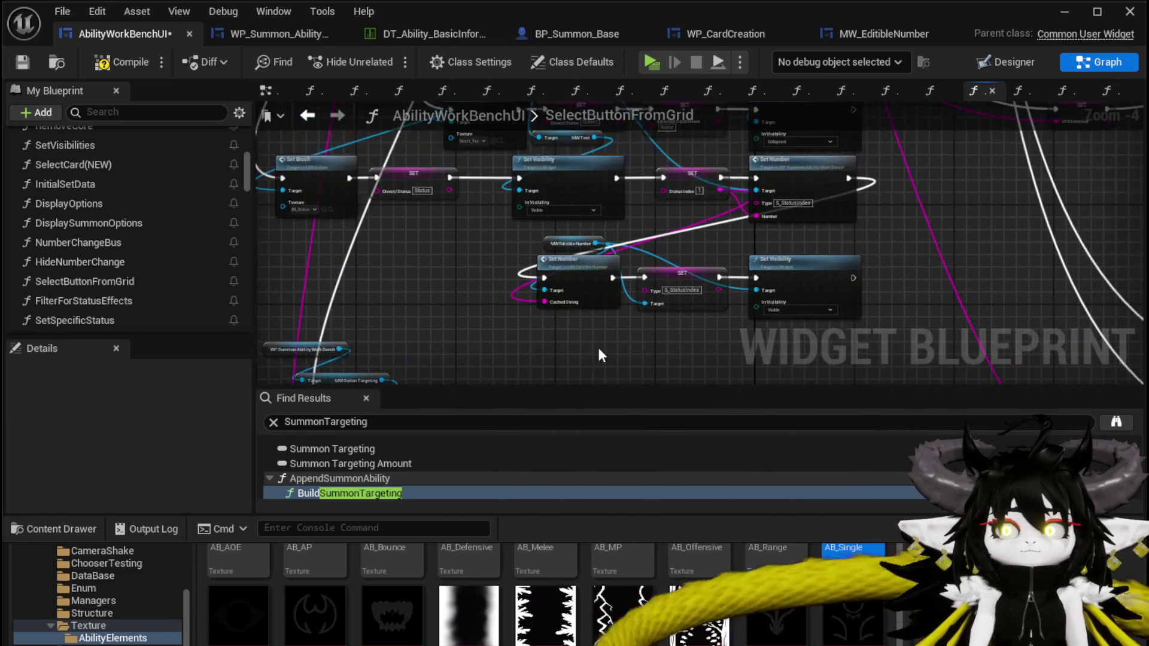
- Chain a copied Set Number after the index setter, fed by Summon Targeting Index, with type S_TargetingIndex
scroll(596, 355, up, 2)
mouse_move(853, 191)
mouse_down()
mouse_move(885, 175)
mouse_move(886, 186)
mouse_up()
scroll(652, 307, down, 3)
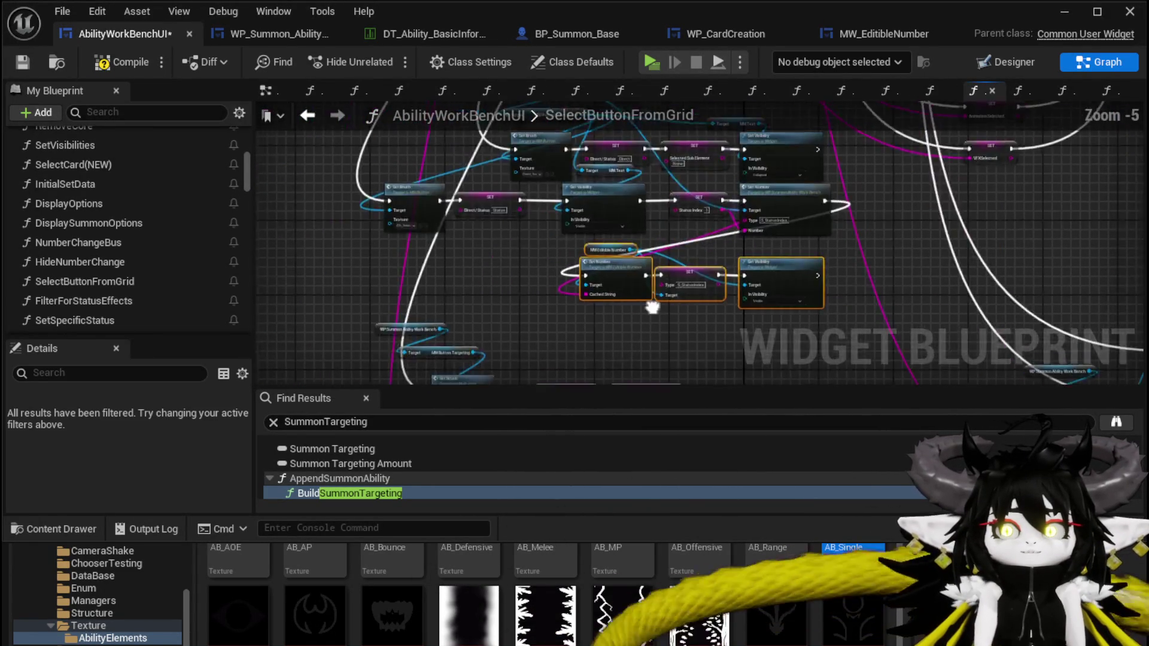
scroll(652, 307, up, 2)
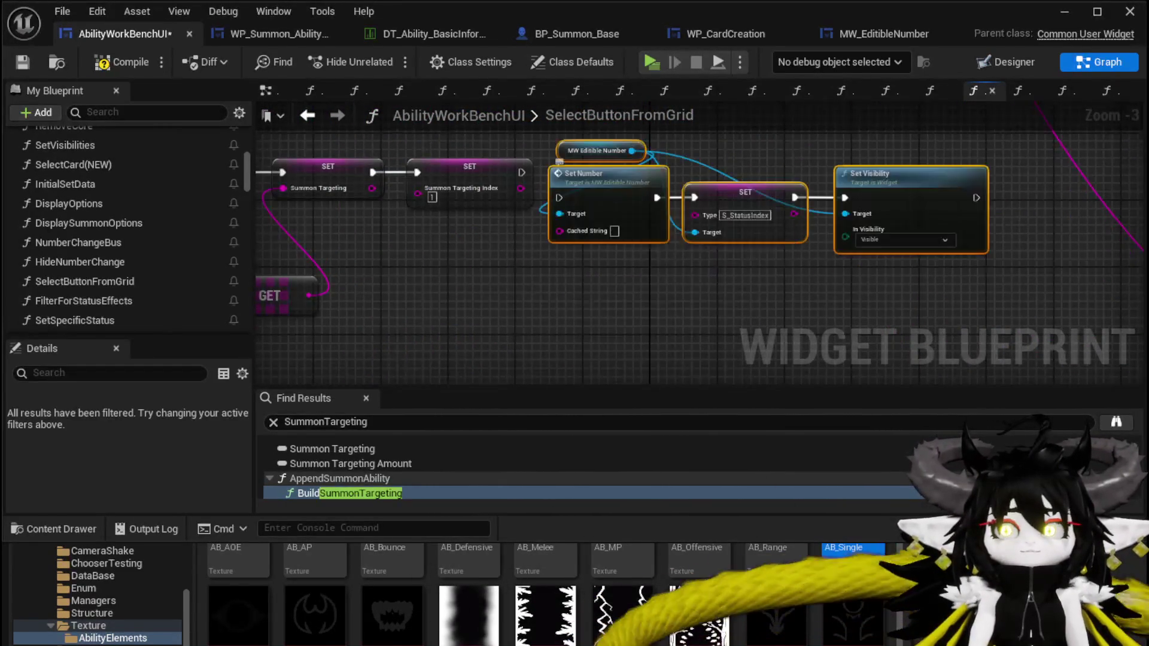
drag(622, 216, 551, 238)
drag(904, 221, 903, 213)
drag(501, 247, 553, 260)
scroll(736, 246, up, 3)
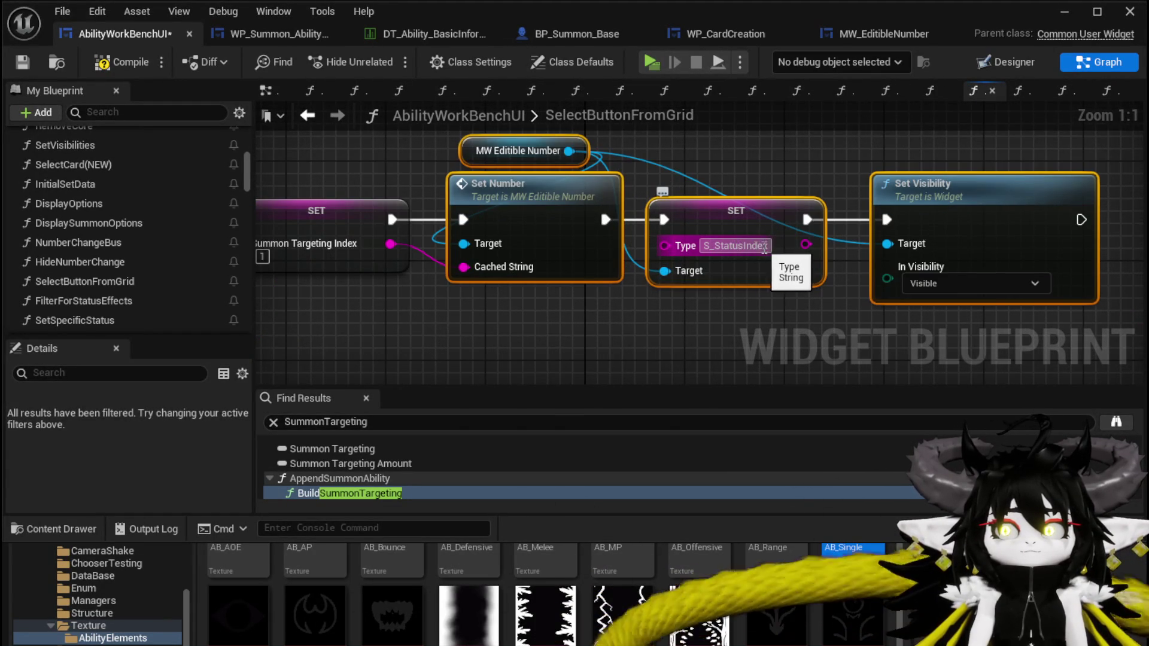
click(759, 246)
text(S_TargetingIn)
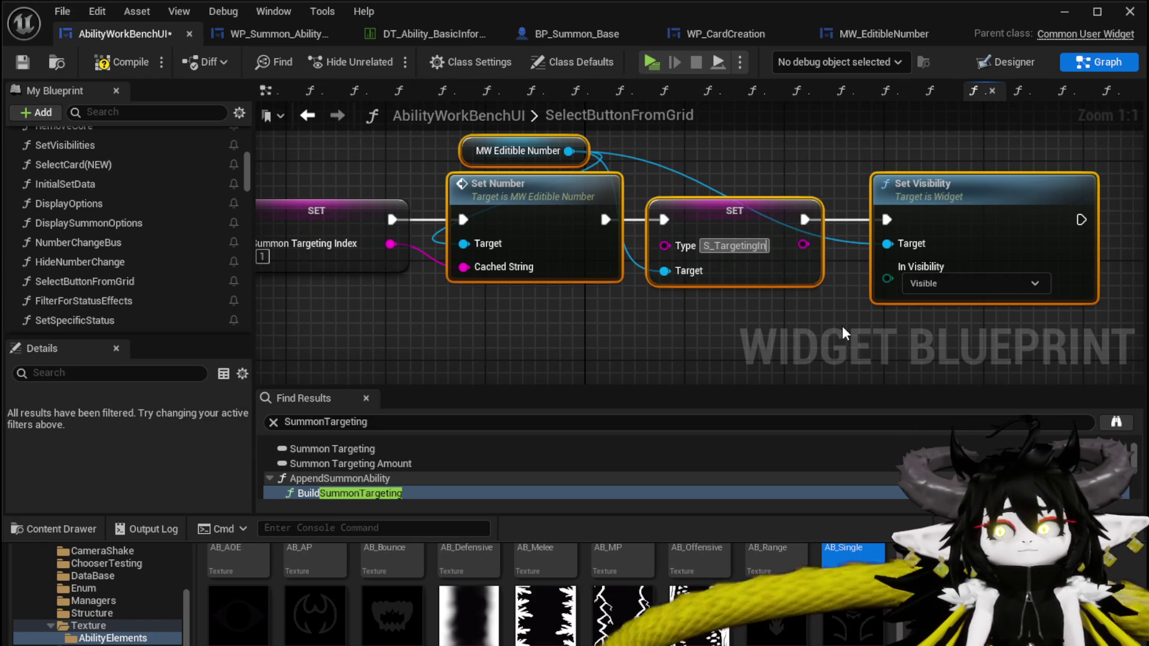
text(dex)
key(Return)
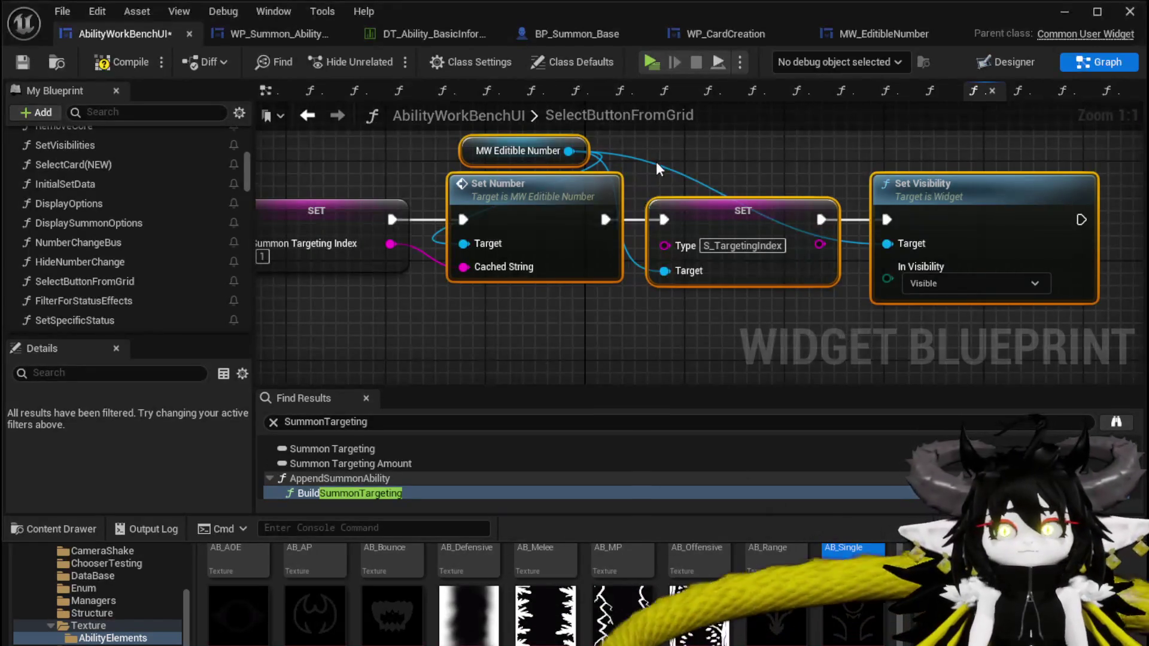
scroll(657, 177, down, 5)
scroll(524, 202, up, 3)
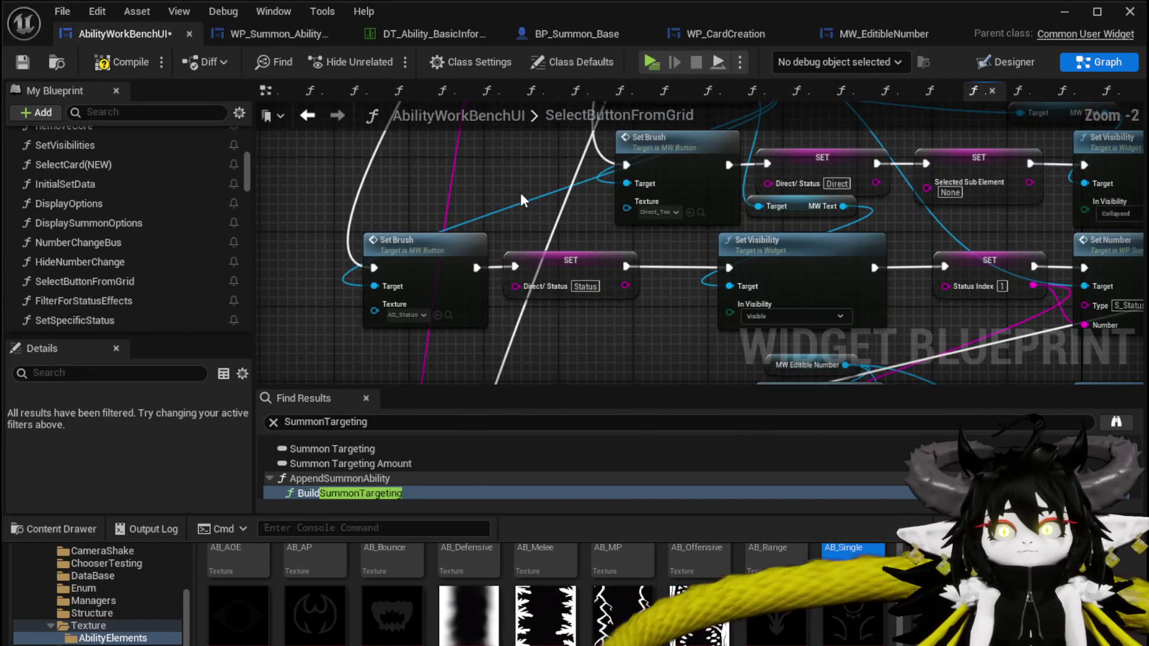
- Place a Visible MW Text Set Visibility before the targeting Set Brush and save the blueprint
drag(384, 202, 274, 195)
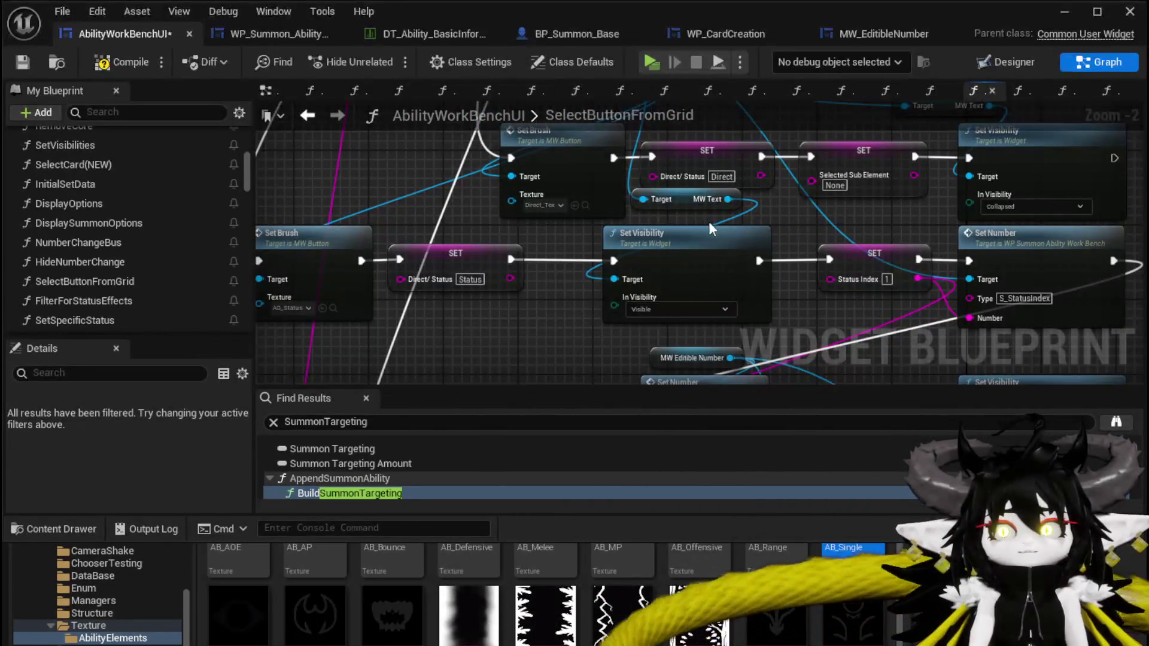
mouse_move(572, 303)
mouse_down()
mouse_move(706, 221)
mouse_move(667, 210)
mouse_up()
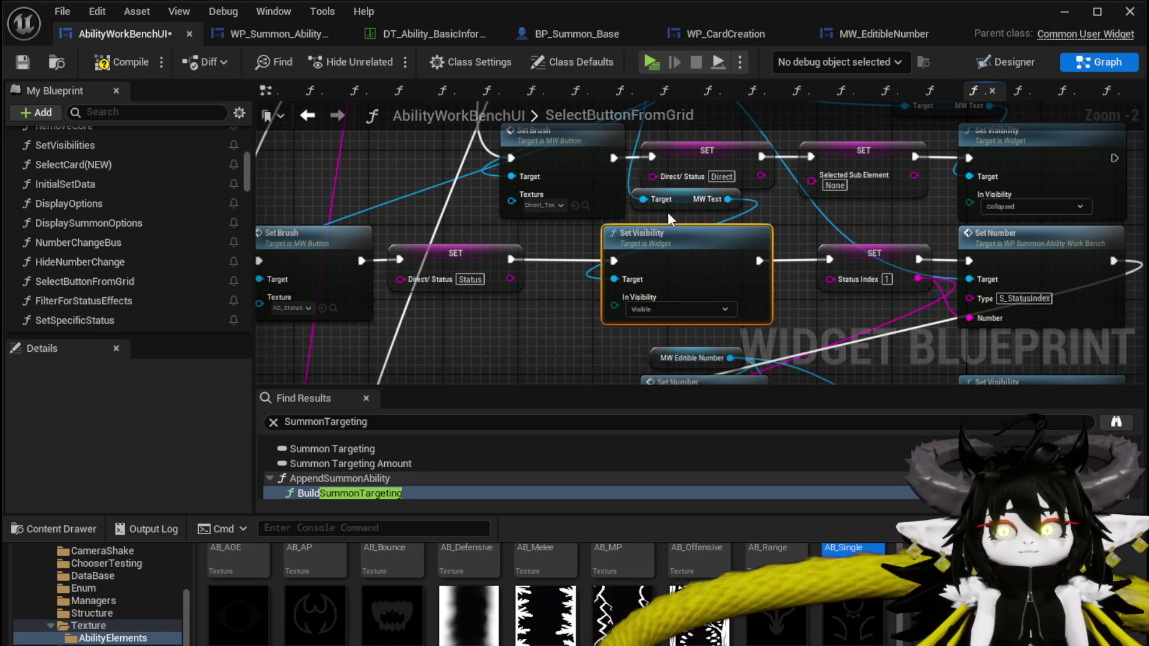
scroll(744, 238, down, 2)
mouse_move(744, 238)
mouse_down()
mouse_move(598, 281)
mouse_move(454, 262)
mouse_move(529, 262)
mouse_up()
scroll(529, 262, up, 3)
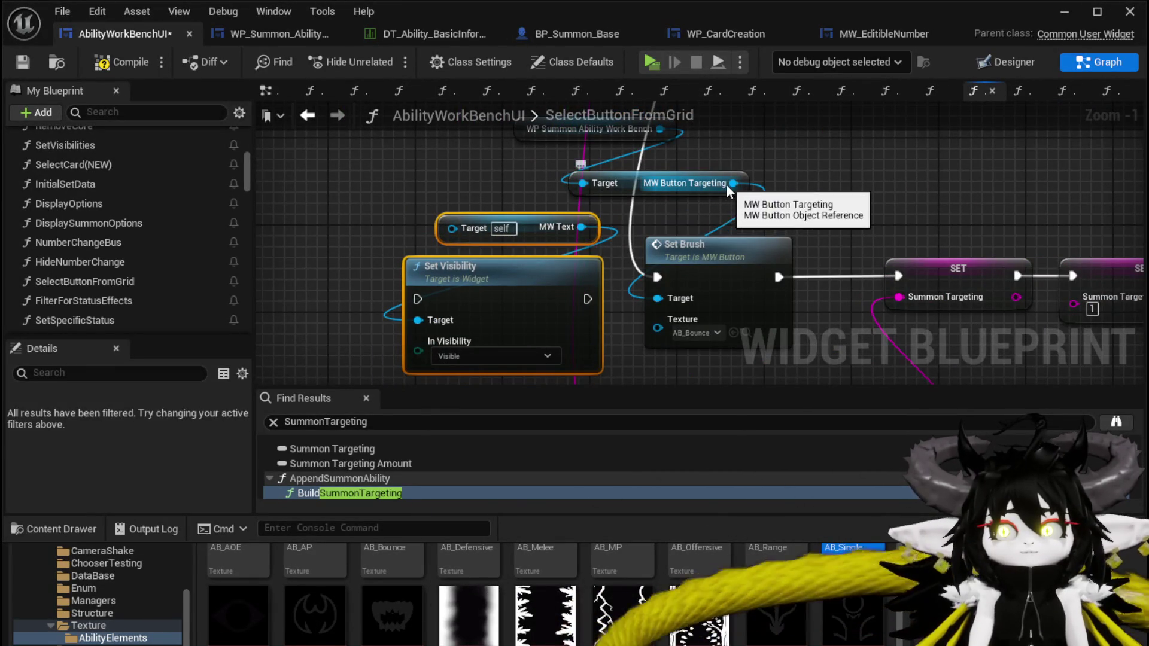
drag(733, 183, 465, 232)
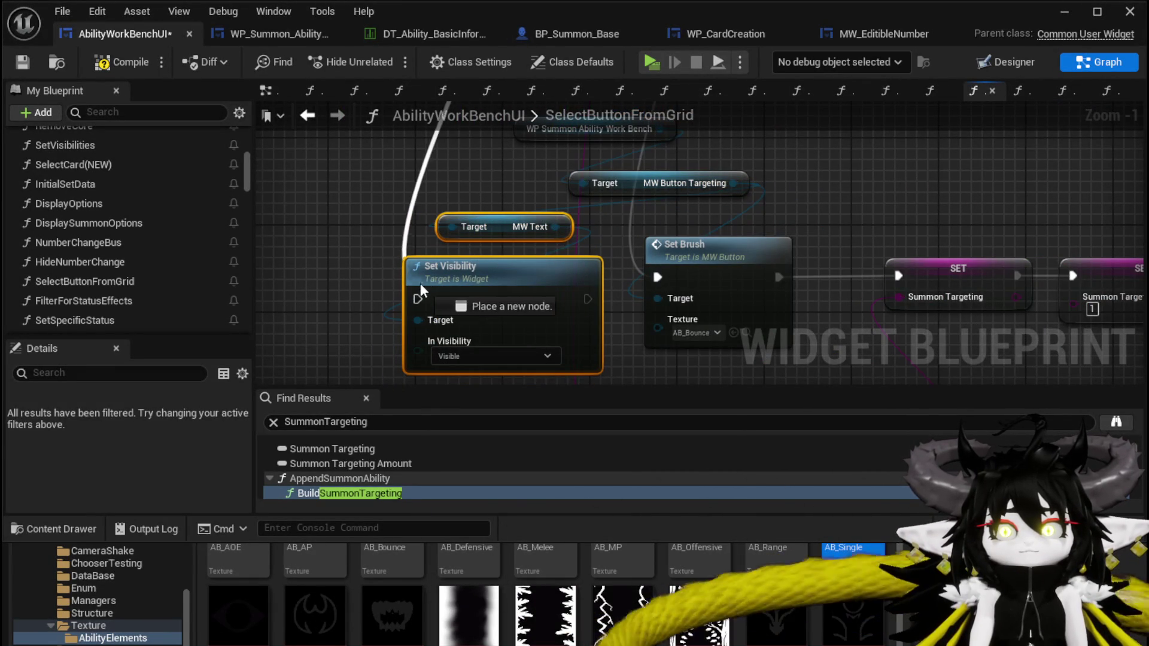
drag(417, 299, 417, 299)
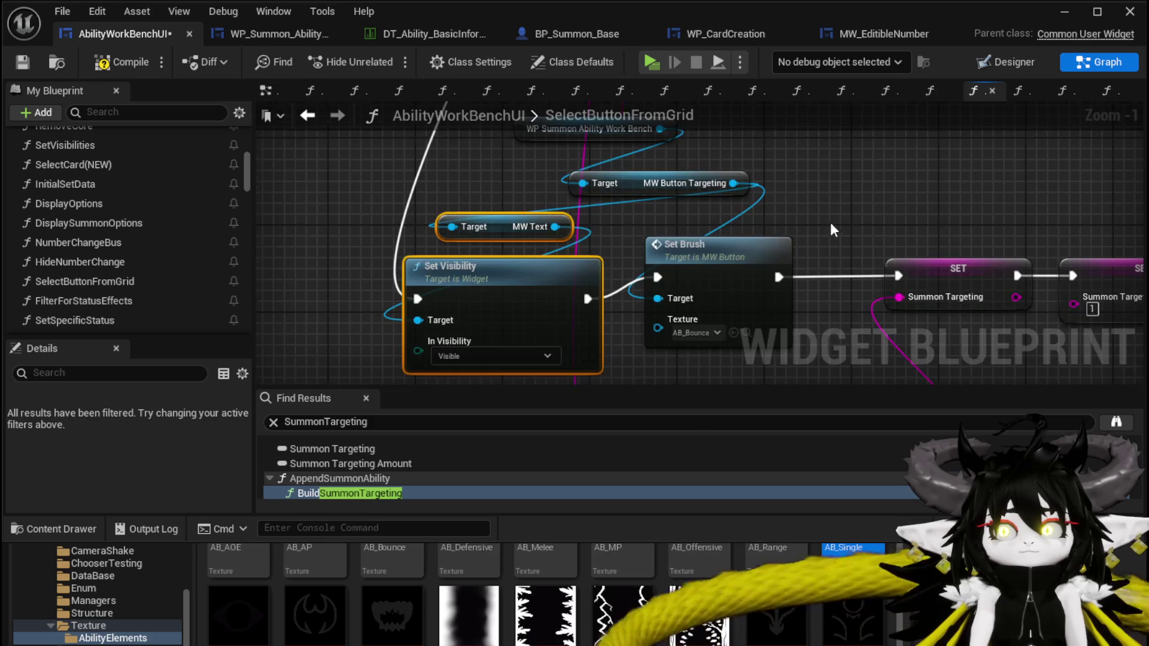
scroll(832, 230, down, 3)
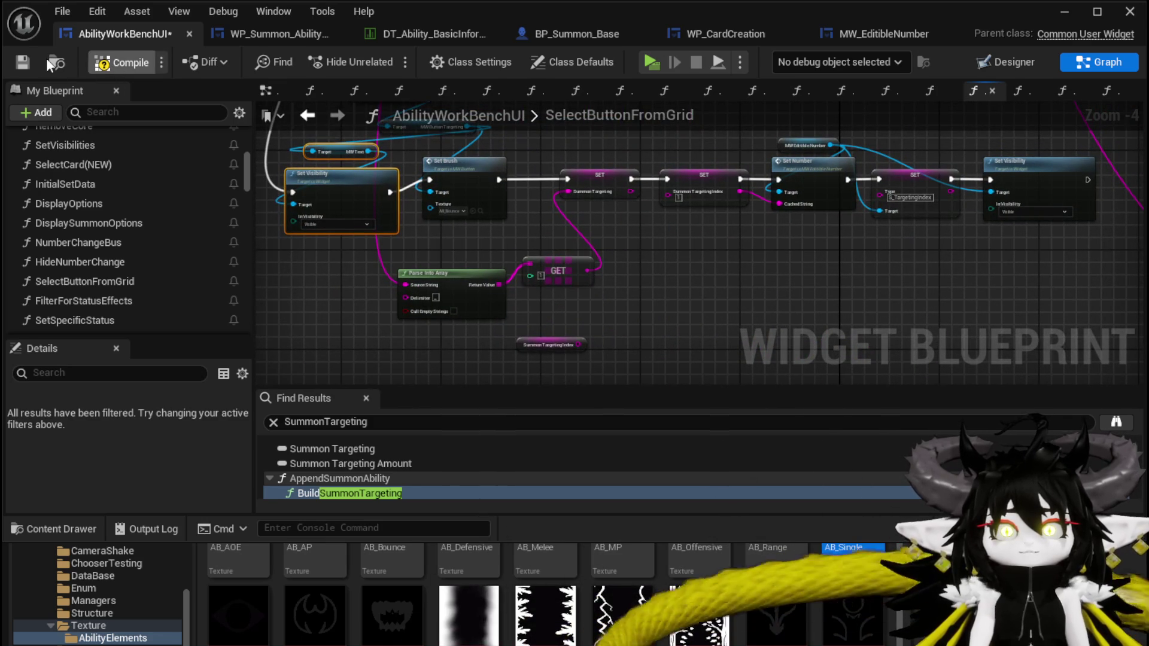
click(23, 63)
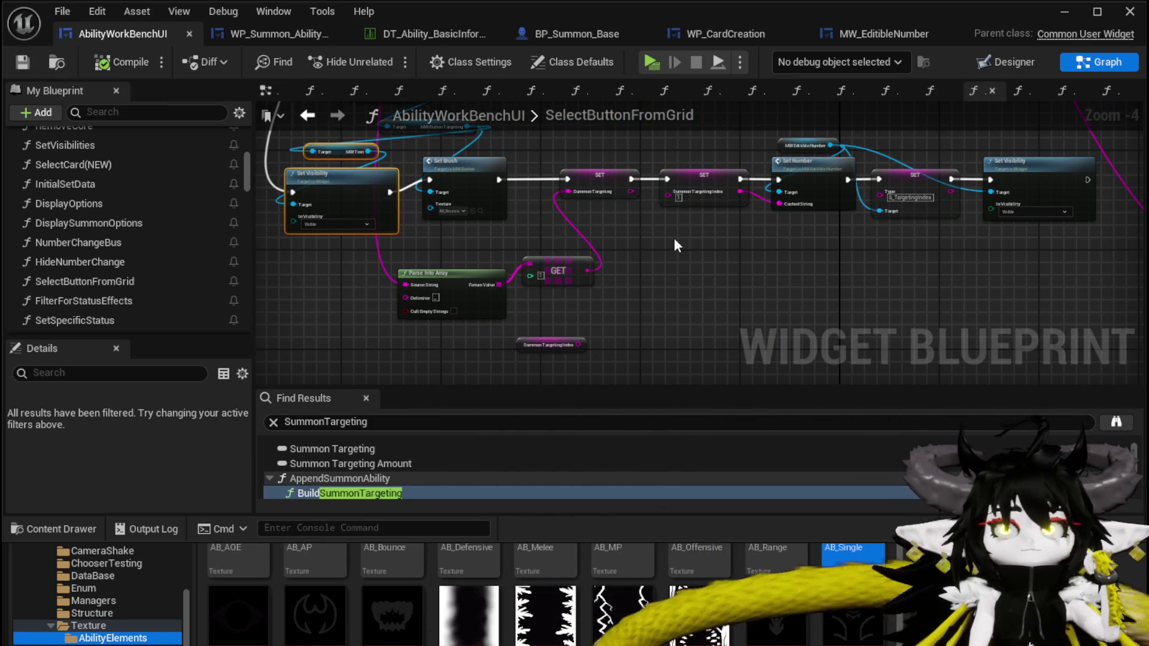
- Save AbilityWorkBenchUI again and minimize the blueprint editor to return to the level editor
click(22, 62)
mouse_move(718, 334)
mouse_down()
mouse_move(662, 334)
mouse_move(601, 356)
mouse_up()
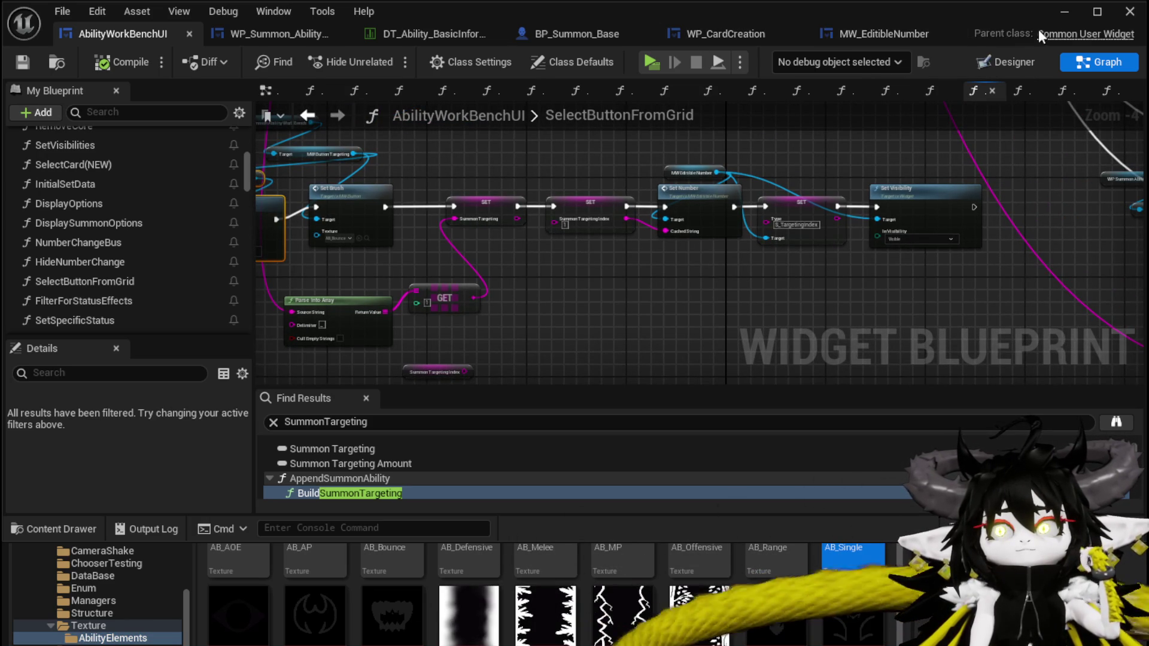
click(1072, 12)
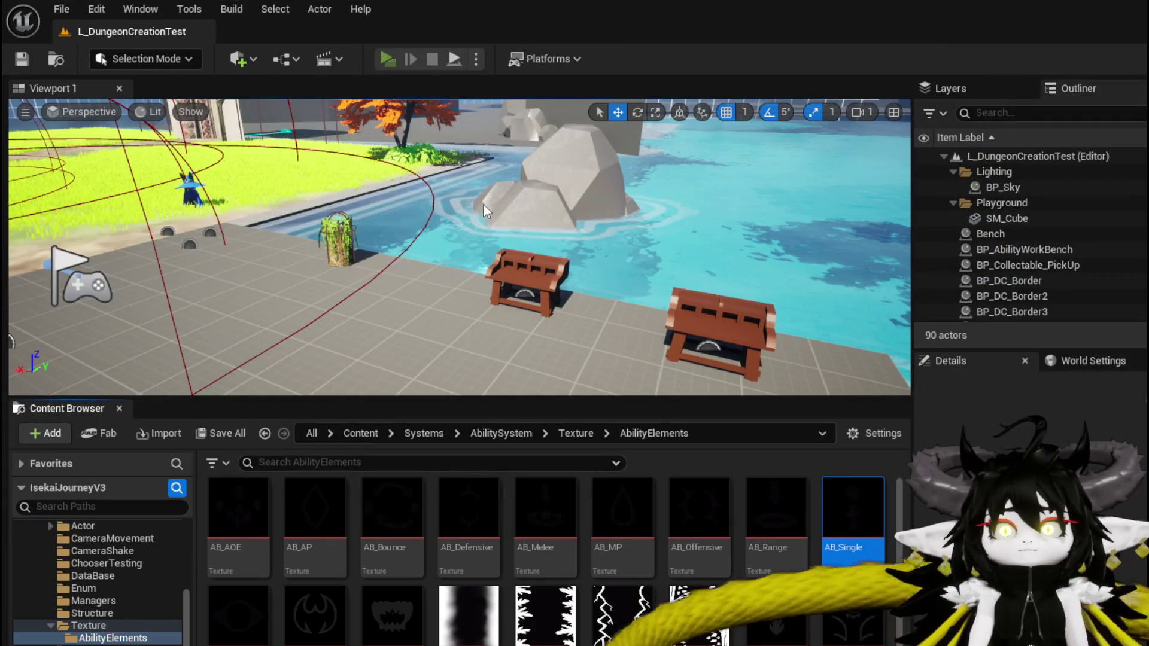
- Start the play test, open the ability workbench and load the ChuraMagicSummon ability's card
key(alt+Tab)
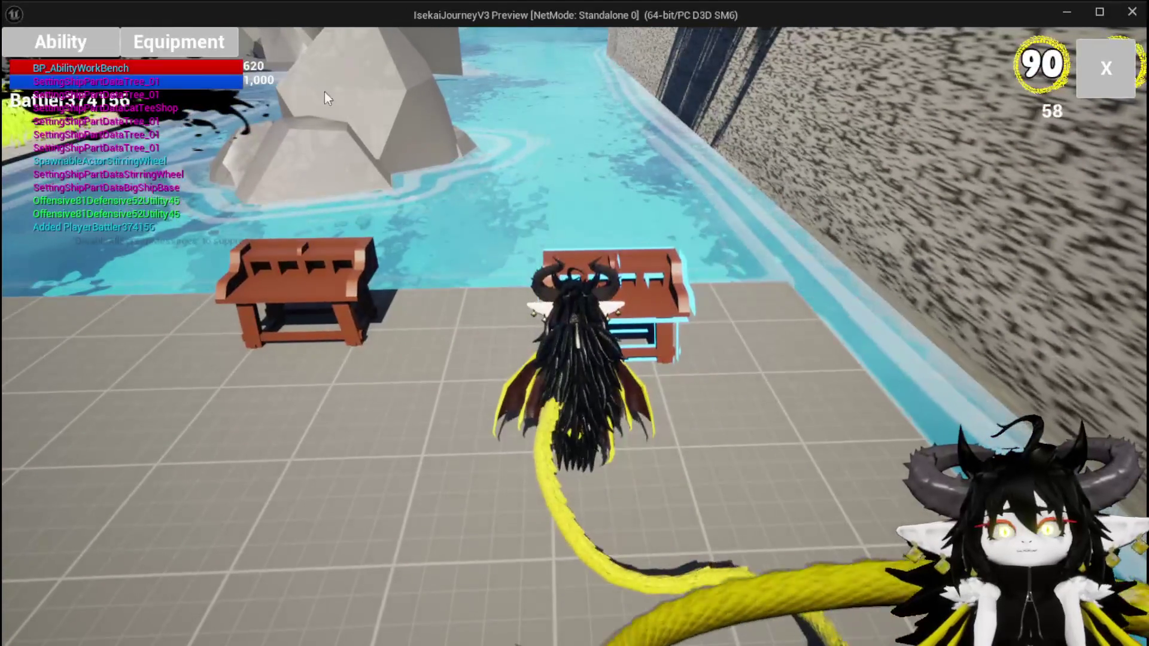
click(95, 39)
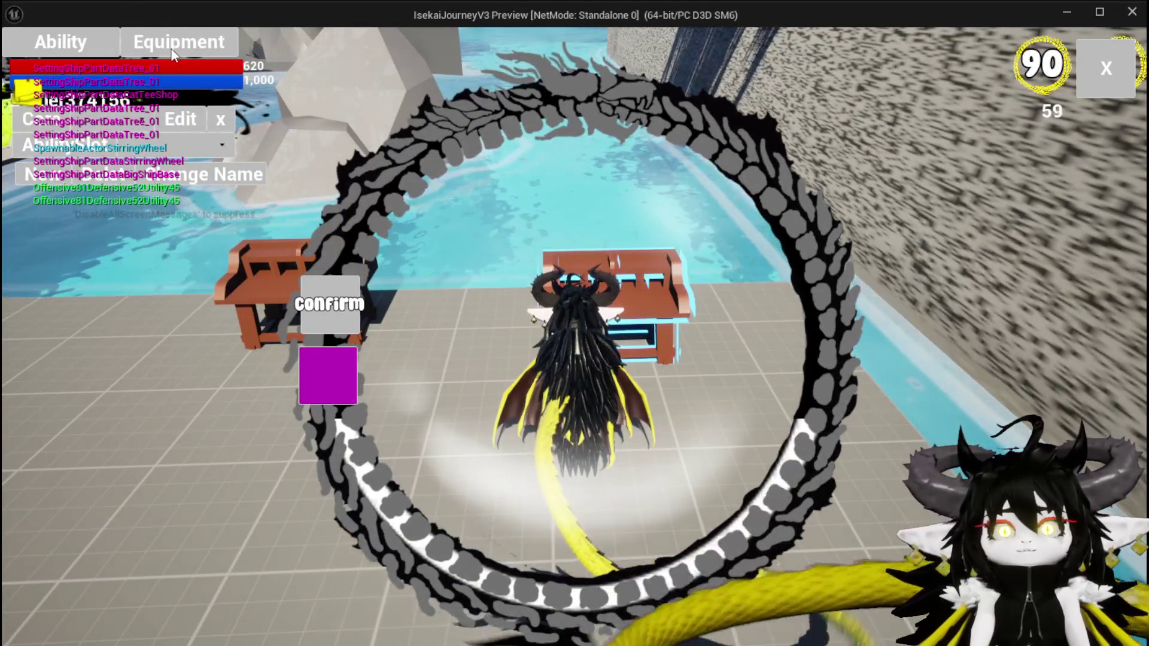
click(150, 147)
click(150, 154)
click(661, 458)
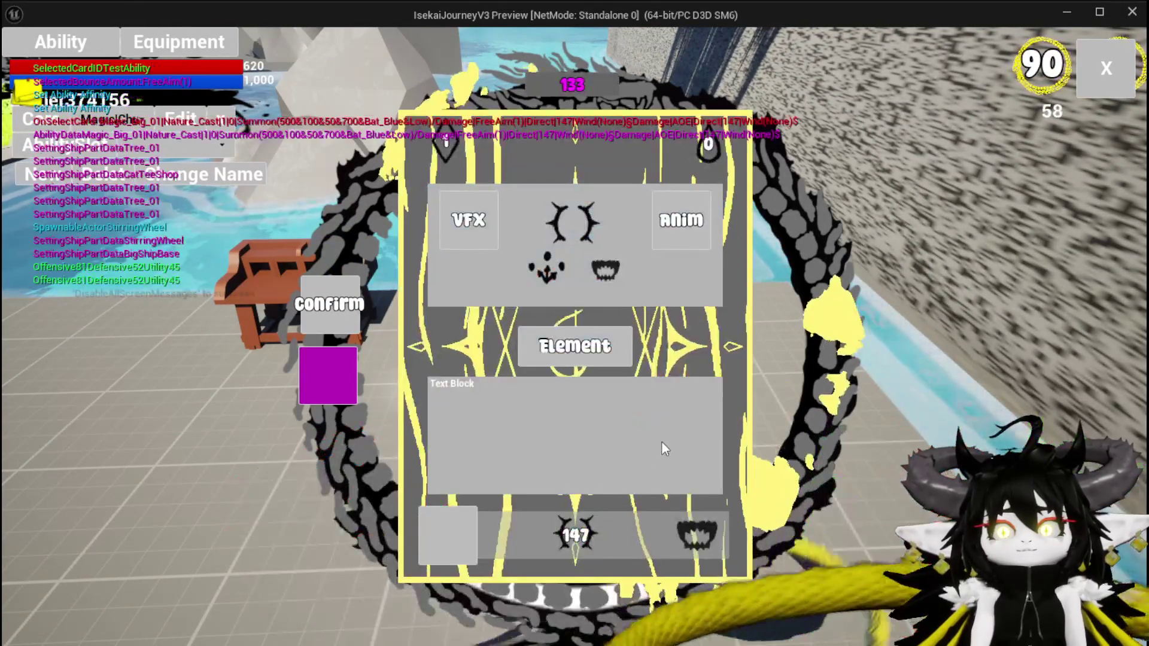
mouse_move(692, 527)
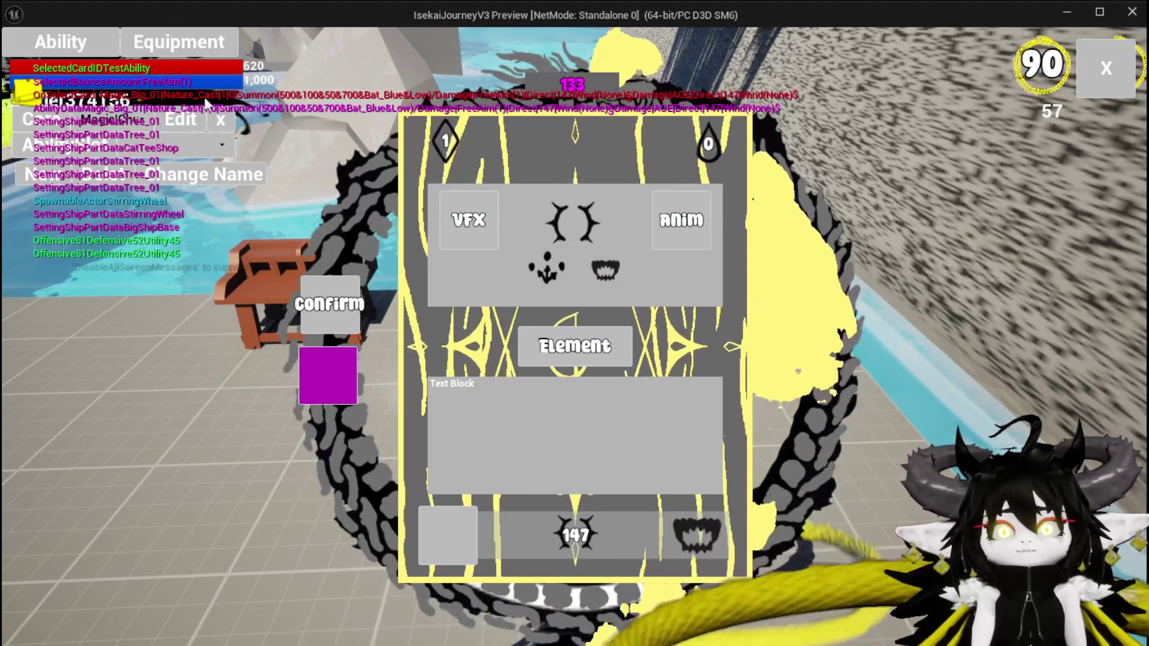
- Reselect Magic|ChuraMagicSummon|001, reopen the Magic_Big_01 card and switch its type to Summon
click(224, 120)
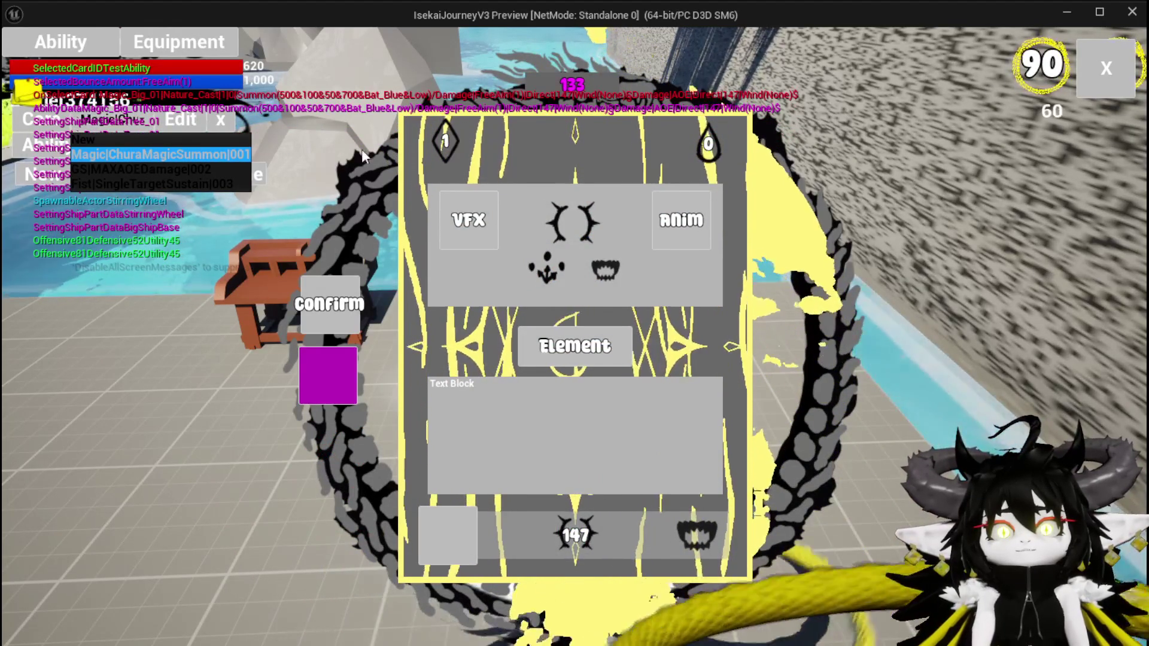
click(239, 156)
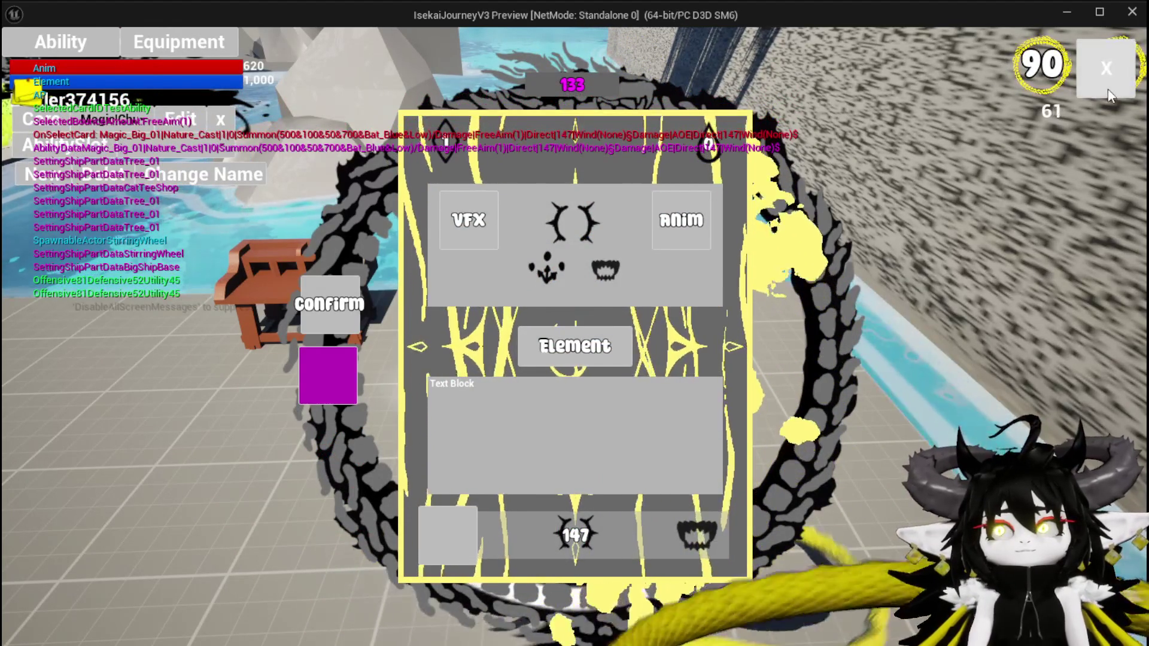
click(1108, 89)
click(125, 43)
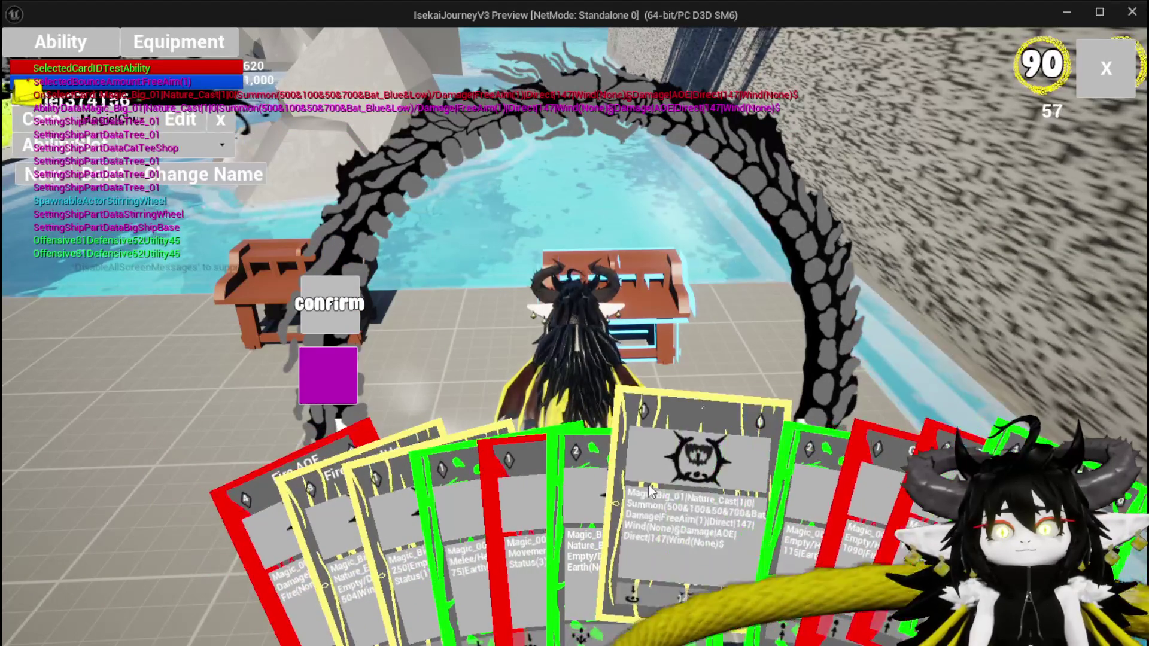
click(651, 487)
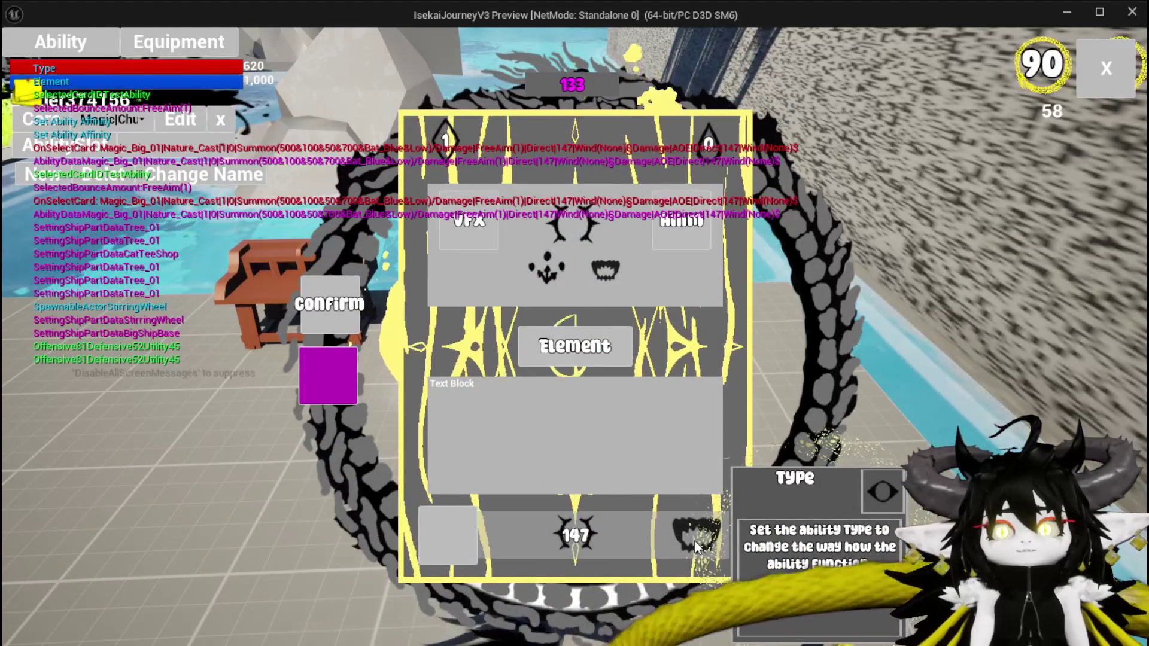
click(694, 542)
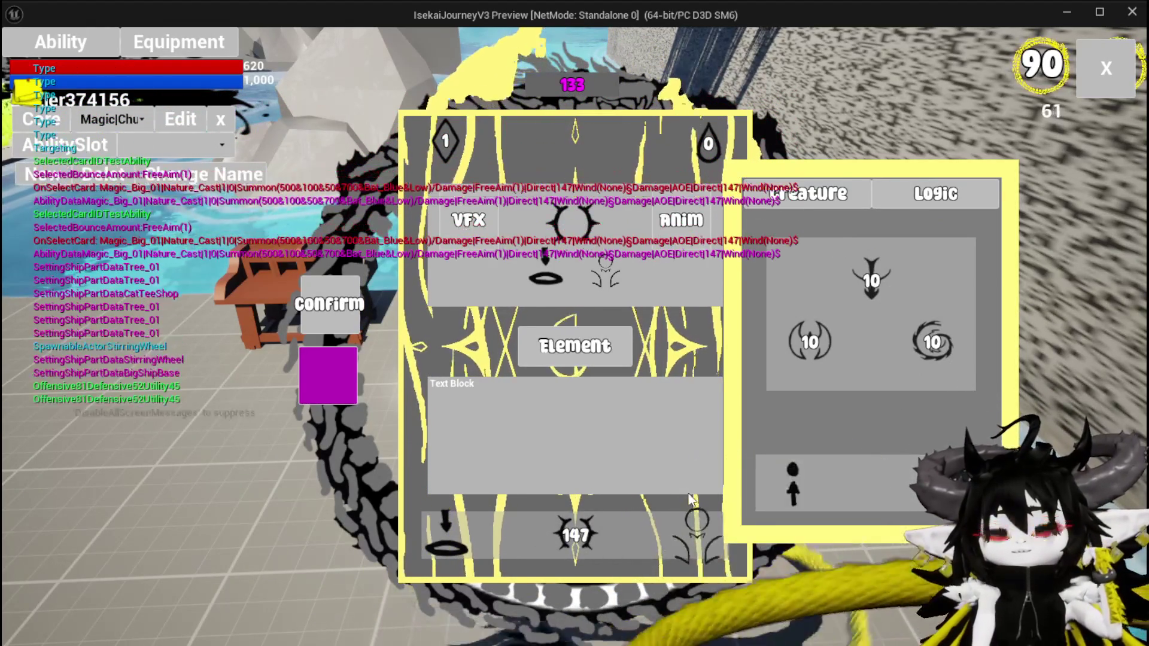
- Set the card's targeting to Bounce with a count of 5 and apply it
click(660, 390)
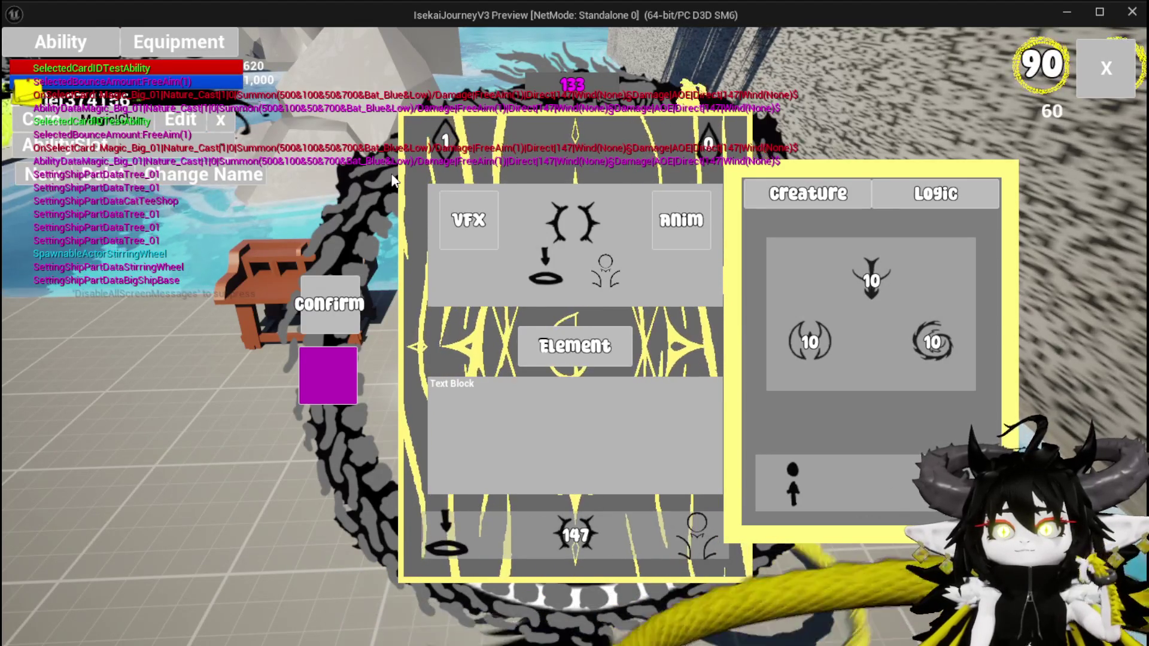
click(469, 220)
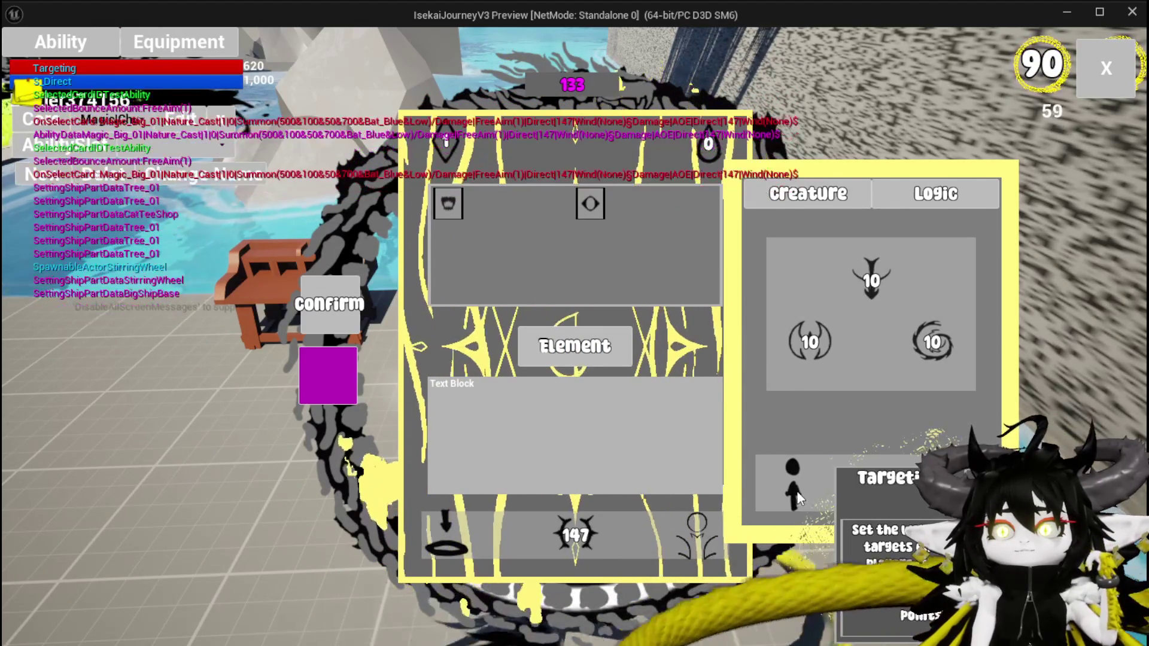
click(792, 480)
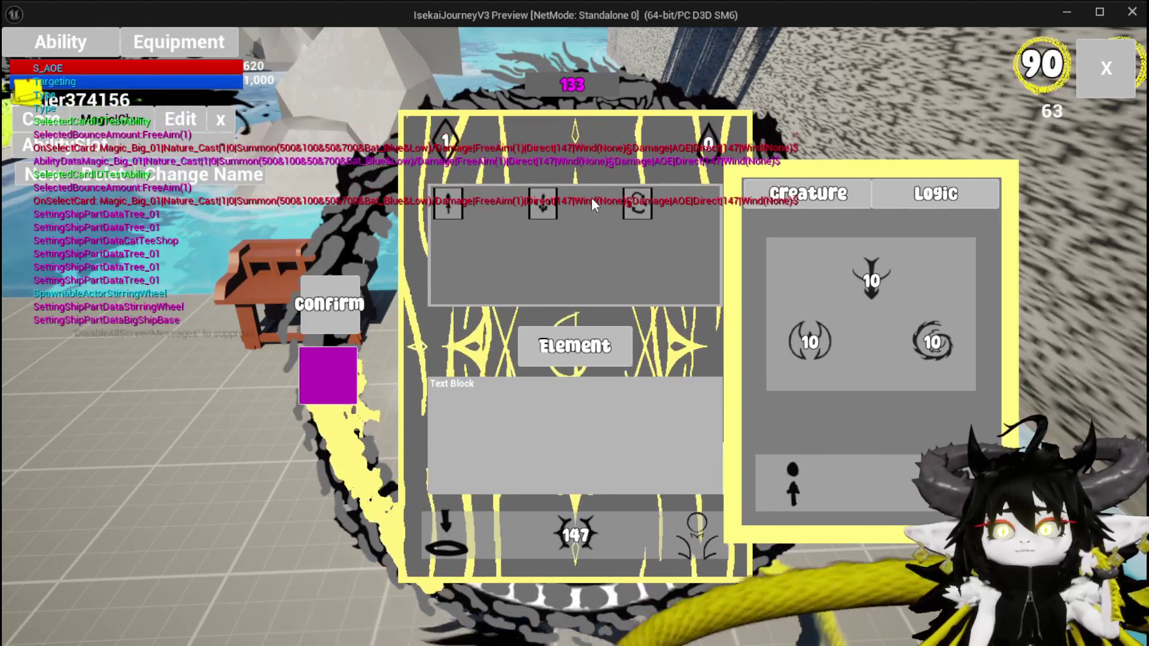
click(630, 210)
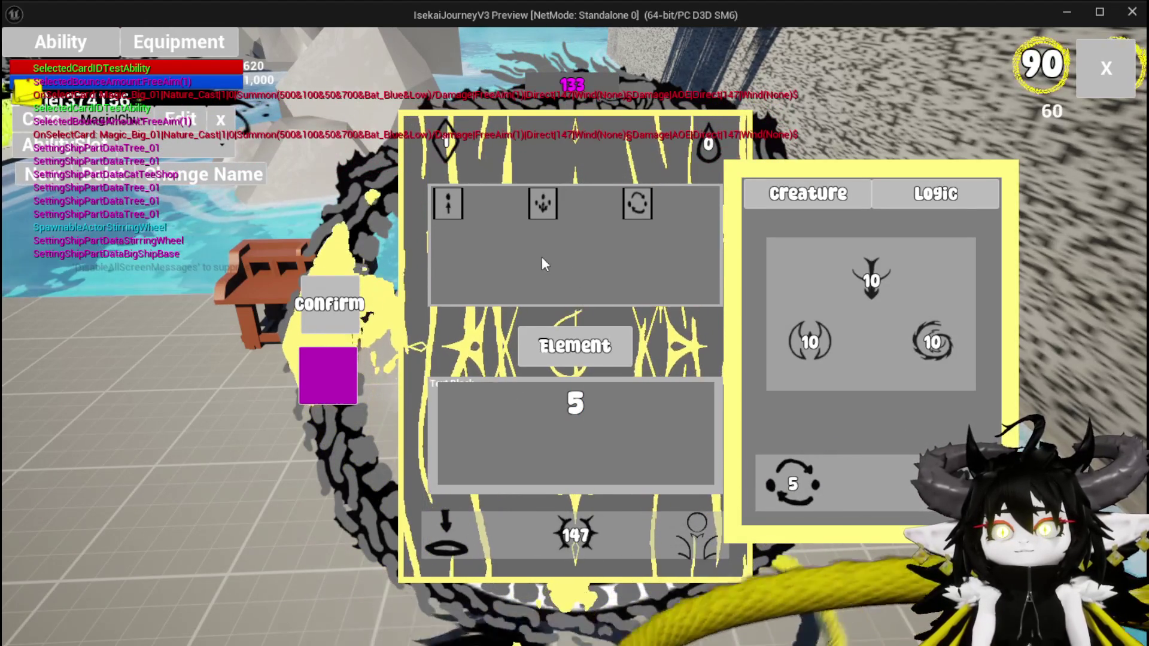
click(540, 199)
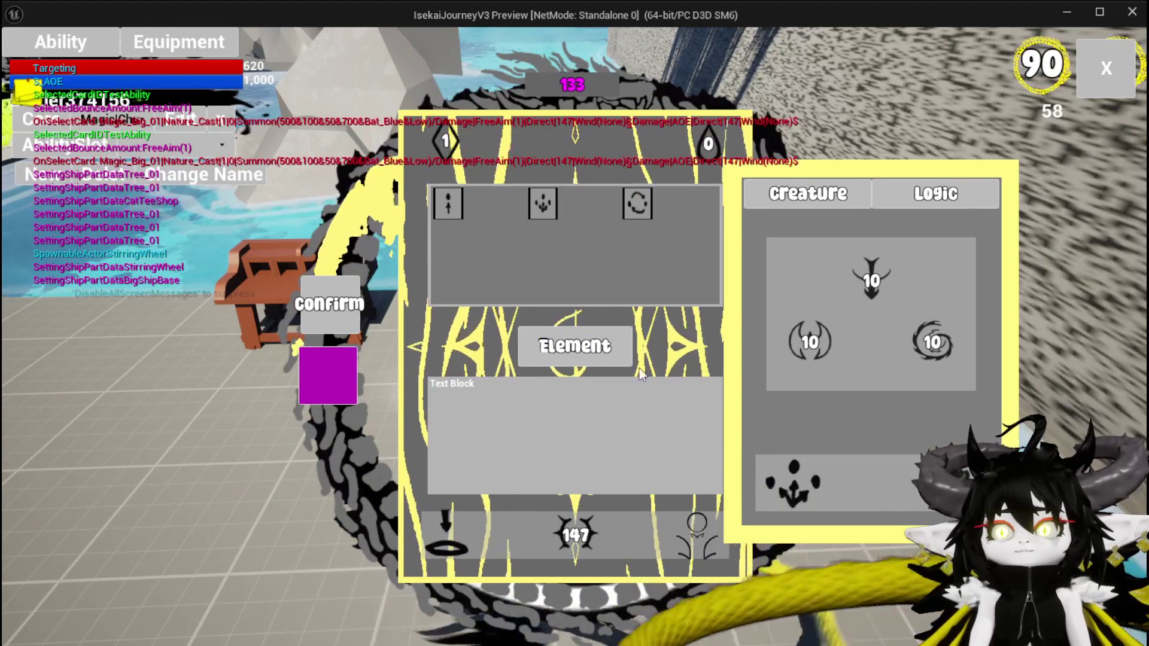
click(634, 202)
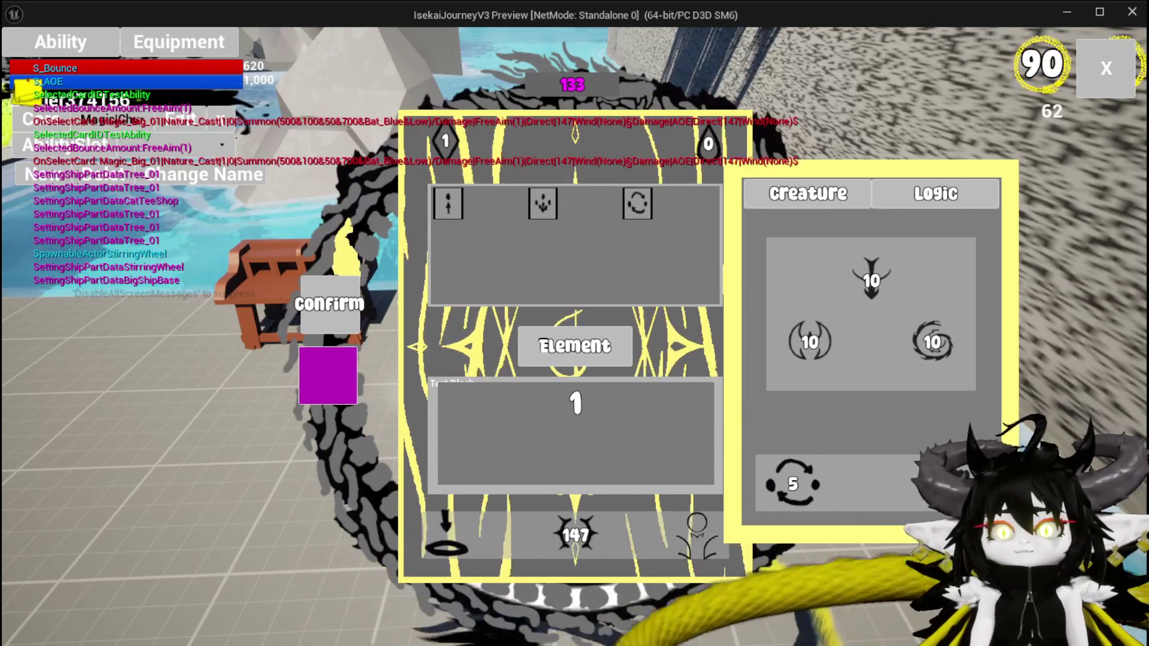
click(576, 403)
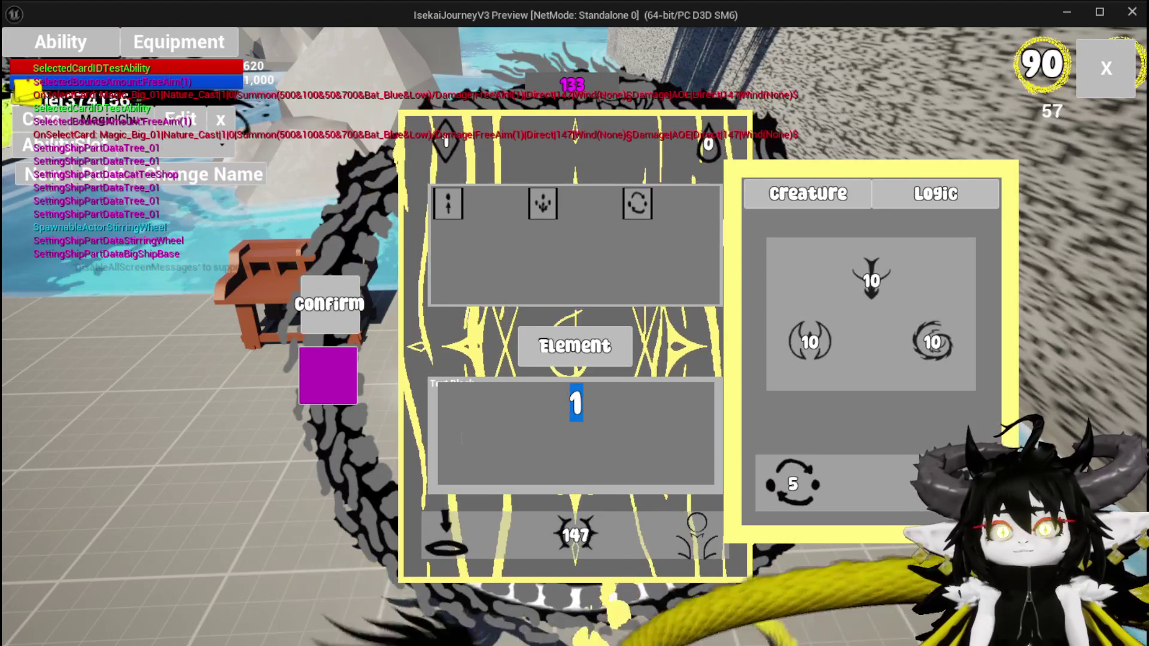
text(5)
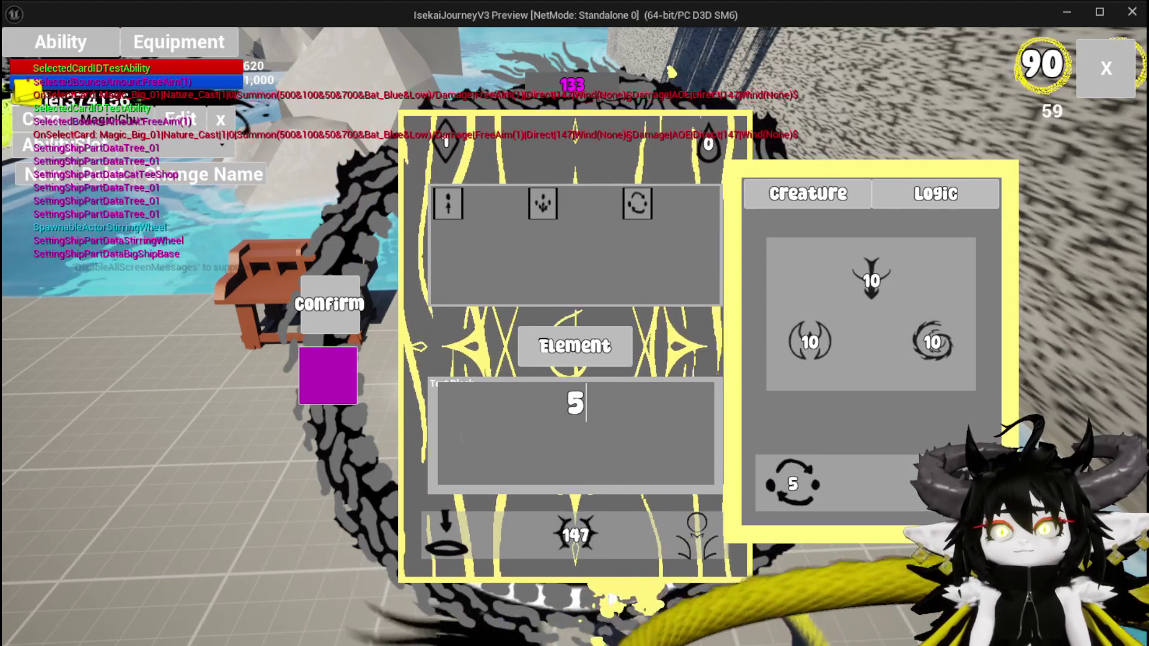
key(Return)
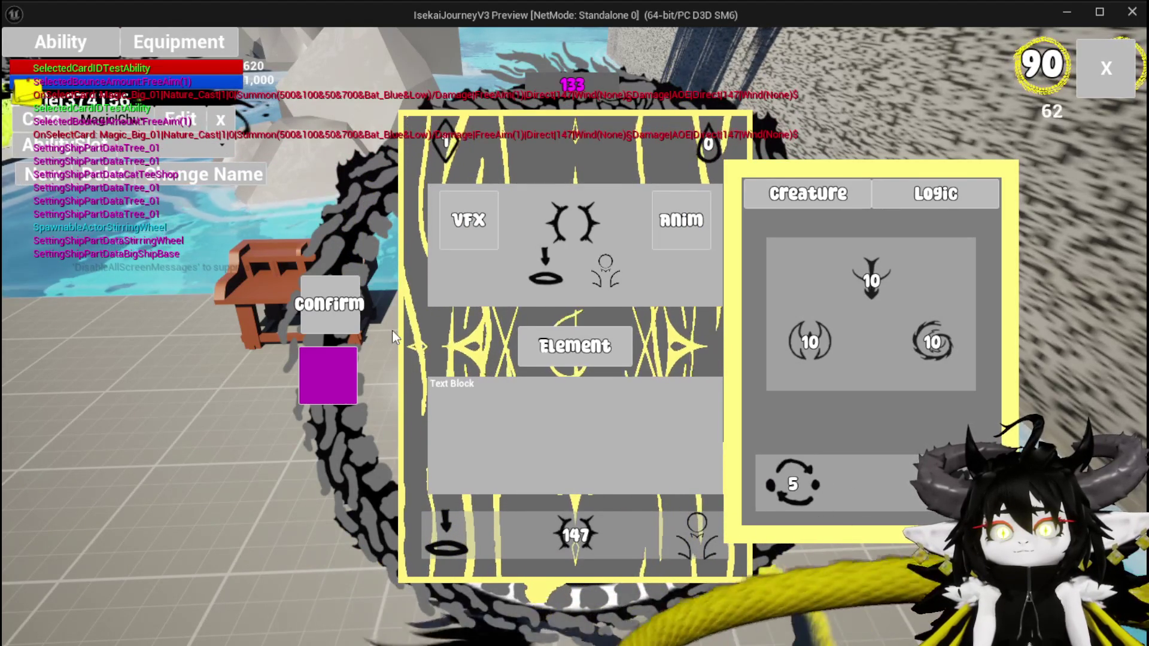
click(342, 377)
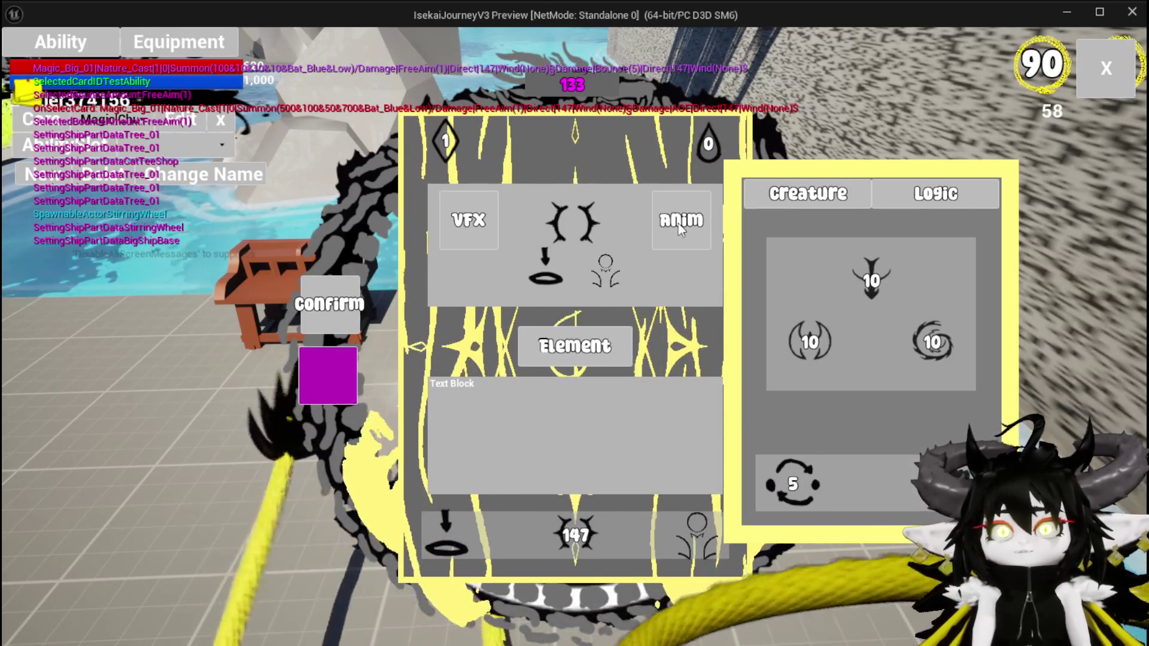
- Set the creature's defensive stat to 100 and utility stat to 200, then confirm
click(809, 342)
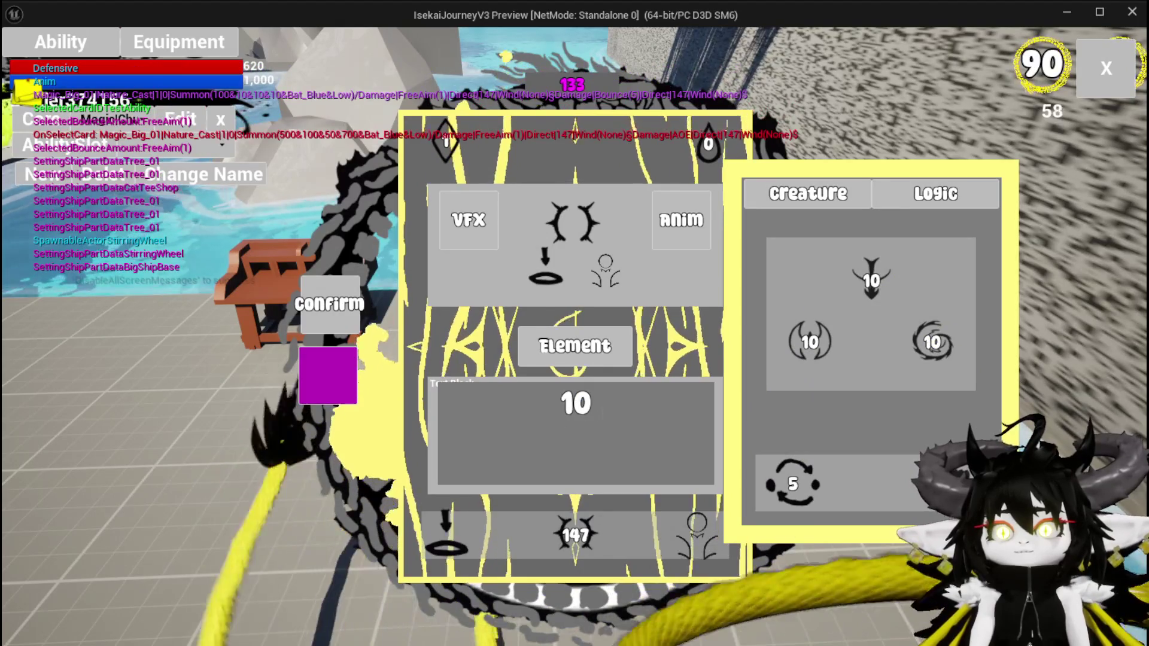
click(576, 402)
text(0)
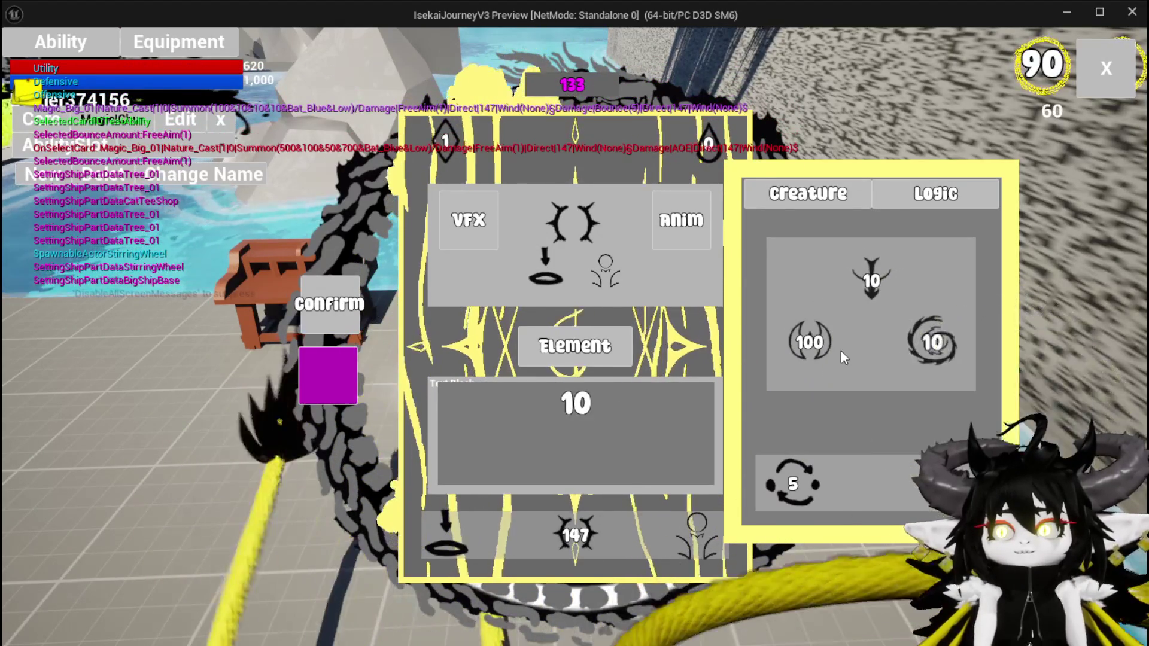
mouse_move(943, 351)
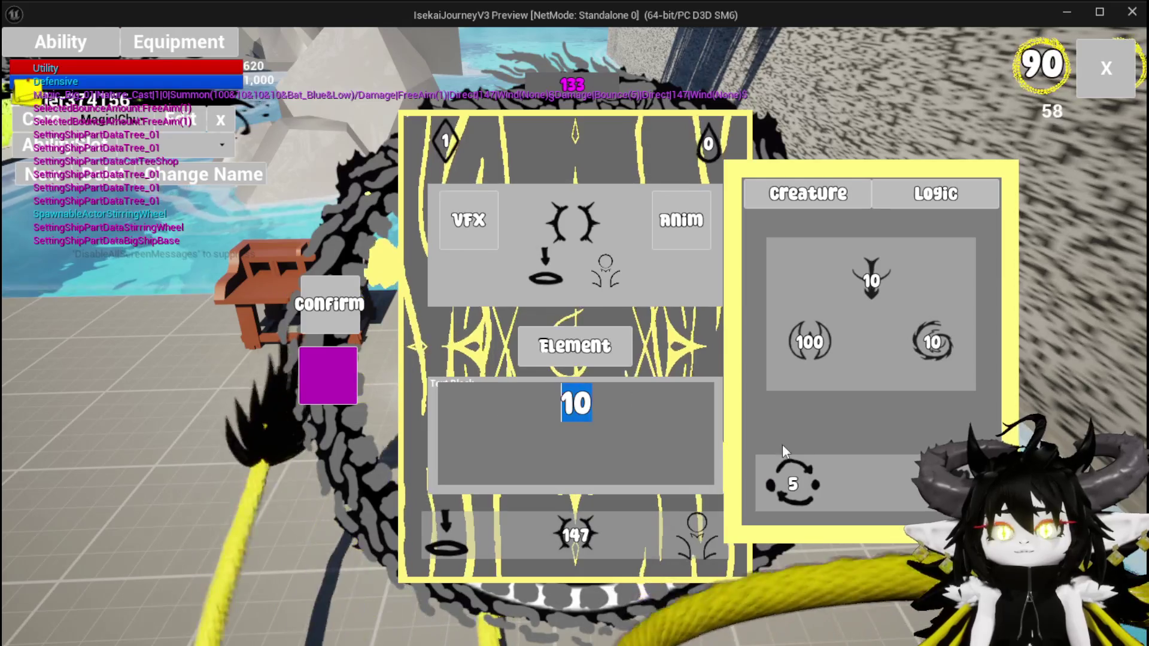
text(200)
key(Return)
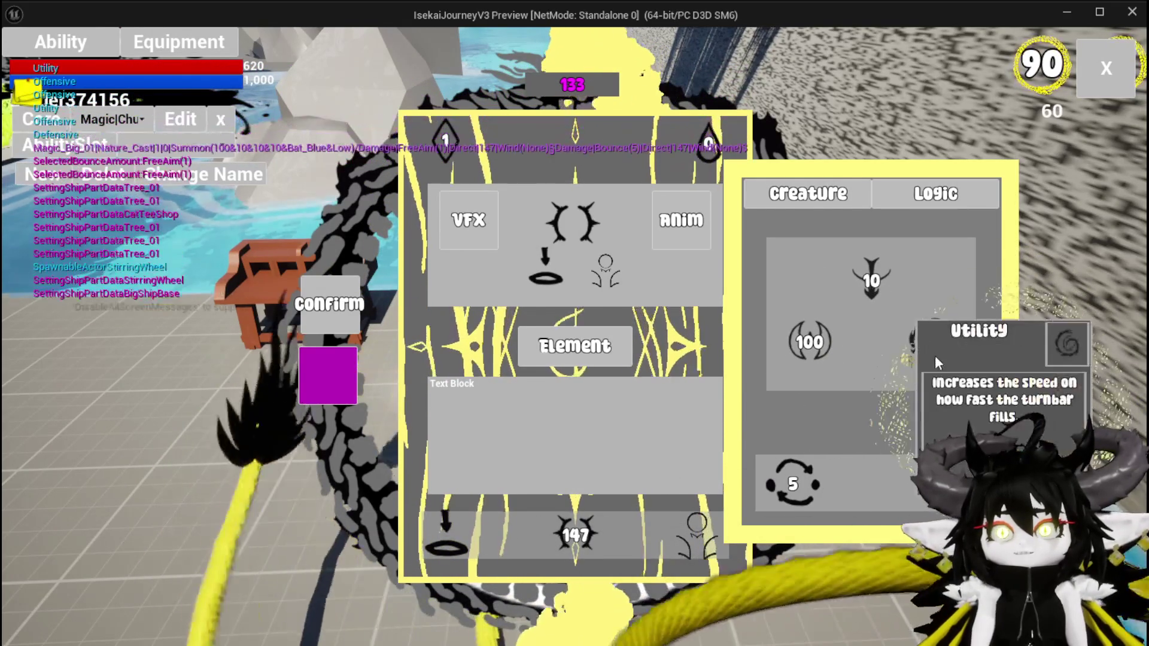
click(331, 376)
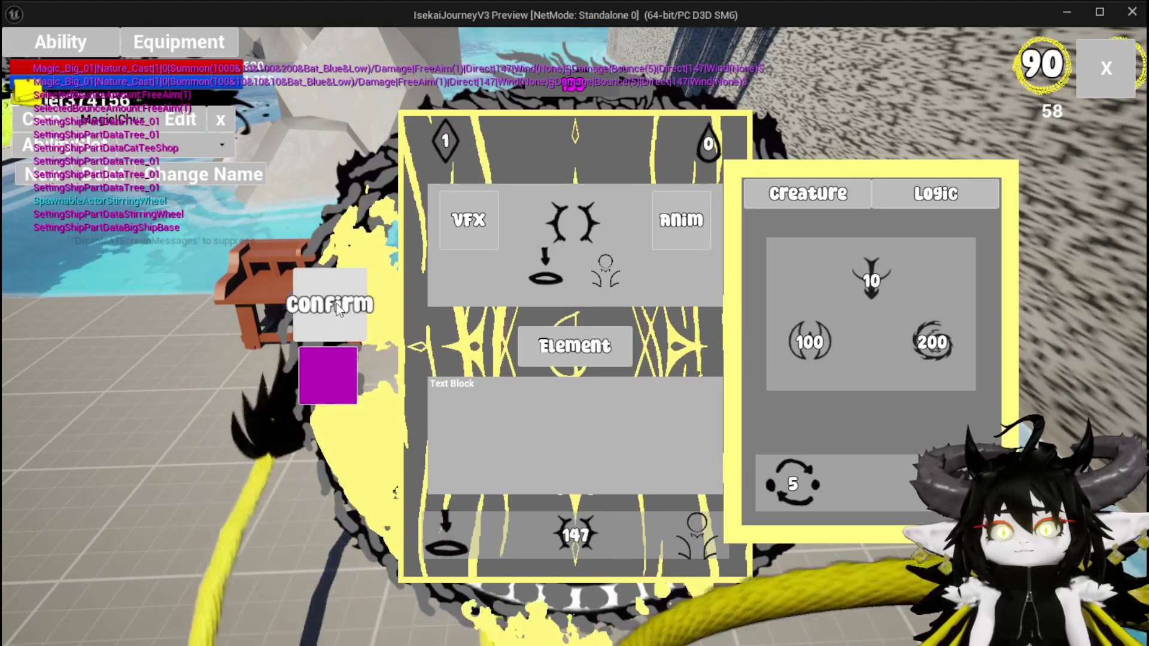
- Close the workbench, start the battle and cast the Test Summon card at a spot
click(1095, 76)
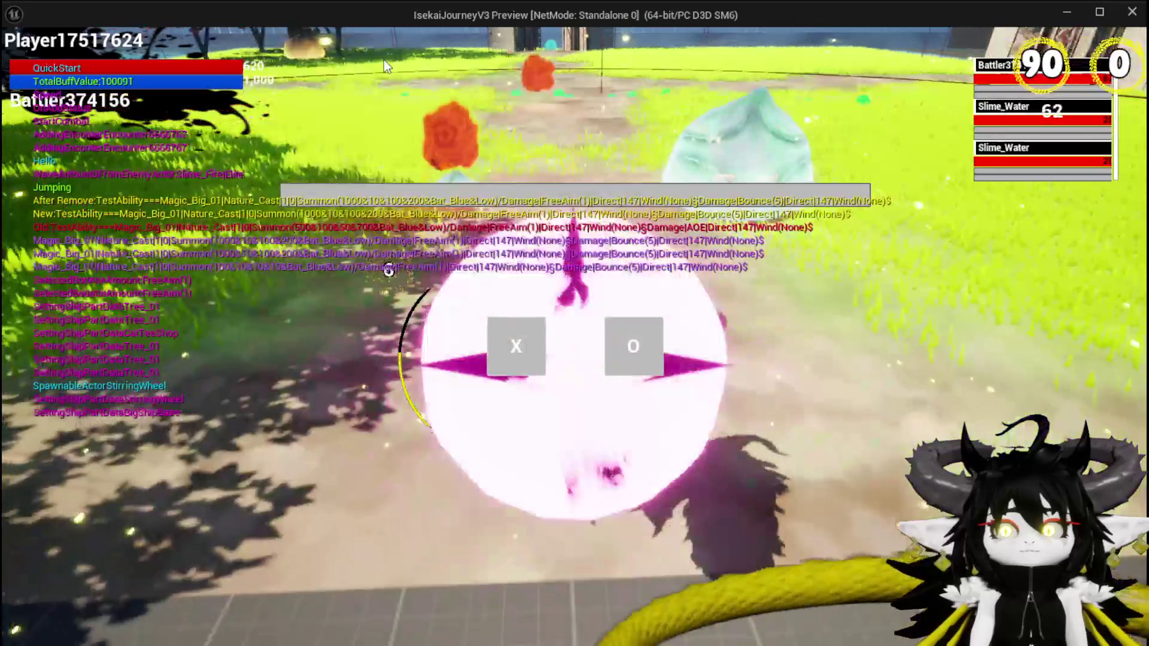
click(536, 345)
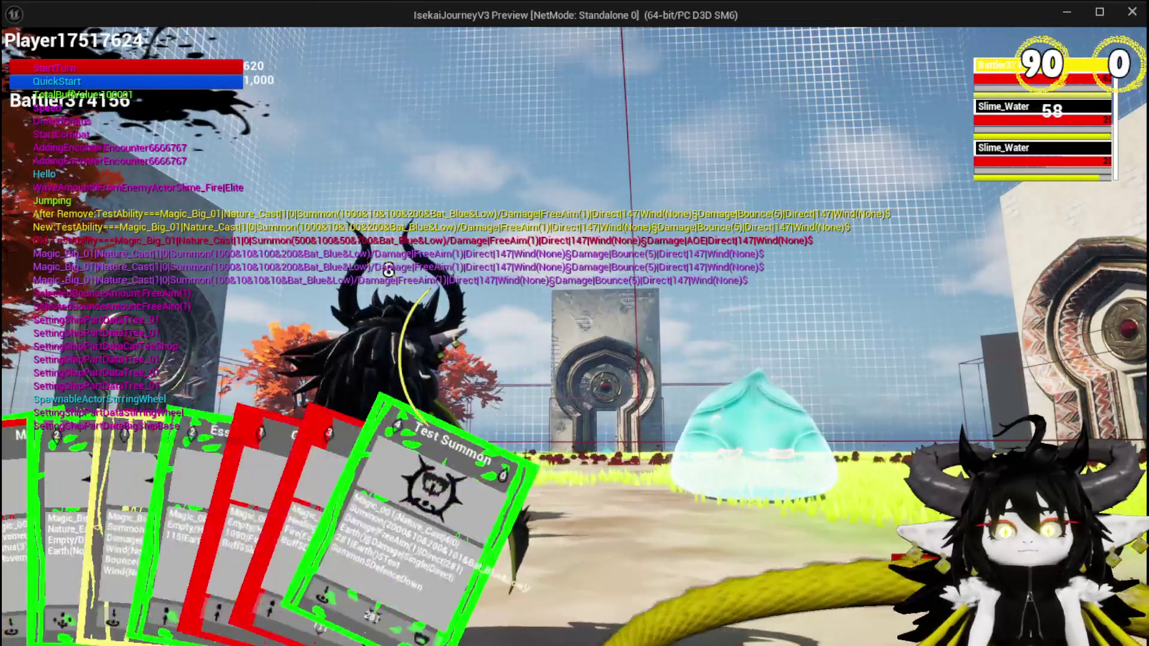
click(454, 514)
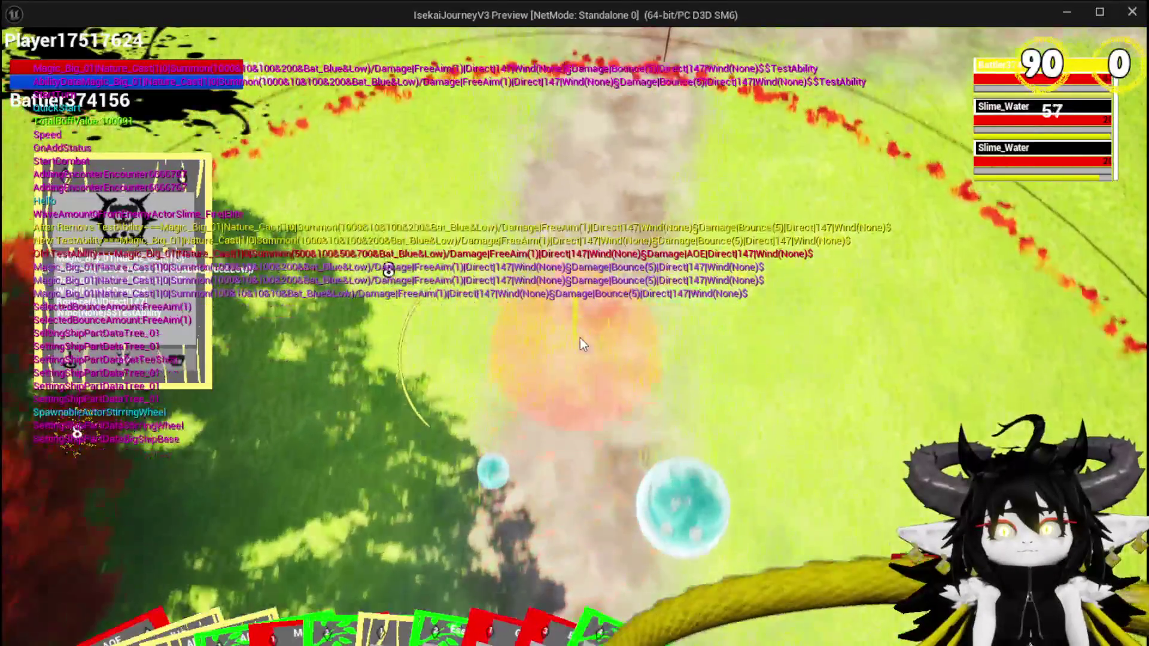
click(580, 339)
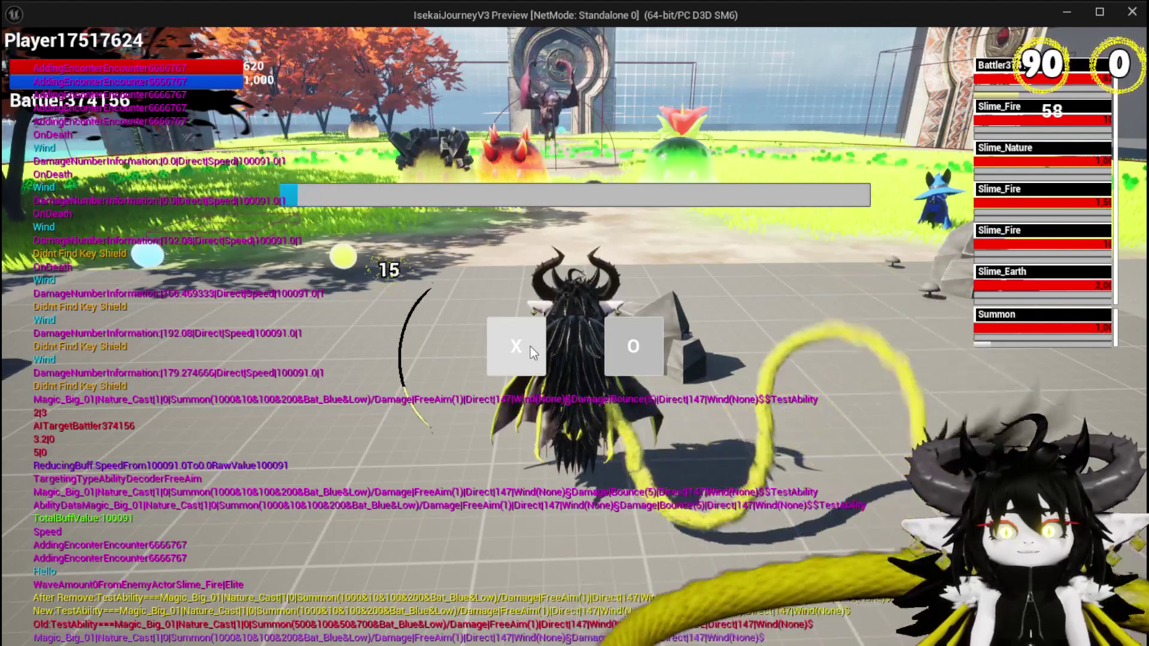
click(530, 347)
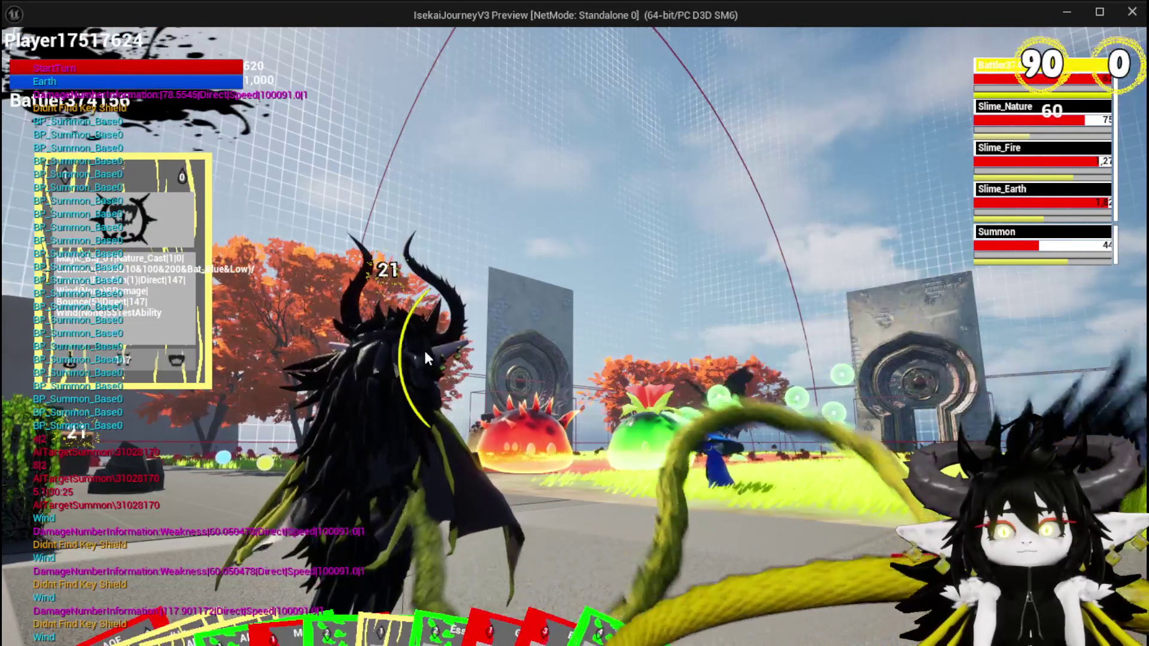
- Cast an area attack card on the enemies, then play the raised card
mouse_move(423, 545)
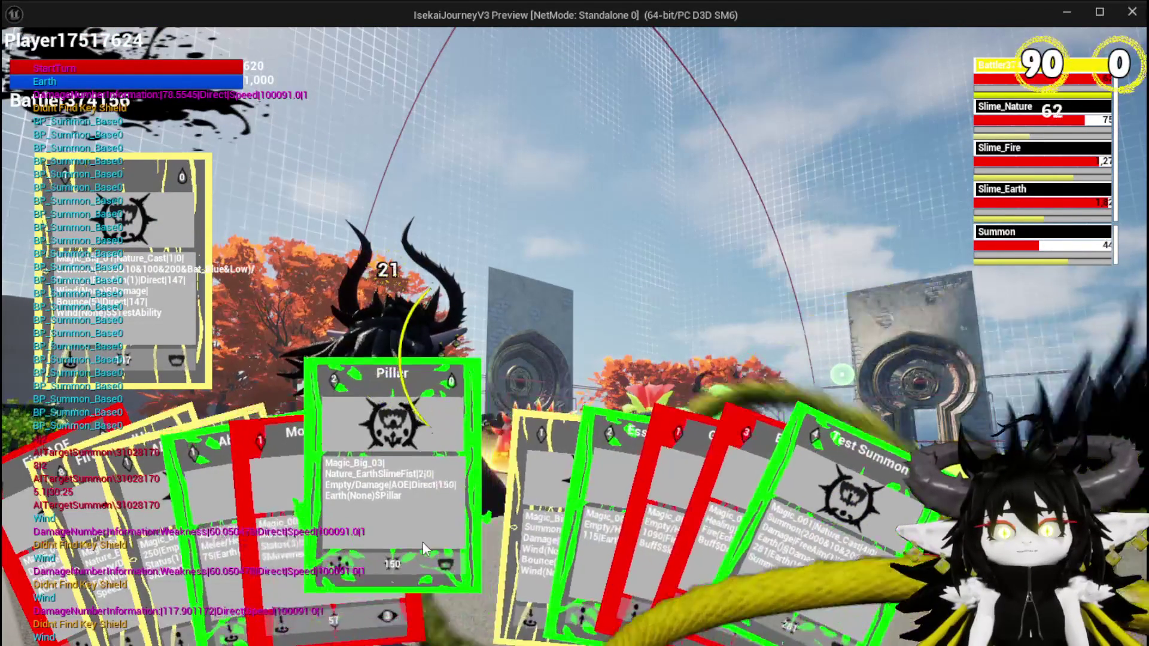
click(474, 529)
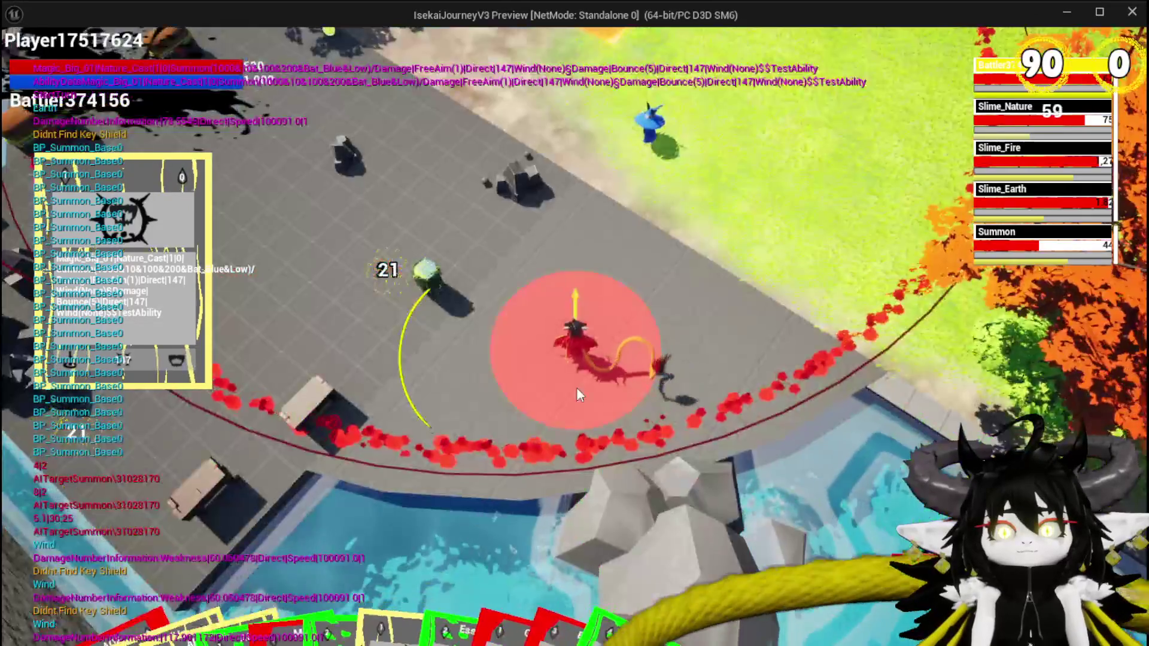
click(605, 361)
click(687, 361)
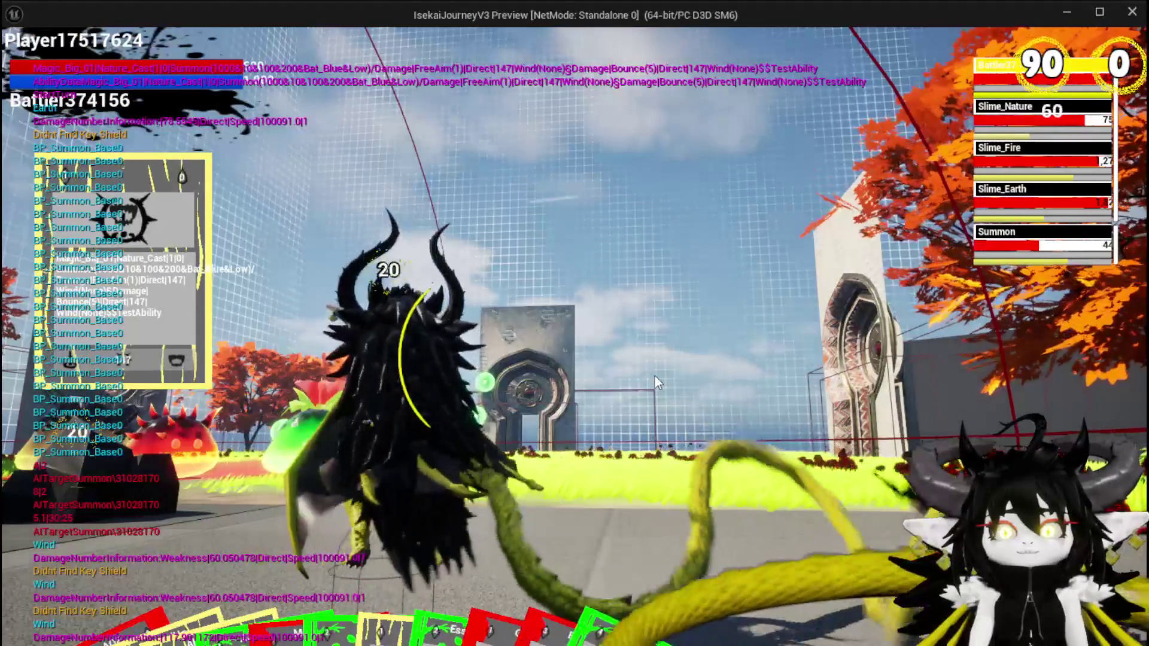
mouse_move(414, 586)
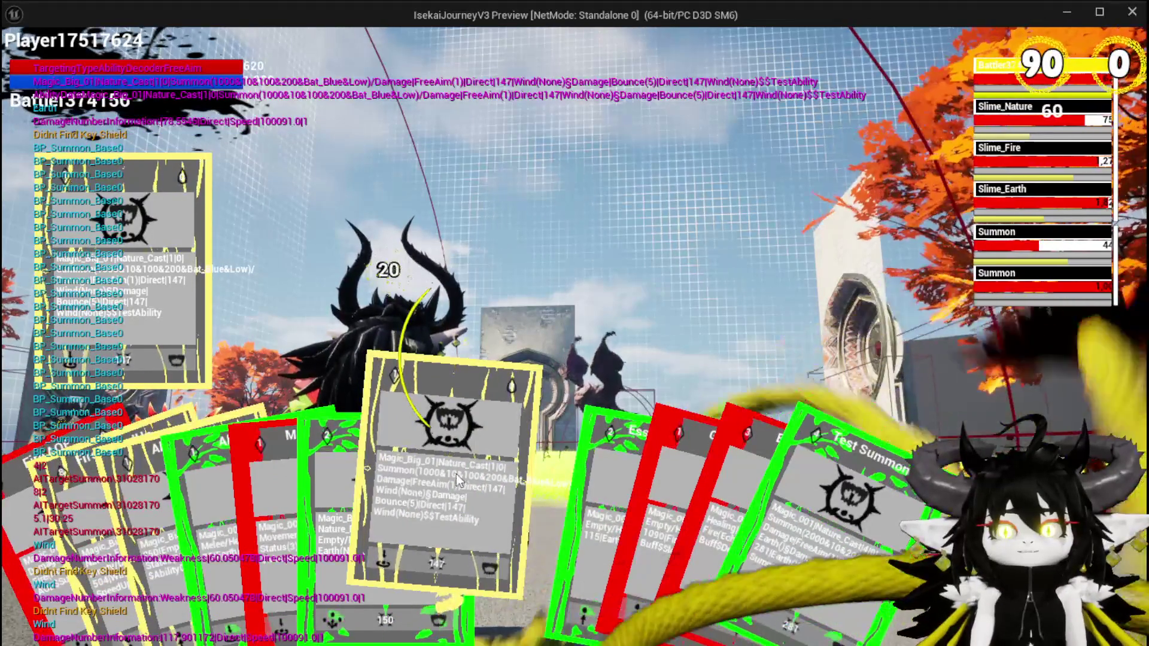
click(448, 476)
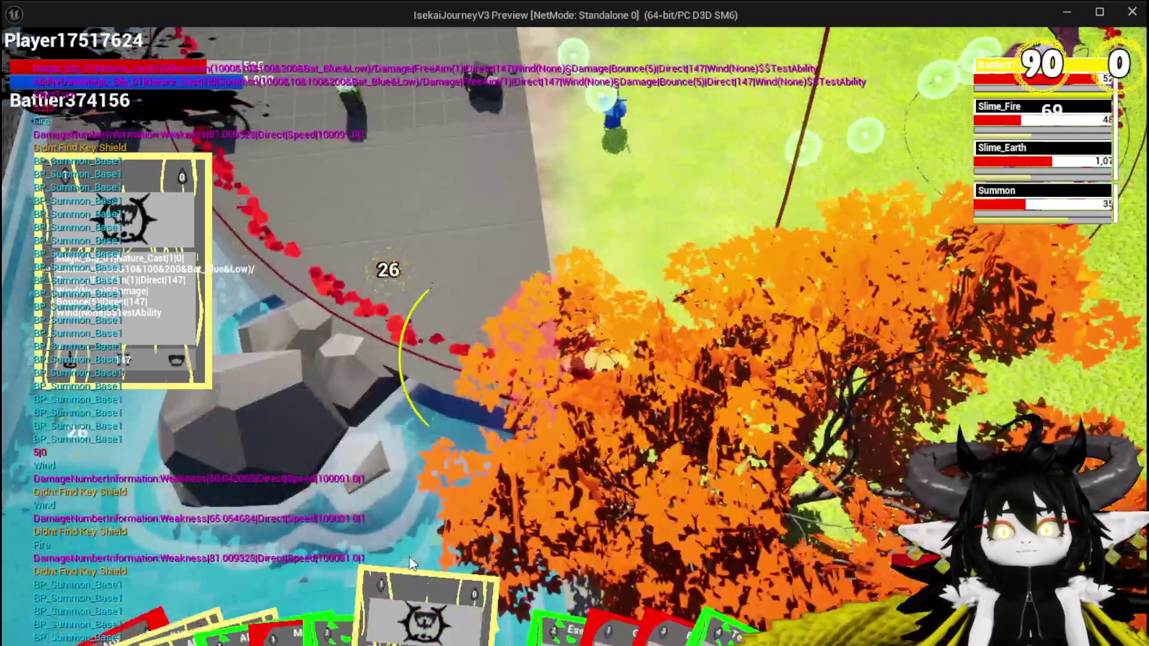
- Cast the raised card at a target, open the inventory screen with I, then return to the editor
click(412, 563)
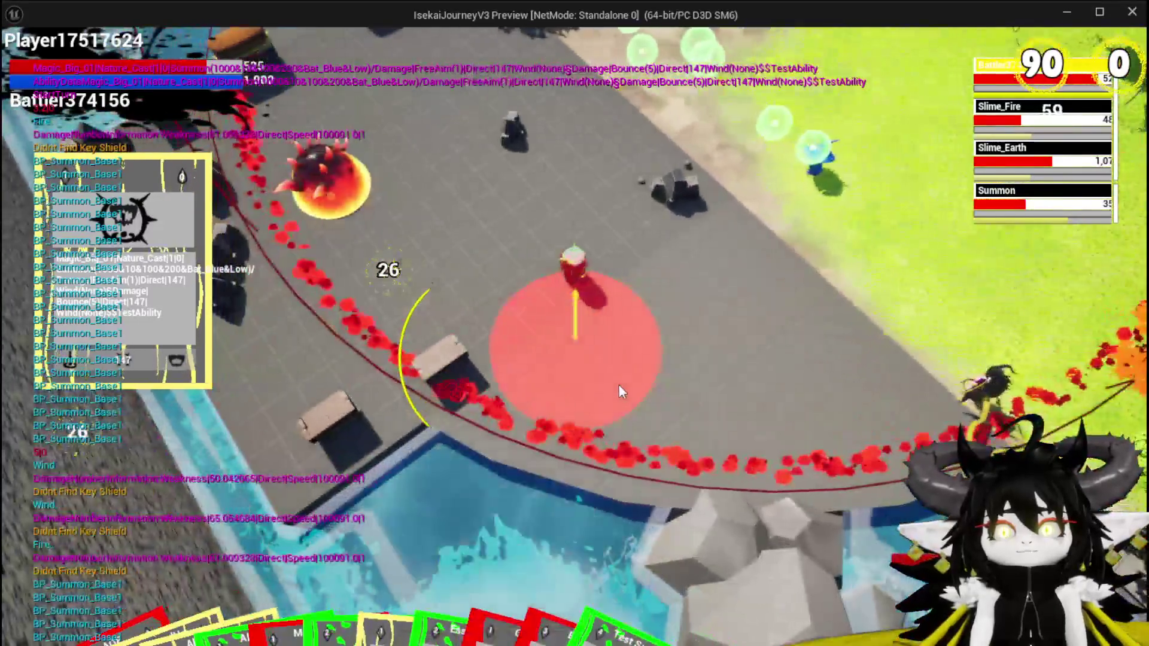
click(619, 385)
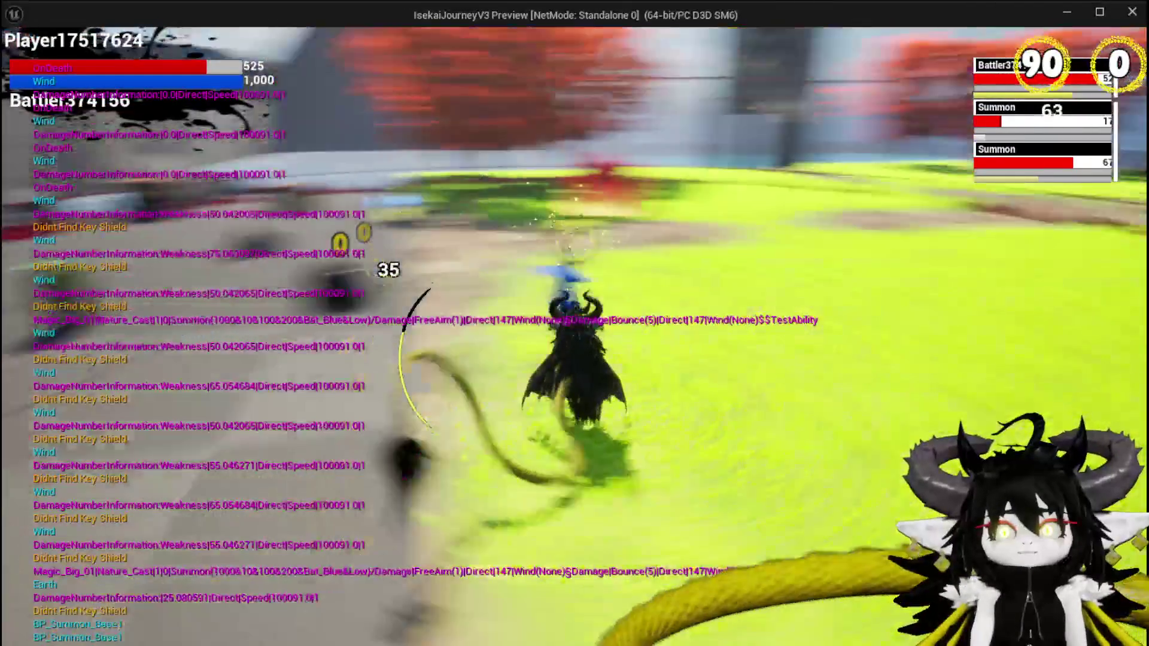
key(i)
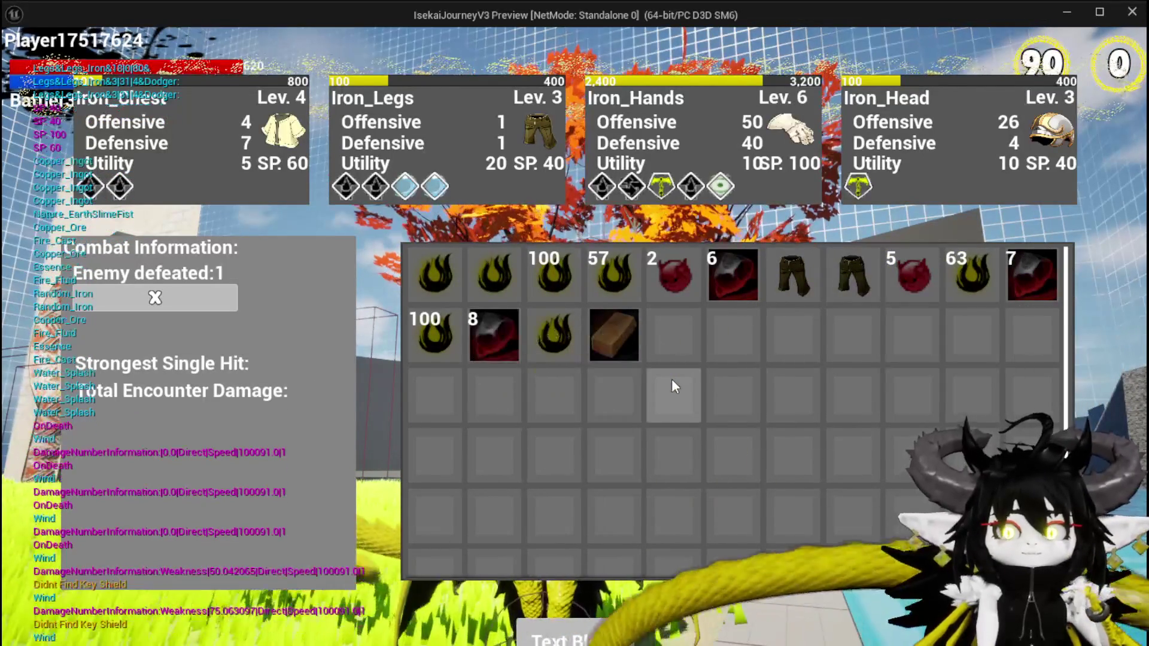
key(alt+Tab)
- Stop the game test, save the level, and launch a new test with a jump
key(Escape)
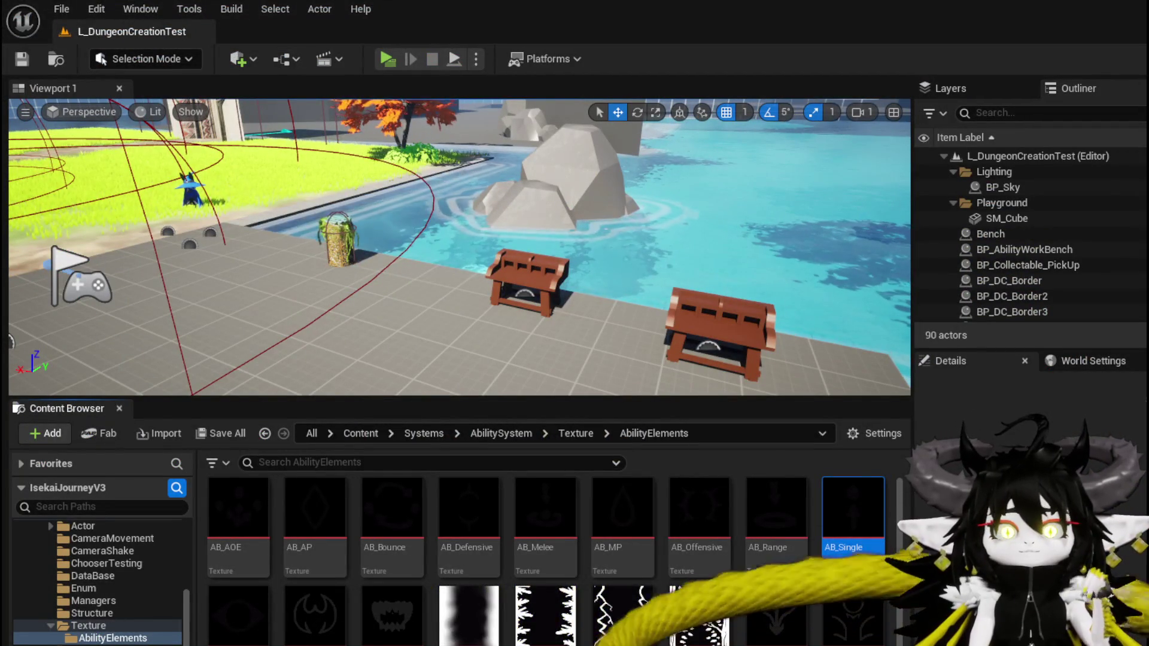
click(24, 60)
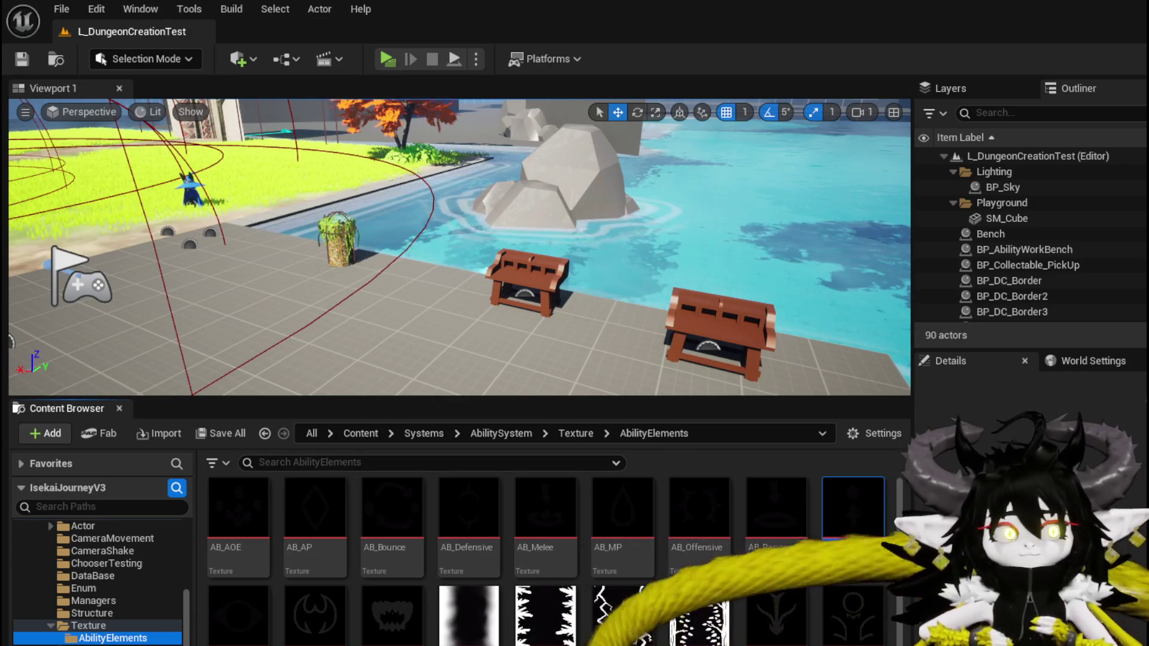
click(386, 58)
key(space)
key(space)
key(space)
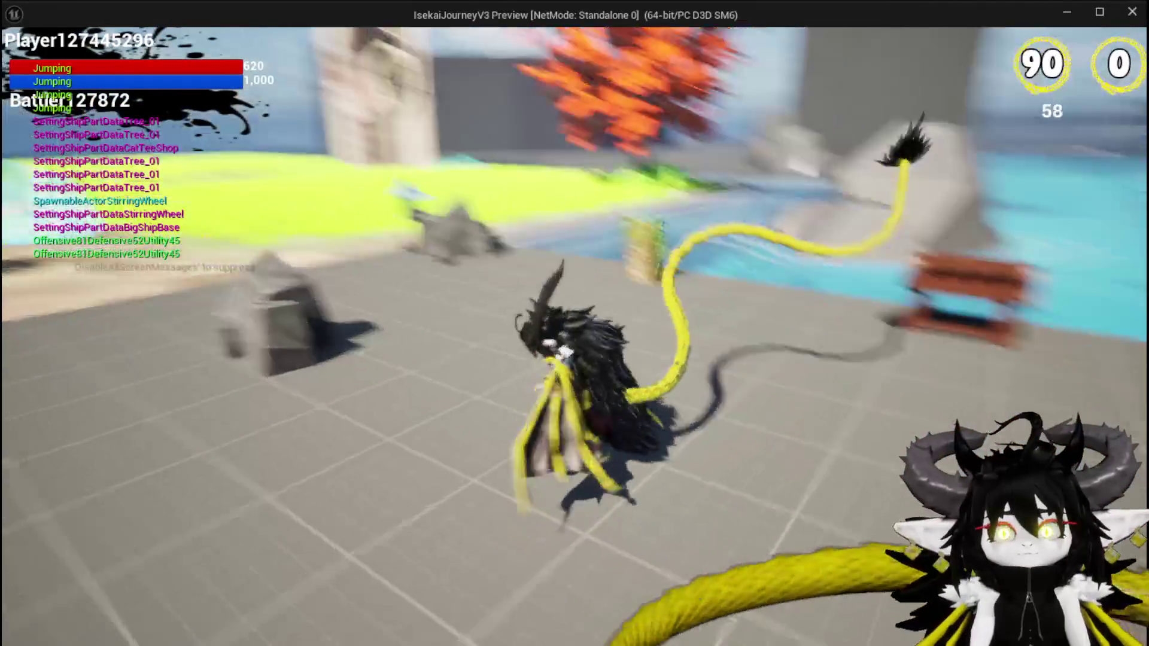
- End the second test, save L_DungeonCreationTest, and return to the AbilityWorkBenchUI blueprint
key(alt+Tab)
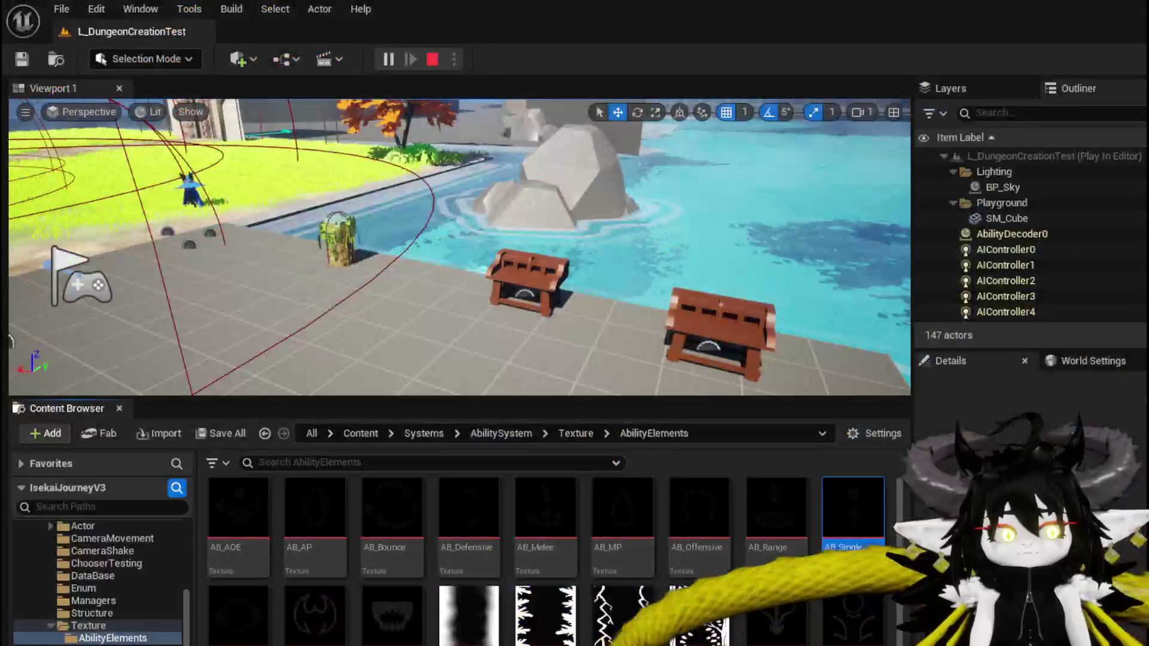
key(Escape)
click(33, 63)
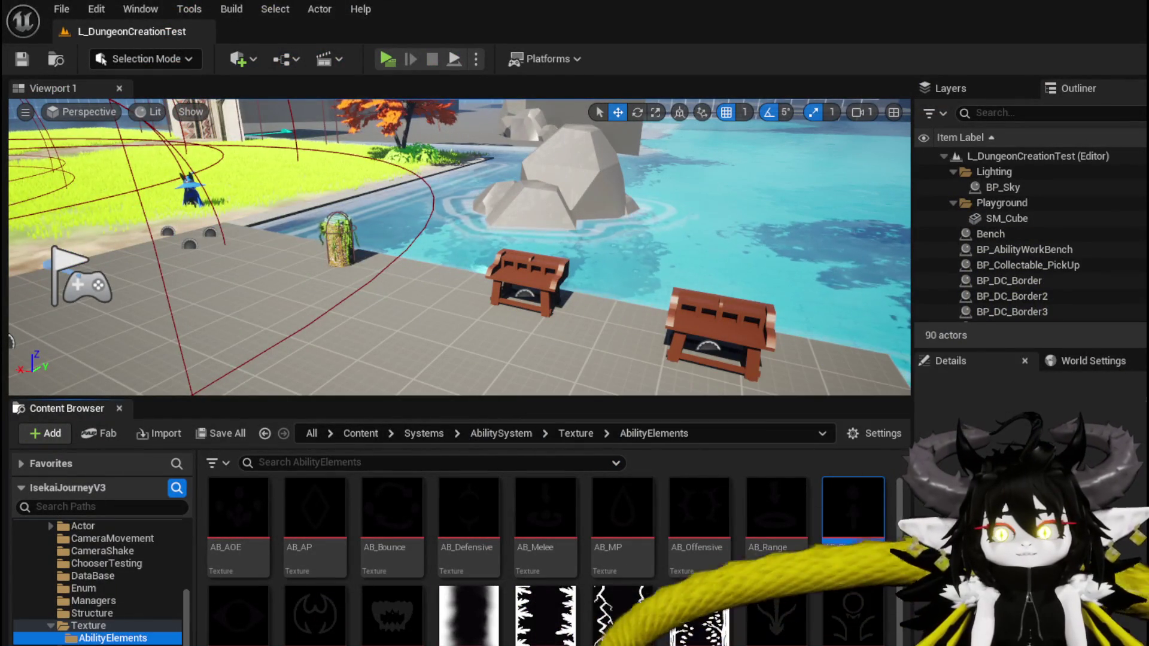
key(alt+Tab)
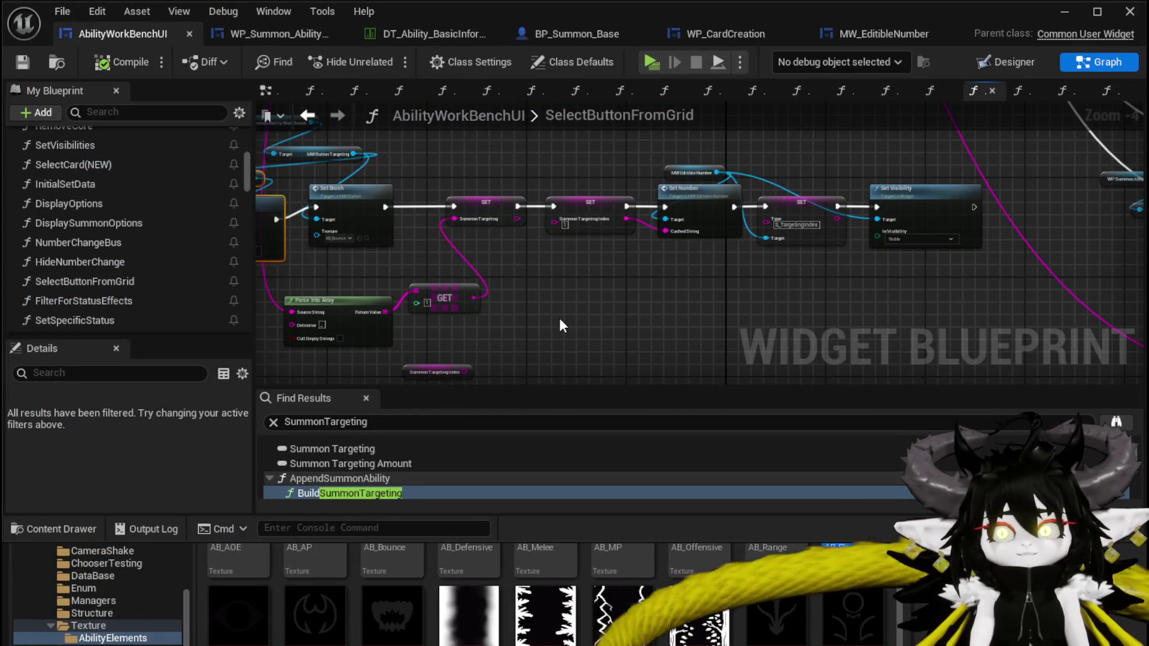
- Save AbilityWorkBenchUI and open the SelectCard(NEW) function graph near Get Original Ability
click(13, 65)
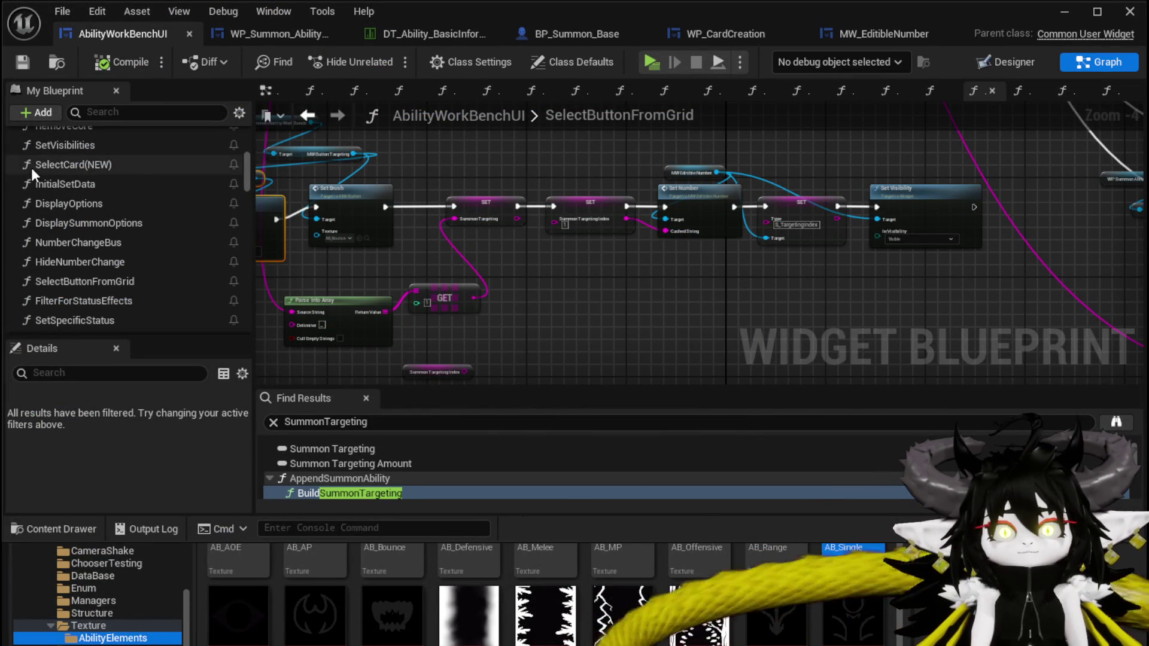
double_click(88, 163)
scroll(689, 218, up, 8)
mouse_move(689, 218)
mouse_down()
mouse_move(687, 269)
mouse_move(314, 260)
mouse_up()
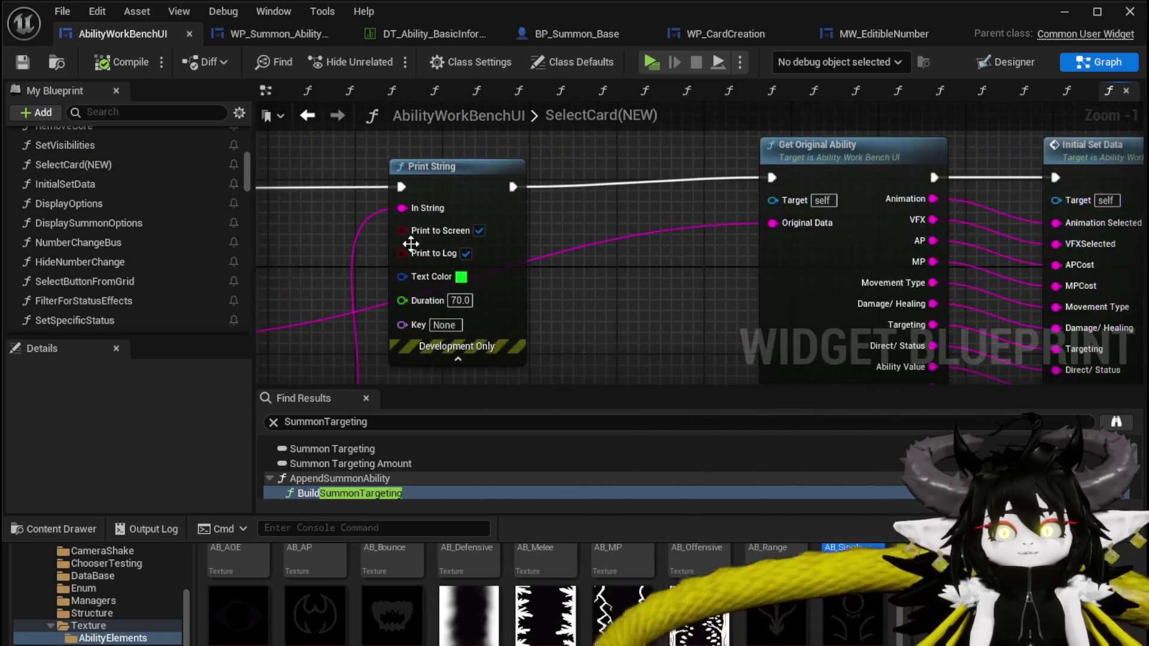
drag(653, 177, 251, 188)
- Arrange the Movement Type and Targeting Selected getters beside Set Data and drag a link from Movement Type
scroll(631, 163, down, 2)
drag(428, 139, 291, 157)
mouse_move(638, 173)
mouse_down()
mouse_move(411, 180)
mouse_move(455, 261)
mouse_move(436, 243)
mouse_up()
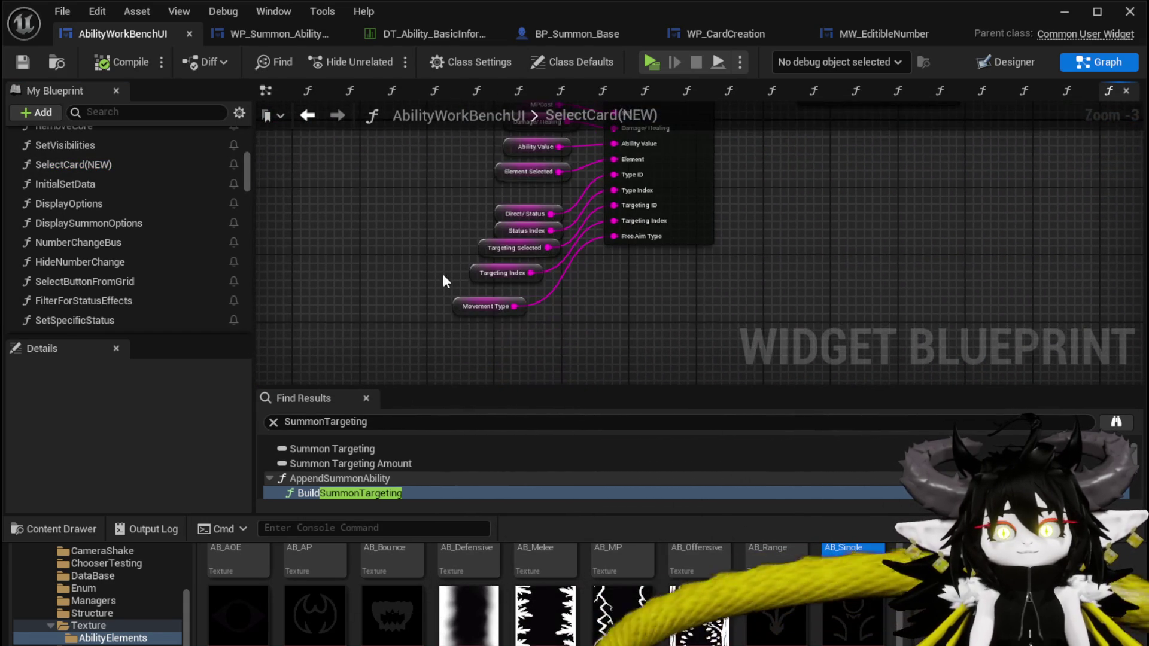
mouse_move(477, 310)
mouse_down()
mouse_move(510, 311)
mouse_move(503, 284)
mouse_move(588, 321)
mouse_move(669, 310)
mouse_move(714, 257)
mouse_move(746, 269)
mouse_move(745, 218)
mouse_move(737, 277)
mouse_up()
click(485, 249)
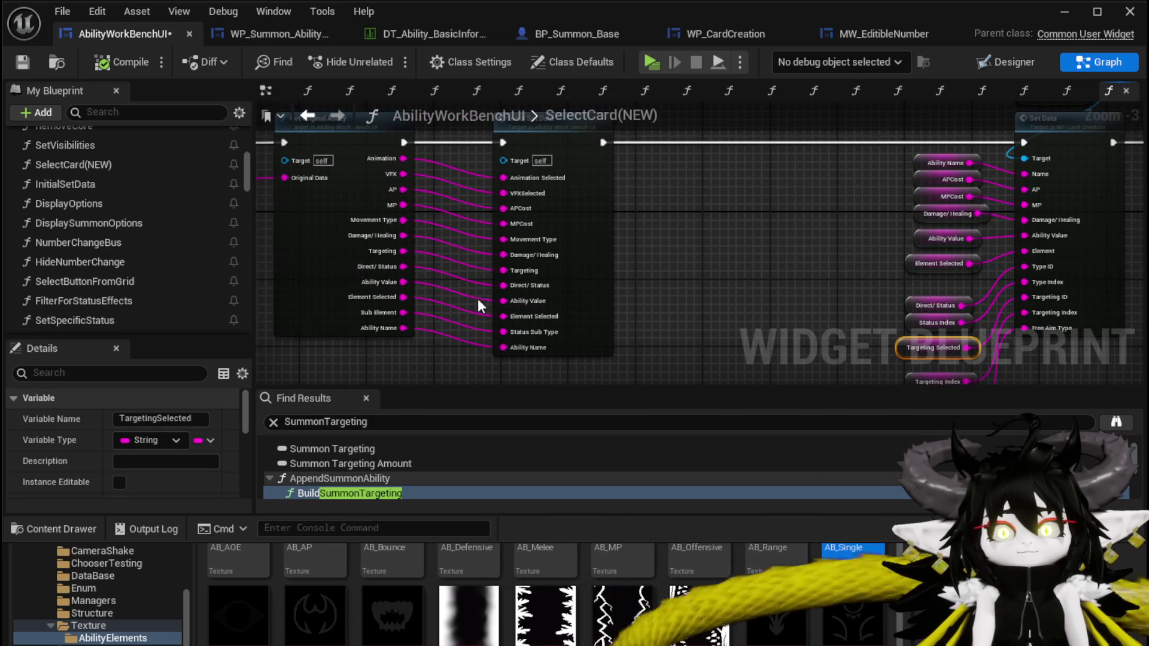
drag(403, 220, 686, 235)
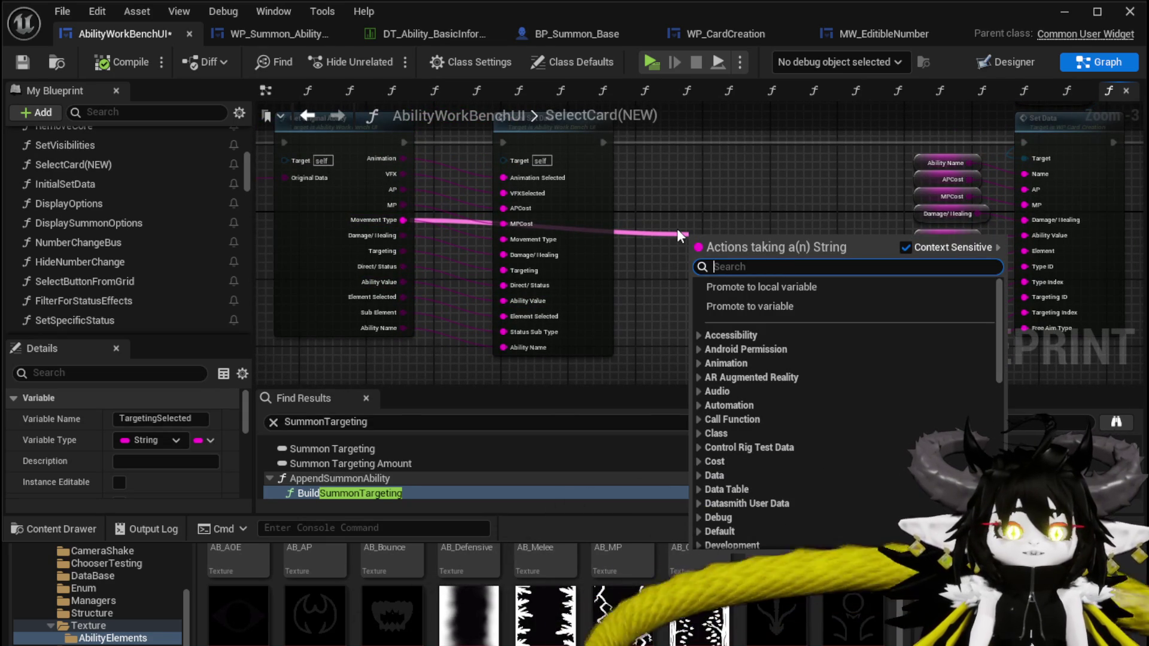
- Compare Movement Type to 'Summon' with an Equal (String) node feeding a new Branch
text(==)
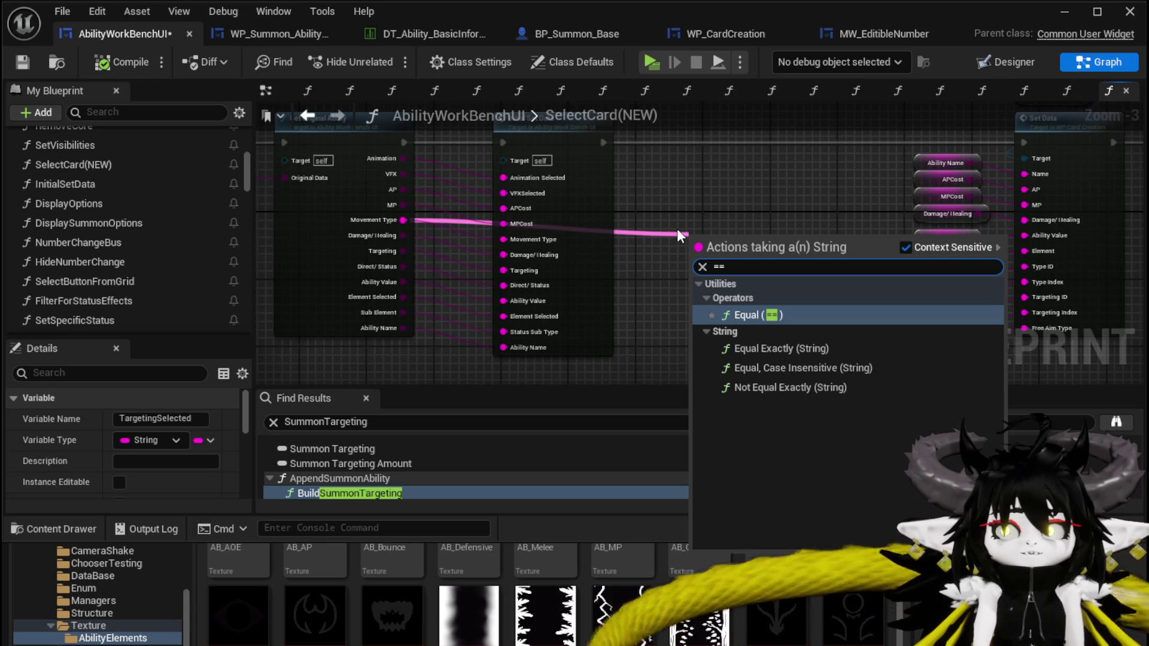
click(779, 368)
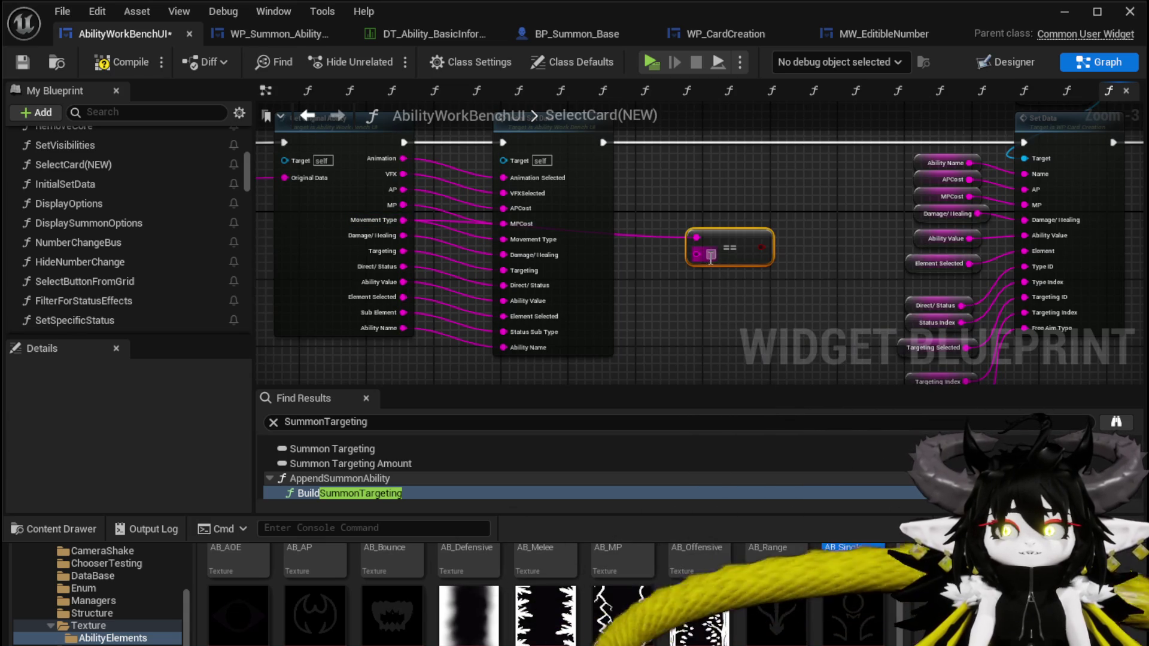
click(711, 255)
text(Su)
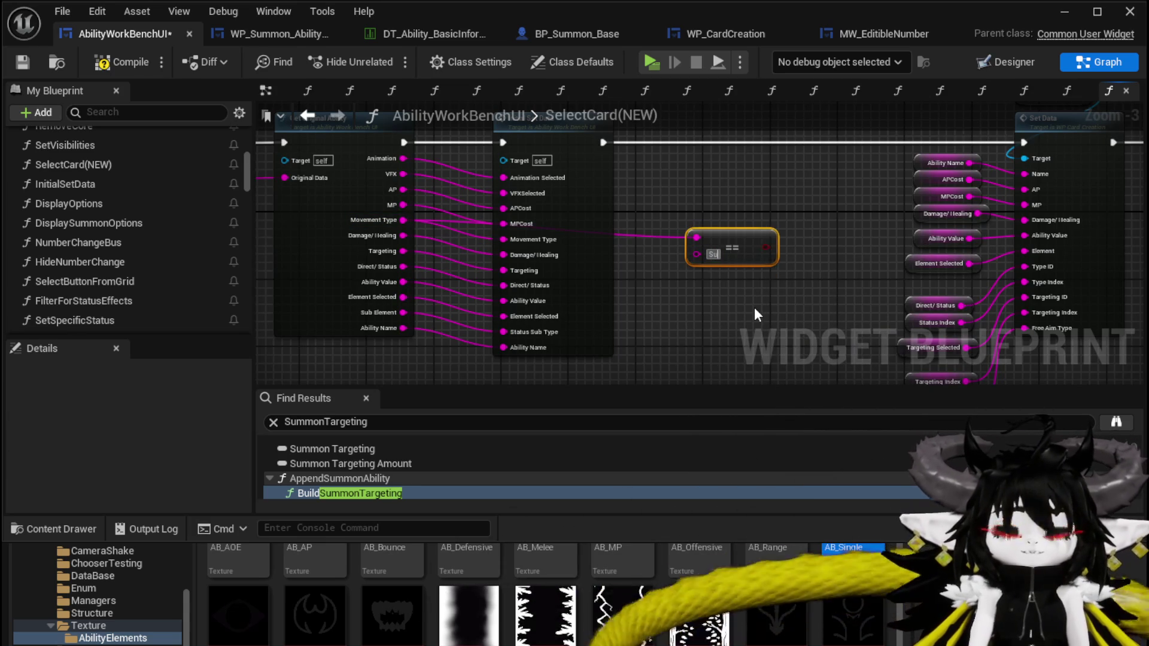
text(mmon)
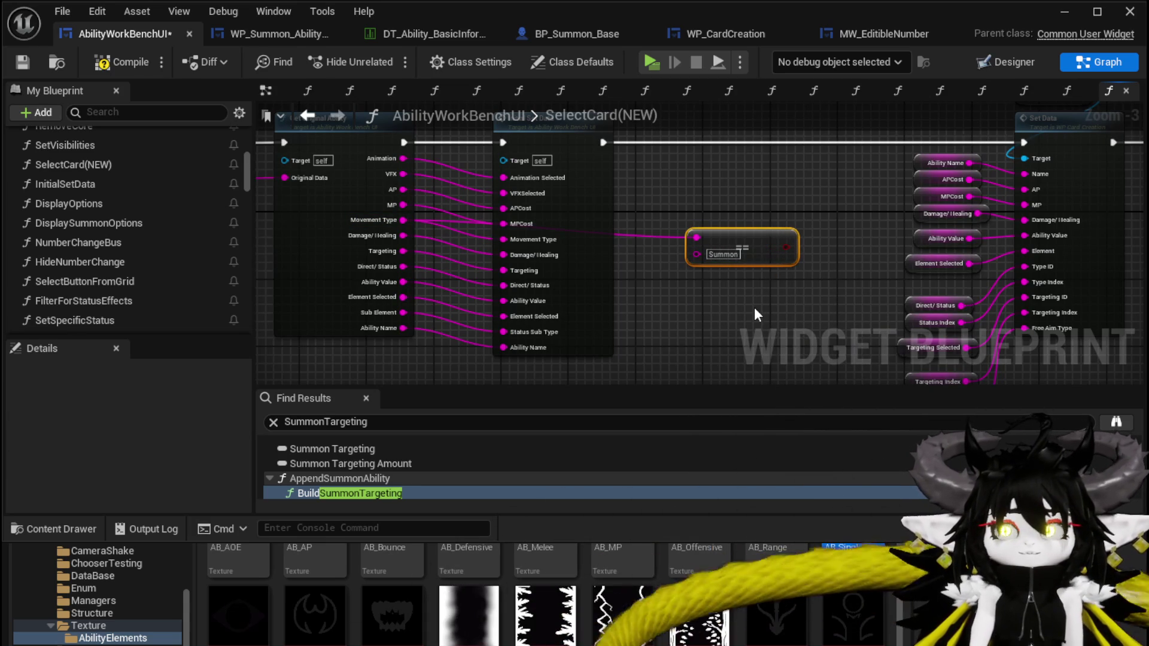
mouse_move(786, 246)
mouse_down()
mouse_move(847, 239)
mouse_move(694, 185)
mouse_up()
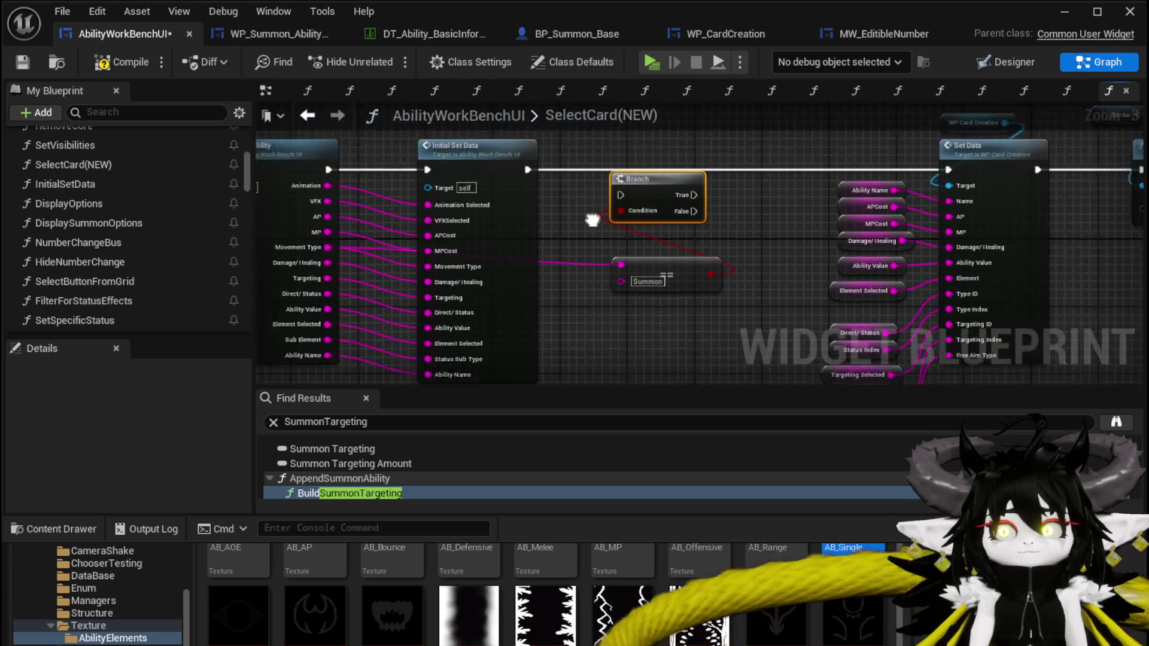
click(551, 315)
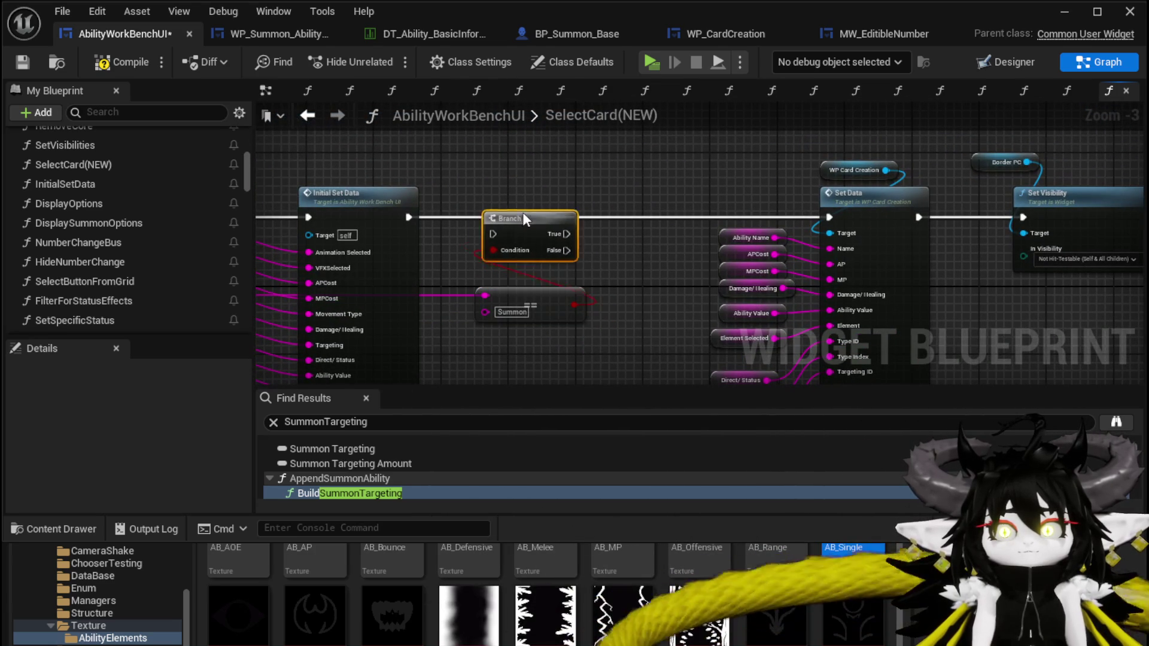
mouse_move(501, 204)
mouse_down()
mouse_move(476, 205)
mouse_move(831, 239)
mouse_up()
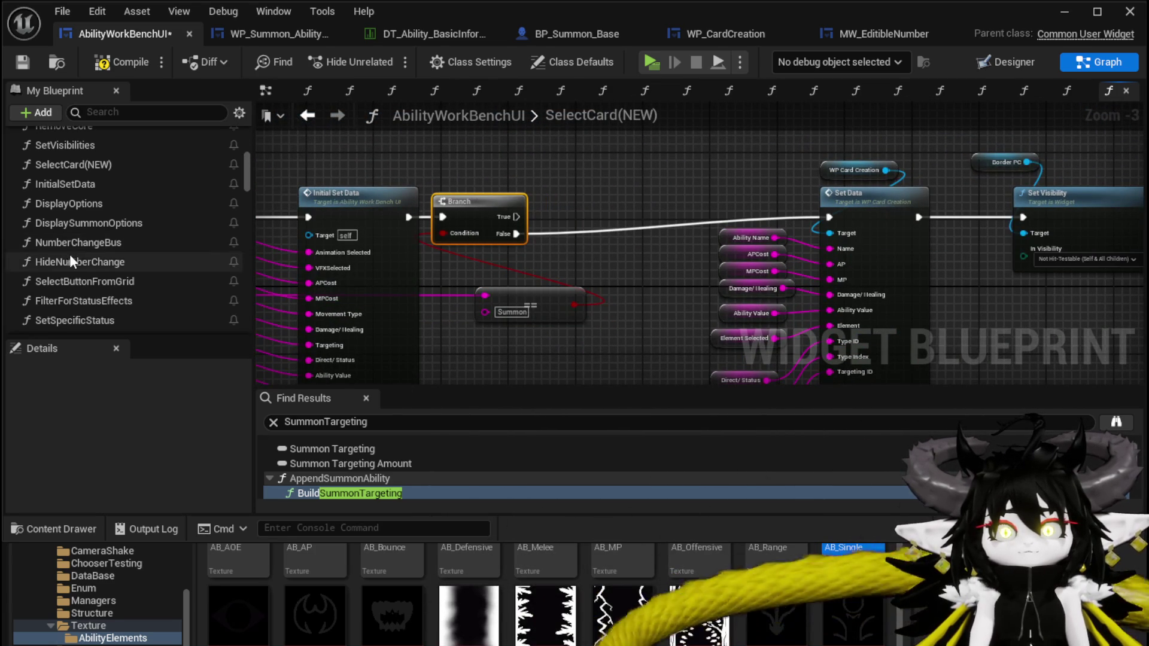
- Call Set Up Summon UI on the Branch's True output and wire it into Set Data
scroll(120, 264, down, 3)
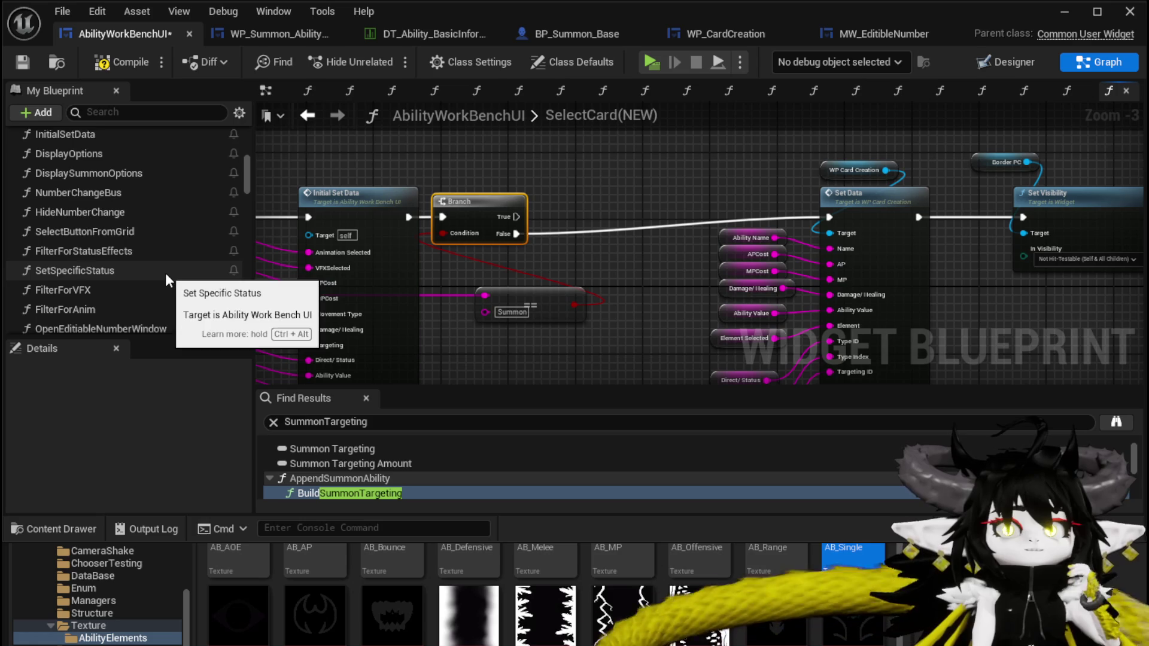
scroll(165, 273, down, 3)
mouse_move(116, 286)
mouse_down()
mouse_move(531, 182)
mouse_move(526, 200)
mouse_move(577, 184)
mouse_move(515, 162)
mouse_up()
drag(417, 251, 411, 235)
drag(605, 185, 736, 252)
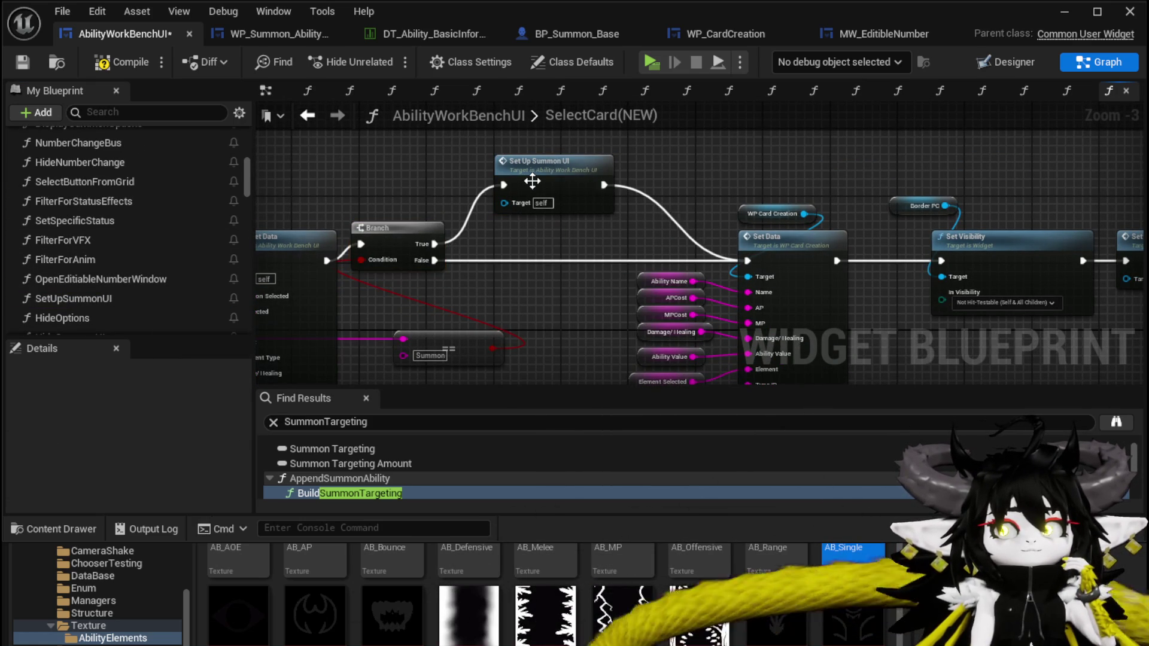
- Open the SetUpSummonUI function graph and view more of it
double_click(532, 181)
scroll(496, 245, down, 2)
drag(496, 245, 749, 222)
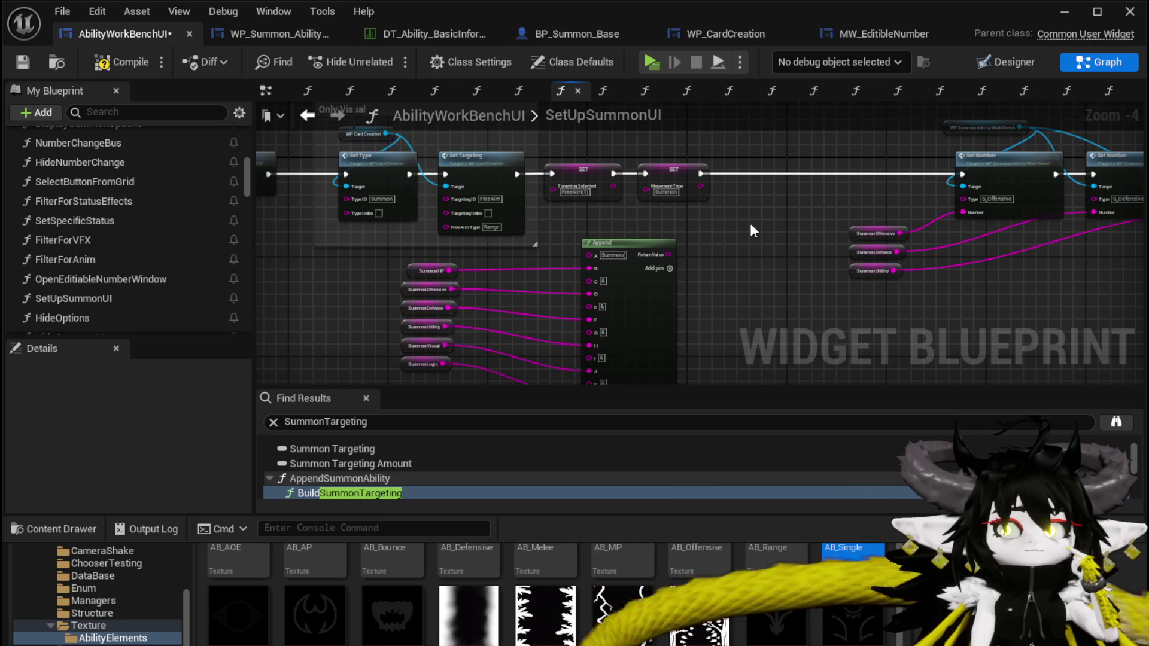
- Save the blueprint and pan SetUpSummonUI to reveal the Hide Options node
click(27, 65)
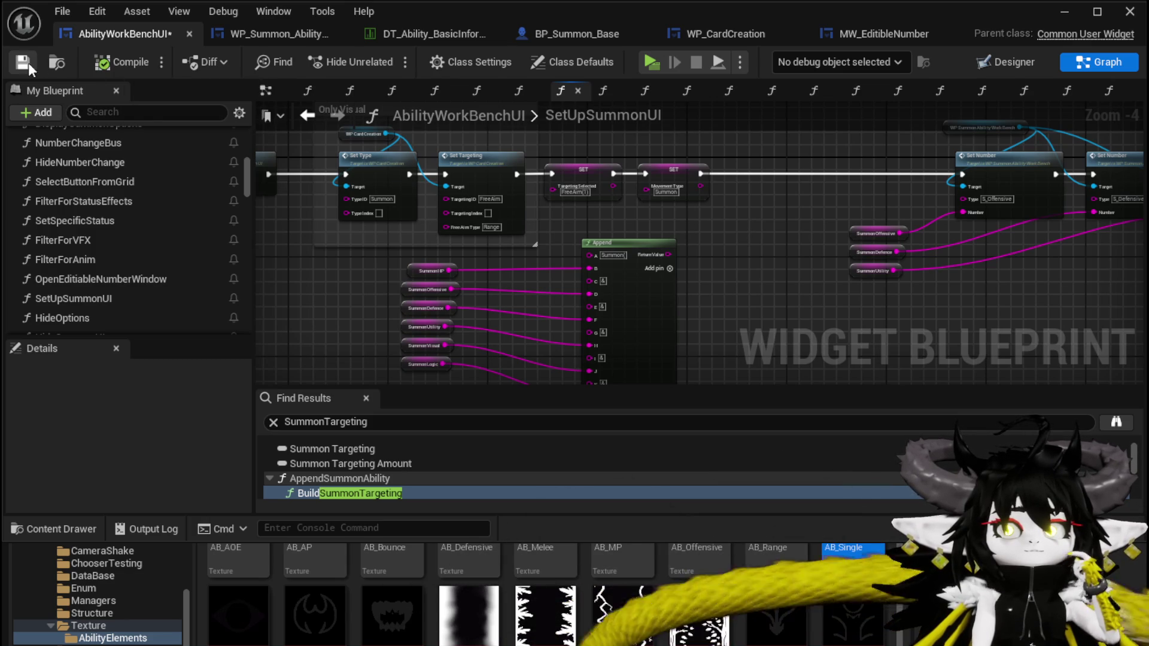
drag(760, 257, 753, 246)
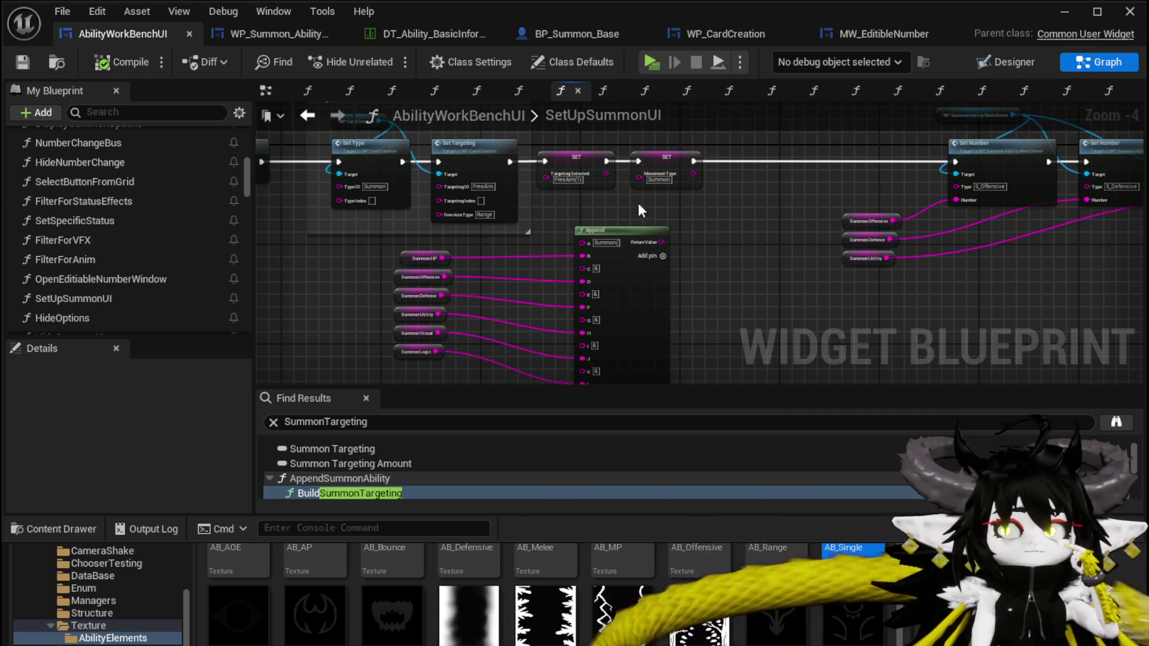
drag(353, 242, 452, 356)
click(772, 185)
drag(769, 188, 863, 196)
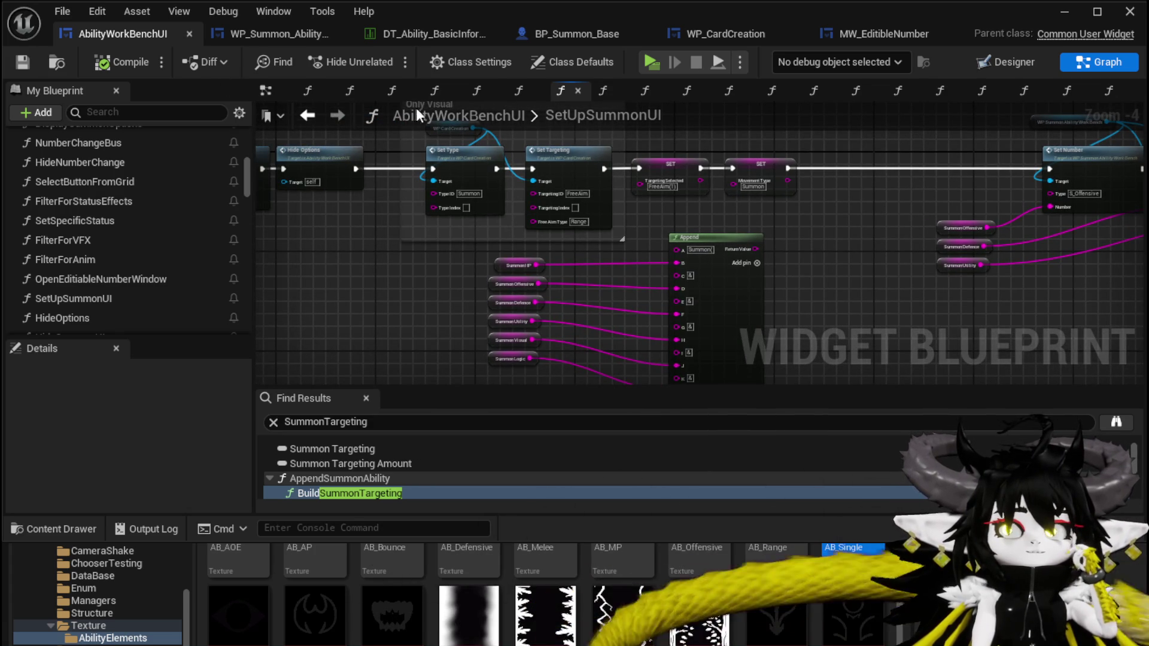
- Return to SelectCard(NEW) and open the GetOriginalAbility function graph
click(308, 116)
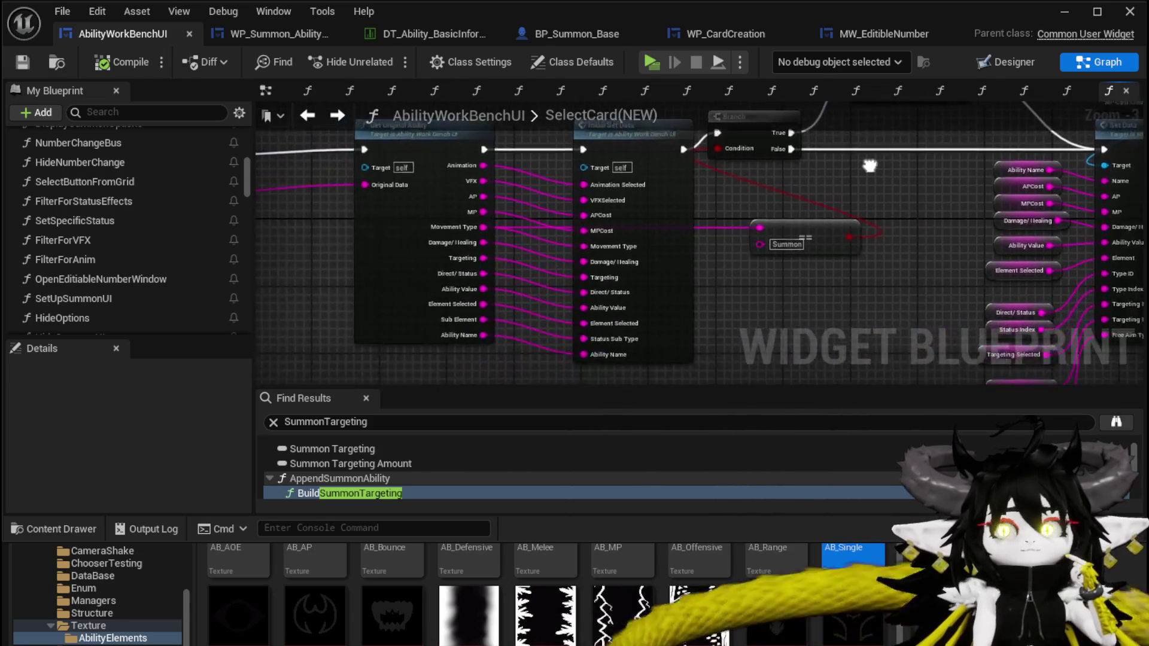
double_click(462, 221)
scroll(527, 226, up, 4)
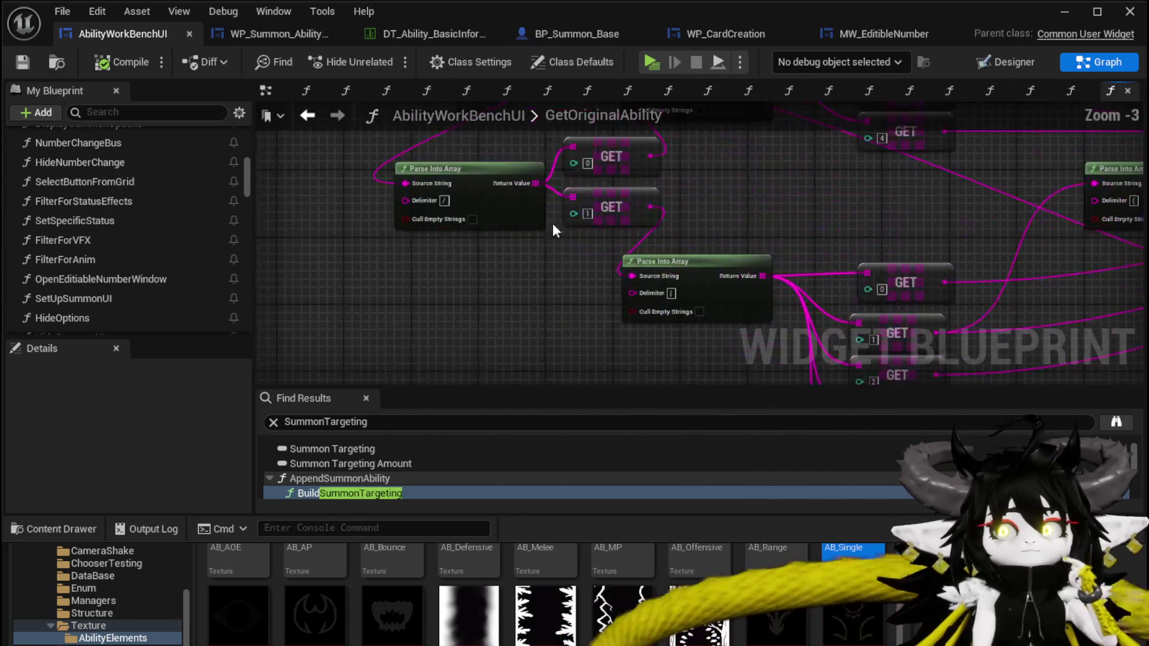
- Review GetOriginalAbility's Parse Into Array and GET nodes, saving AbilityWorkBenchUI with Ctrl+S
mouse_move(741, 209)
mouse_down()
mouse_move(397, 192)
mouse_move(289, 153)
mouse_move(467, 192)
mouse_up()
scroll(466, 193, down, 3)
scroll(801, 235, up, 4)
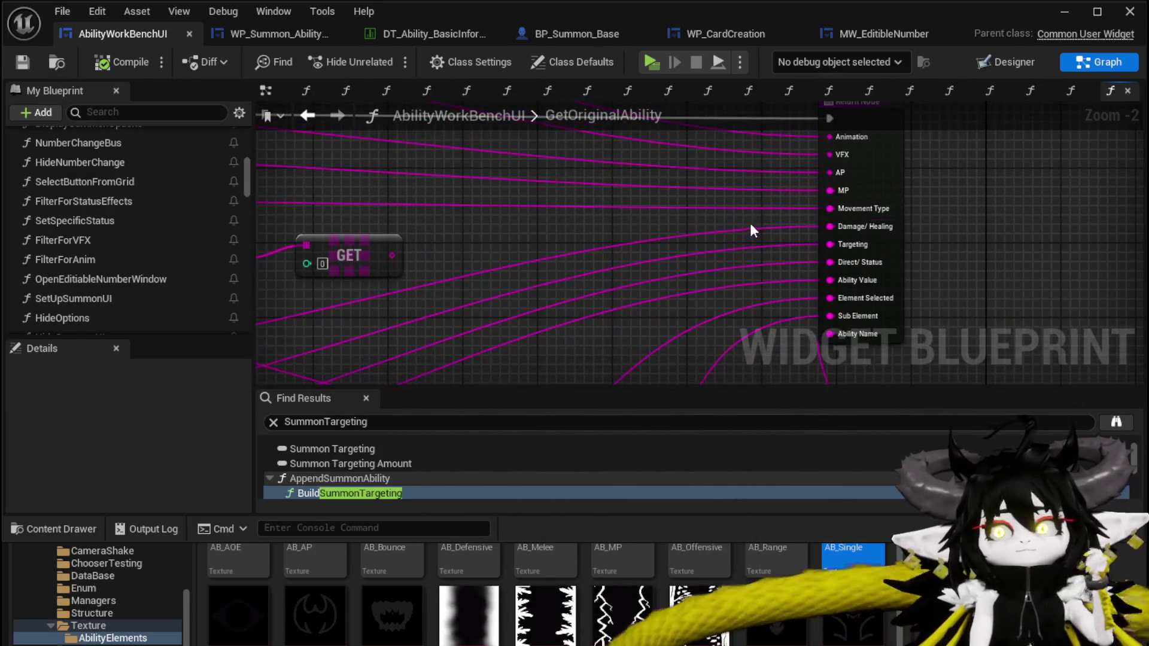
scroll(337, 206, down, 2)
scroll(337, 206, down, 1)
scroll(546, 264, up, 3)
mouse_move(546, 265)
mouse_down()
mouse_move(735, 310)
mouse_move(633, 176)
mouse_up()
scroll(633, 176, down, 2)
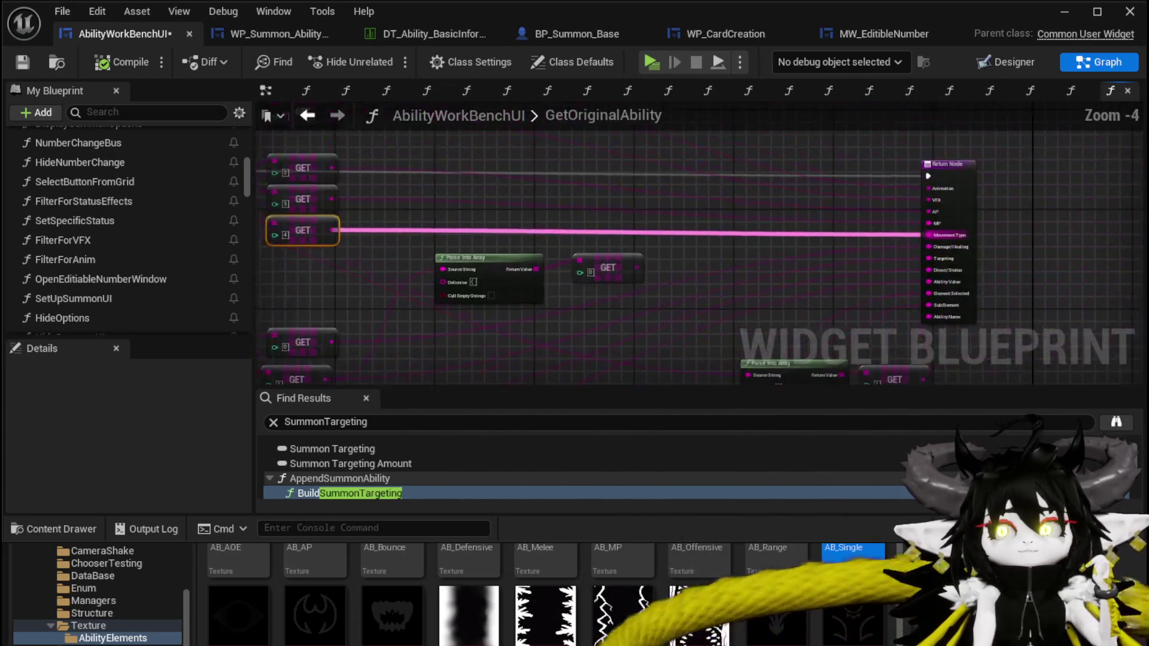
drag(689, 248, 716, 248)
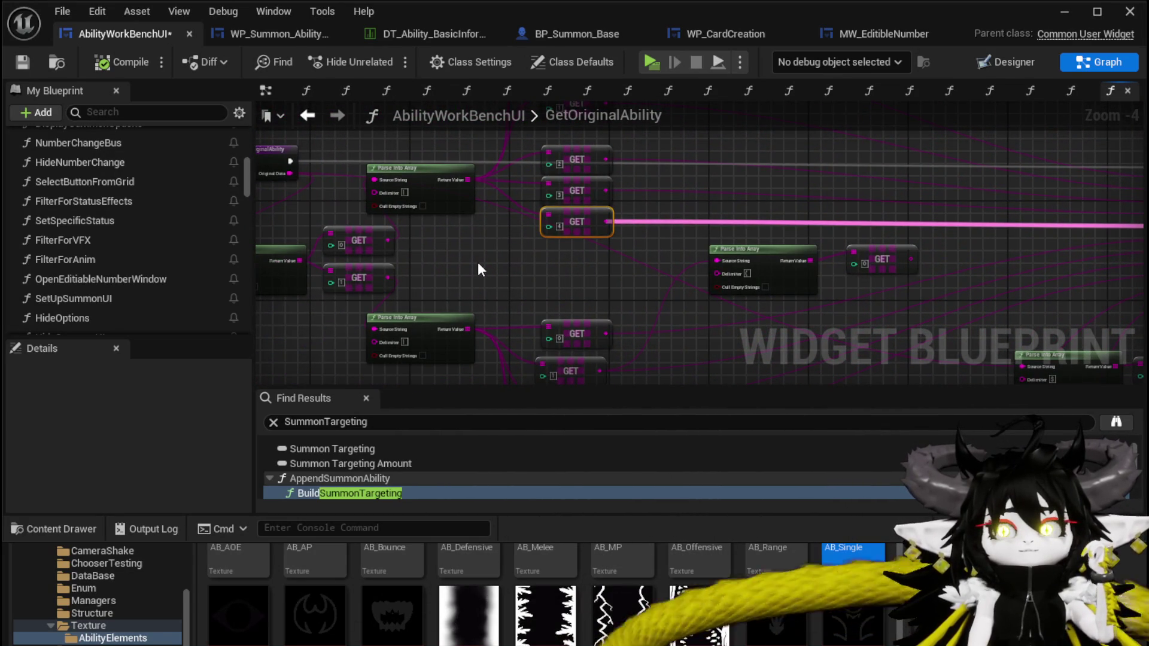
key(ctrl+s)
mouse_move(685, 309)
mouse_down()
mouse_move(274, 280)
mouse_move(697, 257)
mouse_move(475, 226)
mouse_move(571, 282)
mouse_up()
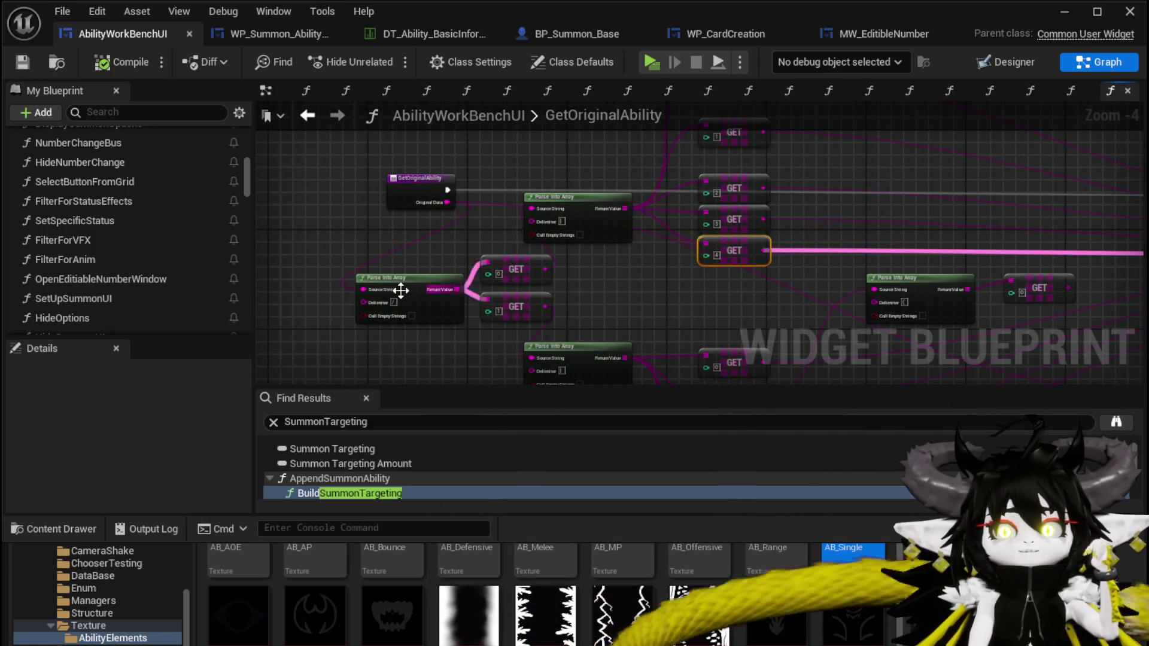
- Back in SelectCard(NEW), add a Parse Into Array node on Movement Type
click(308, 115)
drag(543, 290, 596, 294)
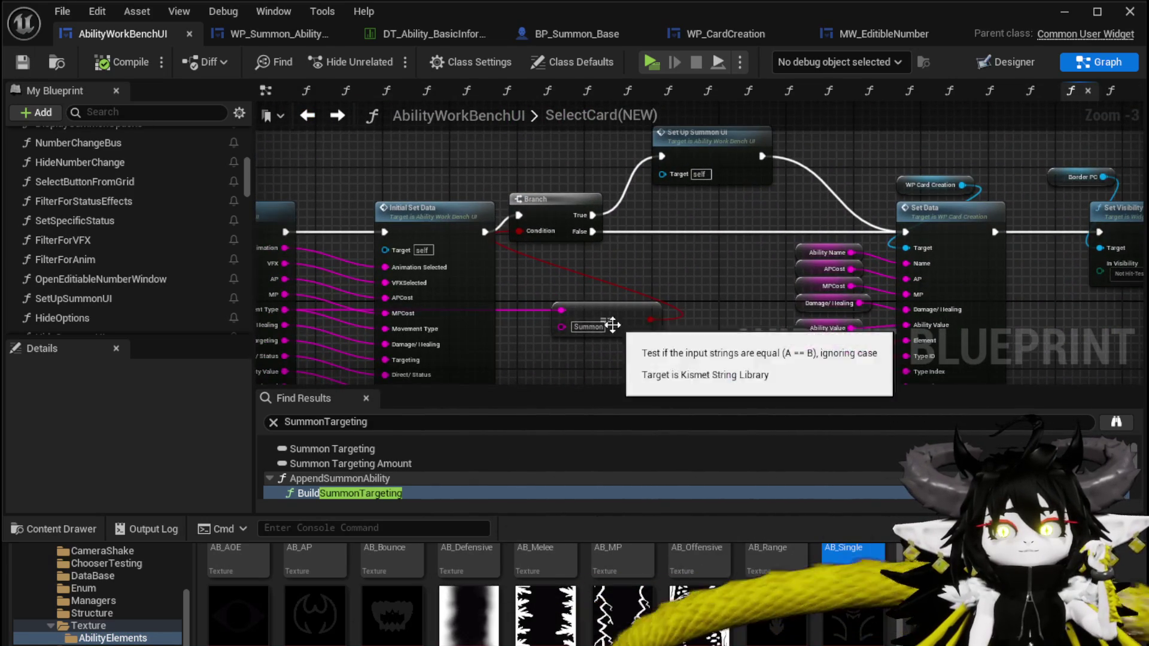
mouse_move(623, 359)
mouse_down()
mouse_move(616, 283)
mouse_move(608, 309)
mouse_up()
text(Parse)
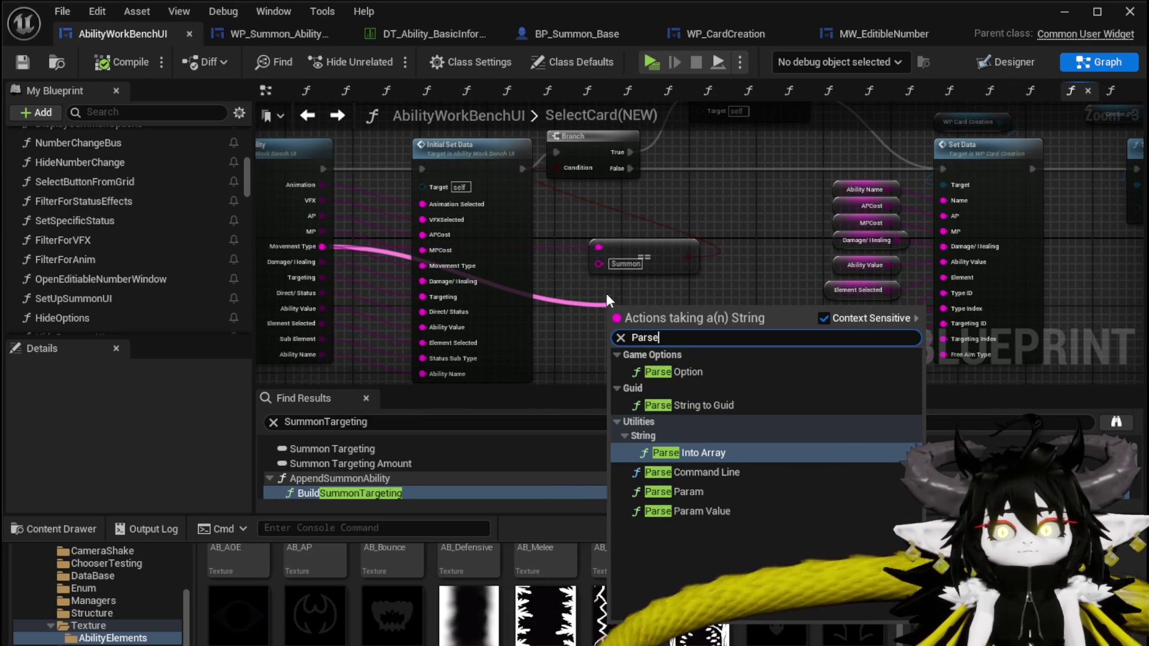
click(689, 451)
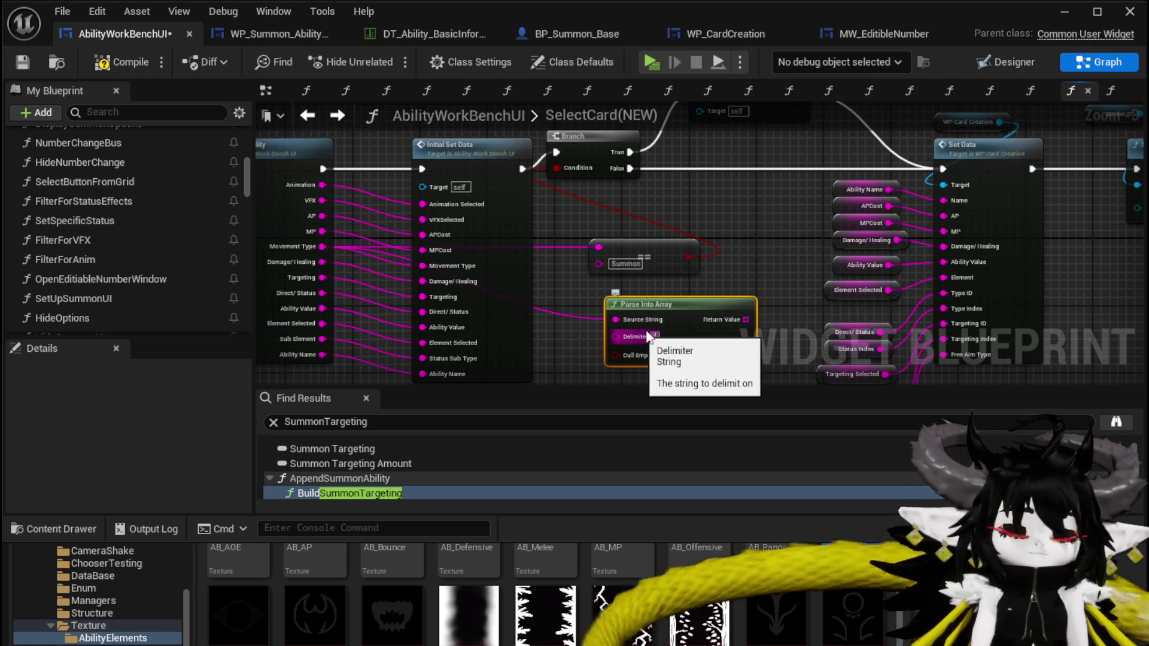
- Add a GET at index 0 on the parsed array and feed it into the == Summon comparison
mouse_move(745, 319)
mouse_down()
mouse_move(750, 255)
mouse_move(604, 206)
mouse_move(638, 234)
mouse_move(600, 249)
mouse_move(709, 246)
mouse_up()
text(get)
key(Return)
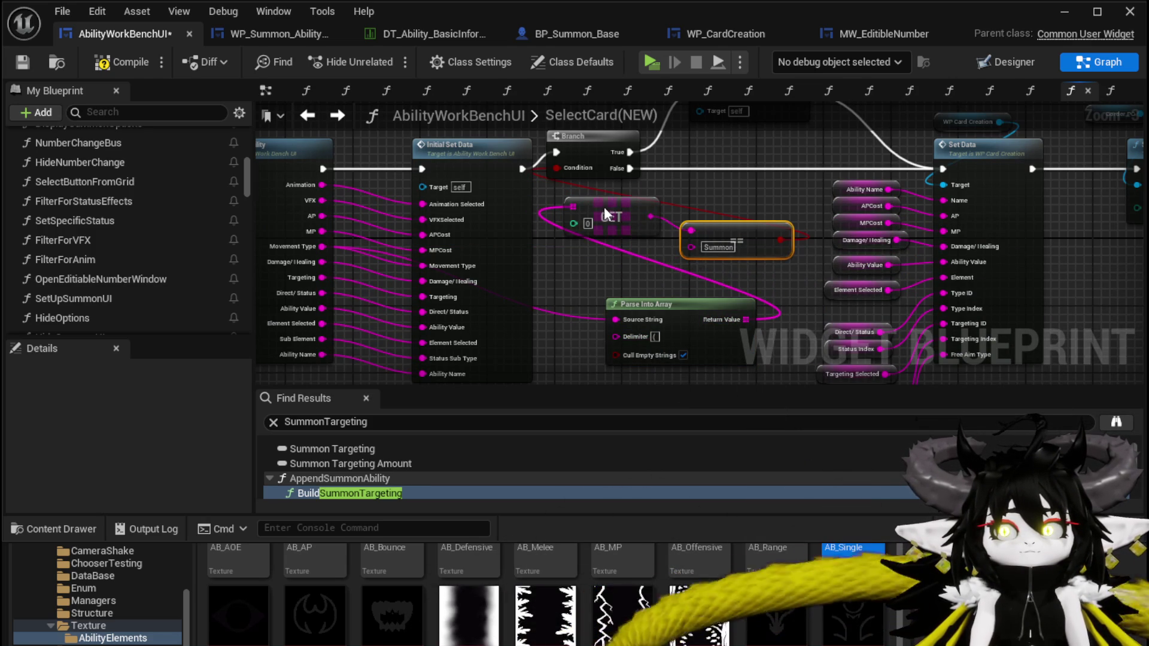
drag(604, 204, 587, 253)
drag(689, 252, 621, 219)
mouse_move(720, 210)
mouse_down()
mouse_move(679, 254)
mouse_move(656, 332)
mouse_up()
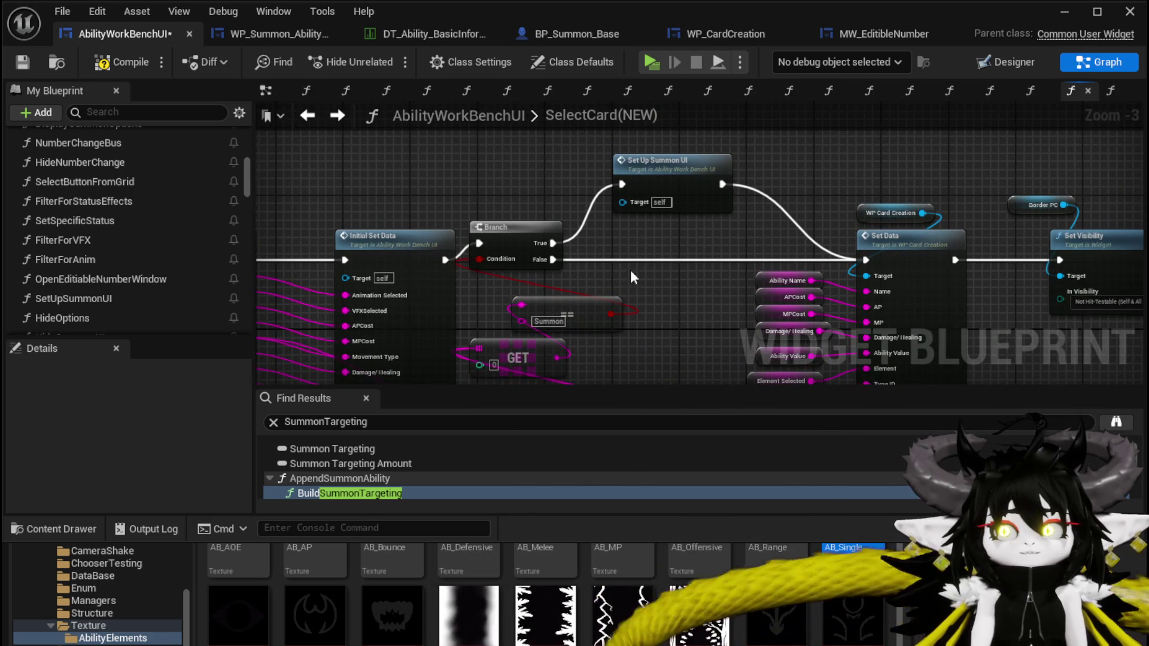
- Compile the blueprint, tidy the GET node, and open Set Up Summon UI
click(114, 62)
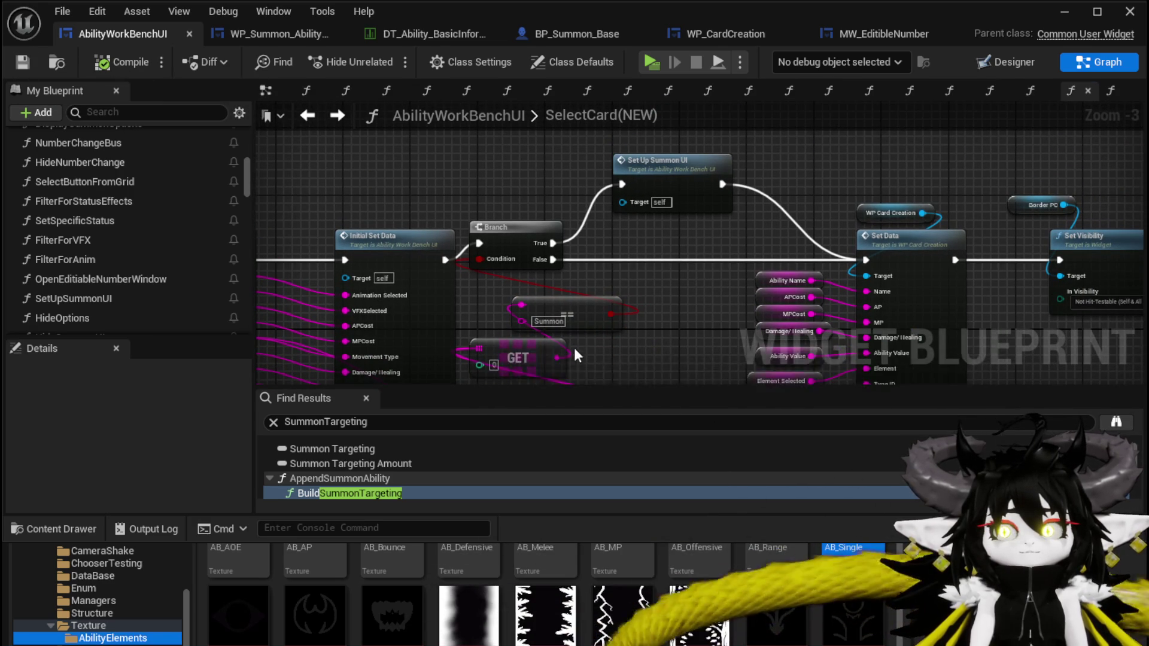
mouse_move(548, 349)
mouse_down()
mouse_move(581, 350)
mouse_move(597, 303)
mouse_move(632, 299)
mouse_up()
drag(698, 146, 661, 191)
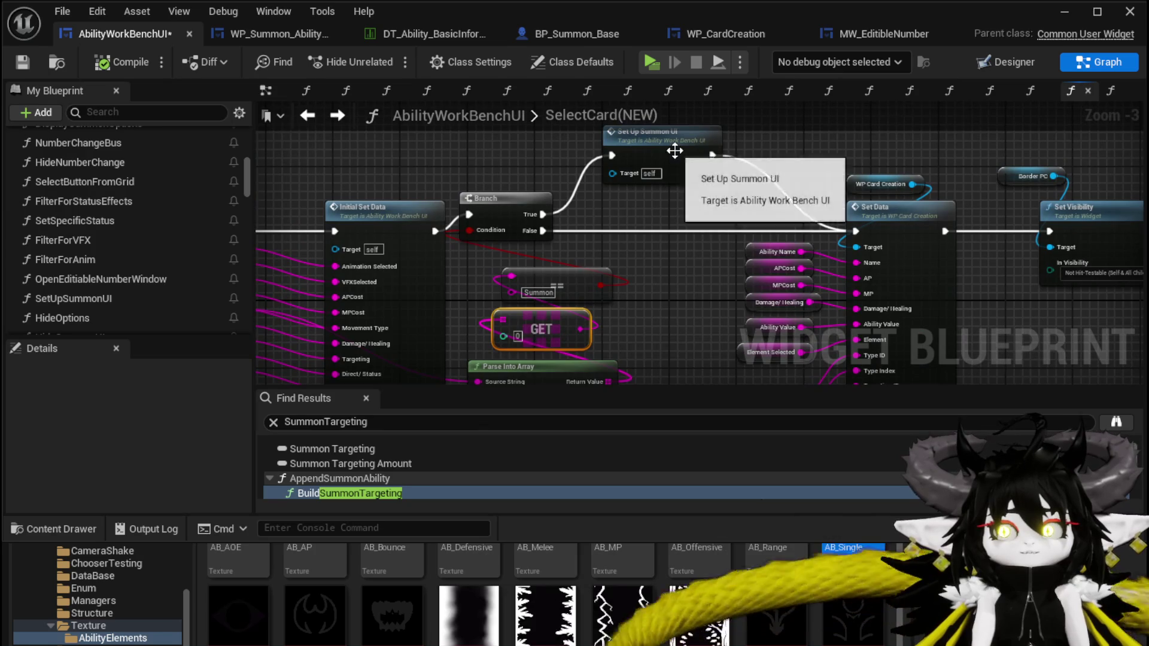
double_click(675, 151)
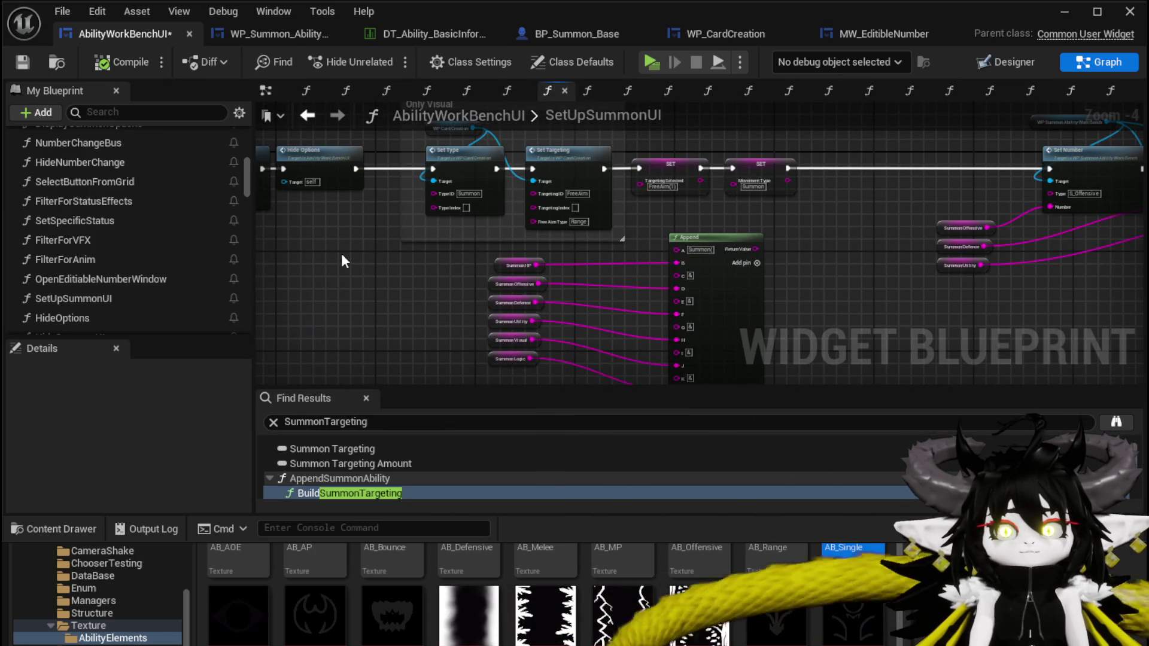
- In SetUpSummonUI, copy the SET Movement Type node, save, and return to SelectCard(NEW)
drag(757, 165, 988, 166)
drag(492, 307, 539, 279)
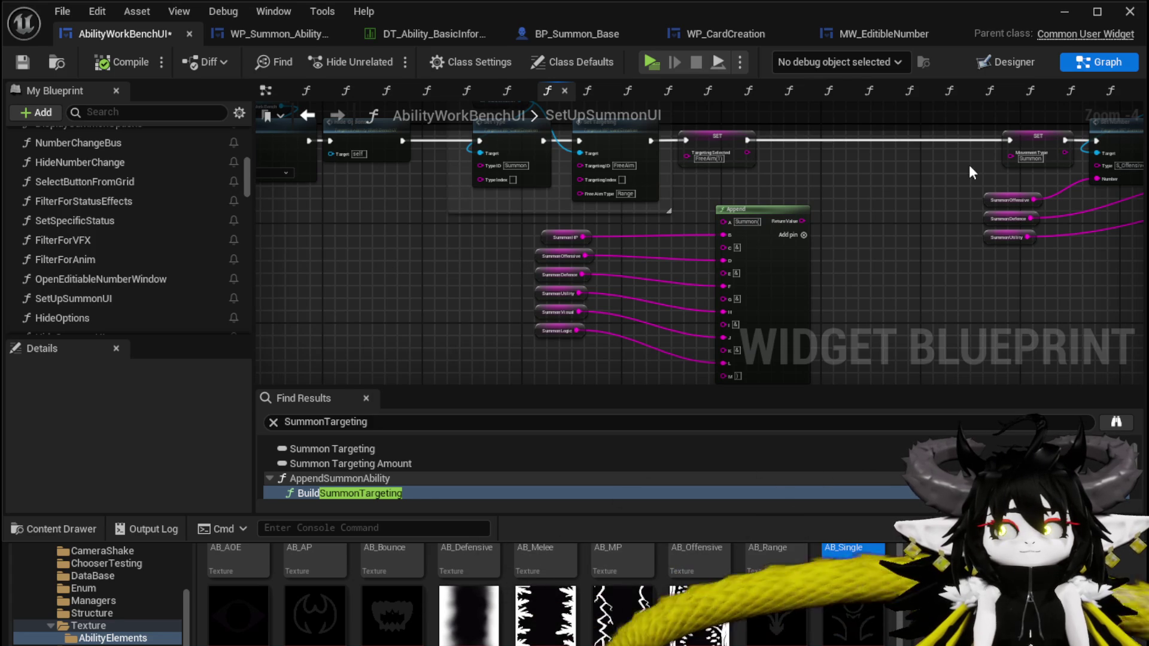
click(1031, 139)
click(22, 62)
click(307, 115)
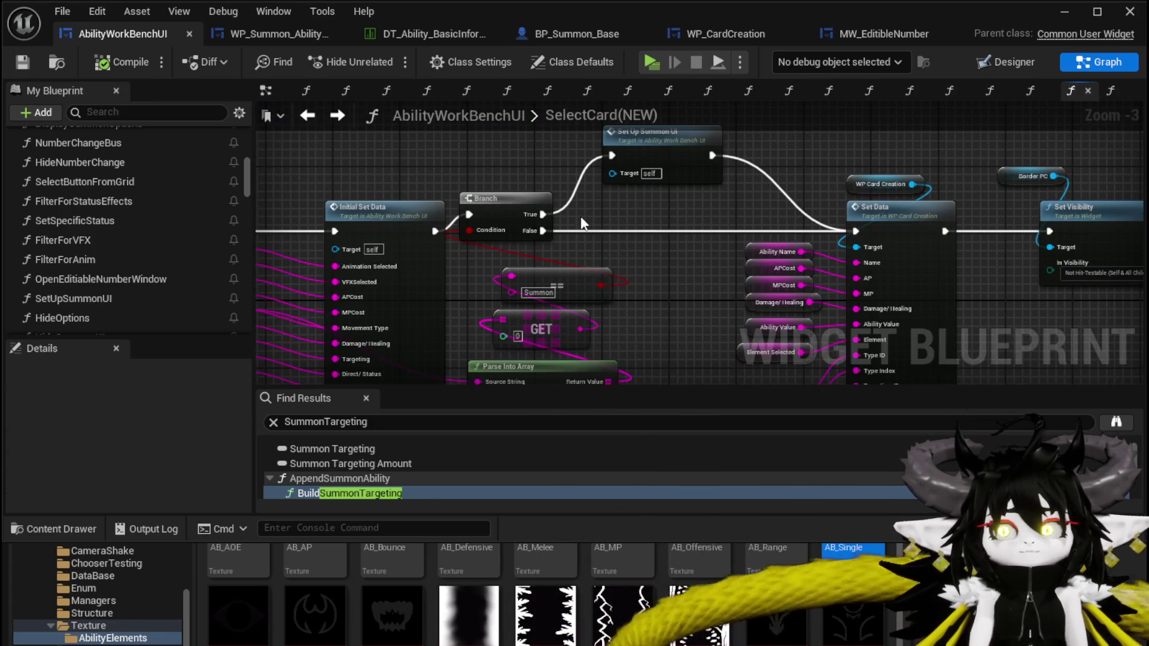
- Paste the Movement Type setter into SelectCard(NEW) and feed it the GET result
drag(602, 190, 692, 192)
click(516, 175)
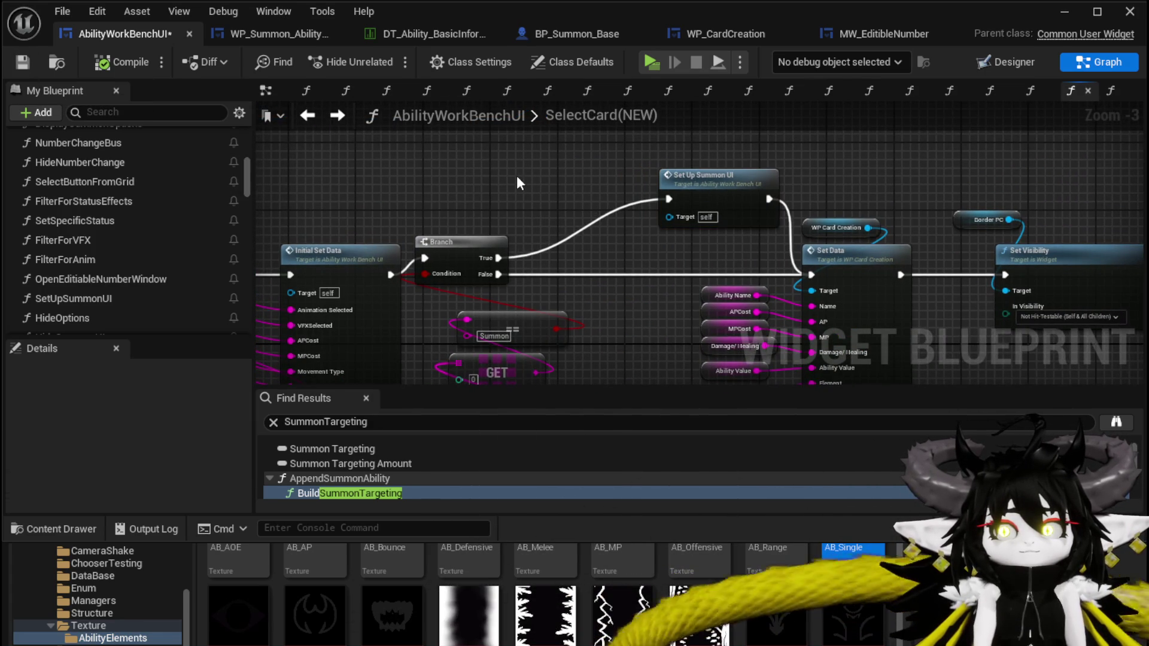
key(ctrl+v)
drag(540, 286, 523, 276)
drag(437, 340, 532, 147)
mouse_move(499, 198)
mouse_down()
mouse_move(473, 268)
mouse_move(504, 181)
mouse_move(504, 196)
mouse_up()
- Run the setter between the Branch's True output and Set Up Summon UI, then reopen SetUpSummonUI
drag(585, 196, 647, 206)
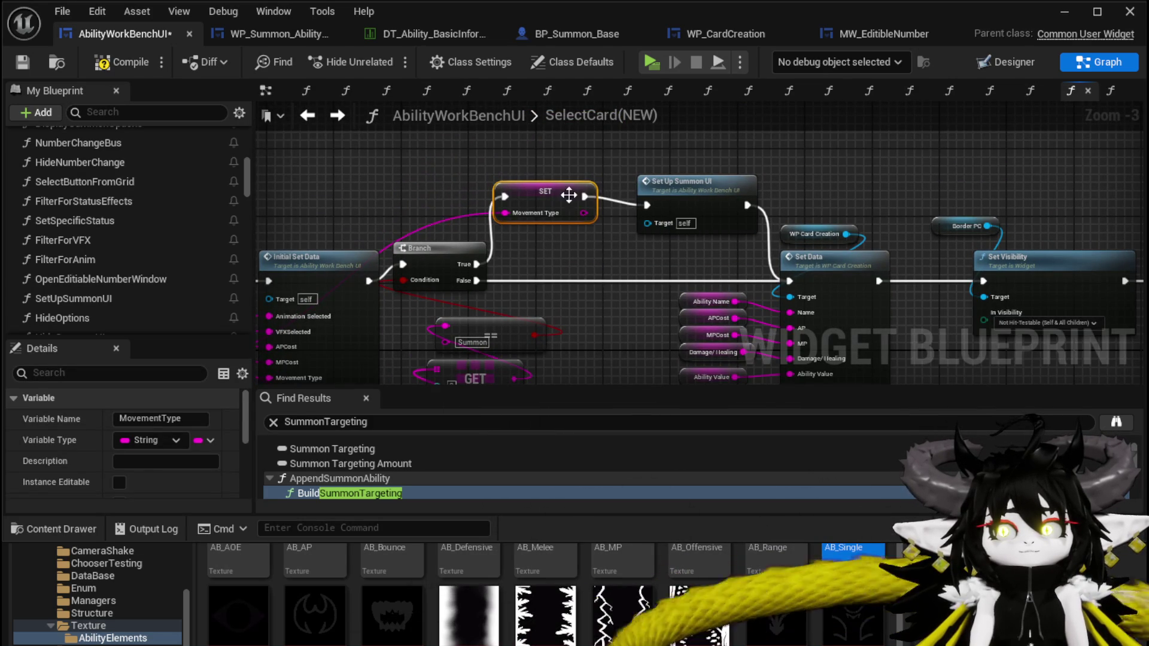
drag(572, 199, 590, 208)
click(602, 170)
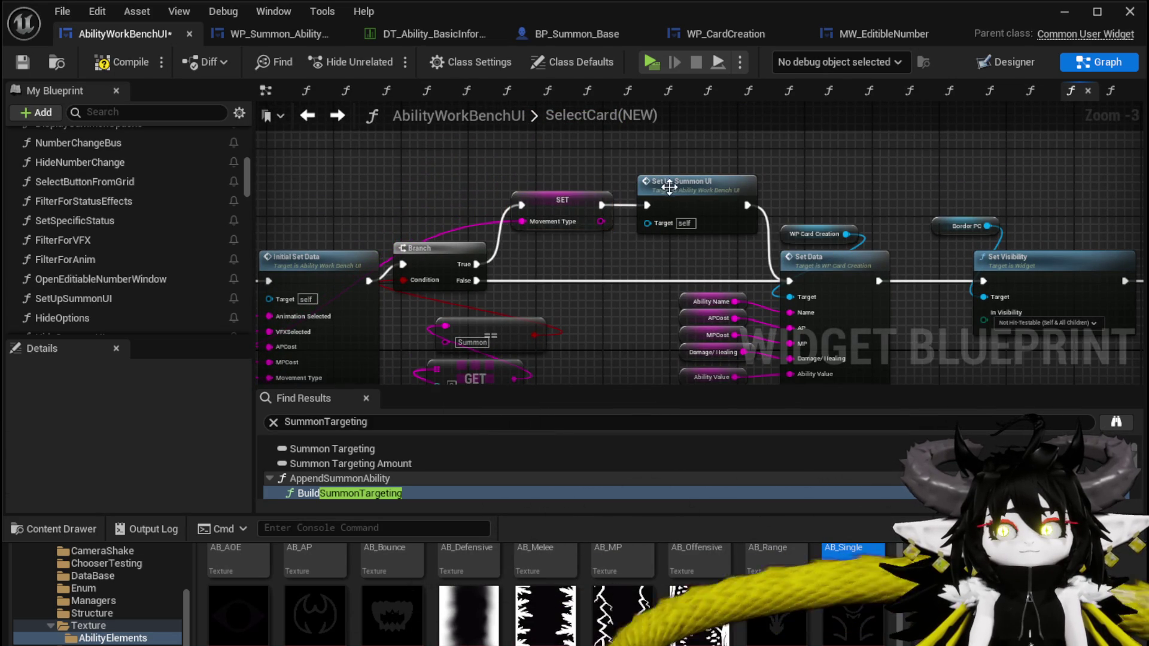
double_click(670, 187)
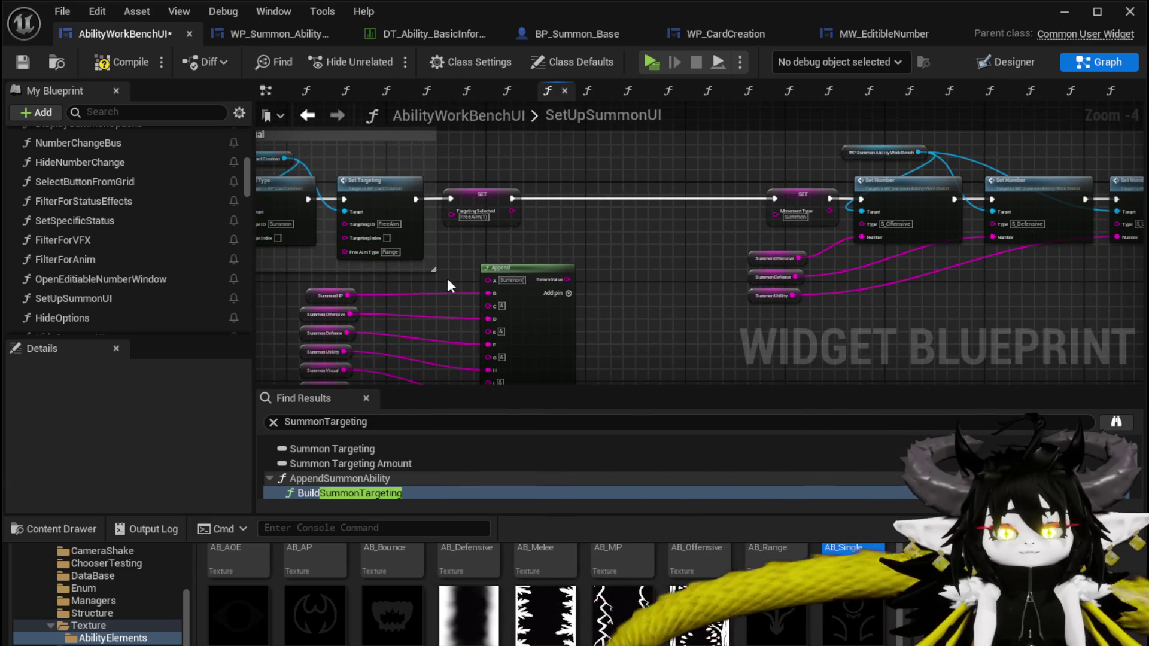
- Add a Get Movement Type node in SetUpSummonUI and split it with Parse Into Array
right_click(528, 147)
text(get Movement Typ)
click(597, 228)
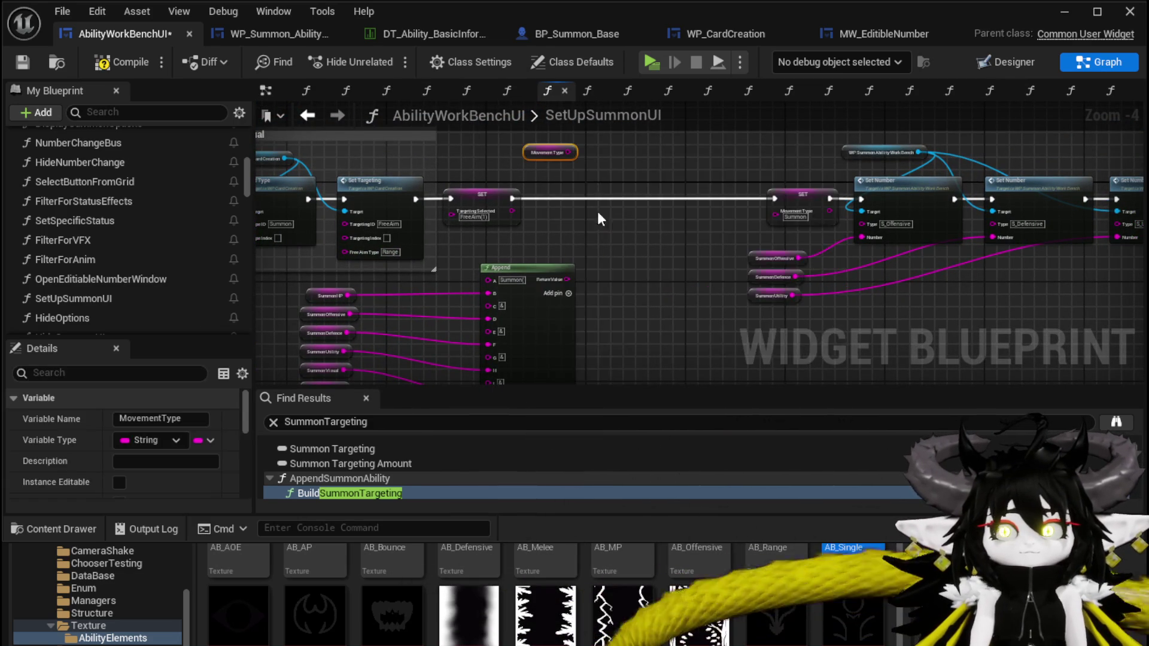
scroll(503, 189, up, 2)
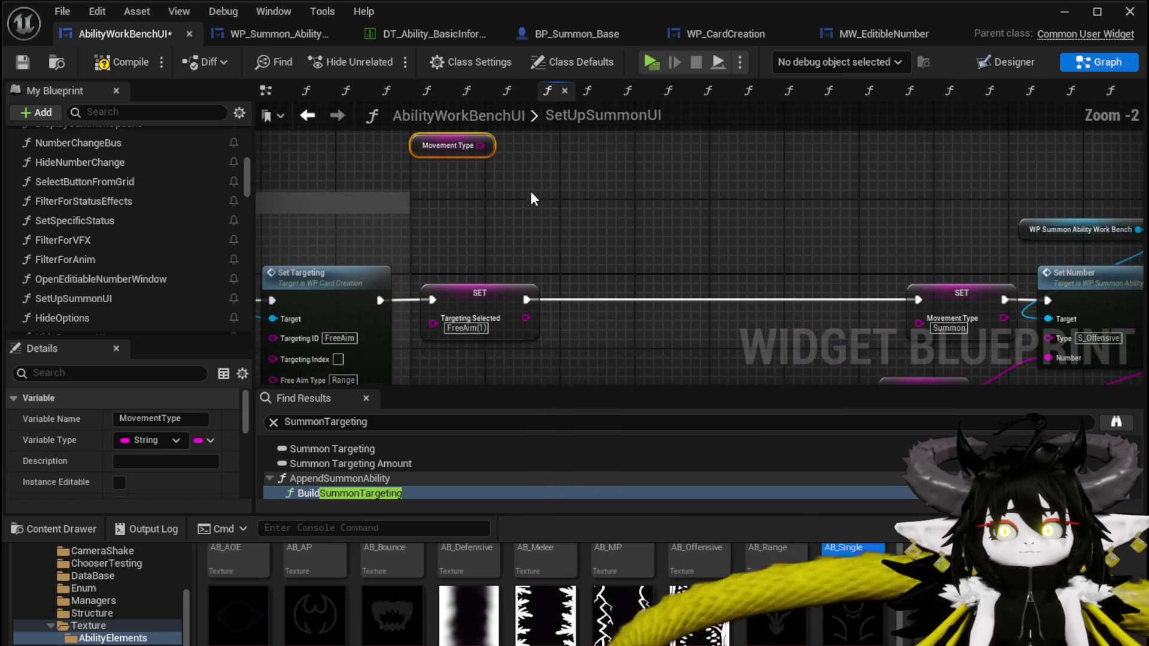
drag(482, 147, 548, 196)
text(Parse)
key(Return)
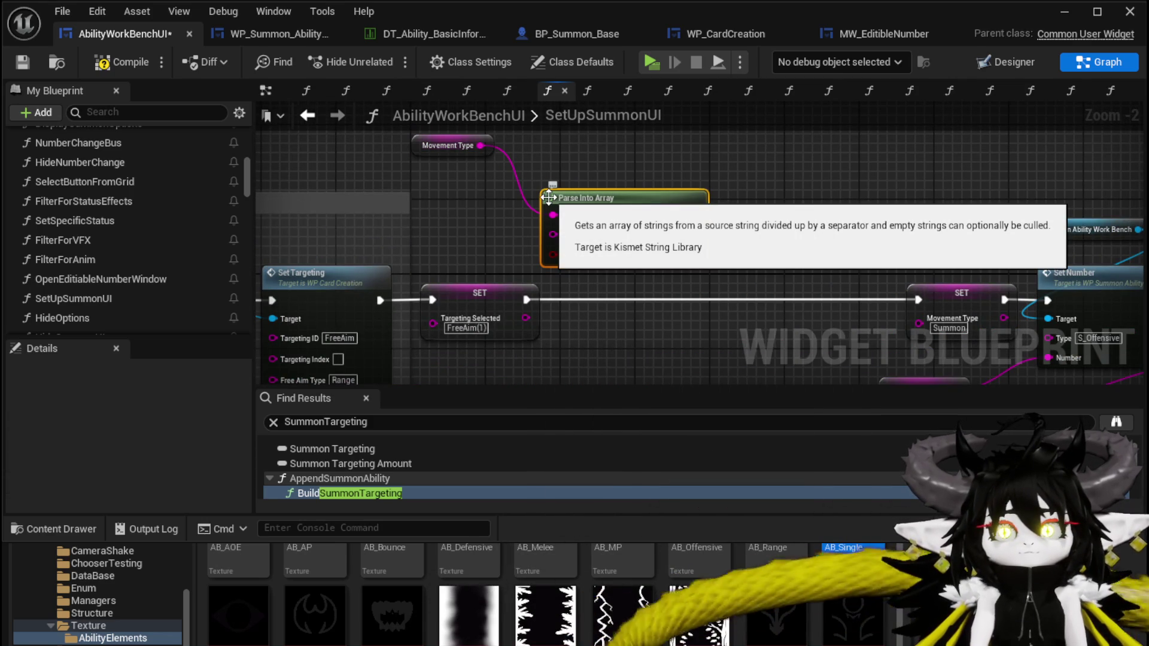
mouse_move(527, 258)
mouse_down()
mouse_move(519, 244)
mouse_move(461, 239)
mouse_up()
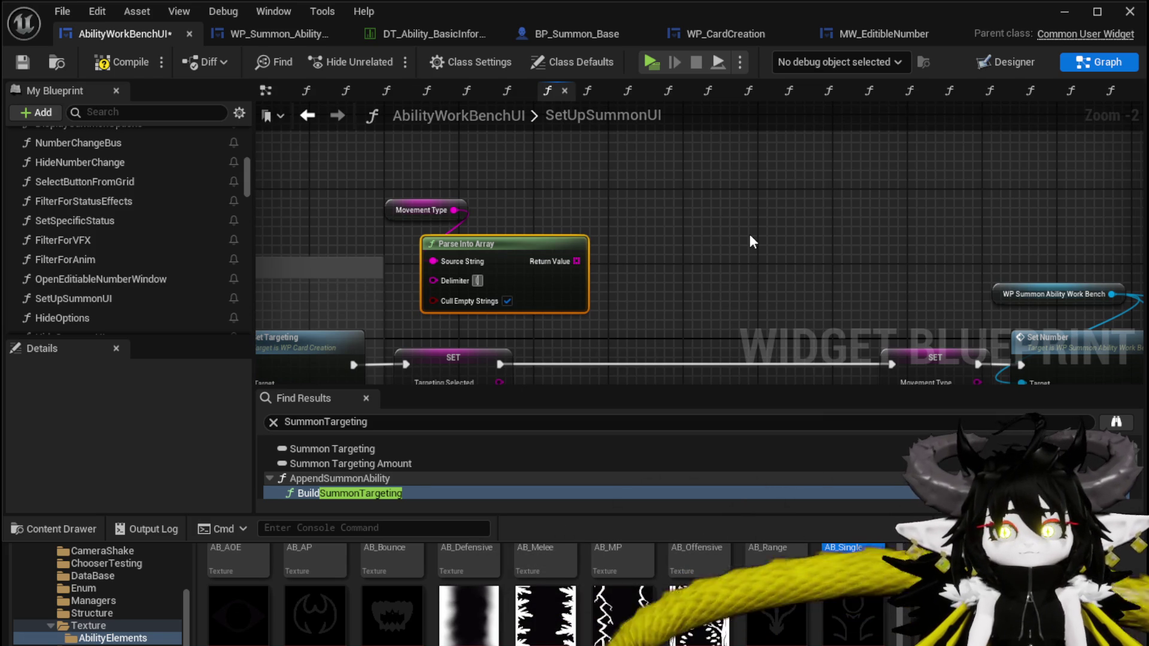
- Write element 0 of the parsed array into a pasted SET Movement Type node
drag(576, 261, 565, 172)
text(get)
click(644, 296)
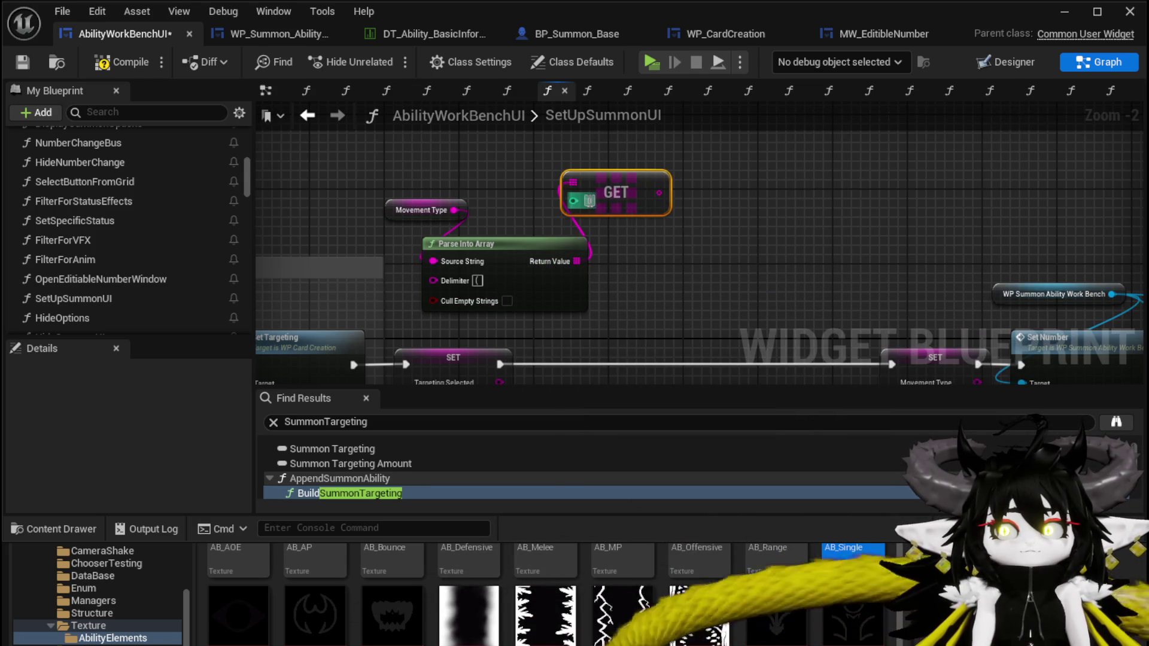
drag(617, 198, 582, 154)
drag(819, 274, 741, 227)
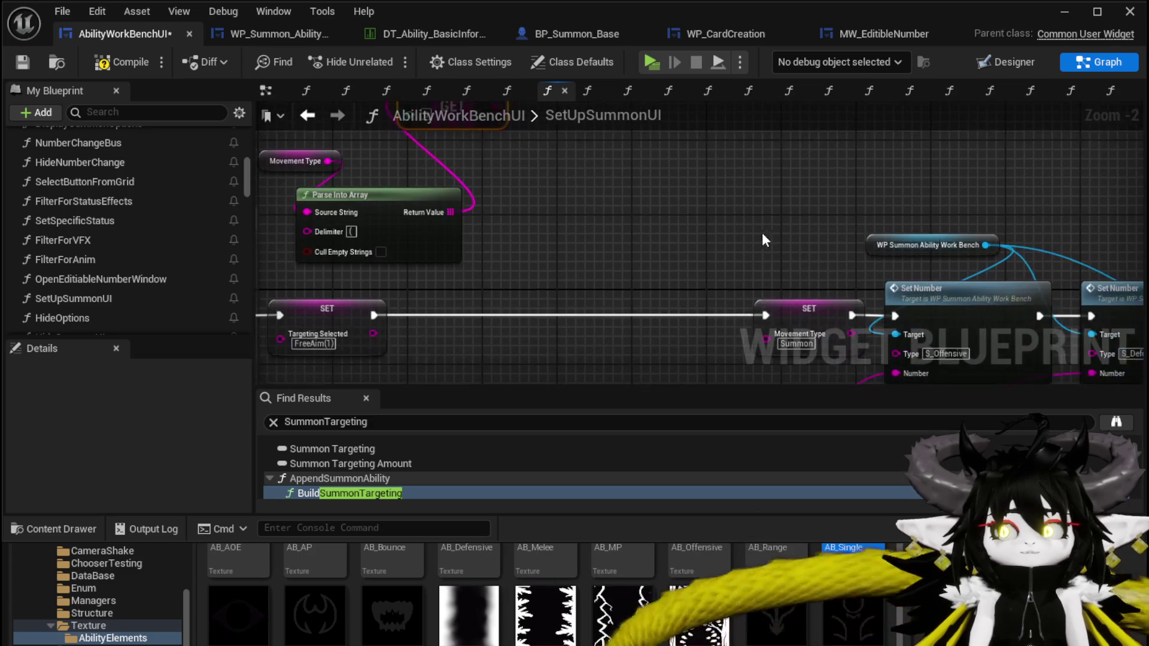
click(802, 311)
drag(633, 78, 652, 172)
key(ctrl+v)
mouse_move(520, 205)
mouse_down()
mouse_move(599, 205)
mouse_move(754, 159)
mouse_up()
- Add a GET at index 1 from the parsed array and duplicate the Parse Into Array node
drag(634, 274, 661, 209)
drag(502, 245, 587, 246)
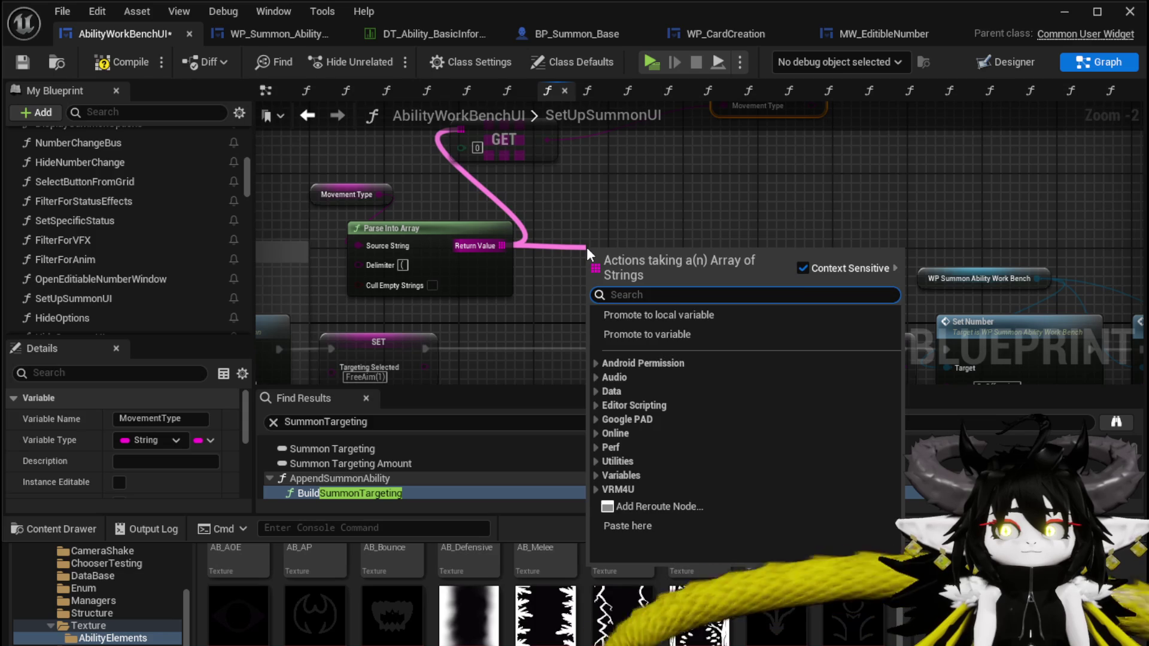
text(get)
click(648, 364)
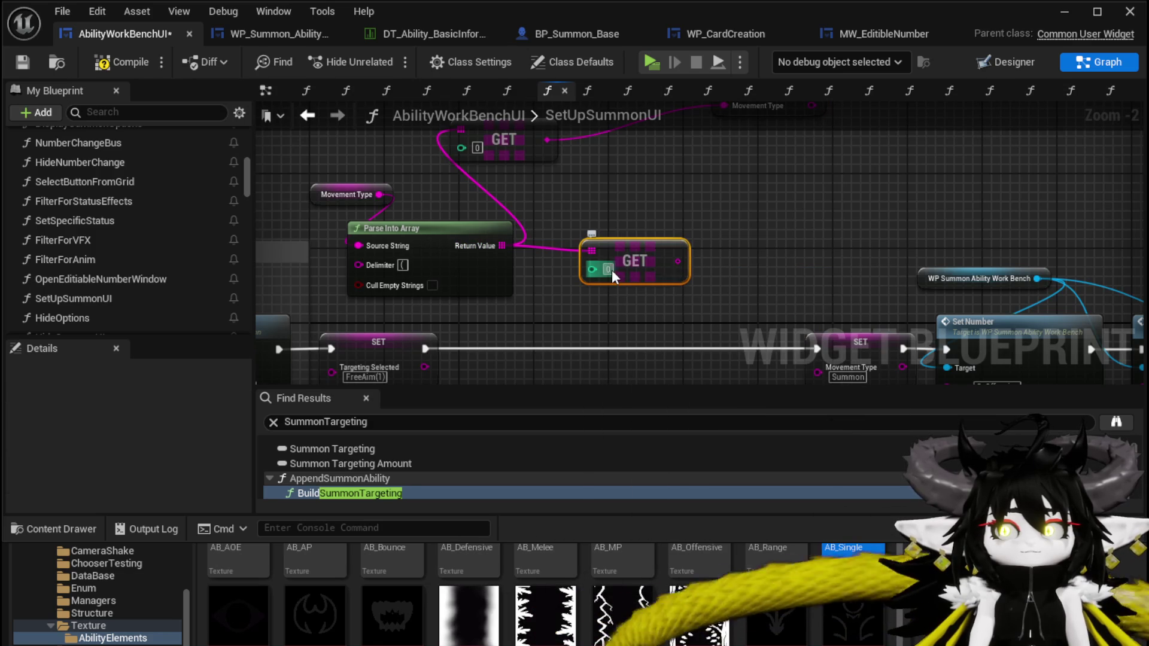
text(1)
drag(624, 256, 550, 190)
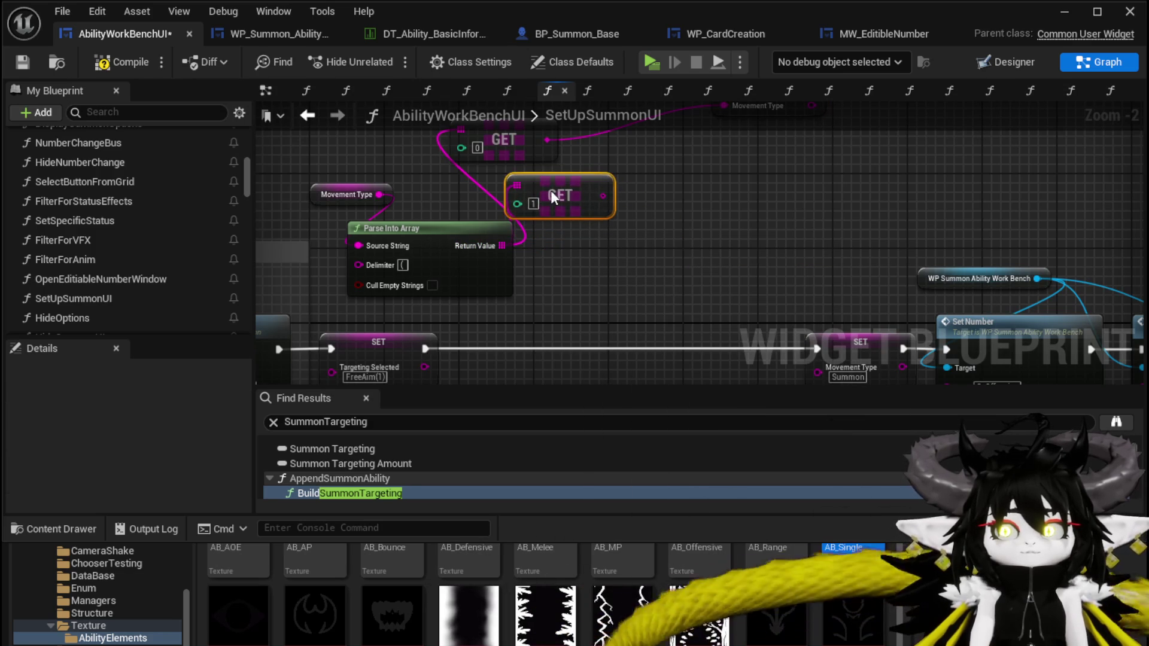
drag(610, 236, 536, 253)
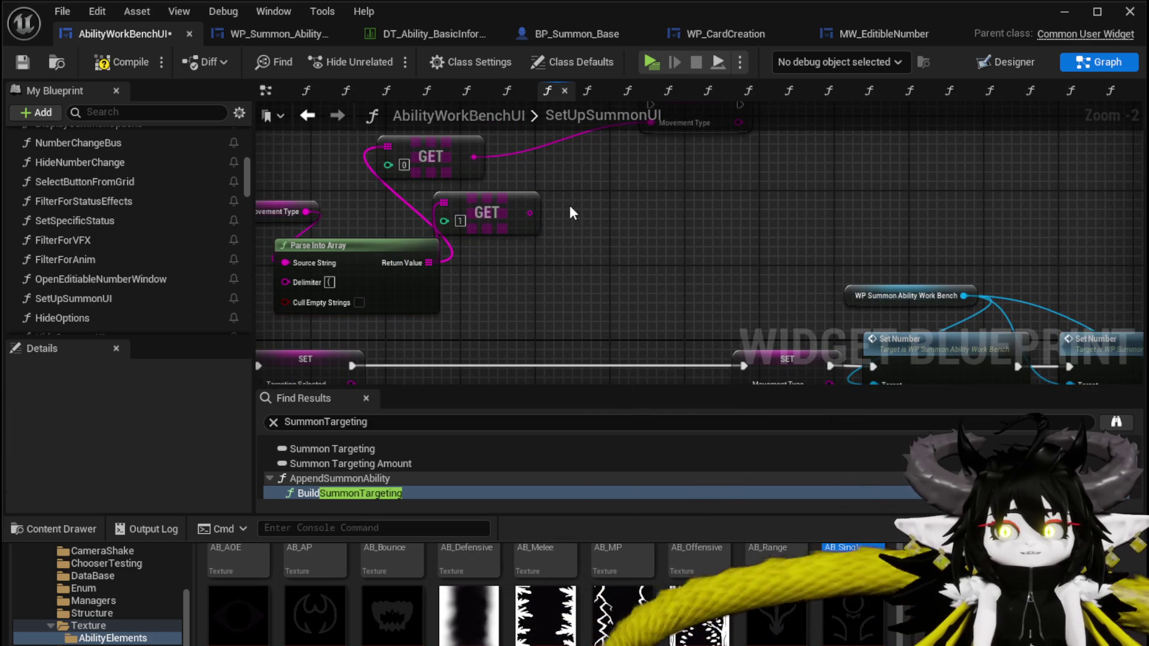
key(ctrl+d)
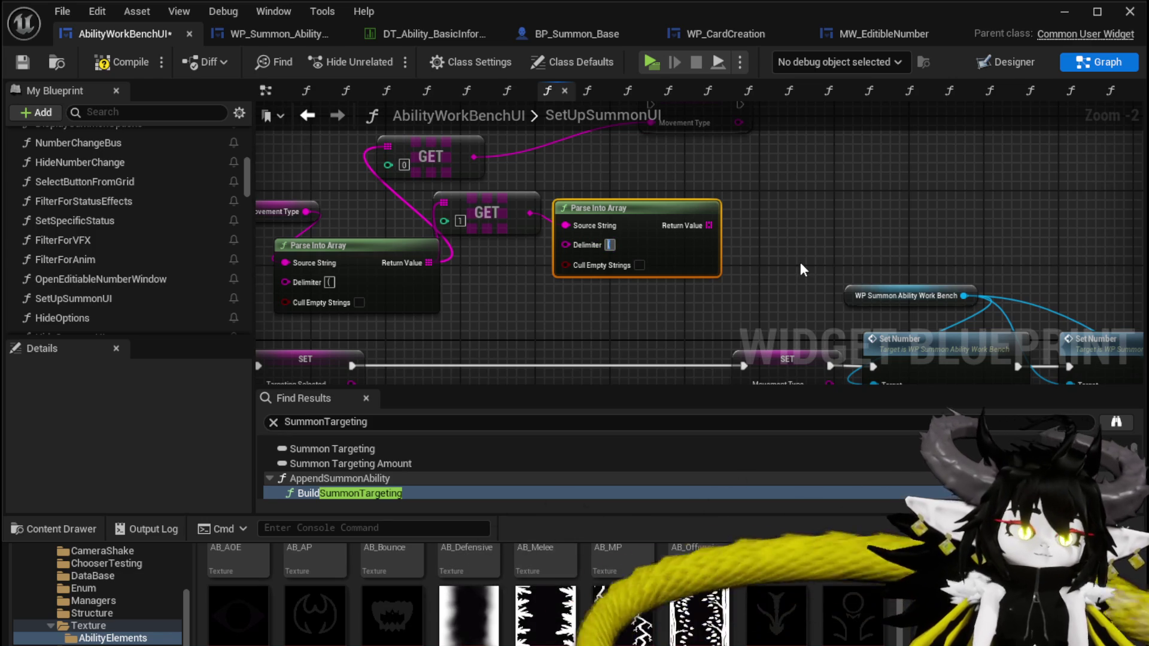
- Set the second Parse Into Array delimiter to '&' and add two GET nodes from its array
text(&)
click(750, 238)
mouse_move(713, 221)
mouse_down()
mouse_move(595, 279)
mouse_move(636, 229)
mouse_move(736, 176)
mouse_move(737, 154)
mouse_up()
text(get)
click(708, 335)
mouse_move(592, 284)
mouse_down()
mouse_move(734, 249)
mouse_move(748, 218)
mouse_up()
text(get)
click(754, 375)
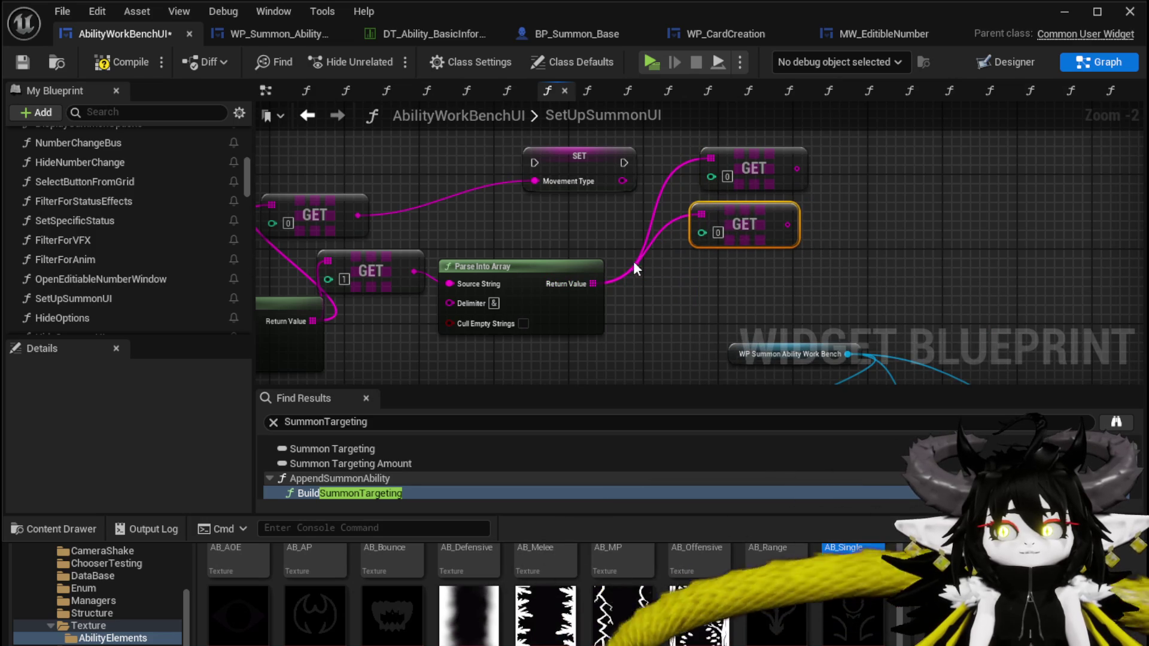
click(716, 233)
text(1)
- Add third and fourth GET nodes, then move all four above the Movement Type setter
drag(587, 284, 756, 272)
text(get)
click(778, 384)
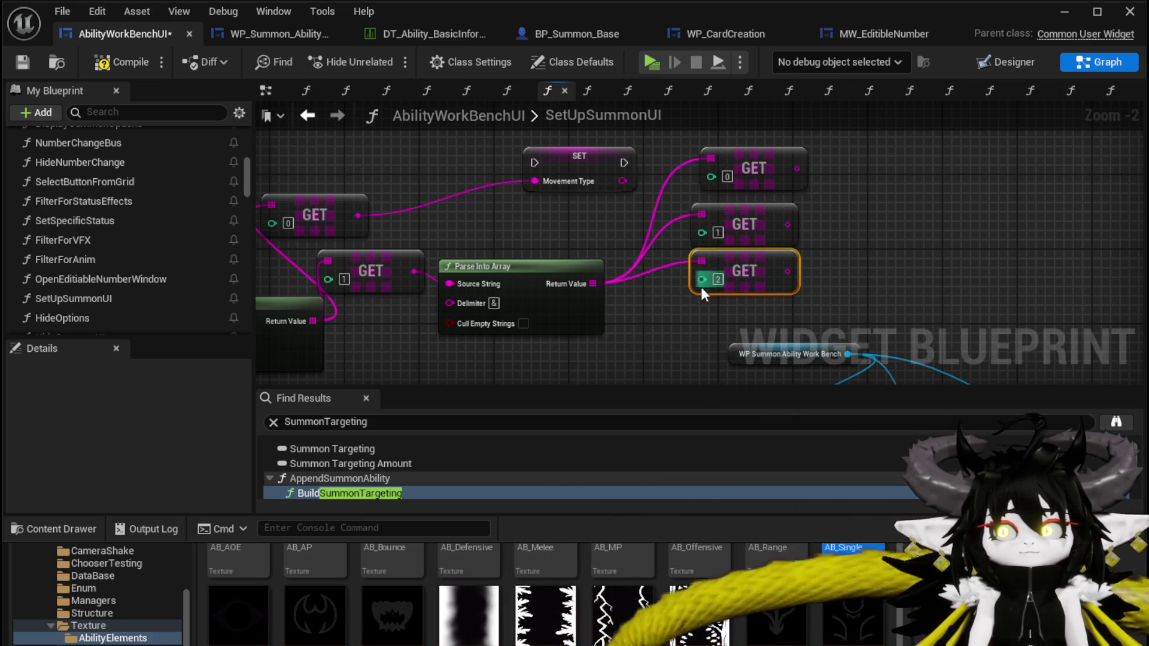
drag(592, 284, 652, 308)
text(get)
click(726, 403)
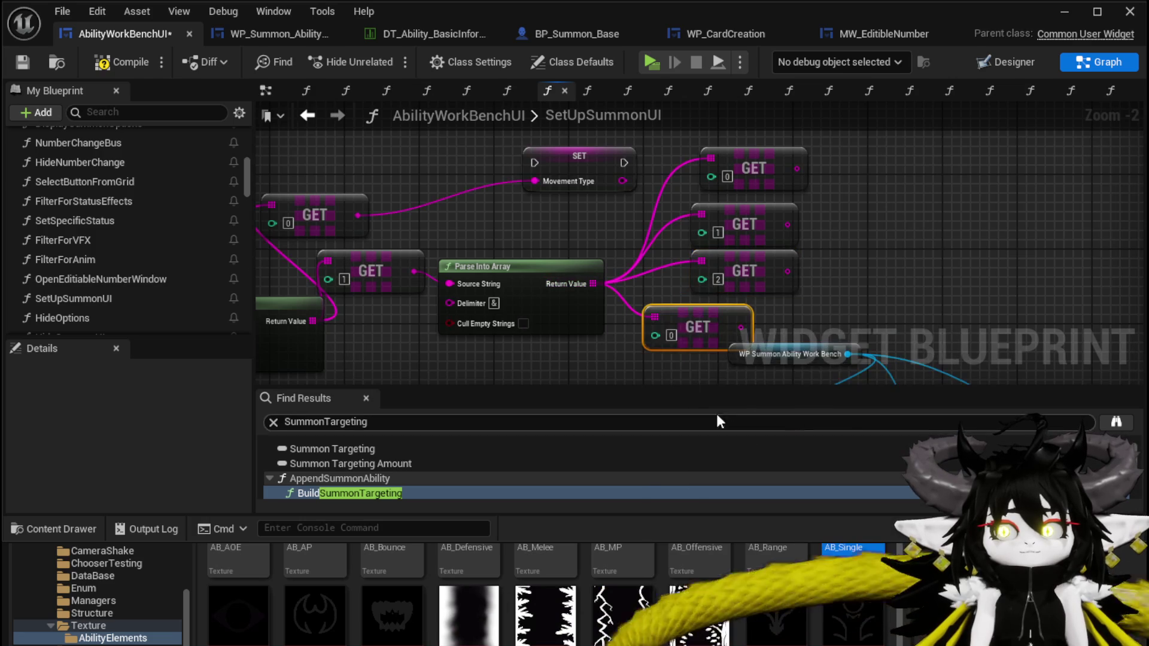
mouse_move(727, 312)
mouse_down()
mouse_move(773, 303)
mouse_move(745, 124)
mouse_up()
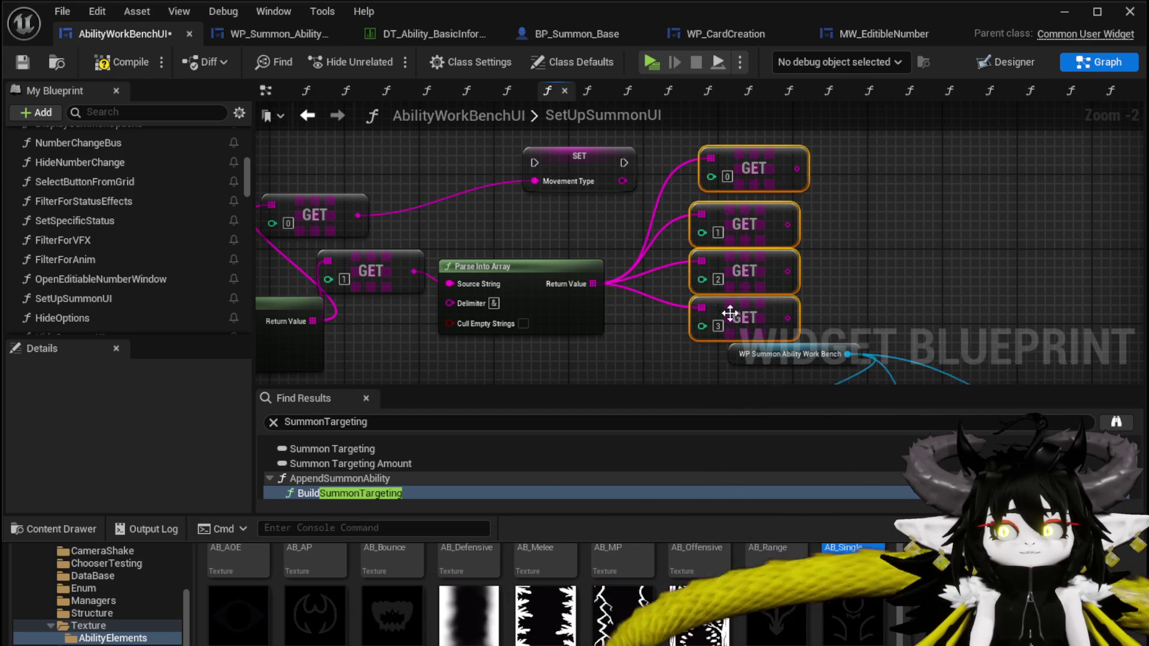
drag(730, 312, 719, 255)
scroll(718, 255, down, 3)
scroll(708, 289, up, 3)
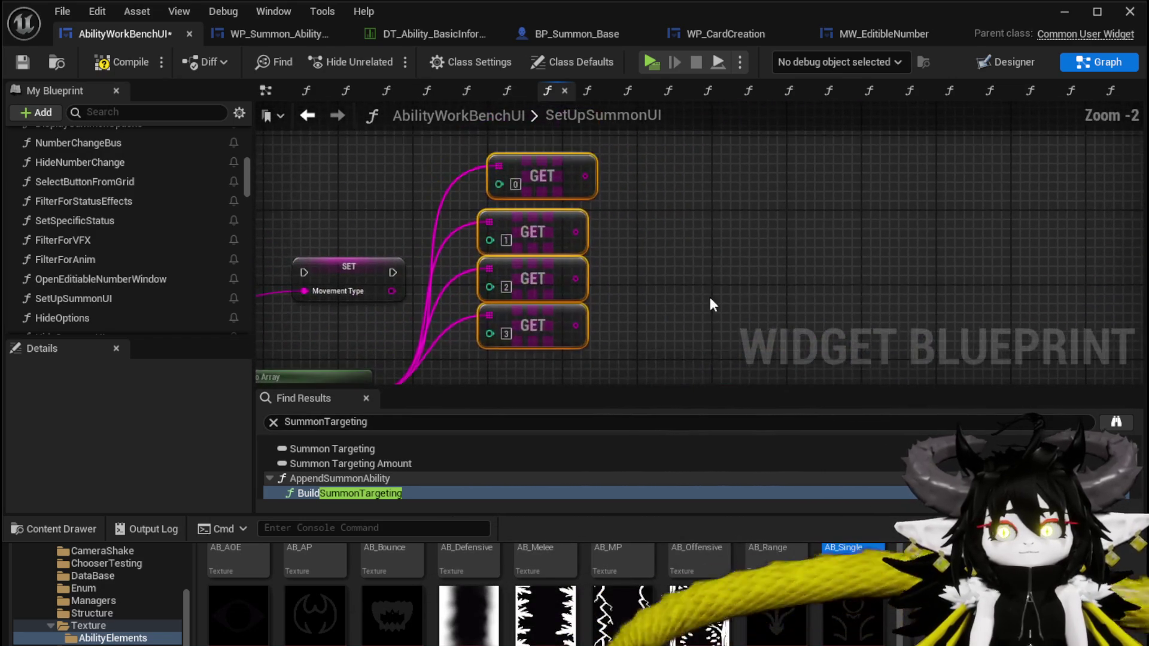
- Add a SET Summon Offensive node fed by array element 1 (GET [1])
right_click(658, 232)
text(set summon)
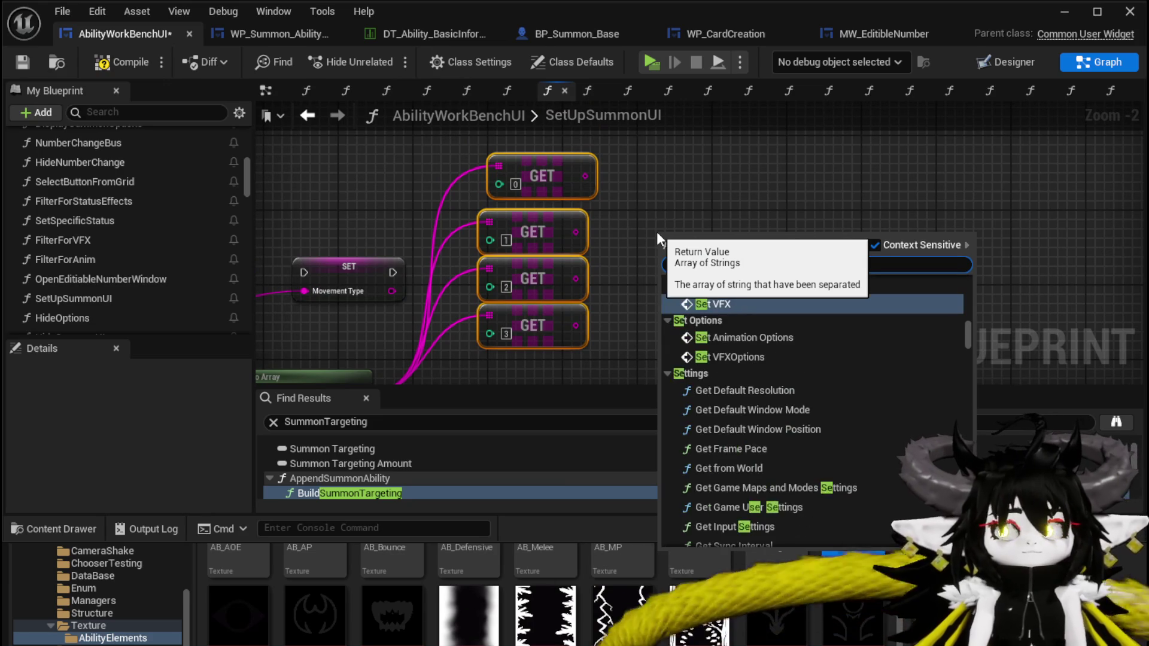
text( offen)
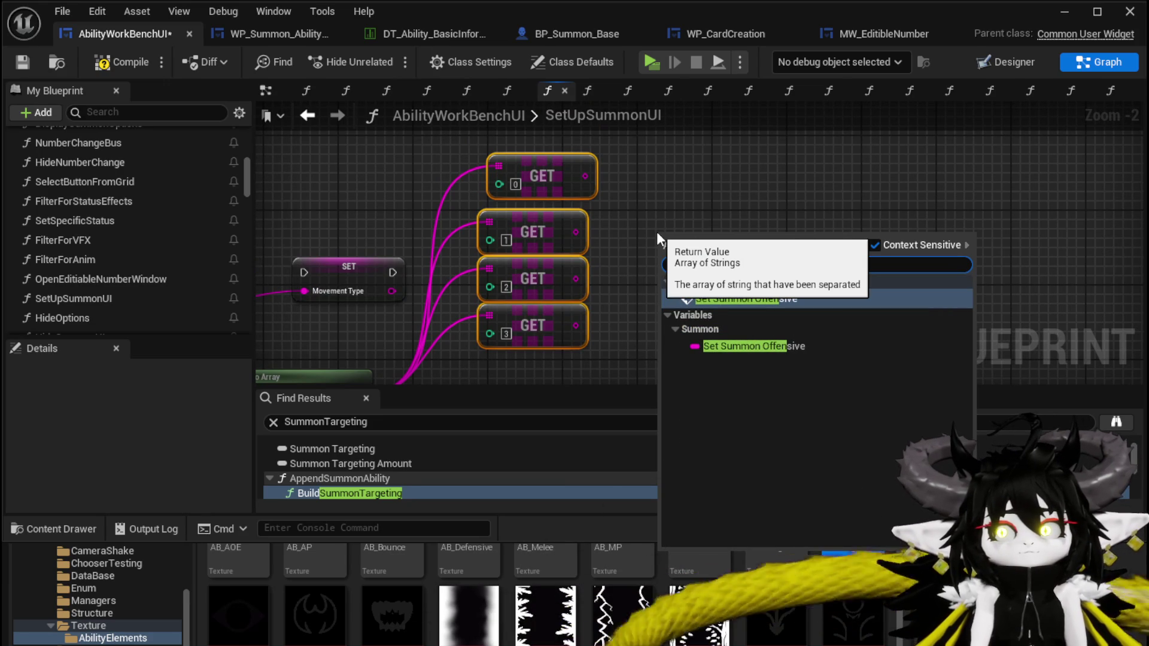
key(Down)
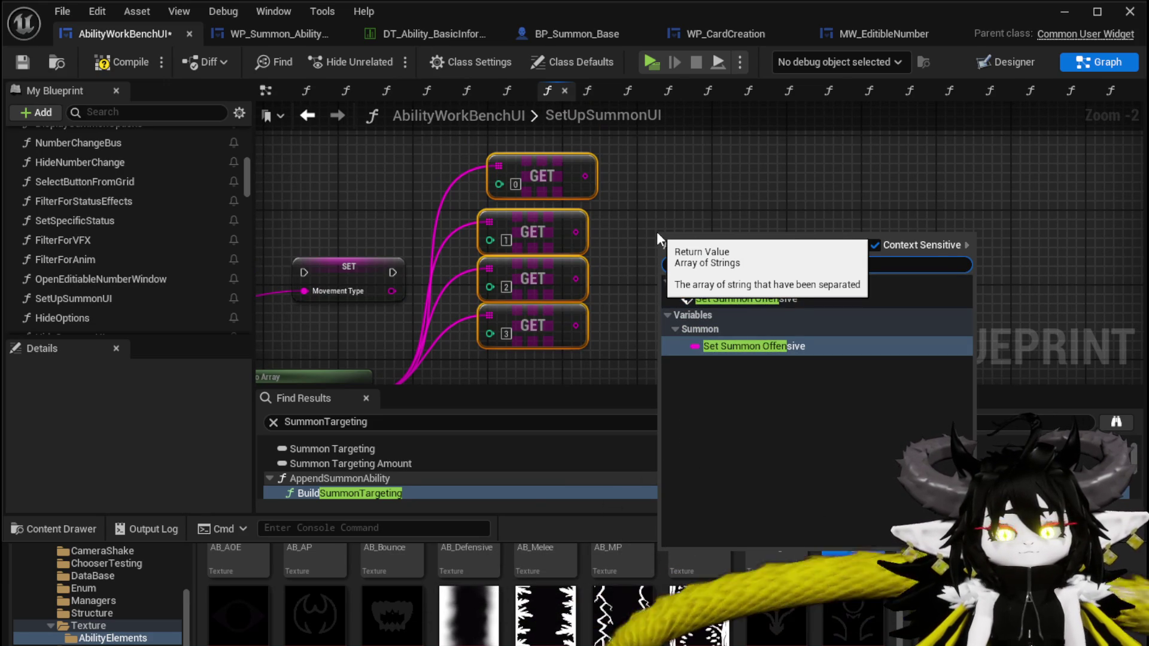
click(730, 342)
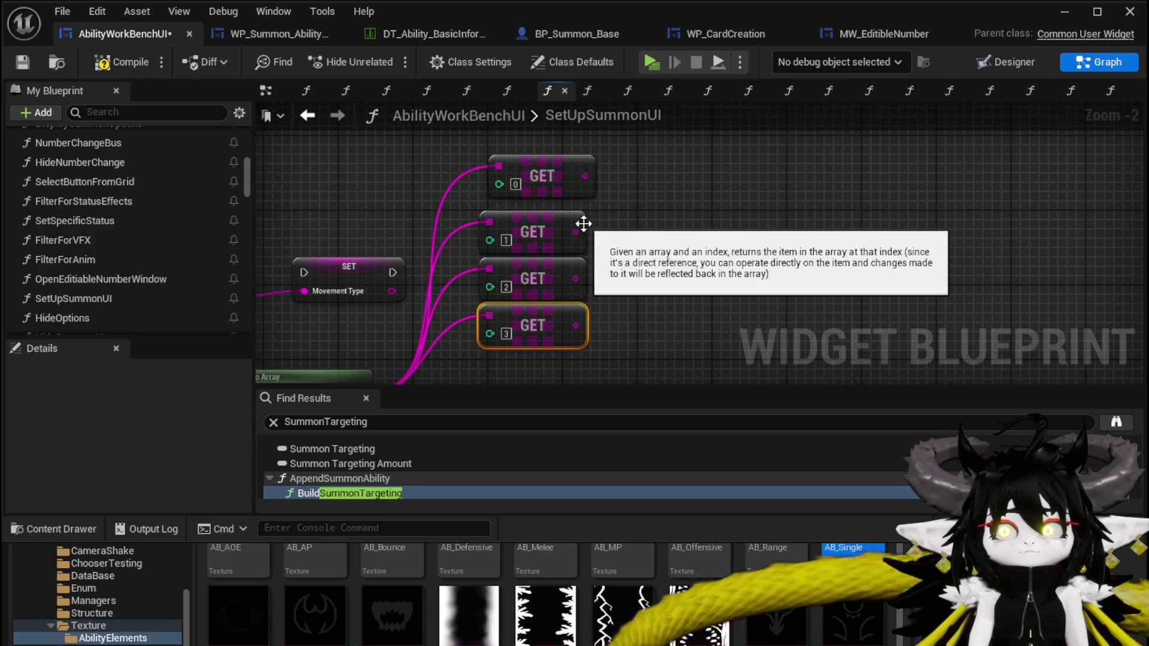
mouse_move(576, 232)
mouse_down()
mouse_move(687, 260)
mouse_move(669, 264)
mouse_up()
drag(719, 246, 745, 217)
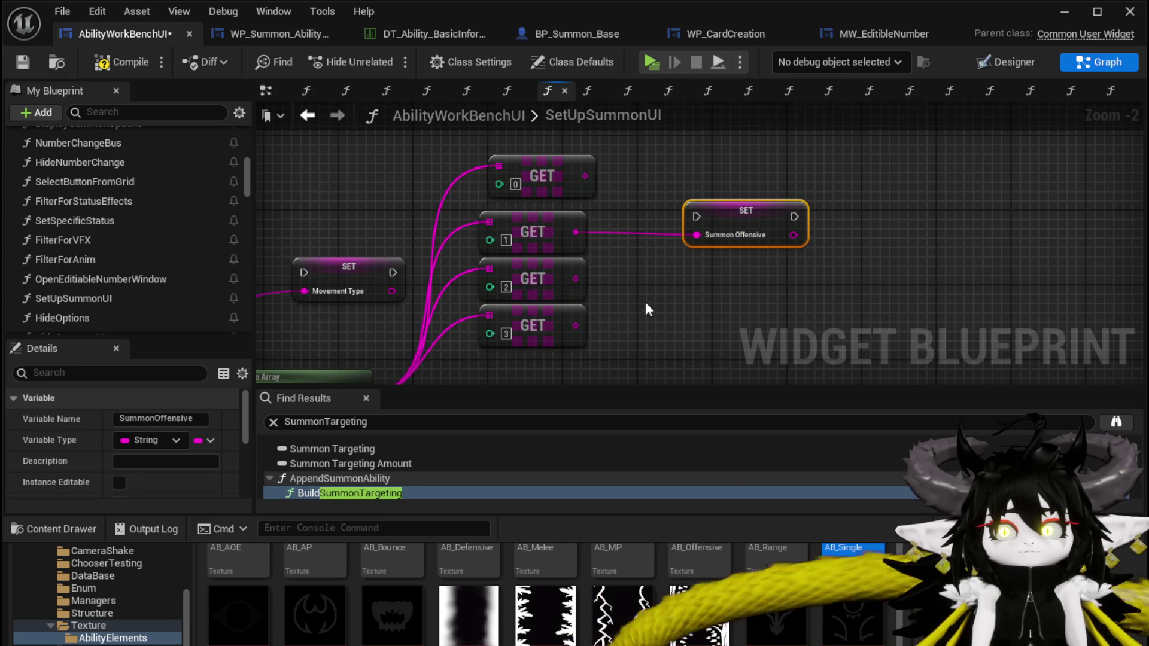
- Add a SET Summon Defence node below it, fed by array element 2
right_click(644, 302)
text(set summon Def)
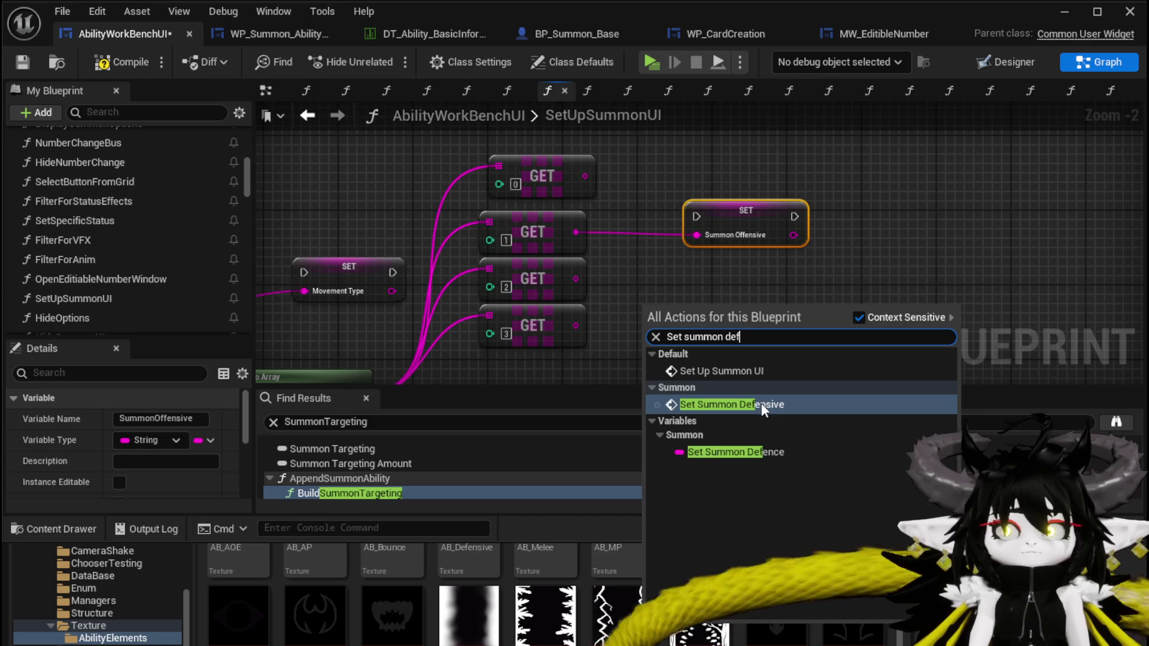
click(747, 450)
drag(705, 312, 748, 261)
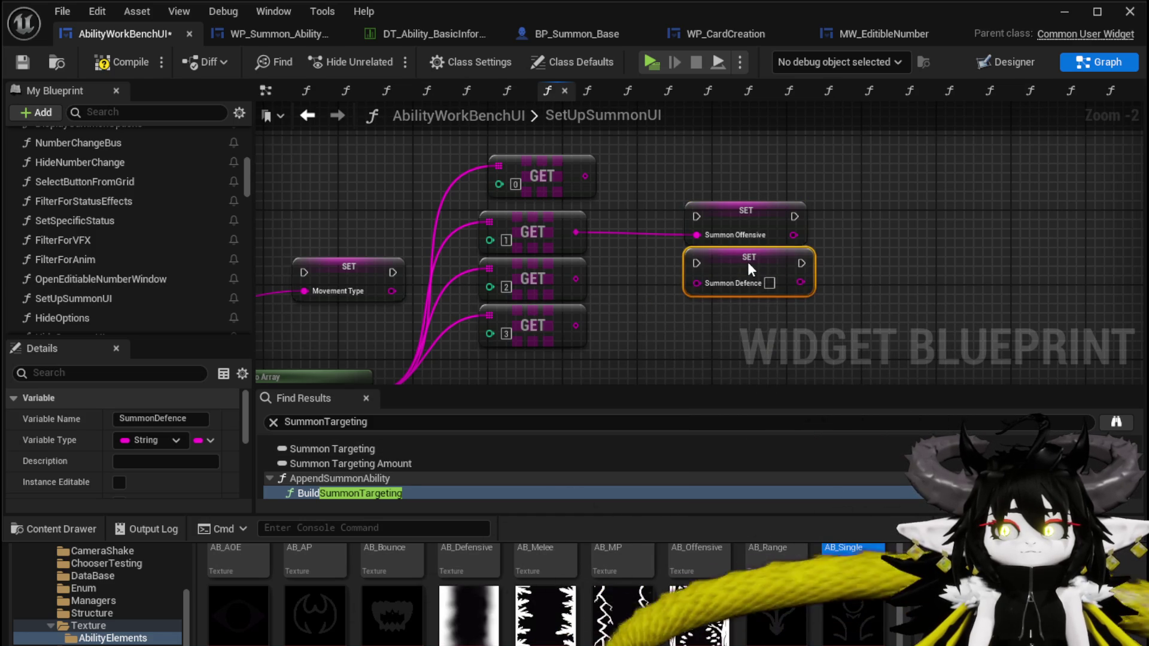
drag(574, 278, 697, 283)
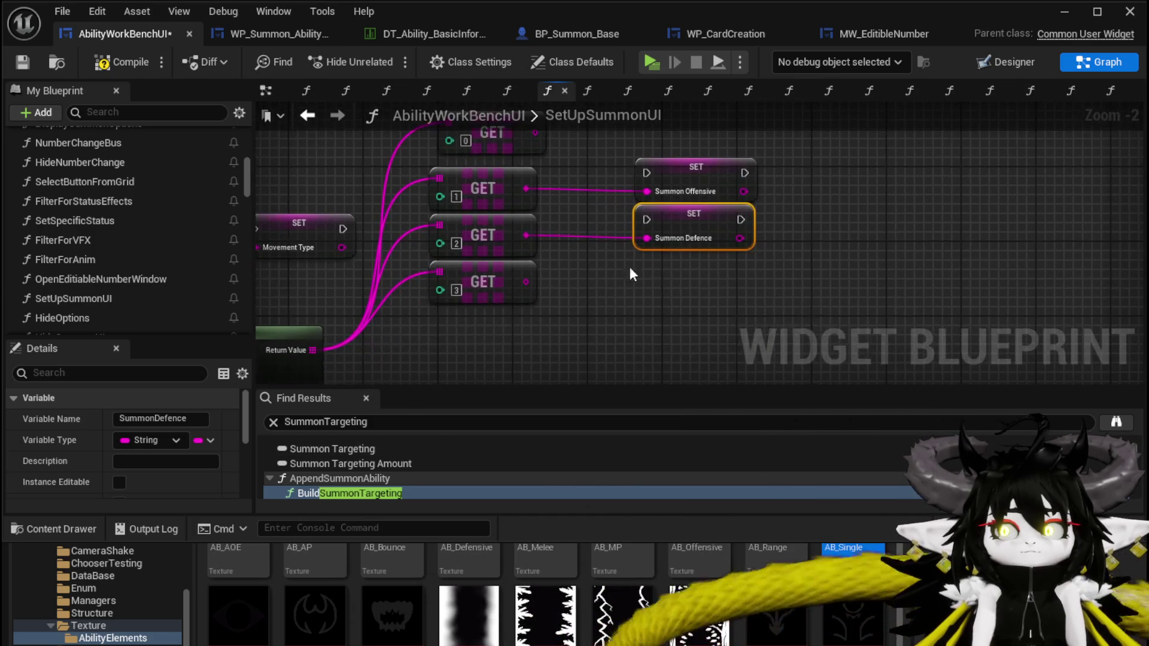
- Replace a mistaken Set Summon Utility function with the Summon Utility variable setter, fed by element 3
right_click(608, 273)
text(Set Sum)
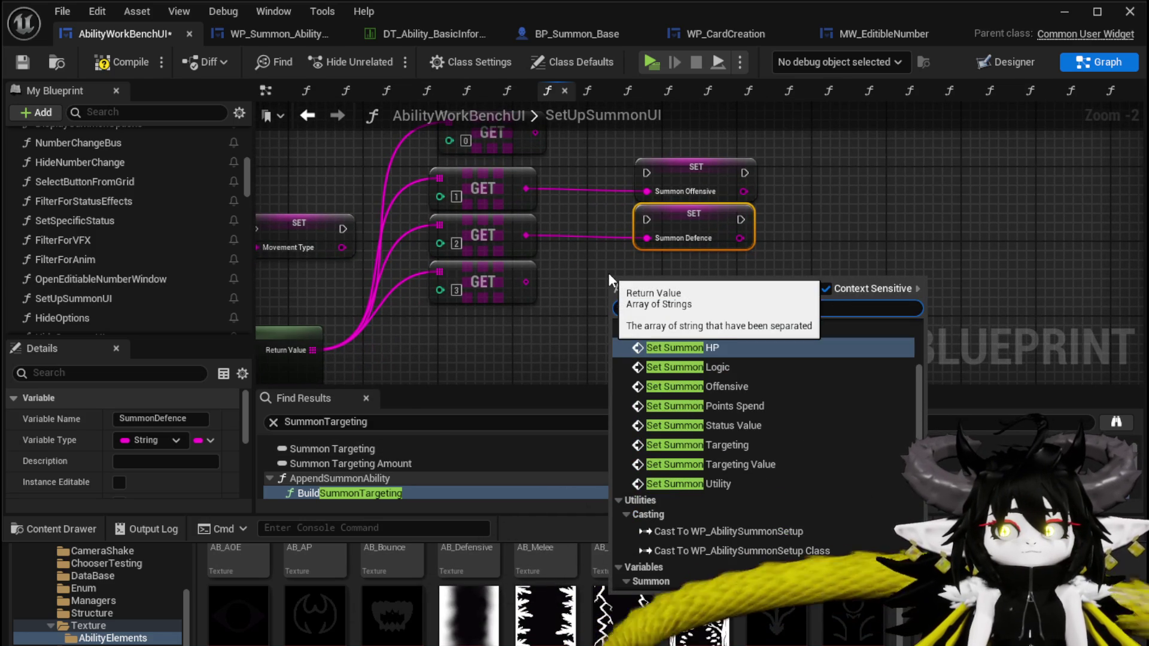
text(mon)
click(705, 479)
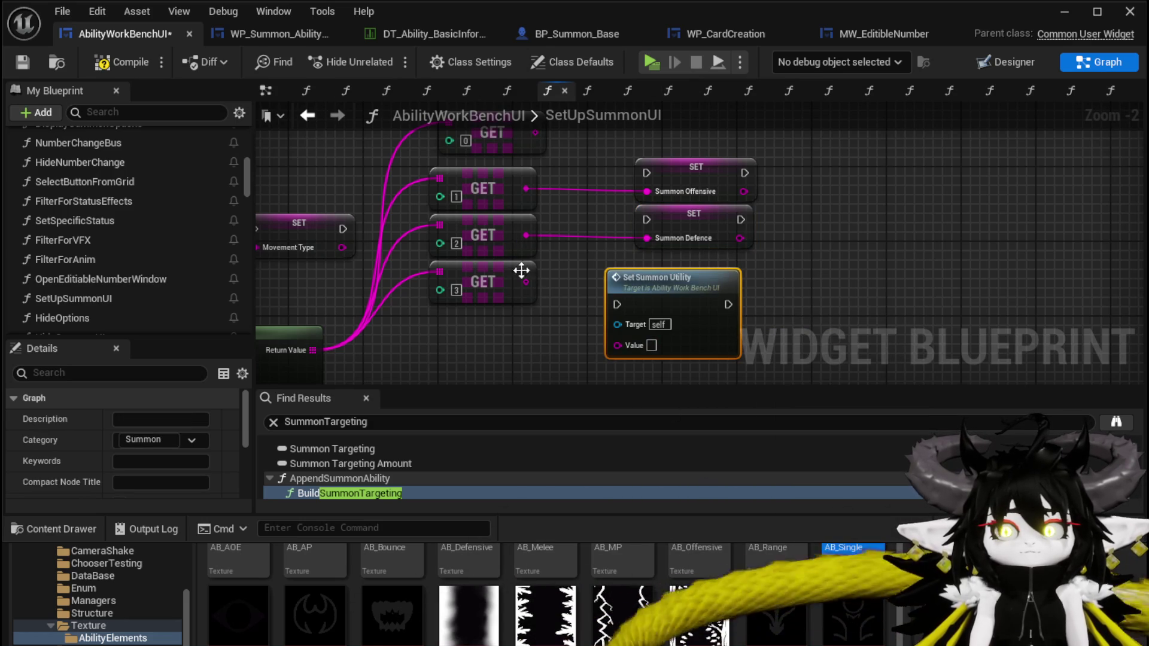
key(ctrl+z)
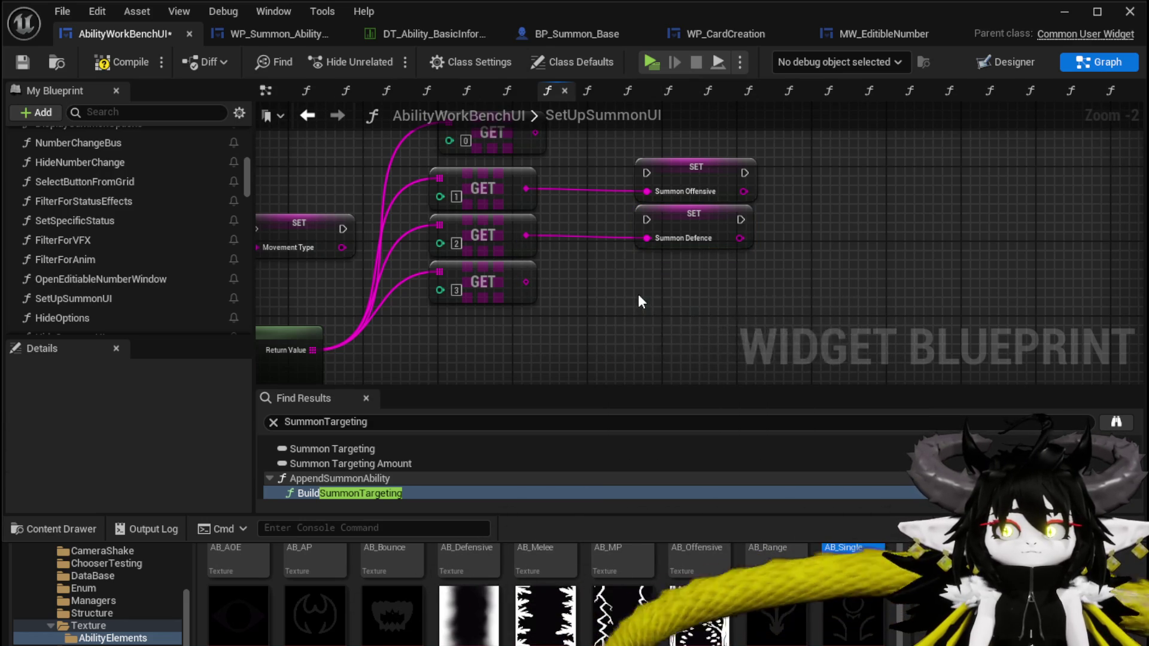
right_click(645, 303)
text(Set Summon)
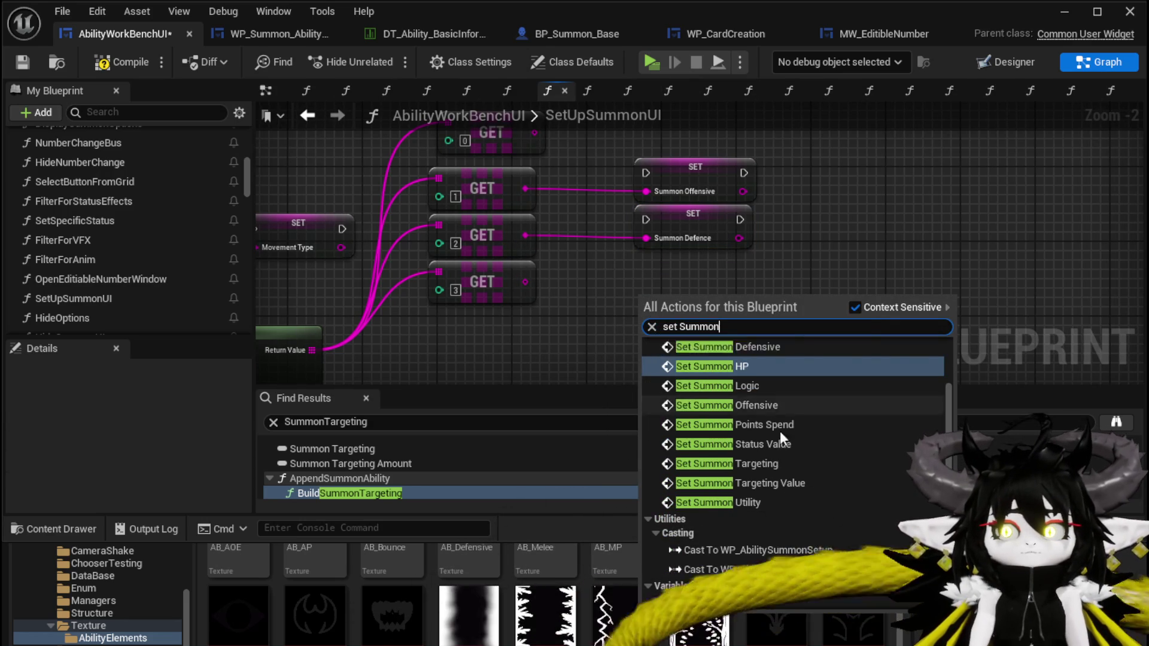
scroll(814, 457, down, 5)
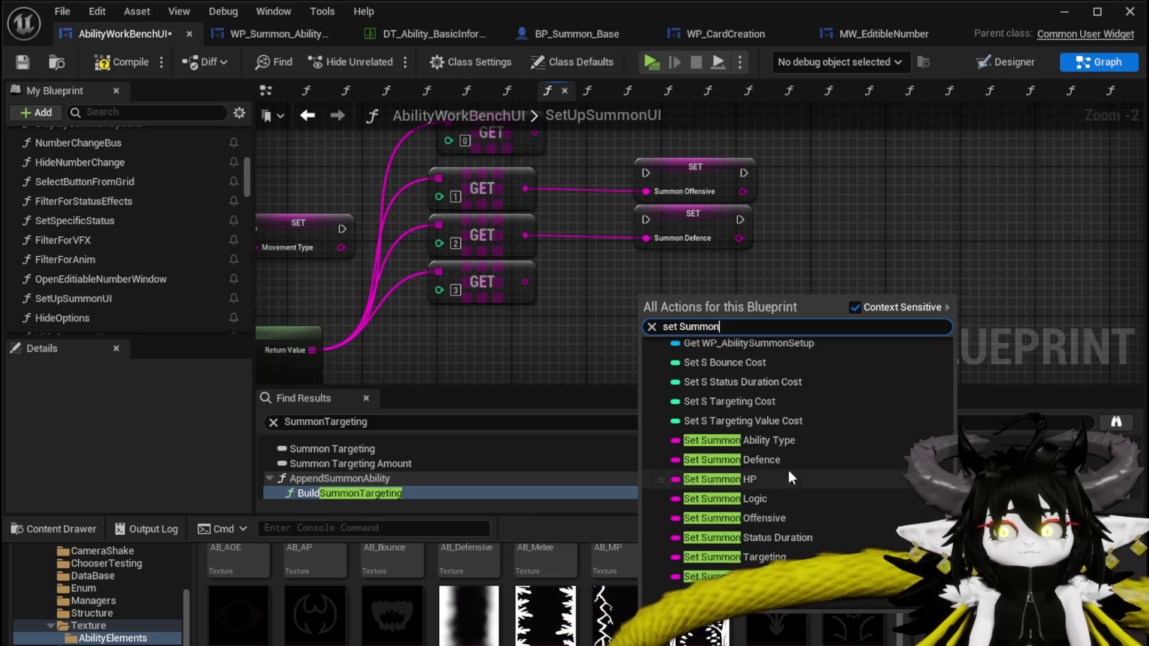
scroll(814, 539, down, 2)
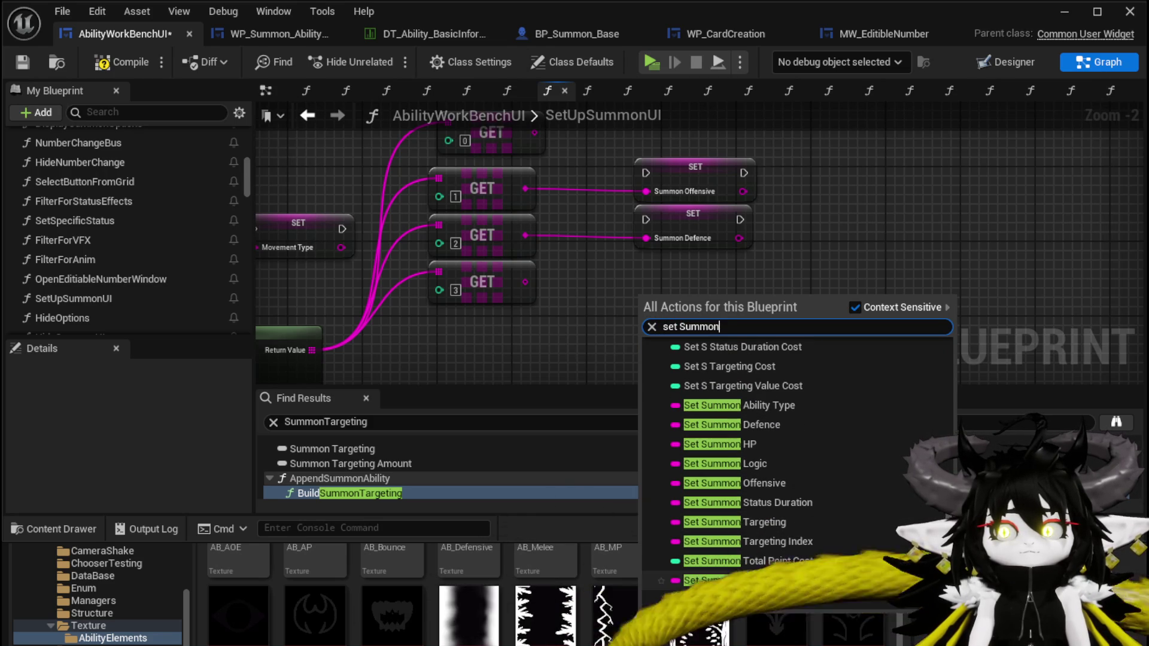
click(755, 581)
mouse_move(525, 282)
mouse_down()
mouse_move(662, 328)
mouse_move(652, 324)
mouse_move(681, 254)
mouse_move(688, 265)
mouse_up()
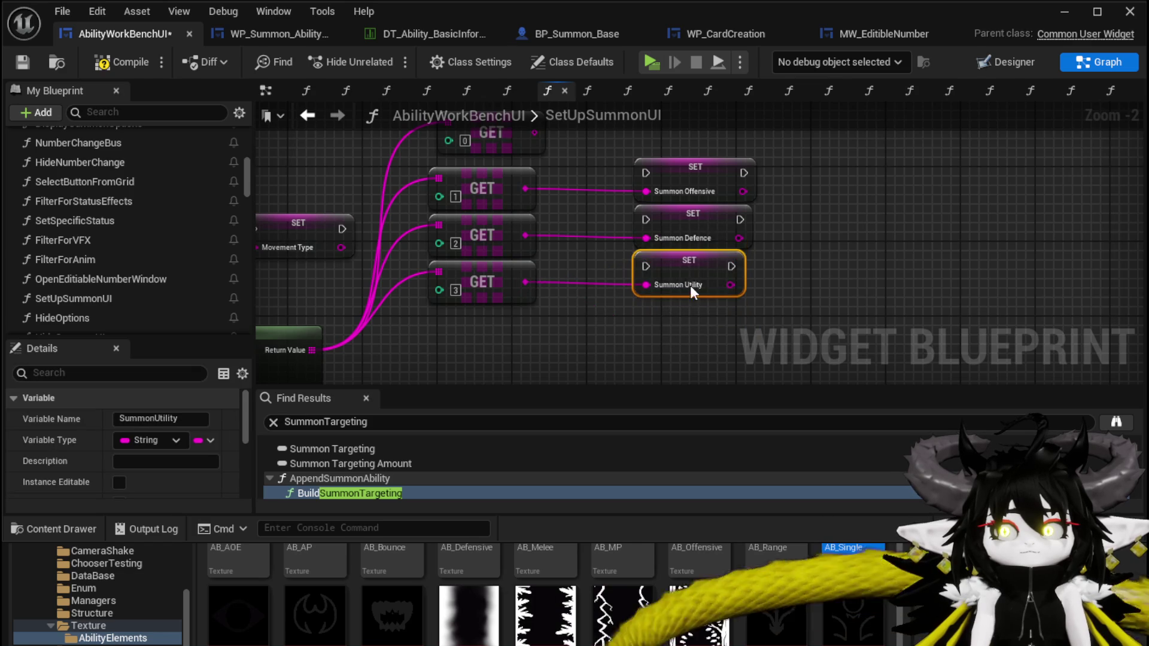
- Shift the Movement Type setter and Set Number nodes right, moving the three summon setters into the gap
scroll(687, 265, down, 3)
drag(390, 175, 741, 335)
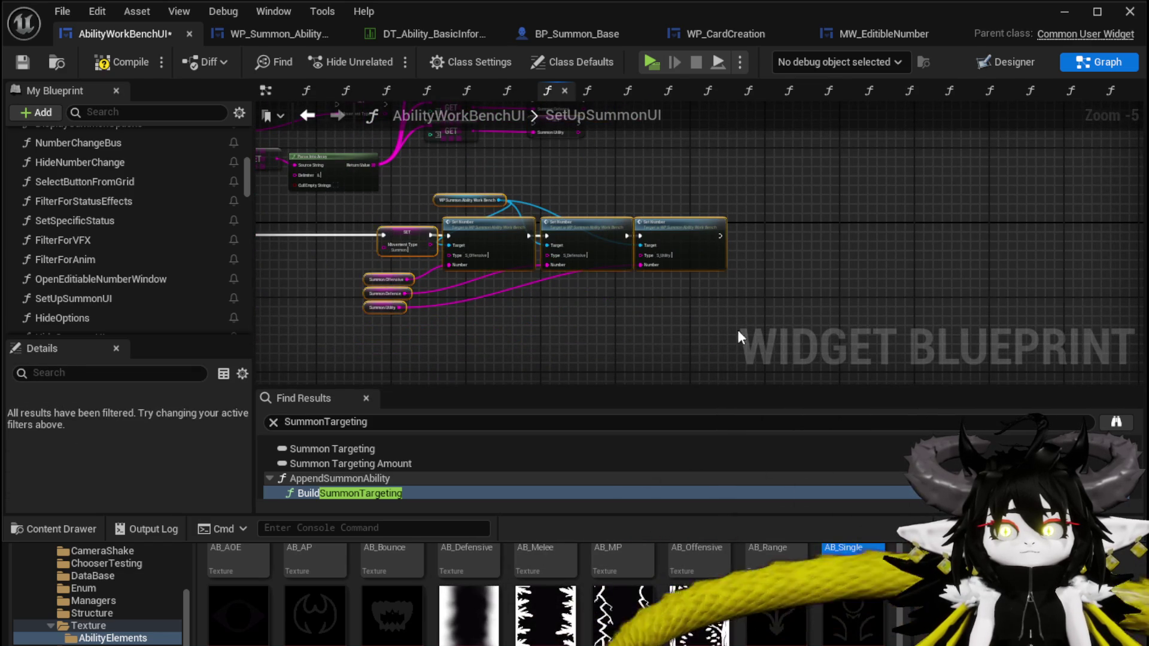
drag(498, 231, 797, 231)
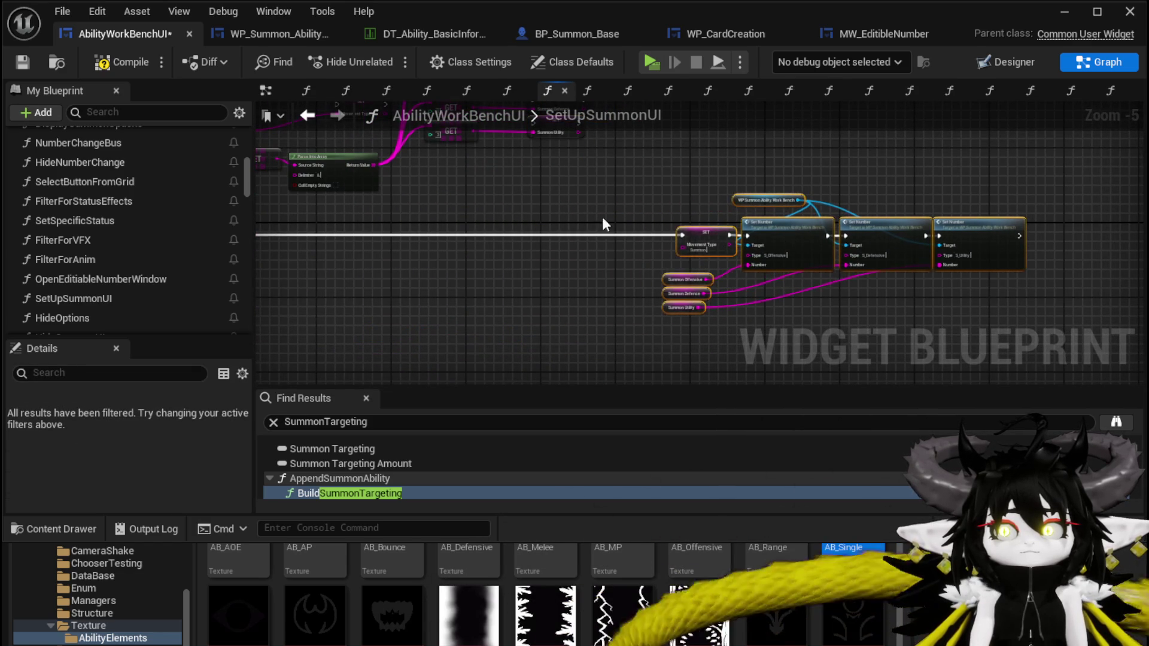
mouse_move(636, 168)
mouse_down()
mouse_move(915, 310)
mouse_move(986, 279)
mouse_up()
drag(983, 232, 1030, 233)
drag(725, 202, 784, 333)
drag(589, 297, 770, 167)
scroll(690, 293, up, 2)
mouse_move(688, 291)
mouse_down()
mouse_move(745, 156)
mouse_move(581, 358)
mouse_move(417, 66)
mouse_move(573, 425)
mouse_move(626, 225)
mouse_move(616, 223)
mouse_up()
- Wire execution from SET Targeting Selected through Offensive, Defence and Utility into the Movement Type setter
mouse_move(423, 216)
mouse_down()
mouse_move(577, 220)
mouse_move(571, 212)
mouse_up()
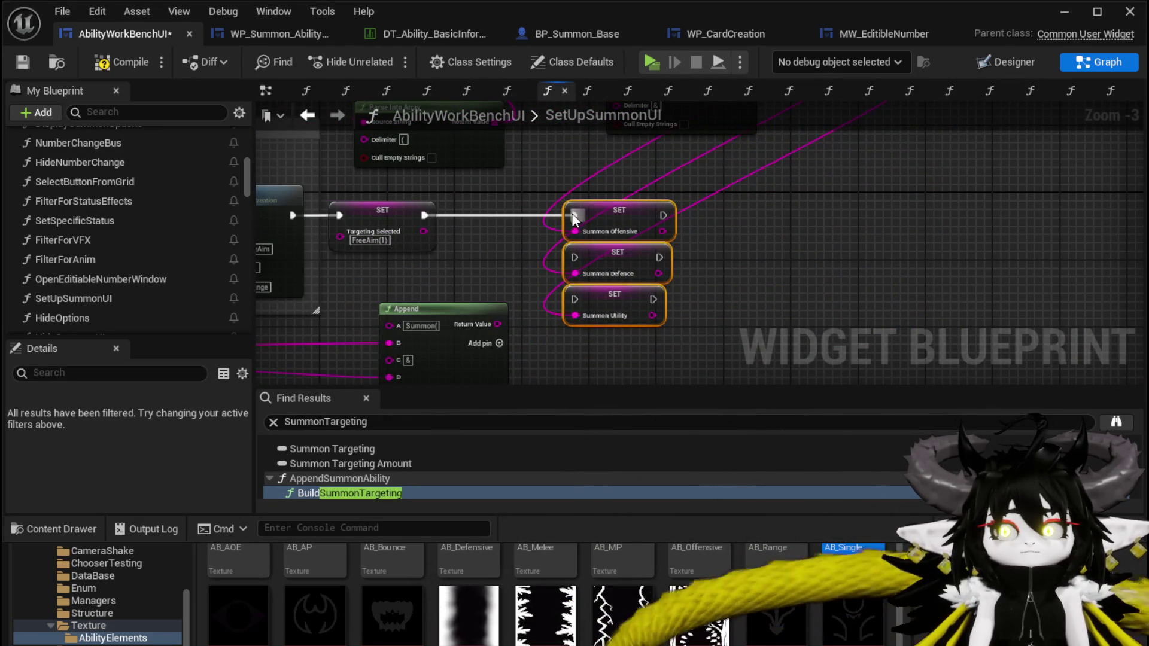
mouse_move(605, 271)
mouse_down()
mouse_move(376, 285)
mouse_move(508, 271)
mouse_move(458, 284)
mouse_move(625, 239)
mouse_move(615, 228)
mouse_up()
drag(433, 229, 562, 230)
click(386, 323)
drag(385, 324, 828, 233)
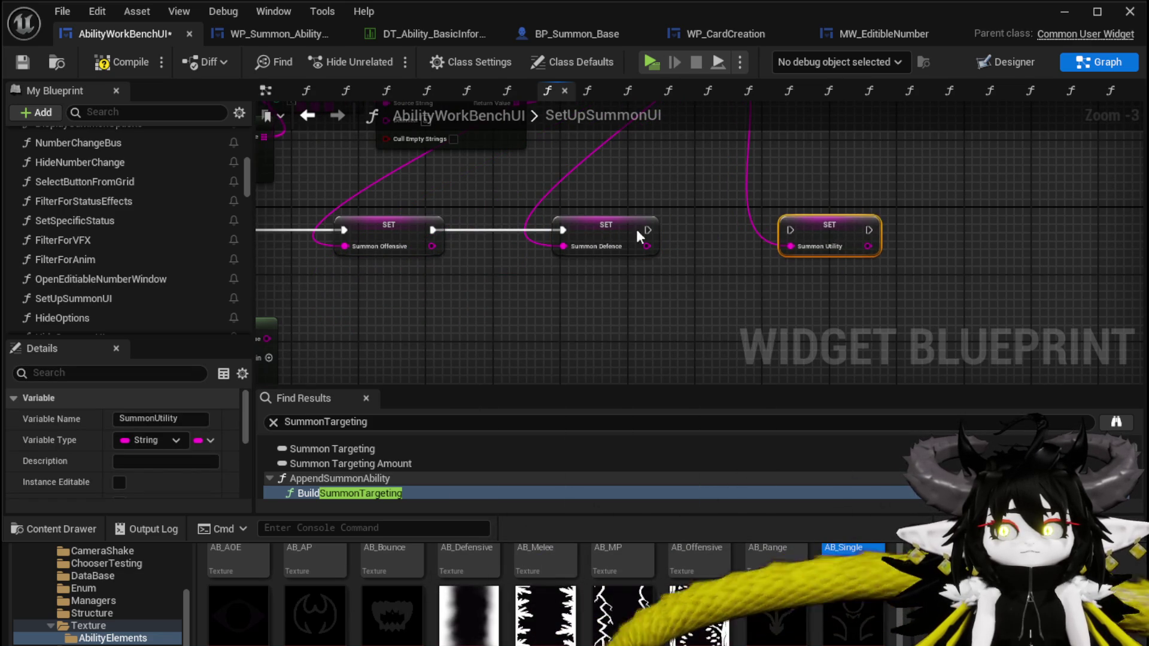
drag(647, 230, 788, 229)
scroll(980, 256, down, 2)
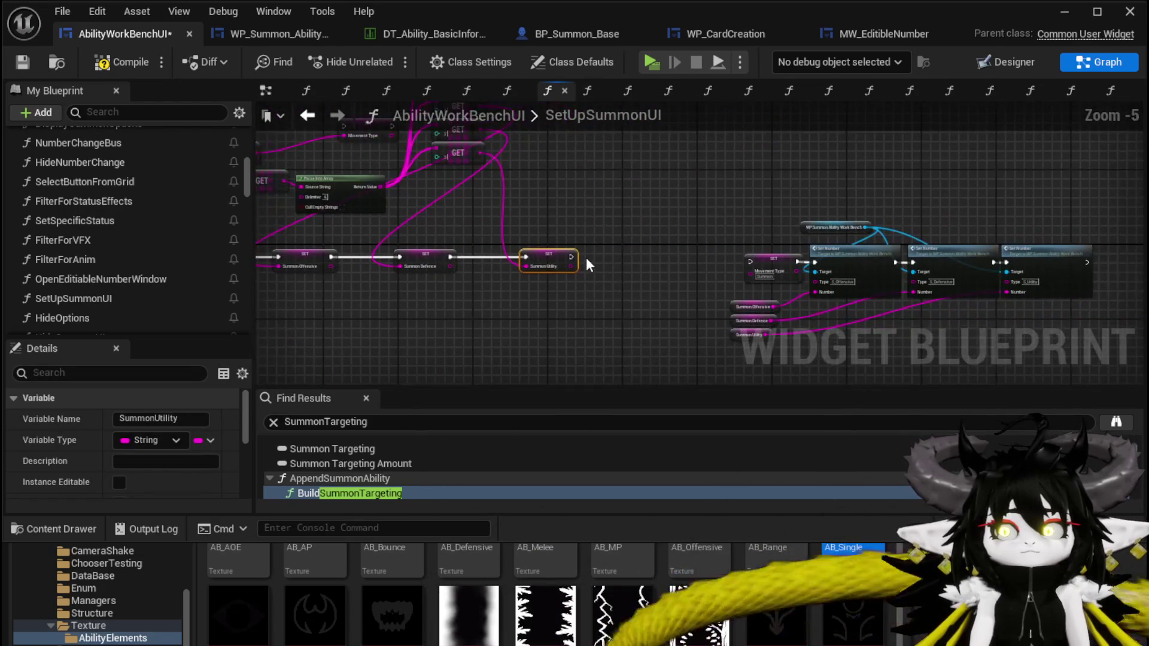
drag(573, 257, 853, 260)
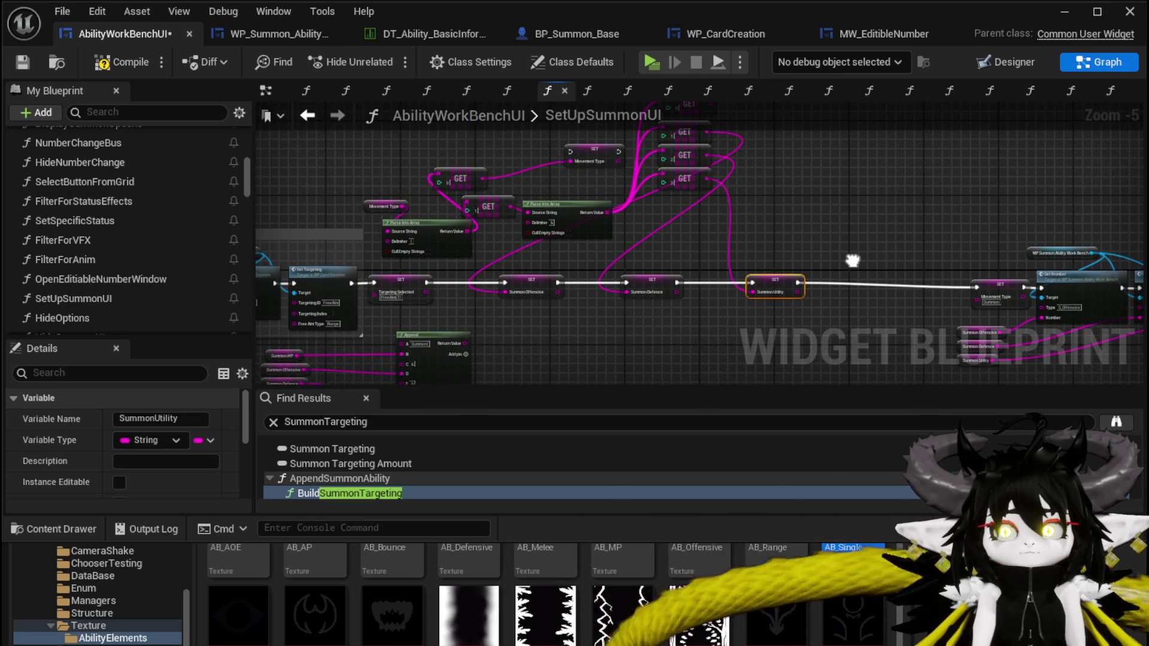
- Tidy the nodes around the Only Visual group, then compile and save the widget blueprint
drag(853, 260, 1146, 250)
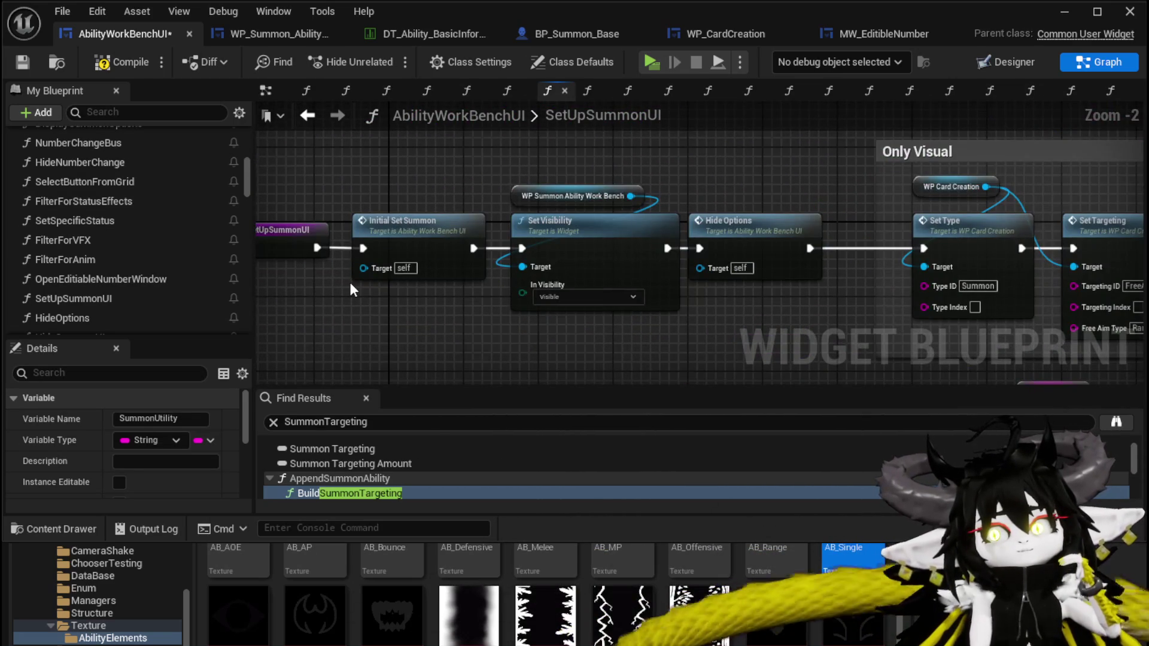
scroll(351, 283, down, 4)
scroll(497, 256, up, 3)
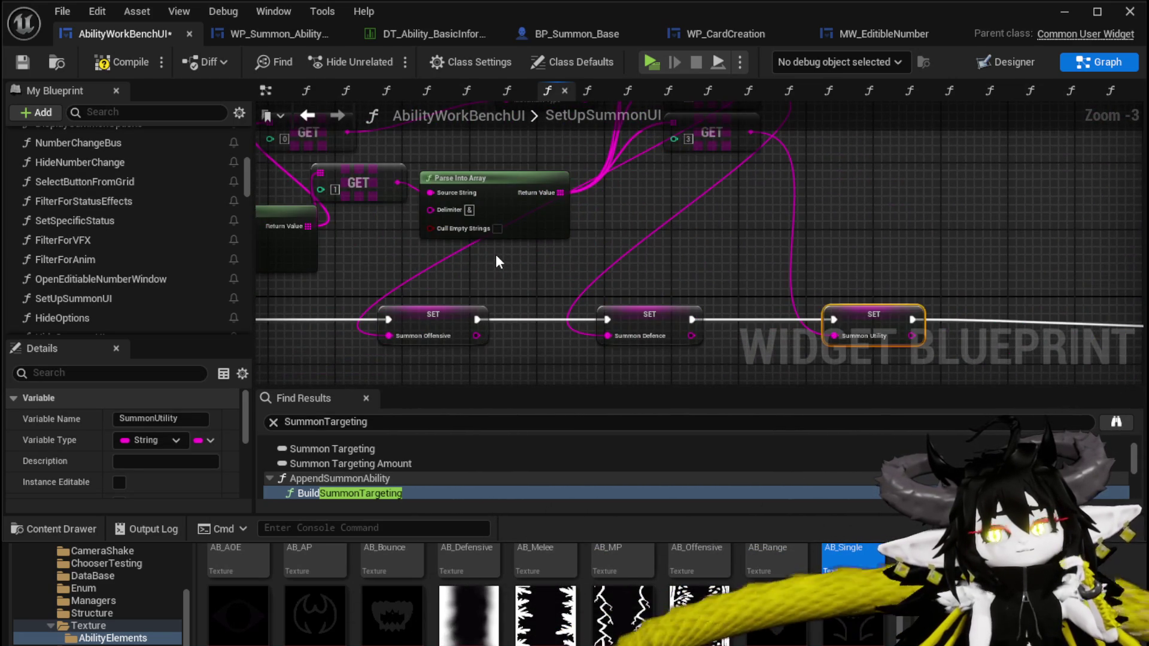
scroll(496, 262, down, 2)
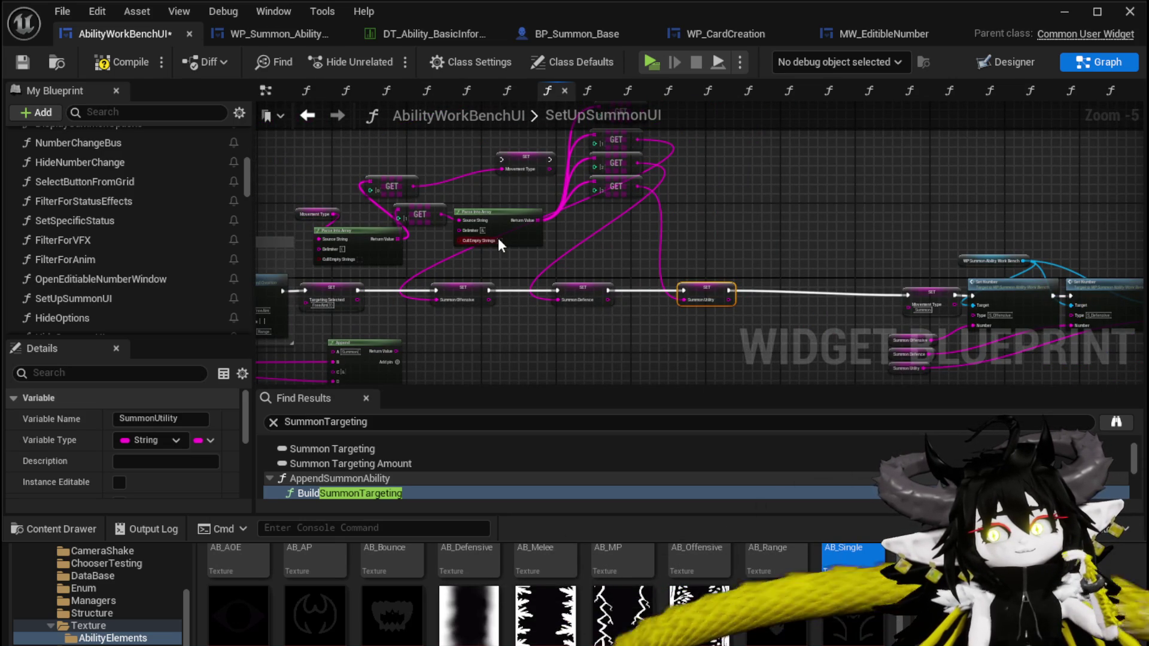
drag(467, 258, 507, 204)
drag(569, 260, 835, 231)
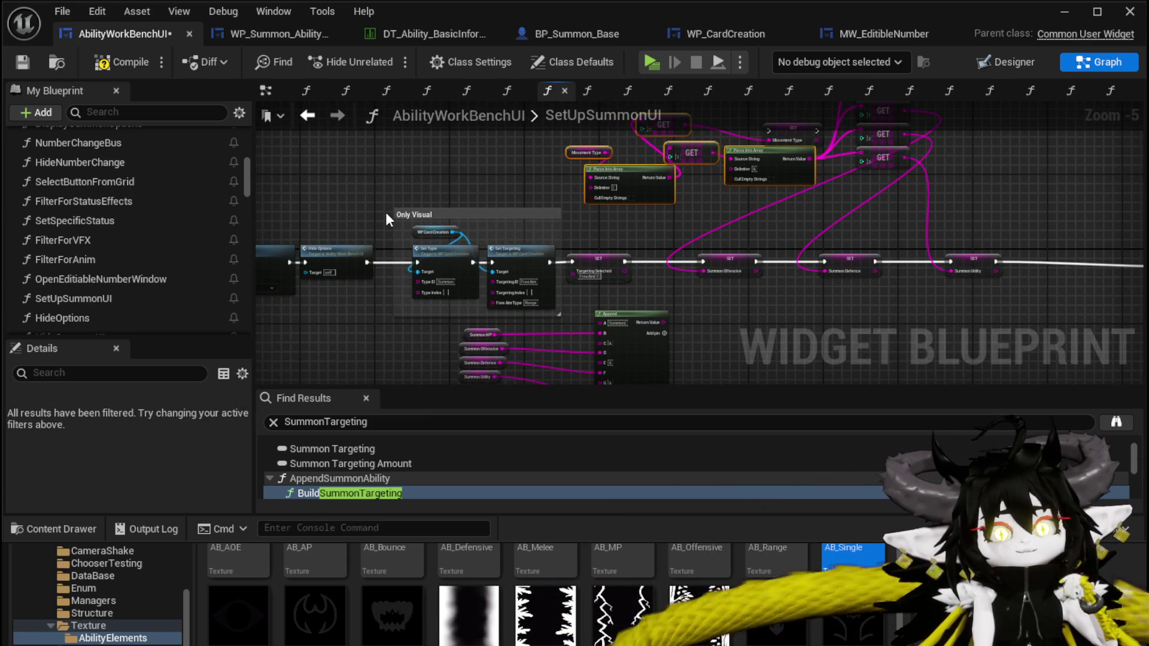
drag(706, 242, 433, 233)
click(120, 63)
click(22, 62)
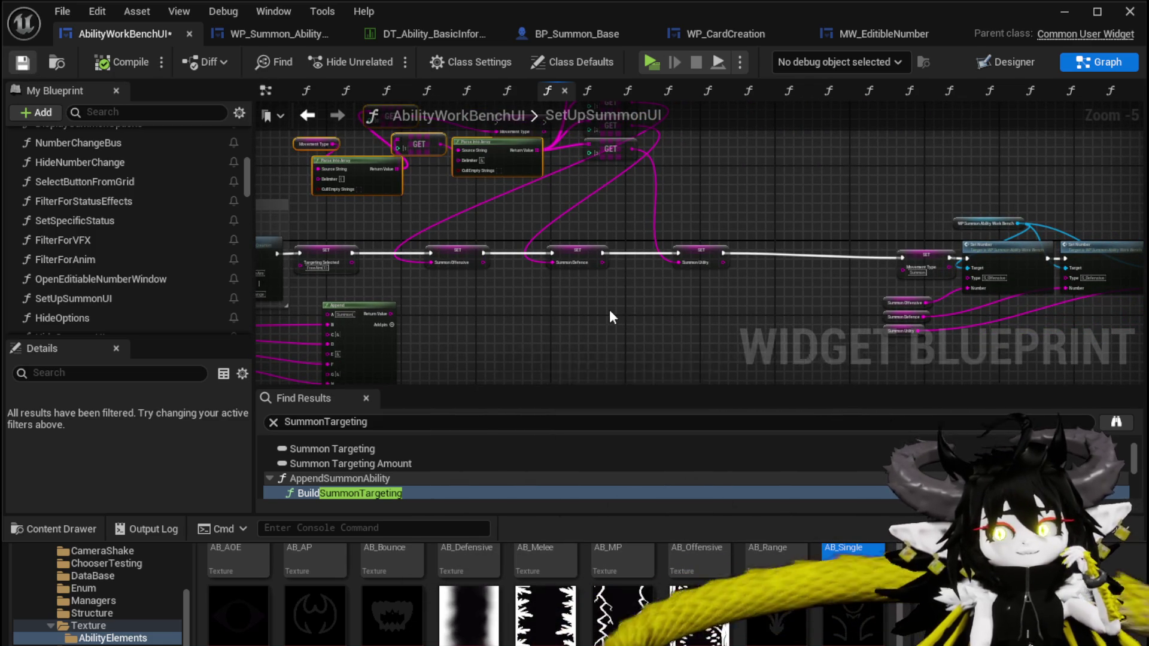
- Tighten the Summon Offensive and Utility setters into a compact chain and save AbilityWorkBenchUI
scroll(608, 308, up, 3)
scroll(587, 299, down, 2)
mouse_move(620, 275)
mouse_down()
mouse_move(737, 204)
mouse_move(555, 275)
mouse_up()
mouse_move(568, 234)
mouse_down()
mouse_move(525, 287)
mouse_move(560, 274)
mouse_move(633, 332)
mouse_move(679, 188)
mouse_up()
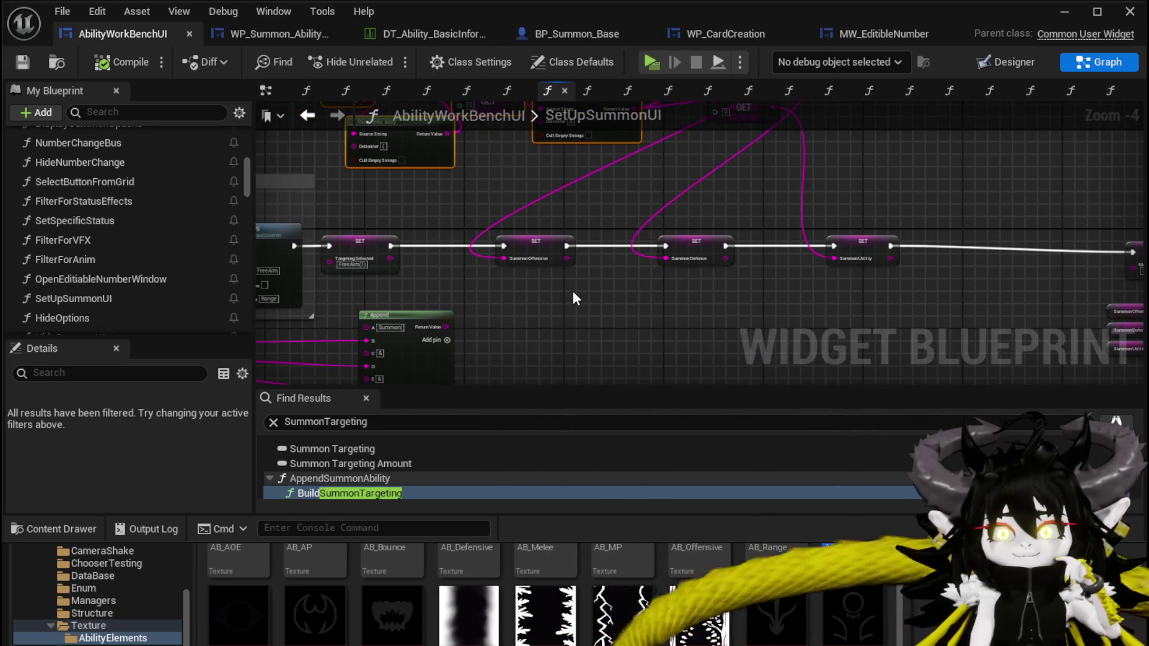
click(537, 238)
drag(537, 239, 612, 238)
drag(850, 245, 763, 246)
click(826, 194)
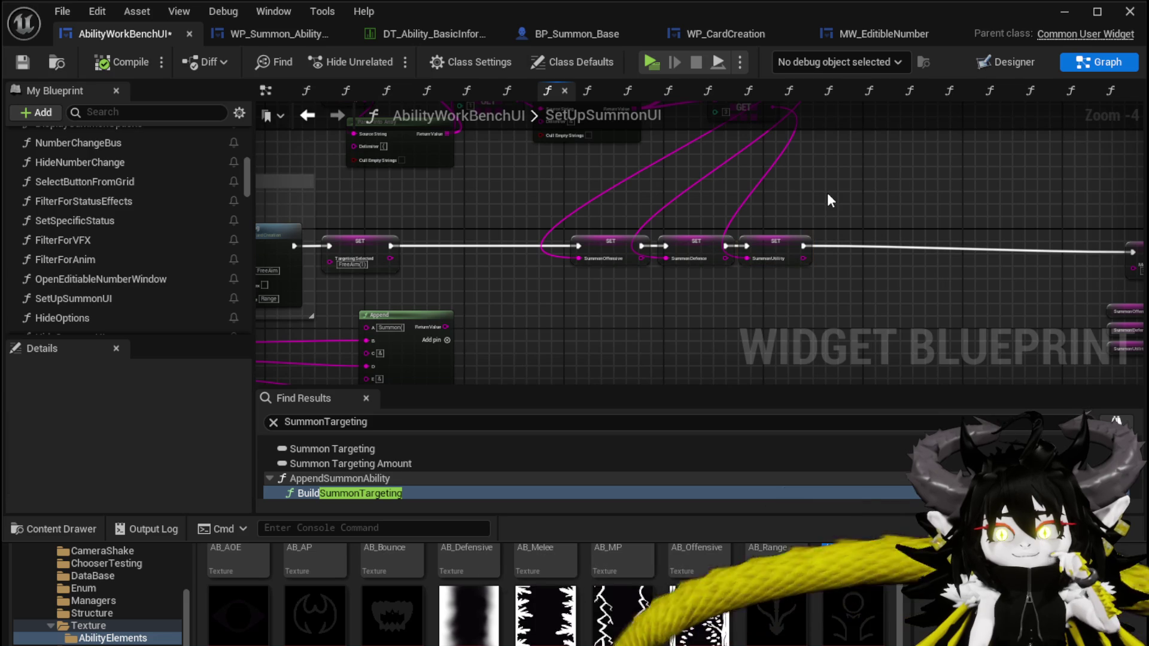
key(ctrl+shift+s)
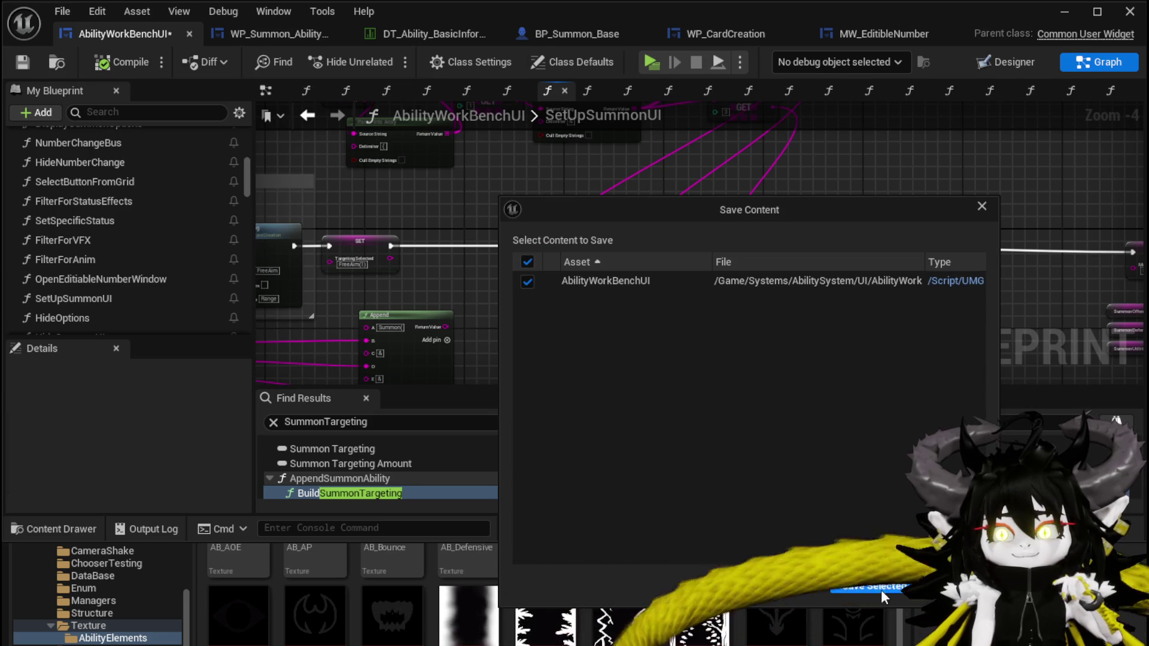
click(877, 587)
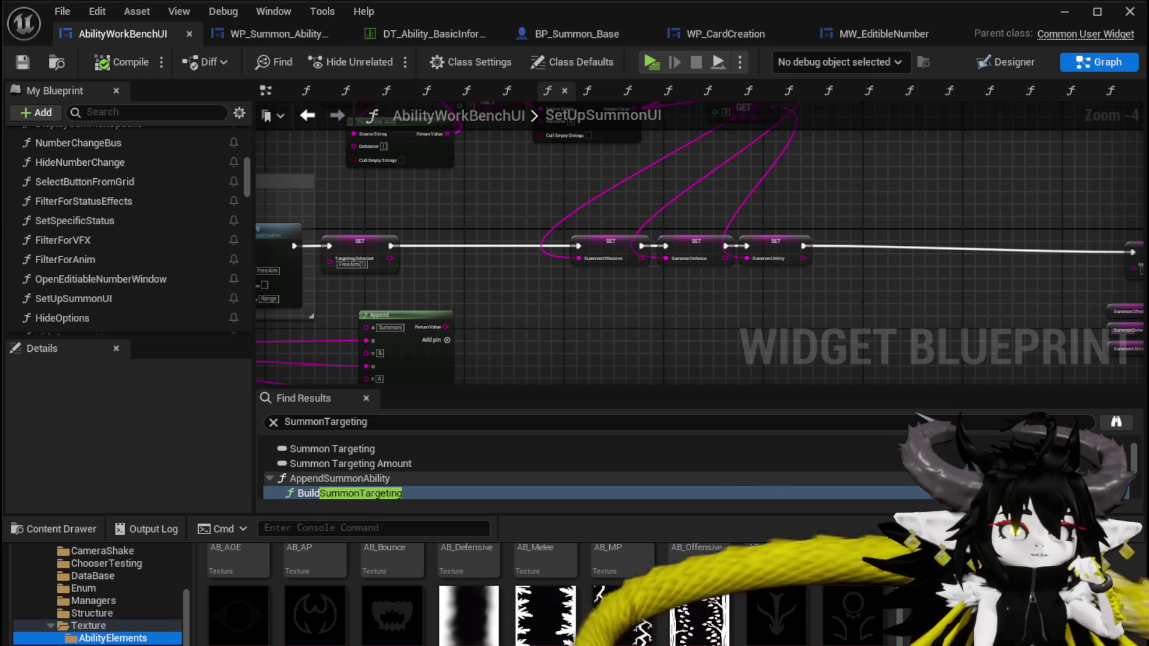
- Add a Number Change Bus call from My Blueprint right after SET Summon Offensive
mouse_move(722, 253)
mouse_down()
mouse_move(596, 231)
mouse_move(557, 329)
mouse_move(686, 244)
mouse_up()
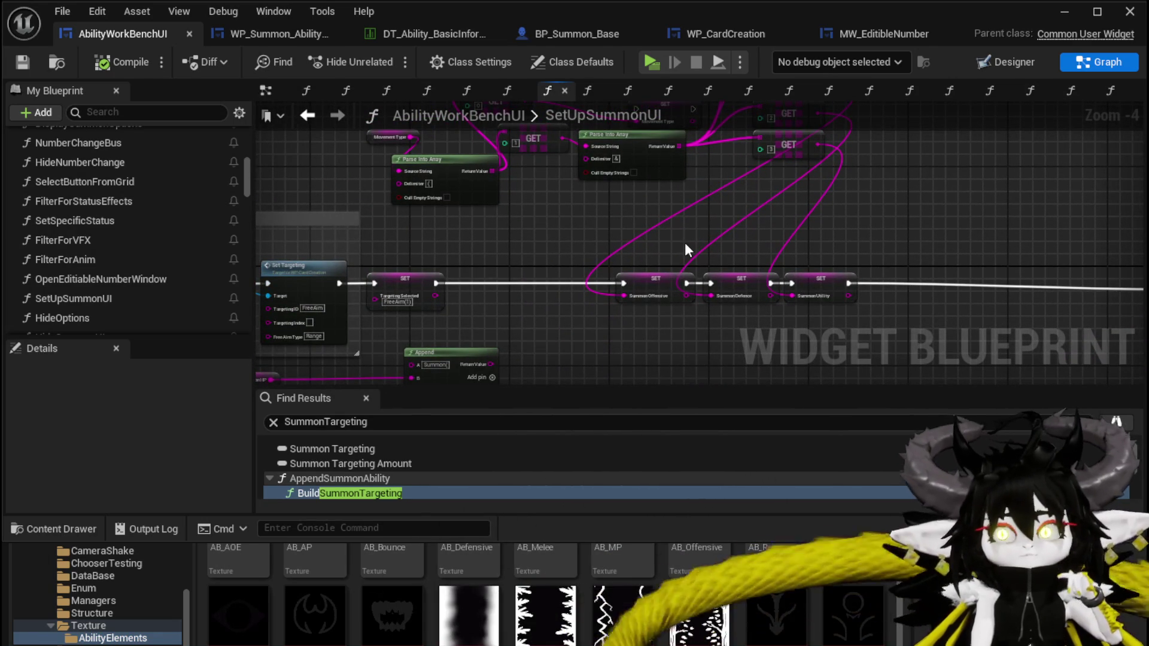
mouse_move(638, 239)
mouse_down()
mouse_move(641, 213)
mouse_move(628, 249)
mouse_up()
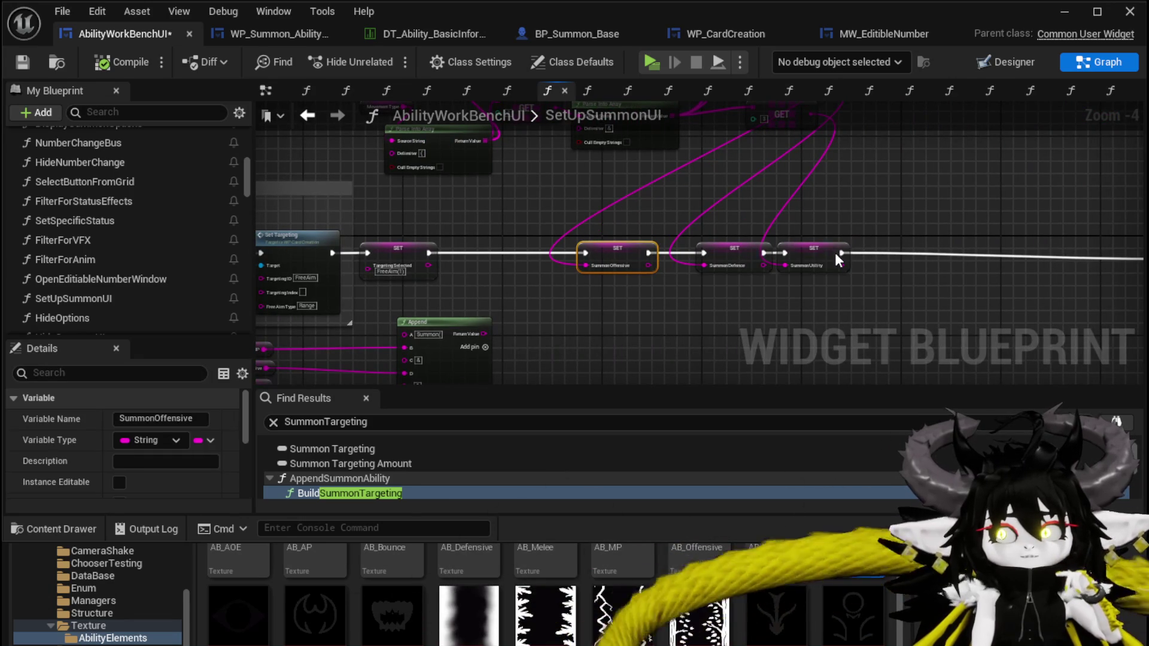
scroll(727, 227, up, 3)
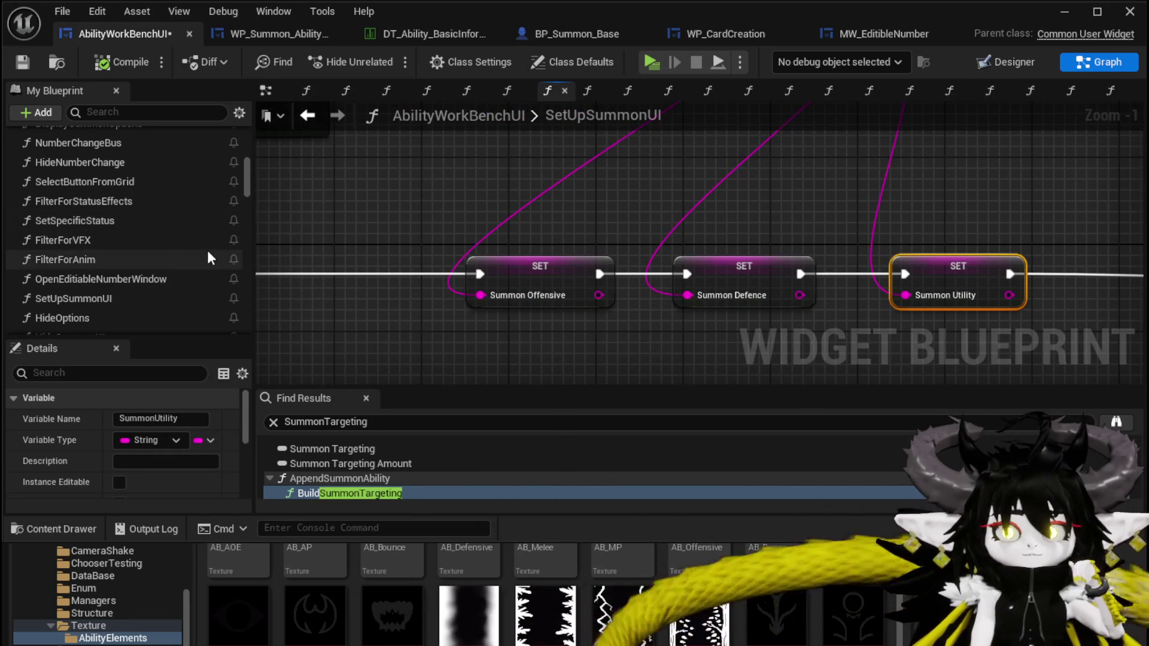
scroll(207, 249, down, 2)
scroll(208, 247, up, 1)
scroll(207, 245, down, 1)
scroll(207, 246, up, 1)
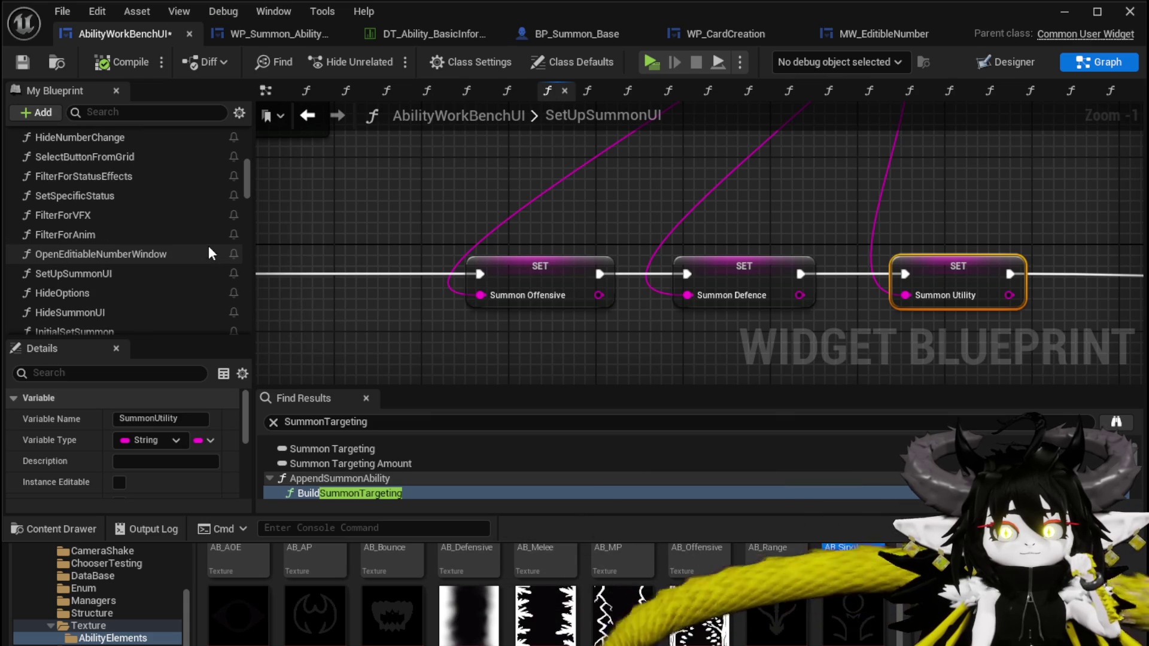
scroll(209, 247, up, 2)
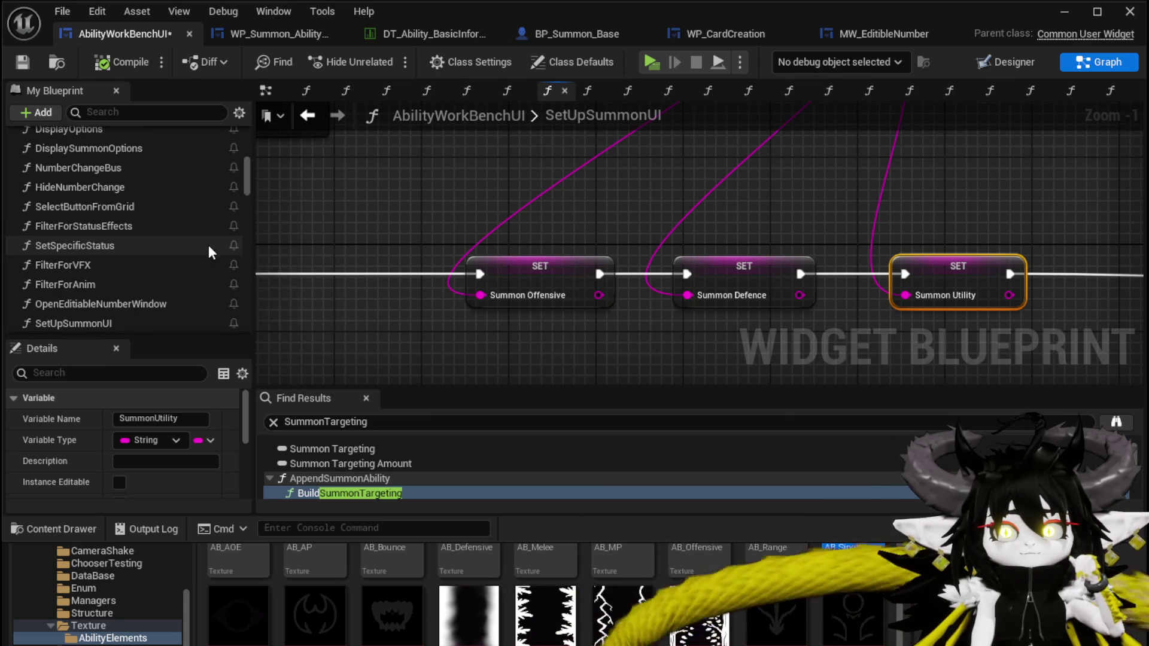
drag(116, 170, 579, 195)
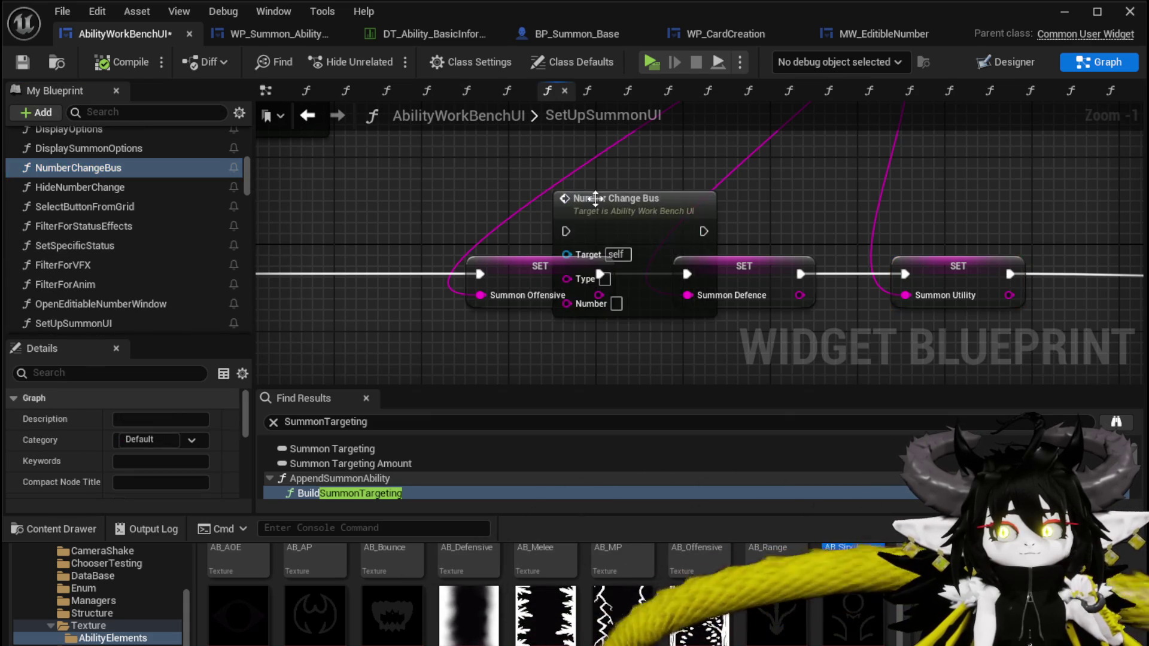
drag(669, 256, 581, 258)
drag(756, 227, 735, 272)
mouse_move(658, 272)
mouse_down()
mouse_move(688, 276)
mouse_move(682, 264)
mouse_up()
drag(853, 248, 549, 230)
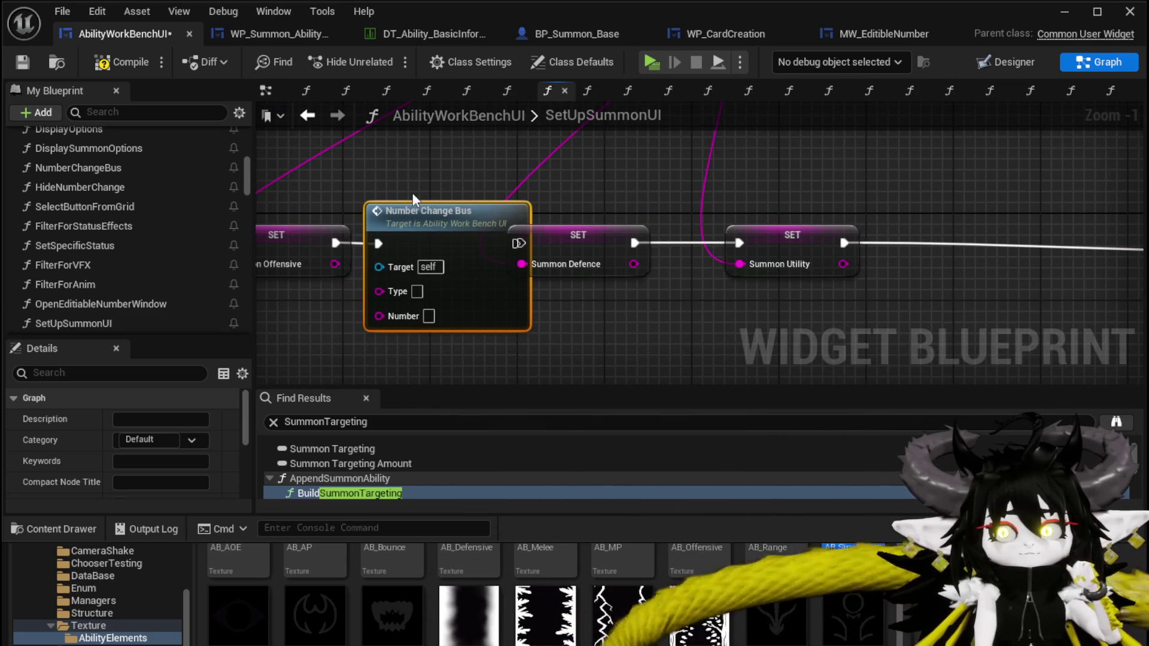
- Place a bus call between the Defence and Utility setters and a duplicate after Summon Utility
click(642, 318)
drag(641, 308, 437, 307)
click(428, 252)
drag(586, 245, 782, 245)
mouse_move(450, 328)
mouse_down()
mouse_move(598, 251)
mouse_move(546, 230)
mouse_up()
key(ctrl+c)
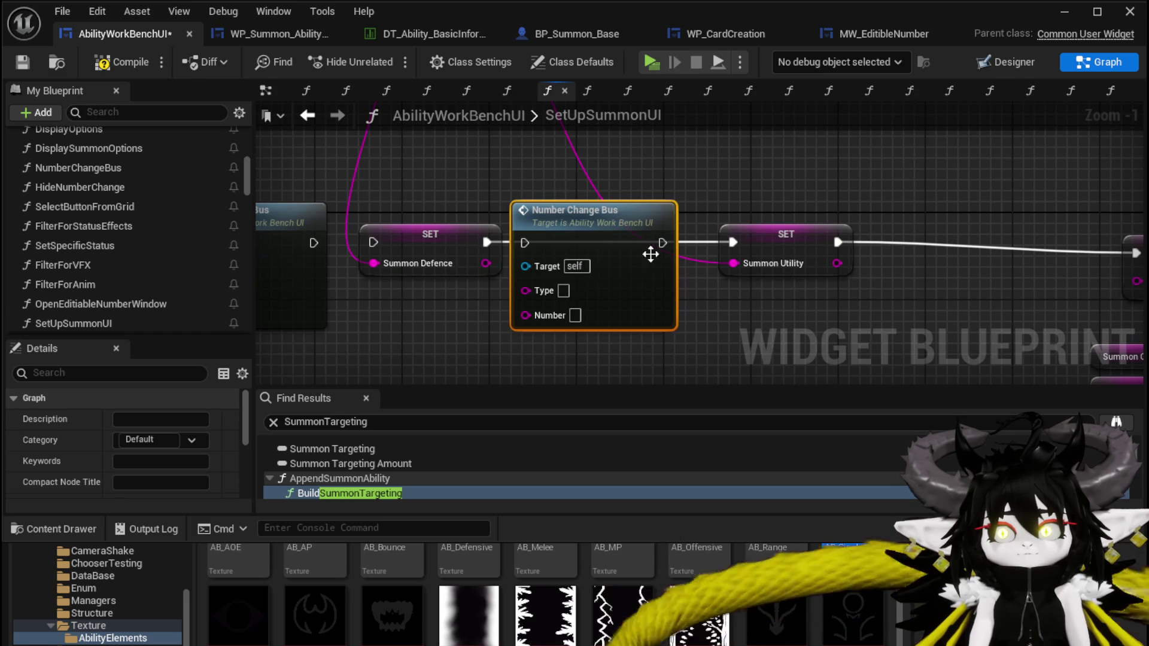
key(ctrl+v)
drag(956, 223, 938, 222)
drag(836, 244, 889, 243)
drag(1010, 243, 1019, 260)
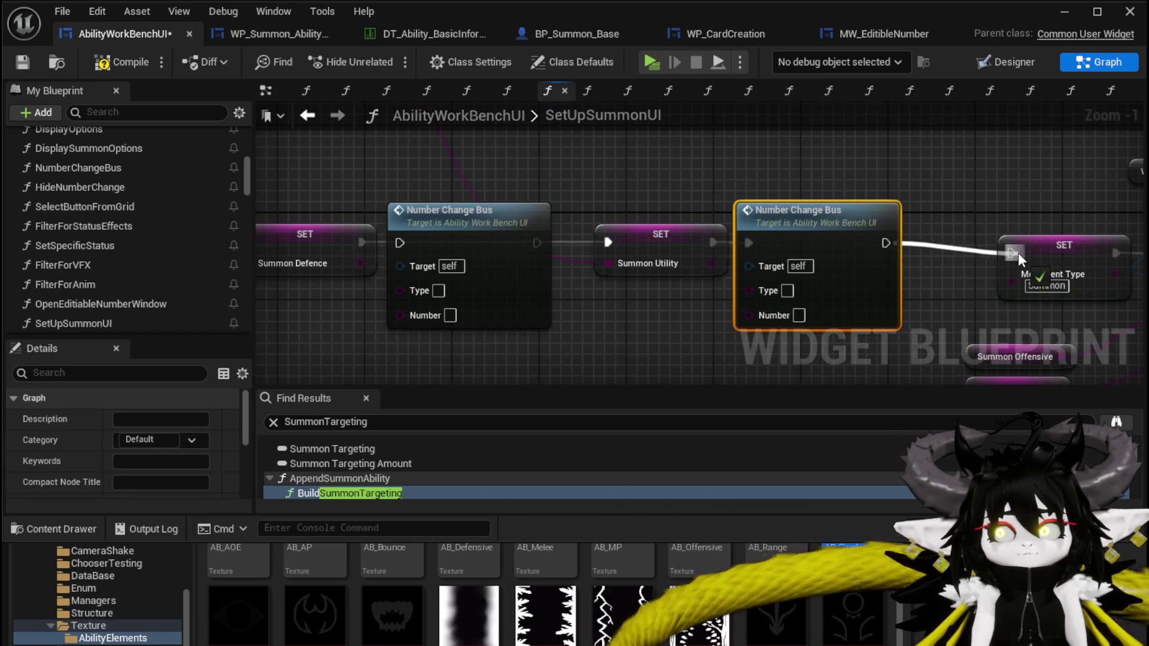
- Route execution through the middle bus call and feed Offensive, Defence and Utility into each call's Number
drag(816, 239, 870, 245)
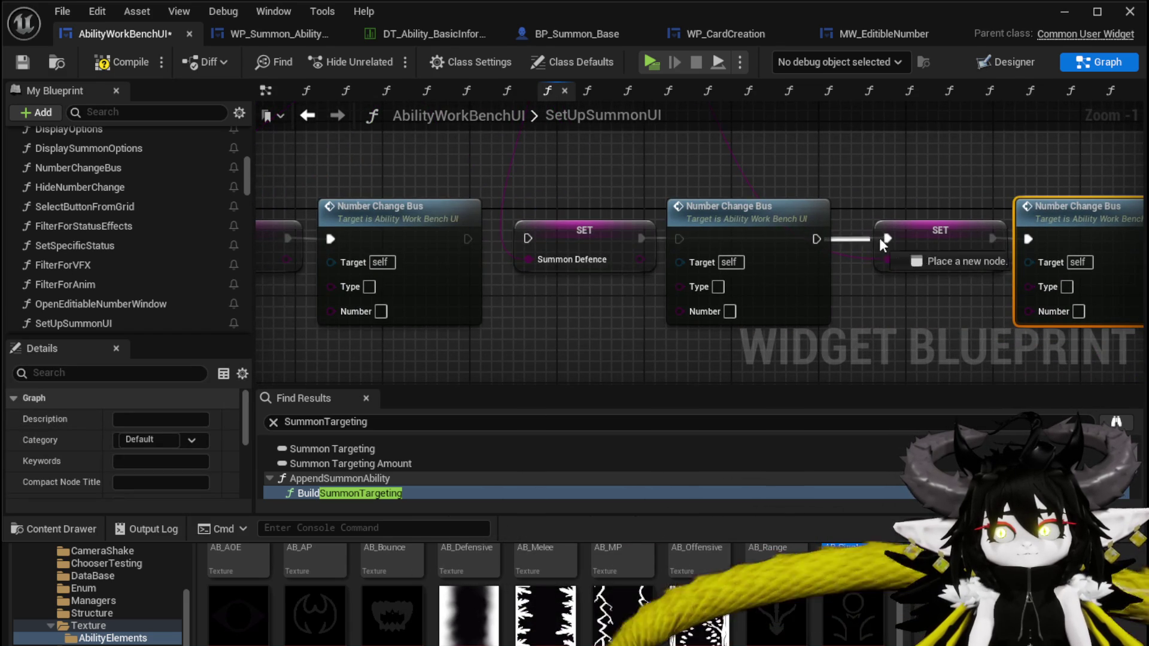
drag(651, 242, 682, 246)
drag(471, 239, 684, 246)
drag(436, 261, 481, 314)
mouse_move(627, 238)
mouse_down()
mouse_move(638, 273)
mouse_move(723, 289)
mouse_move(529, 289)
mouse_up()
drag(776, 239, 814, 292)
drag(814, 292, 883, 302)
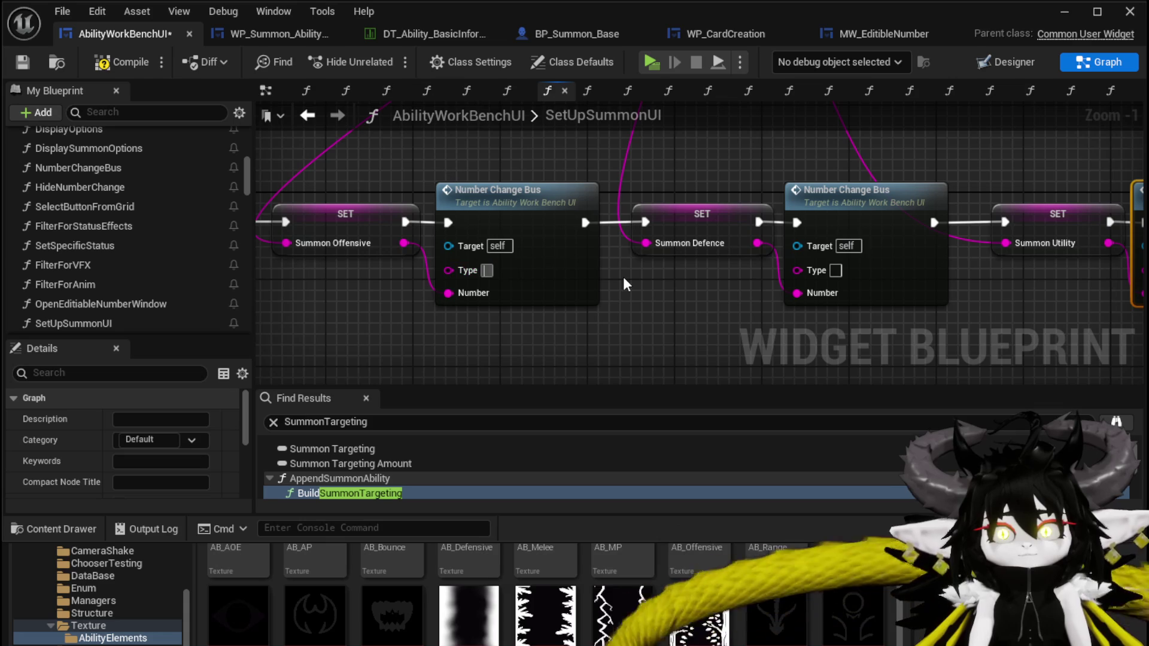
- Check the type names in NumberChangeBus's Switch on String, save, and go back to SetUpSummonUI
double_click(564, 271)
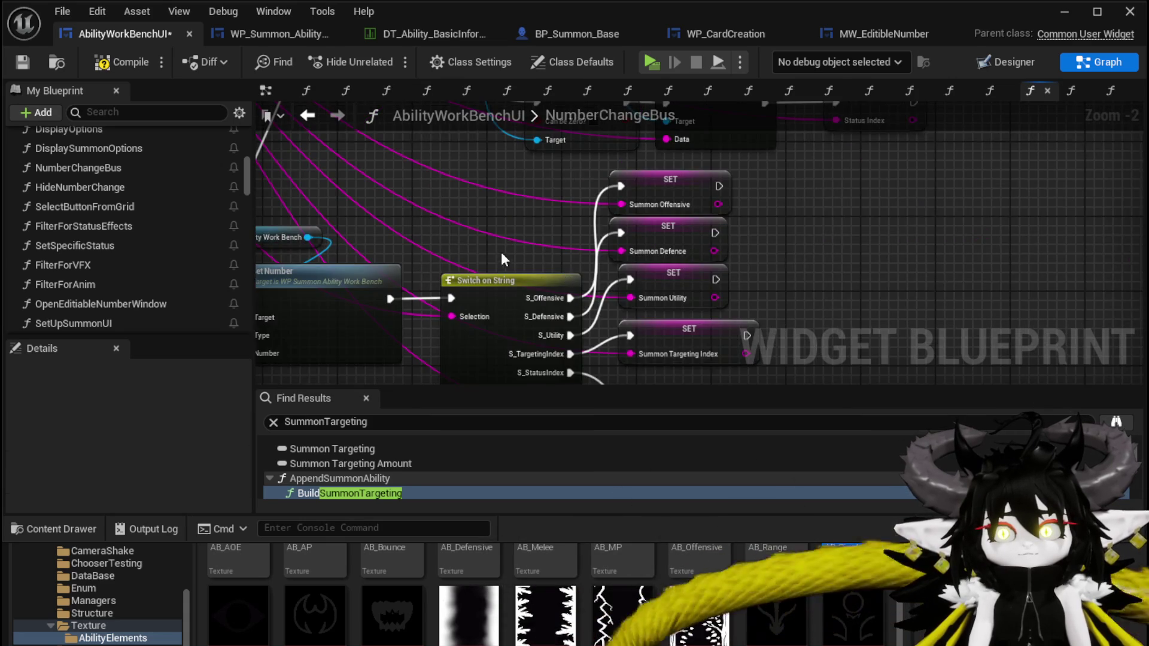
drag(504, 255, 531, 157)
scroll(532, 156, down, 2)
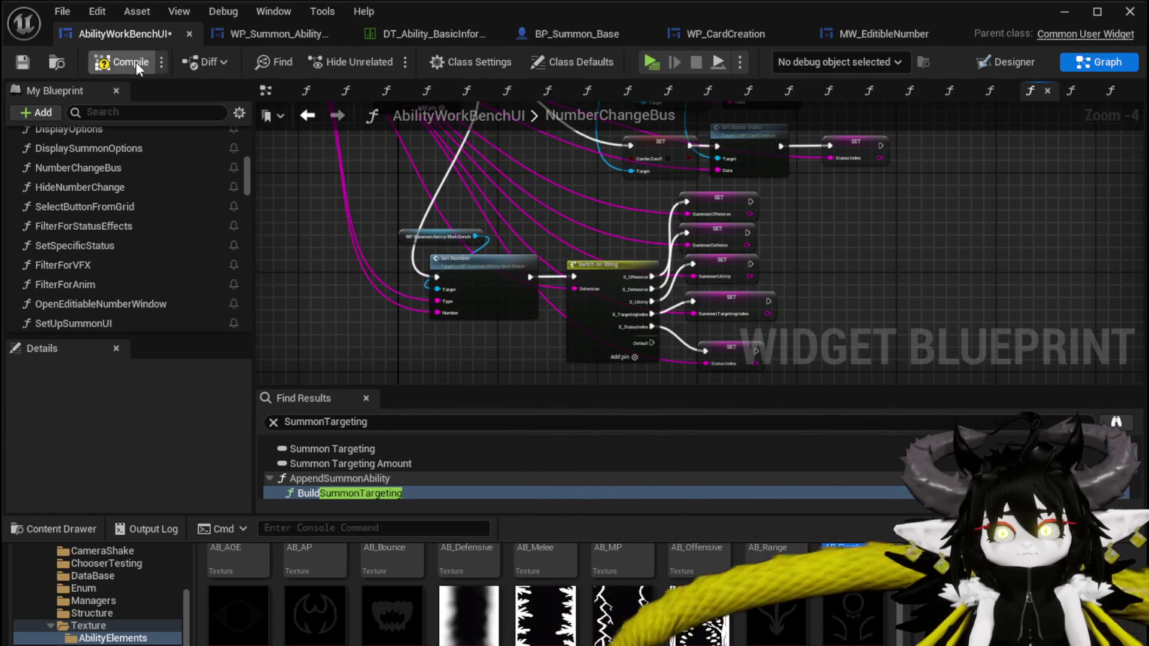
click(22, 62)
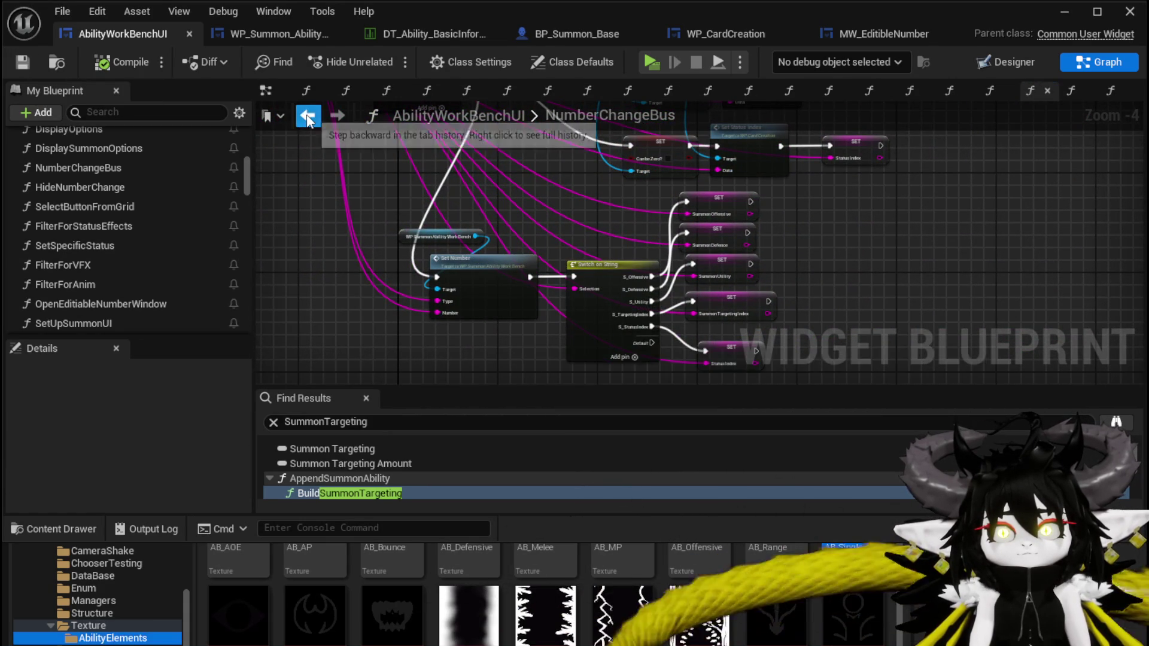
click(308, 116)
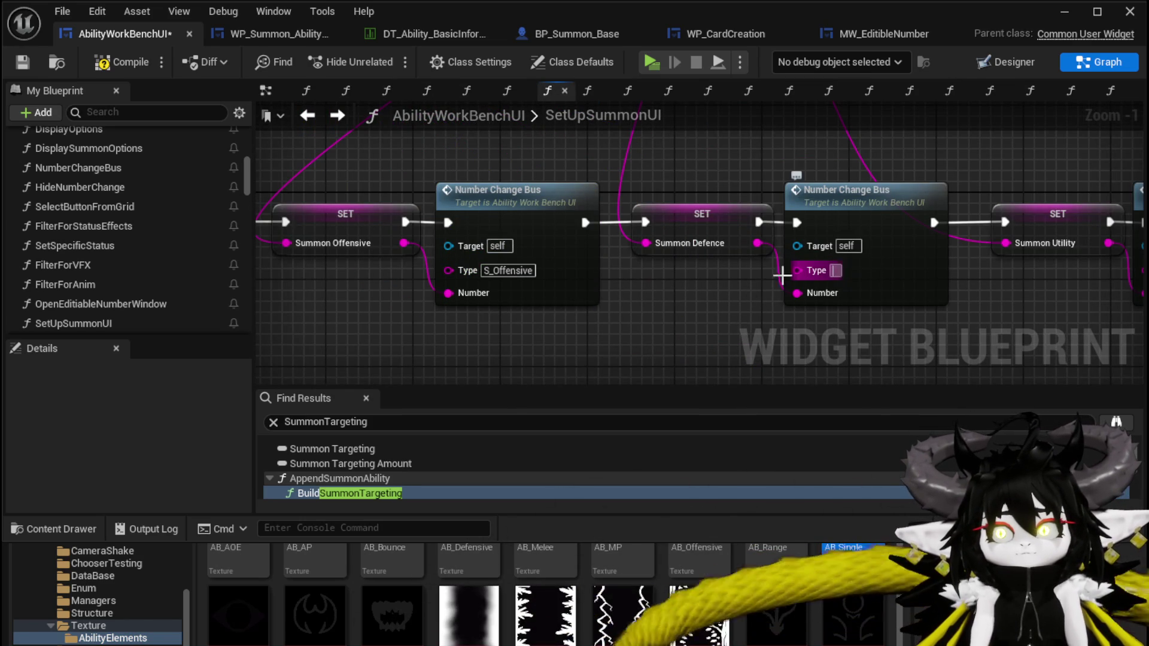
- Set the second and third bus calls' Type to S_Defensive and S_Utility, then compile and save
text(S_Defensive)
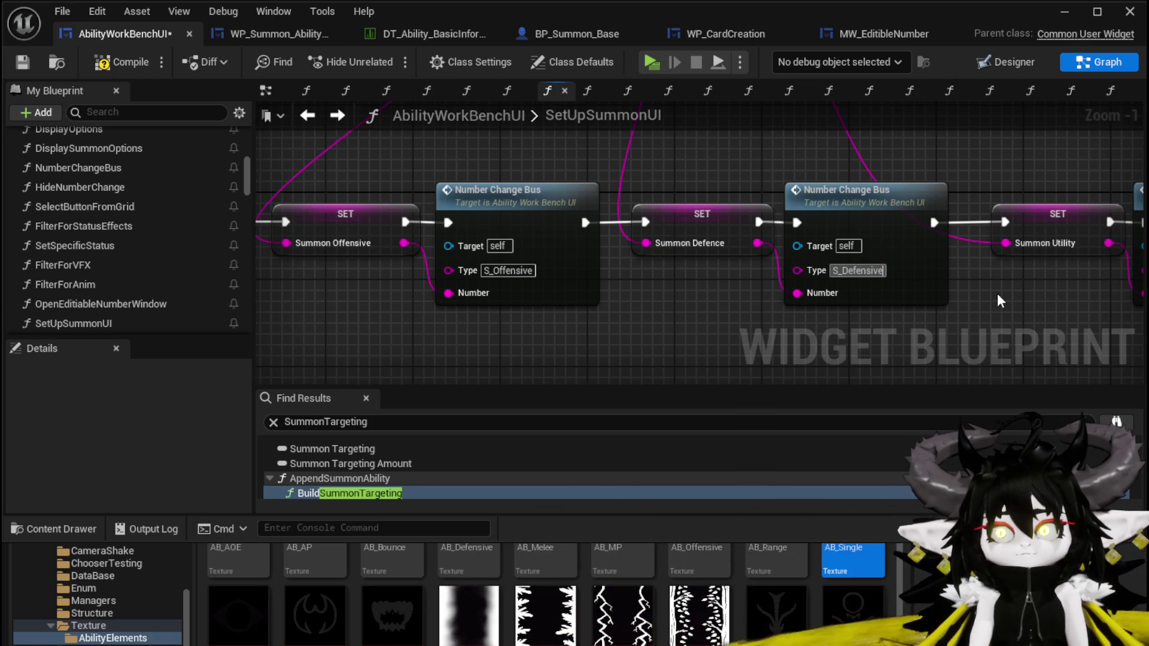
drag(998, 300, 512, 291)
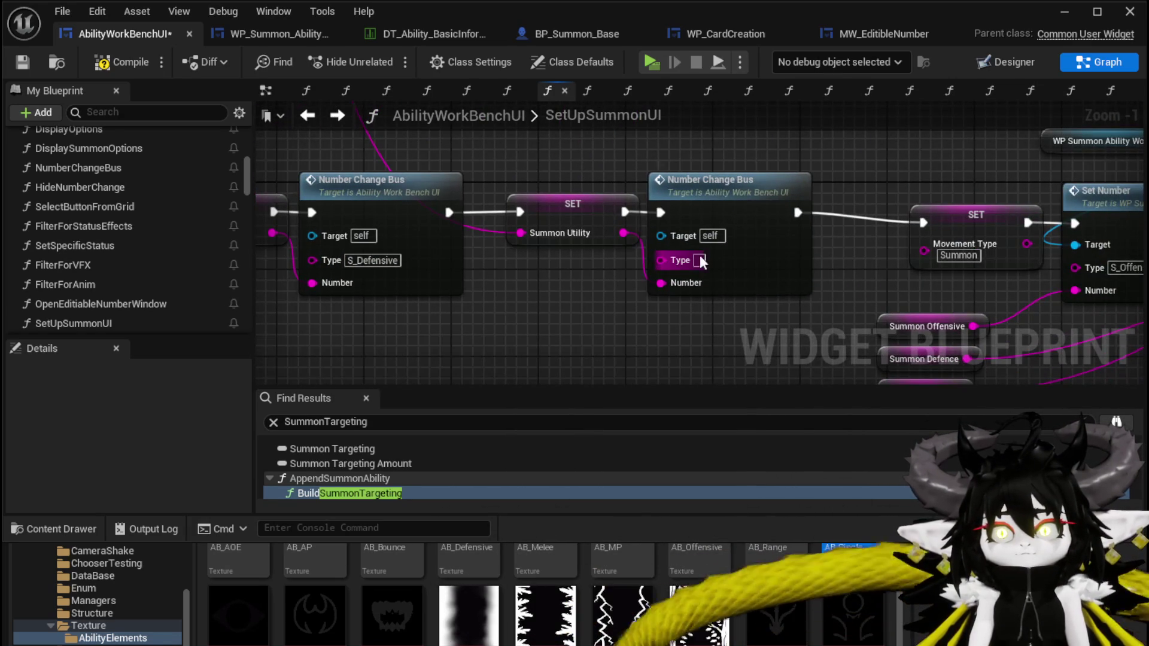
text(S_)
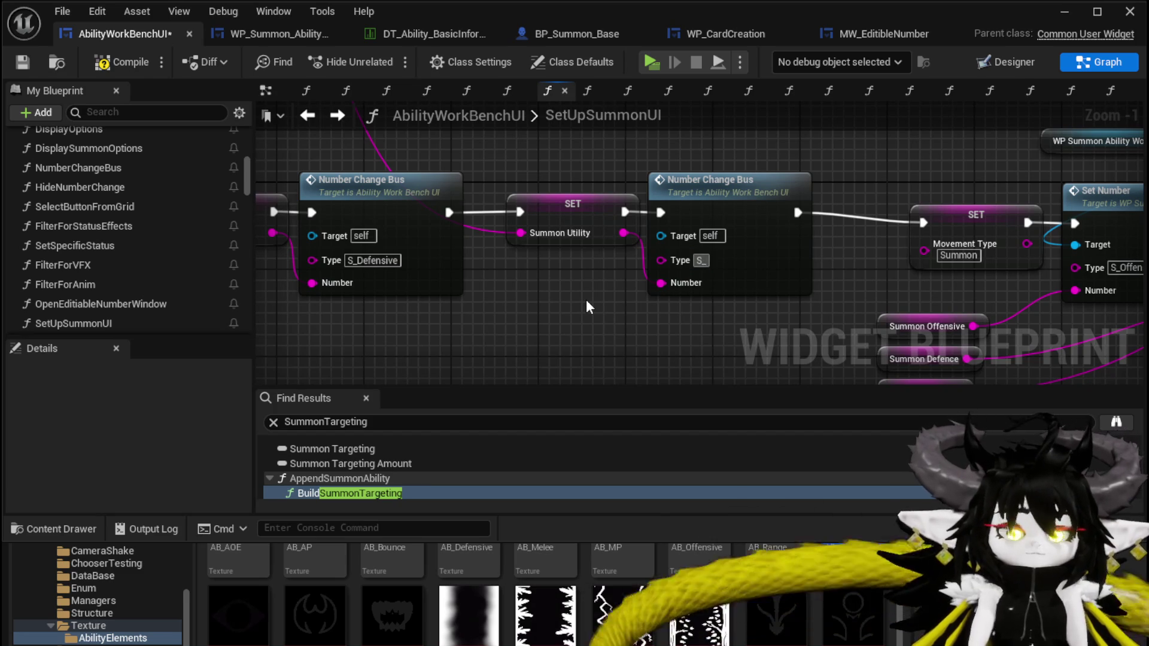
text(Utility)
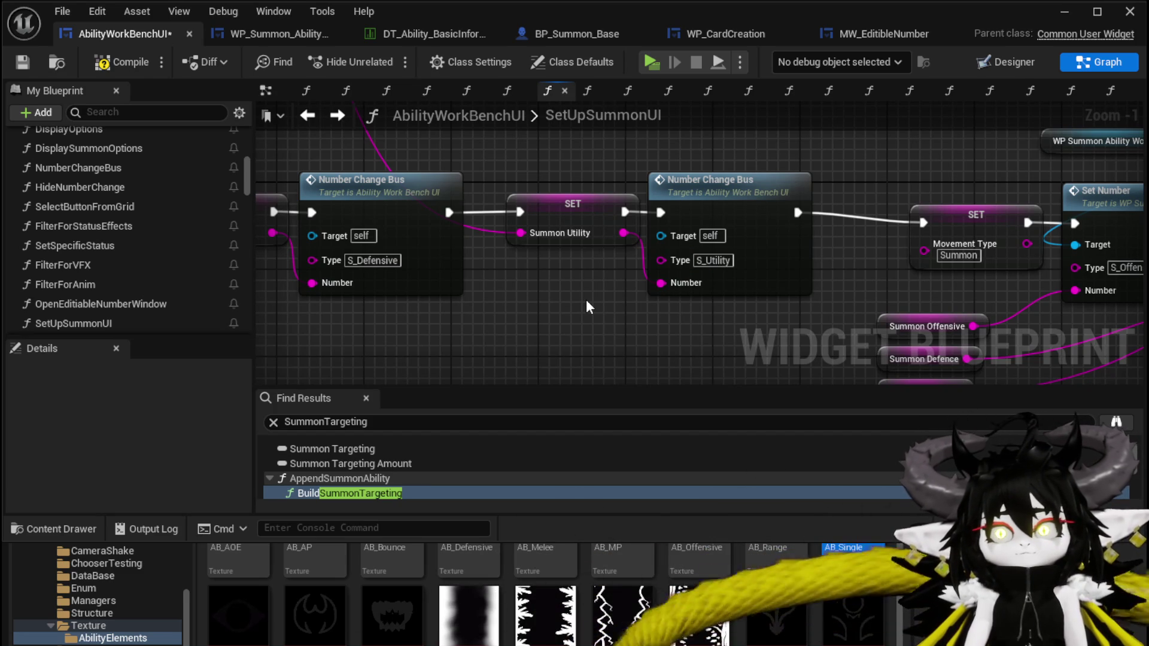
key(ctrl+s)
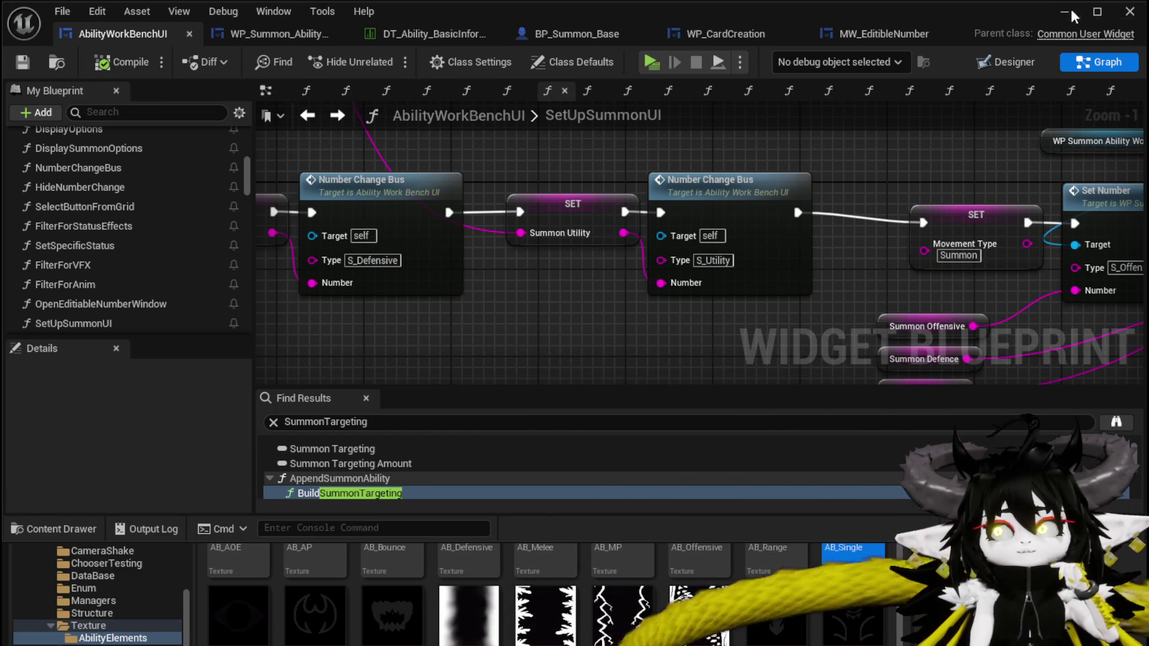
- Run a standalone Play session, walk to the ability workbench, open Ability and view a summon card
click(1072, 16)
click(418, 64)
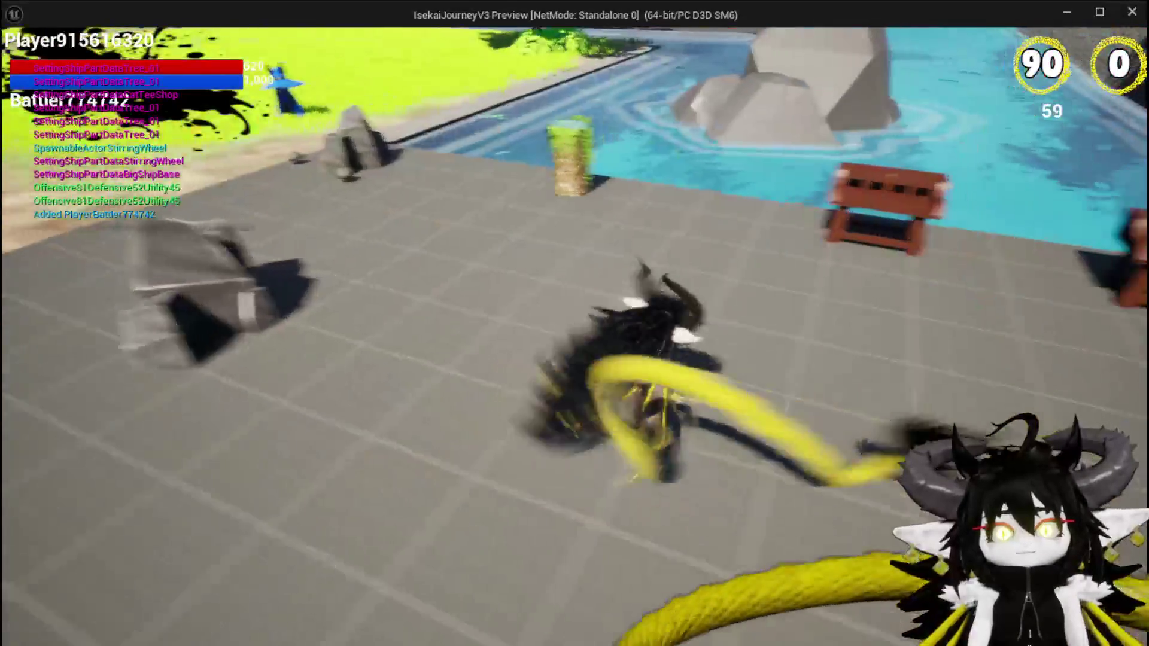
key(w)
key(e)
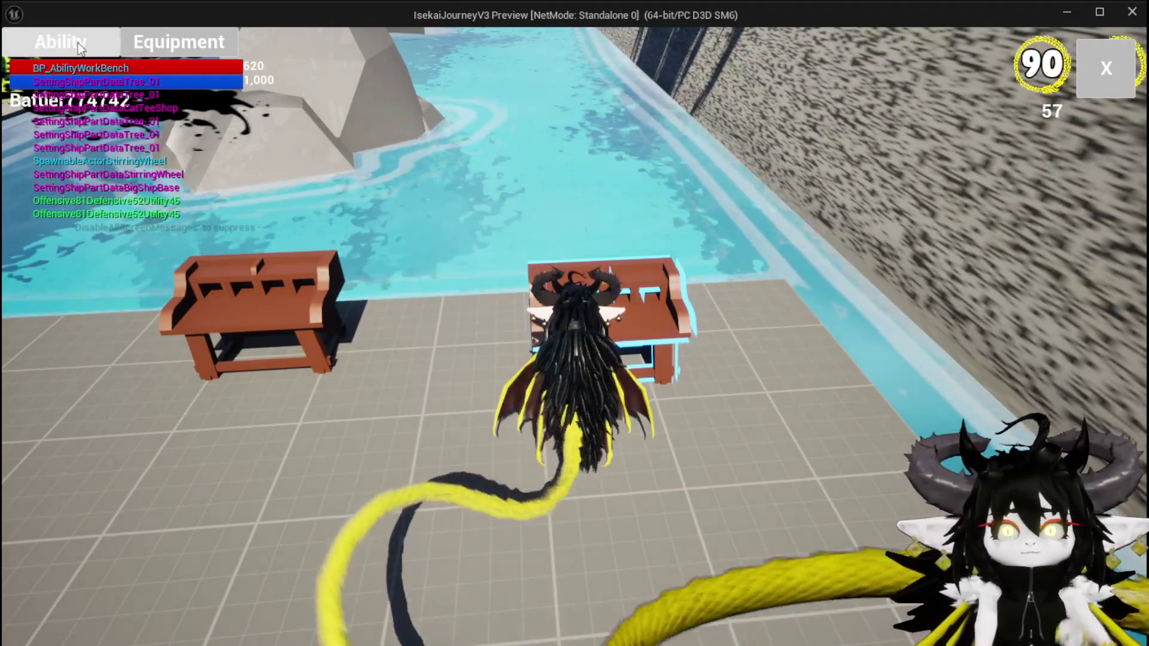
click(78, 48)
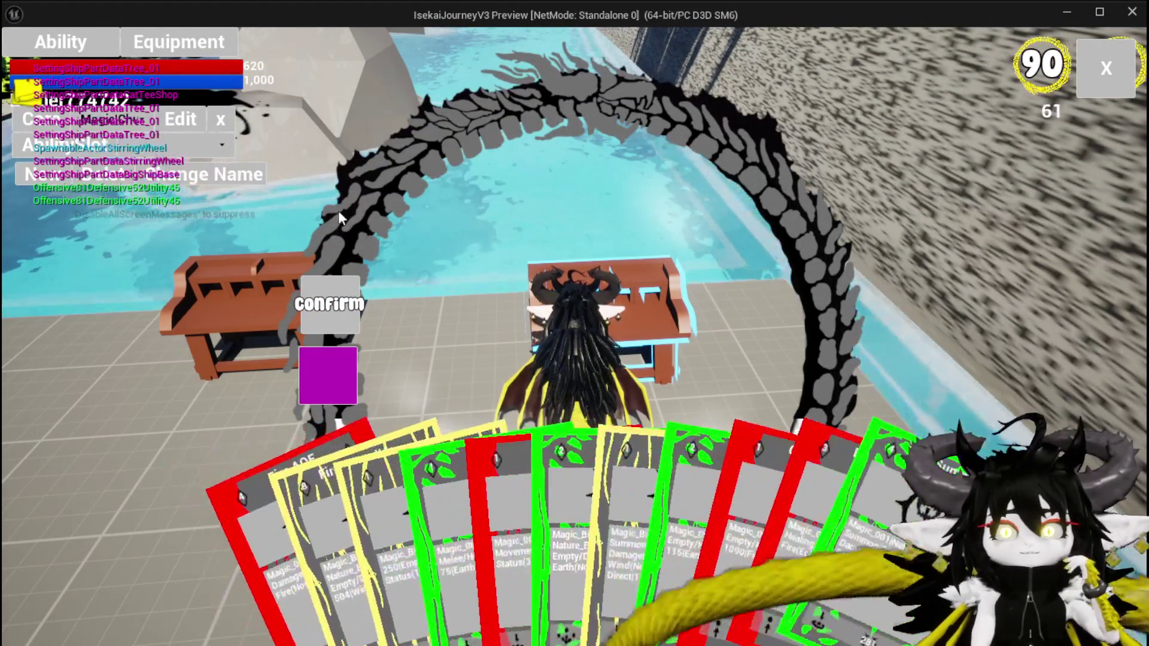
mouse_move(658, 479)
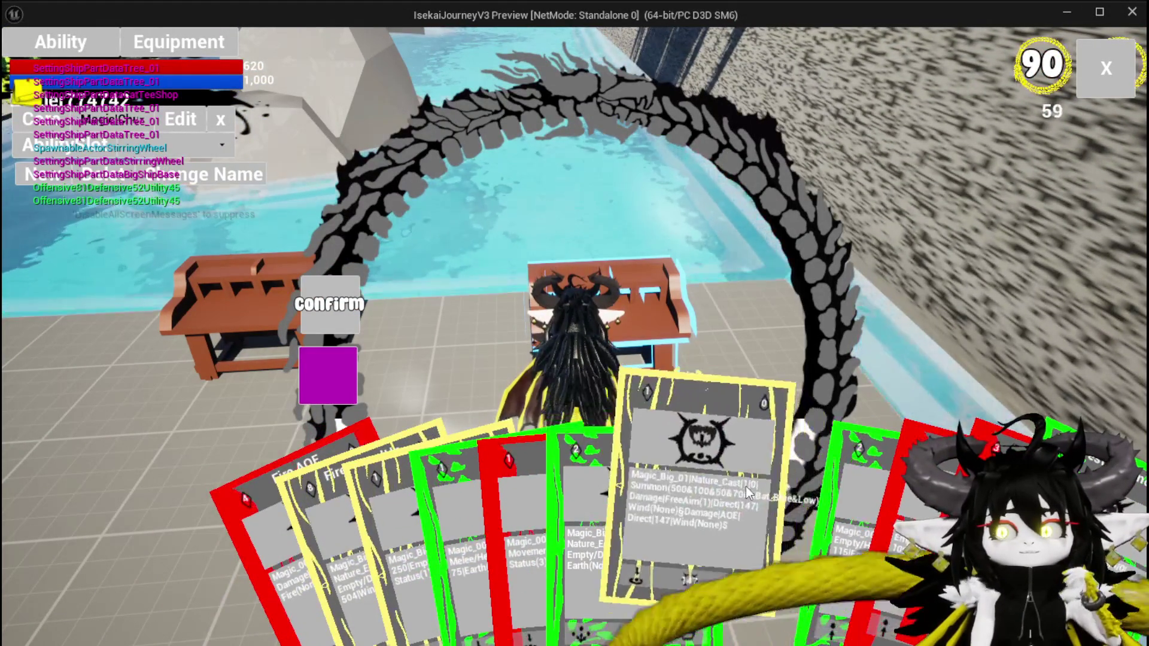
click(756, 492)
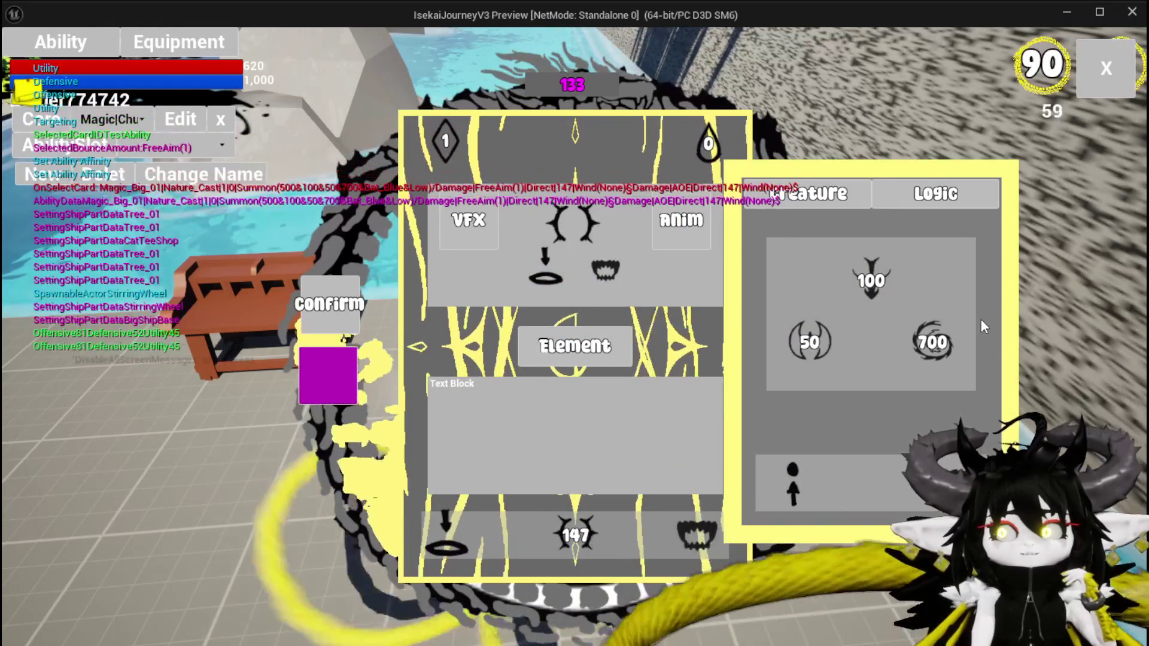
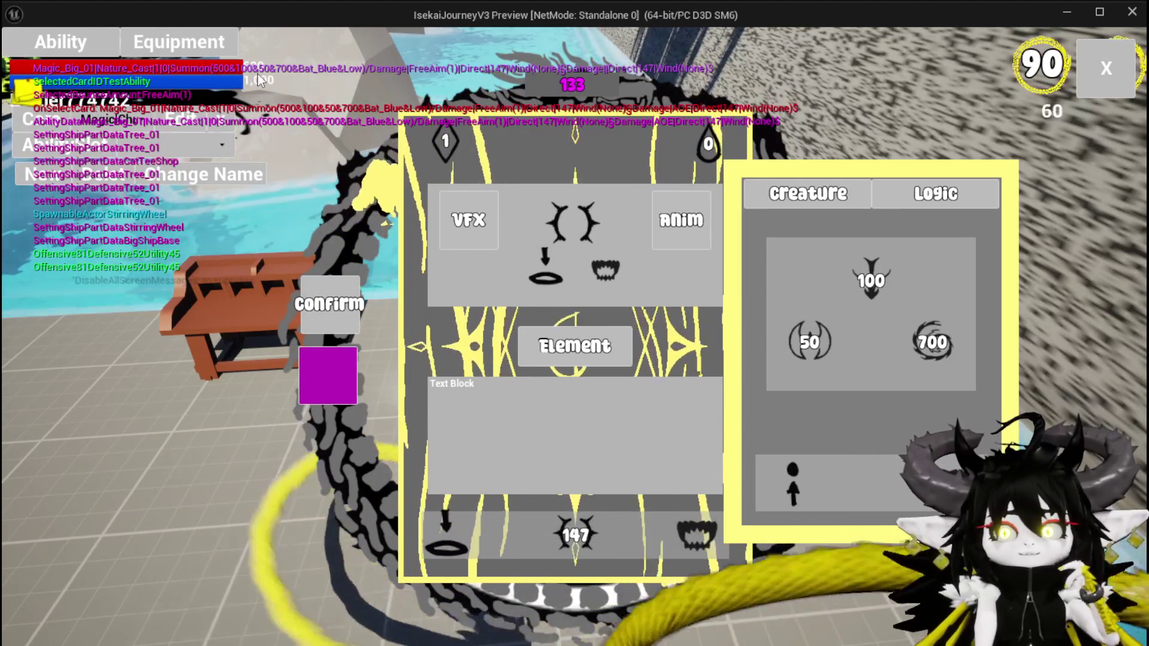
- Inspect the summon card's Creature stat icons, deselect the card, then end the preview and save the map
mouse_move(871, 278)
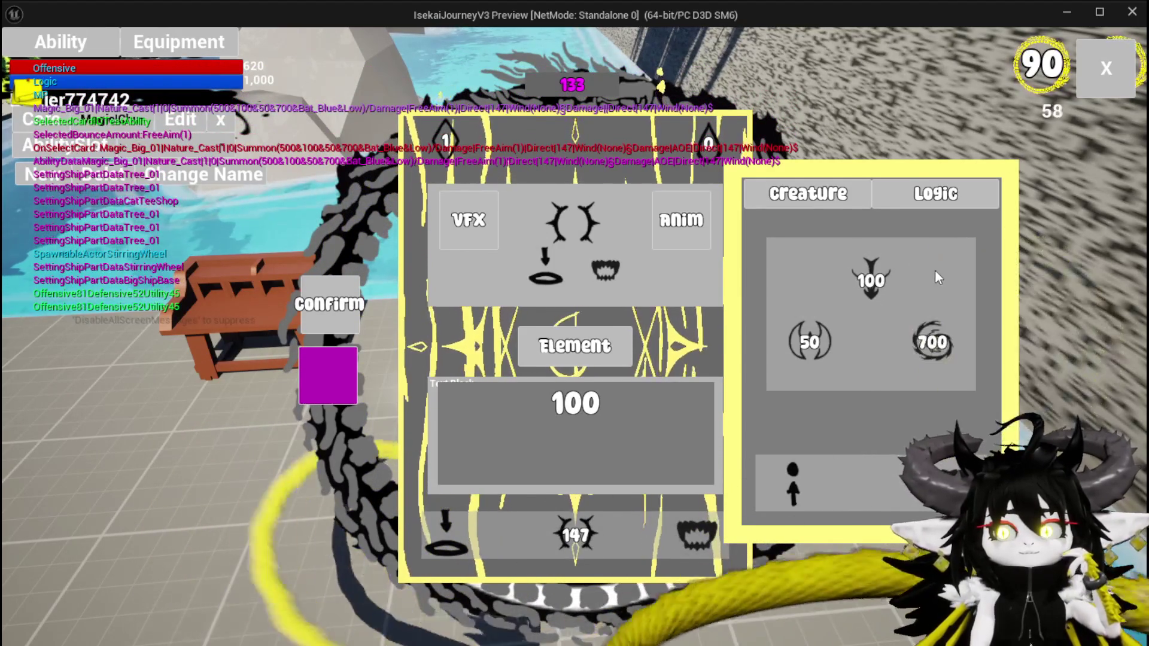
mouse_move(933, 342)
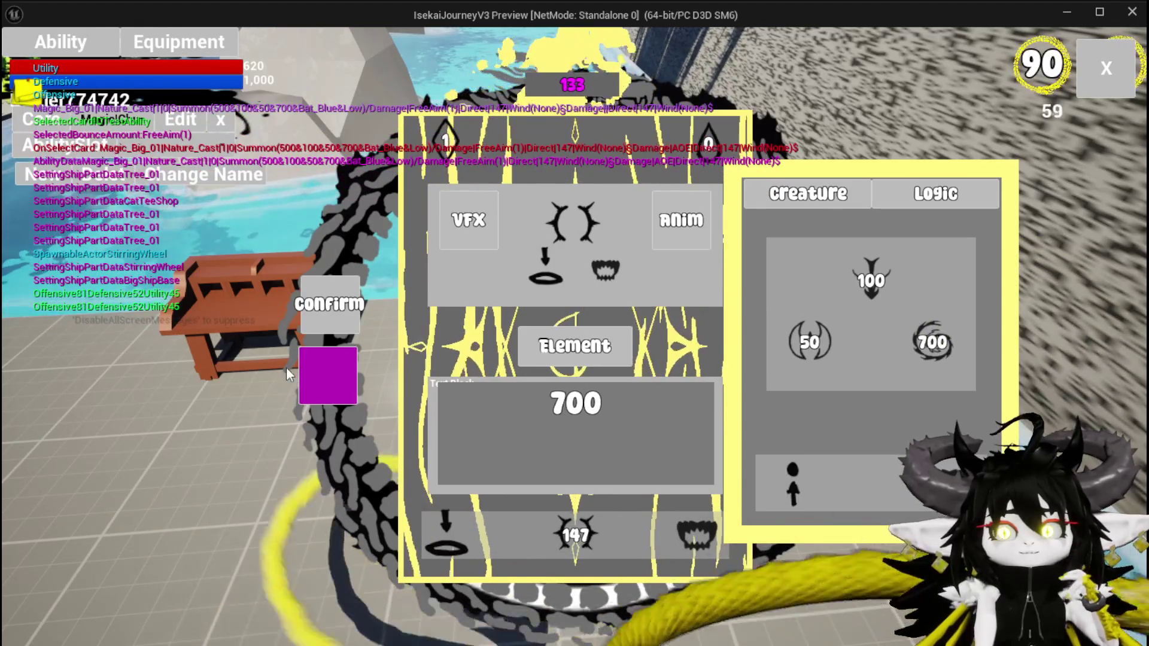
click(325, 375)
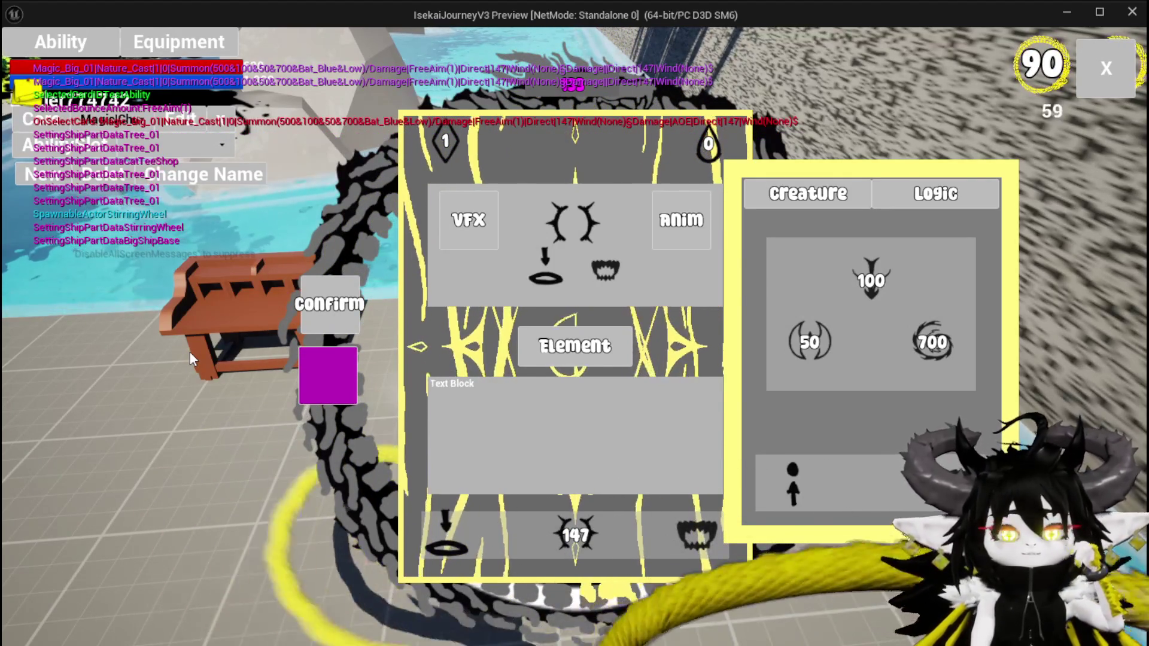
key(Escape)
key(ctrl+s)
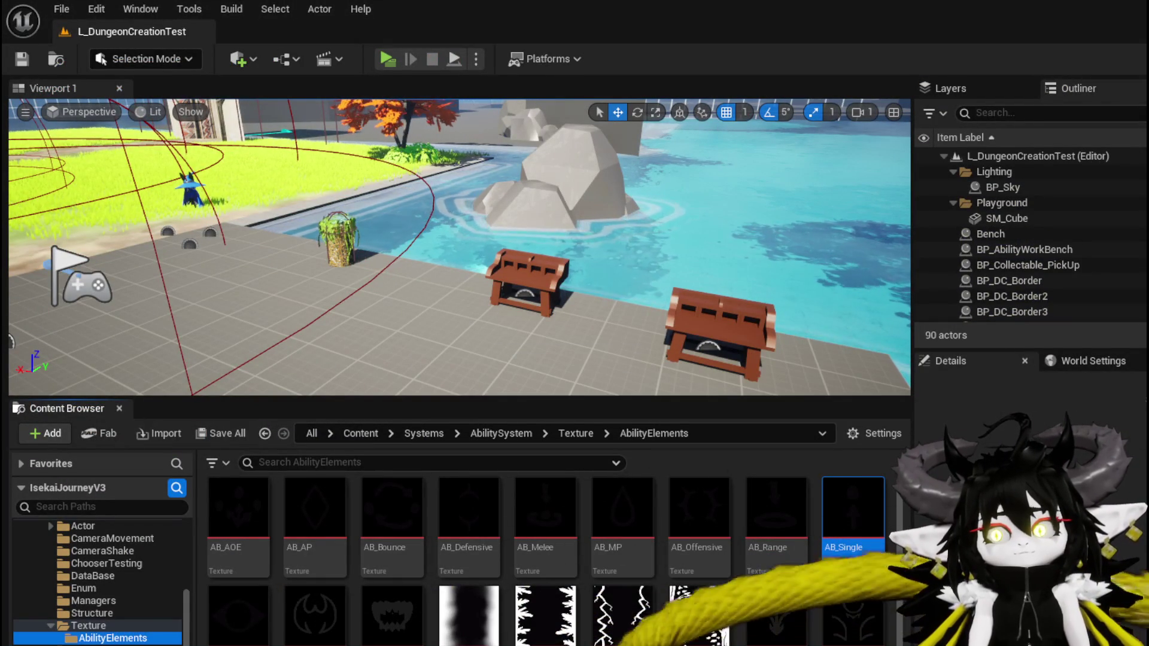
- Move the three Summon stat getters beneath the Set Number nodes in SetUpSummonUI
key(alt+Tab)
drag(793, 344, 439, 333)
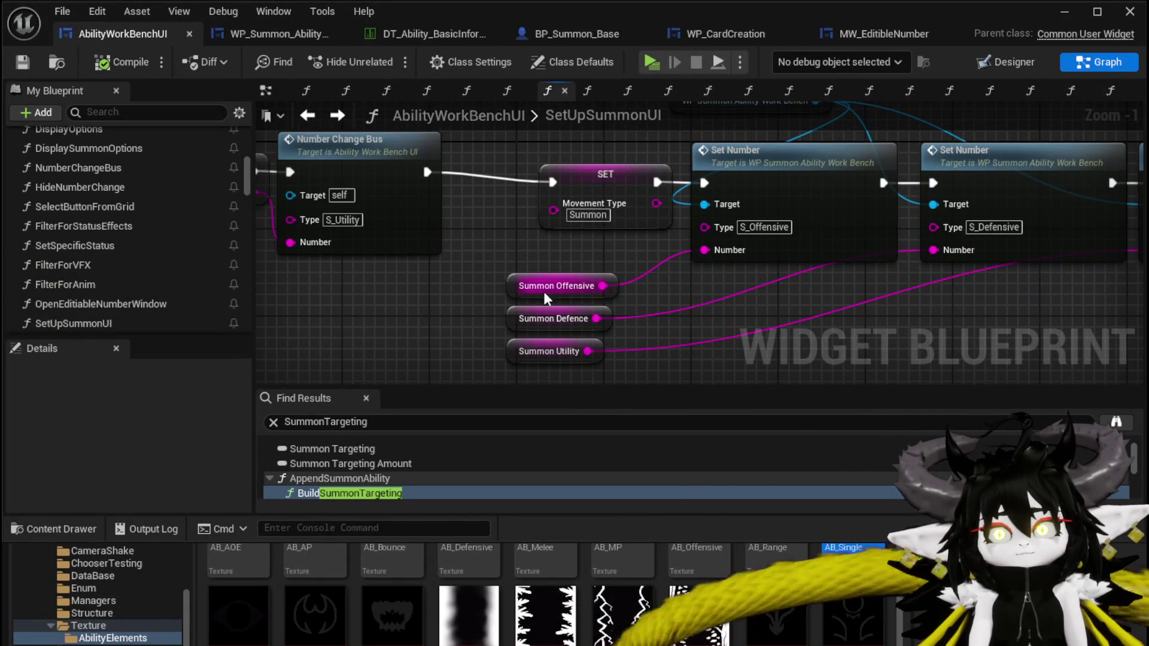
scroll(748, 302, down, 2)
mouse_move(312, 317)
mouse_down()
mouse_move(505, 317)
mouse_move(411, 327)
mouse_up()
drag(497, 321, 302, 299)
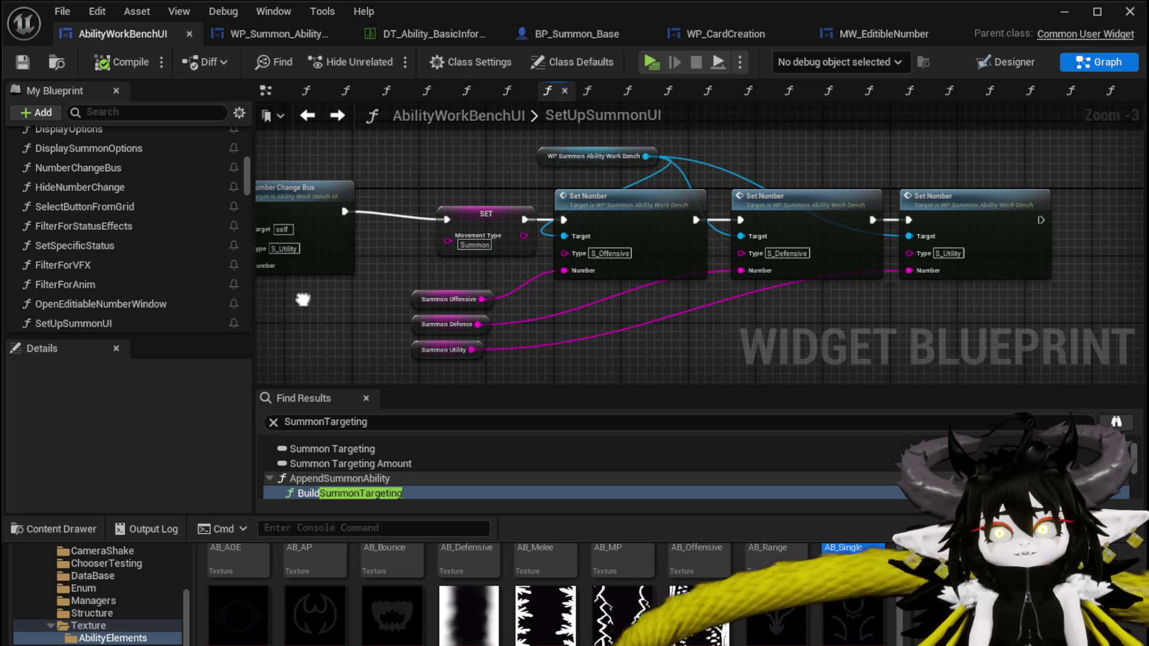
mouse_move(302, 300)
mouse_down()
mouse_move(632, 317)
mouse_move(397, 323)
mouse_up()
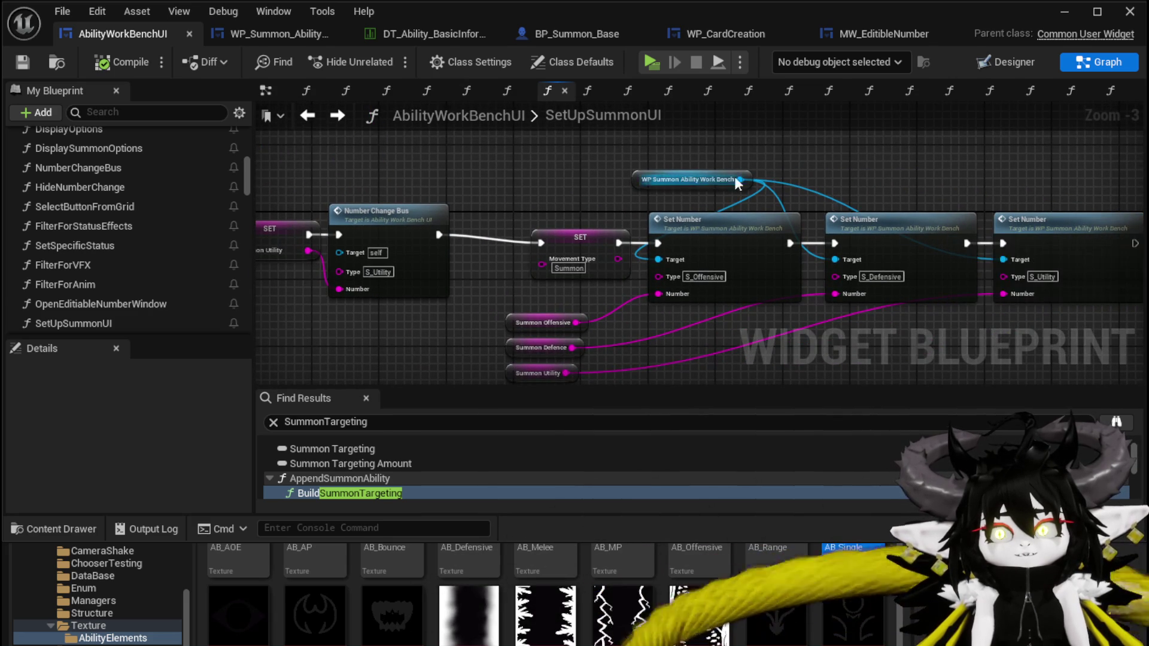
mouse_move(455, 256)
mouse_down()
mouse_move(527, 312)
mouse_move(718, 299)
mouse_up()
- Review the Parse Into Array and GET nodes, save and close the blueprint, and start a playtest
scroll(530, 328, down, 1)
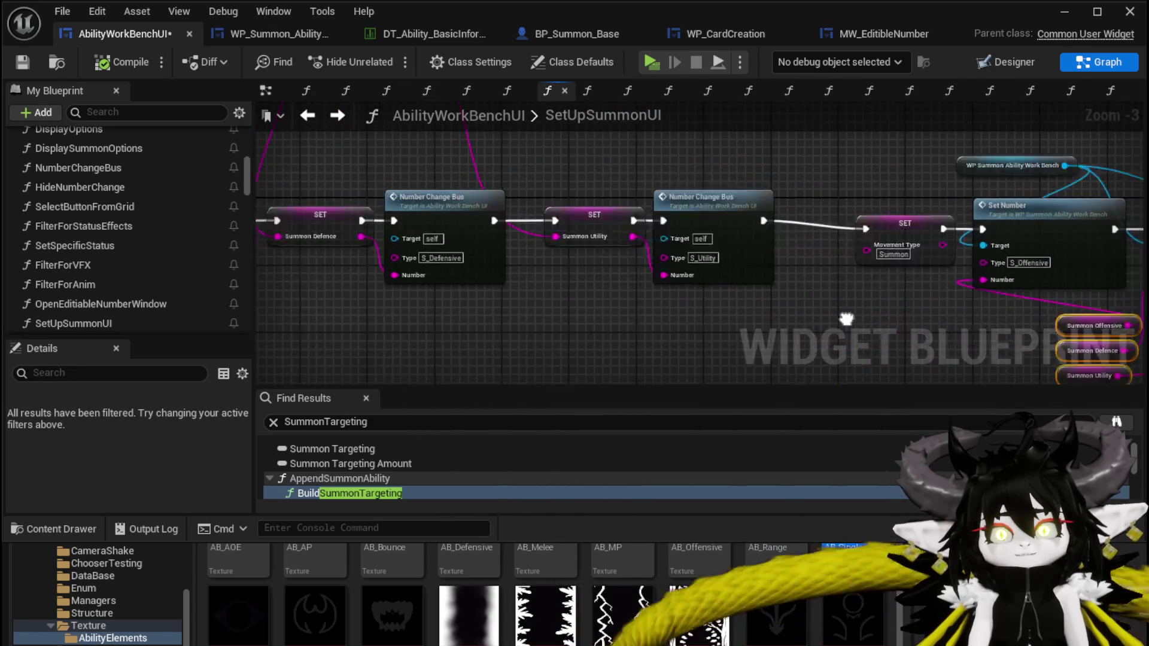
mouse_move(530, 329)
mouse_down()
mouse_move(493, 334)
mouse_move(419, 287)
mouse_move(494, 243)
mouse_move(783, 170)
mouse_move(1082, 153)
mouse_move(772, 210)
mouse_move(464, 291)
mouse_move(312, 180)
mouse_up()
scroll(601, 211, up, 2)
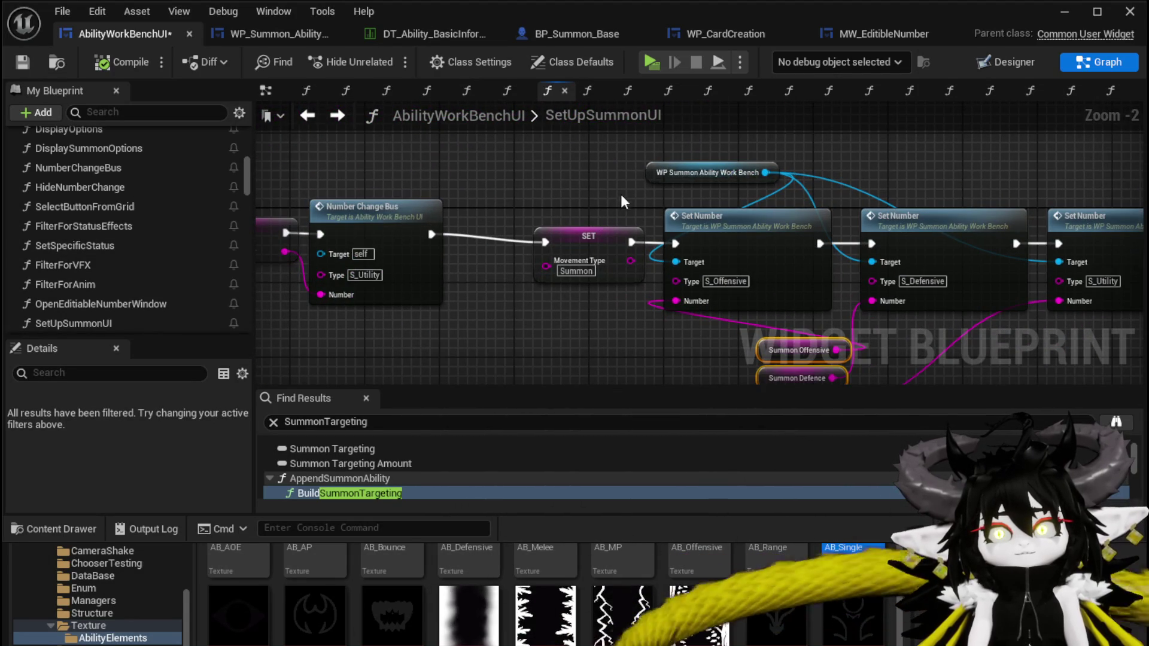
scroll(803, 168, down, 1)
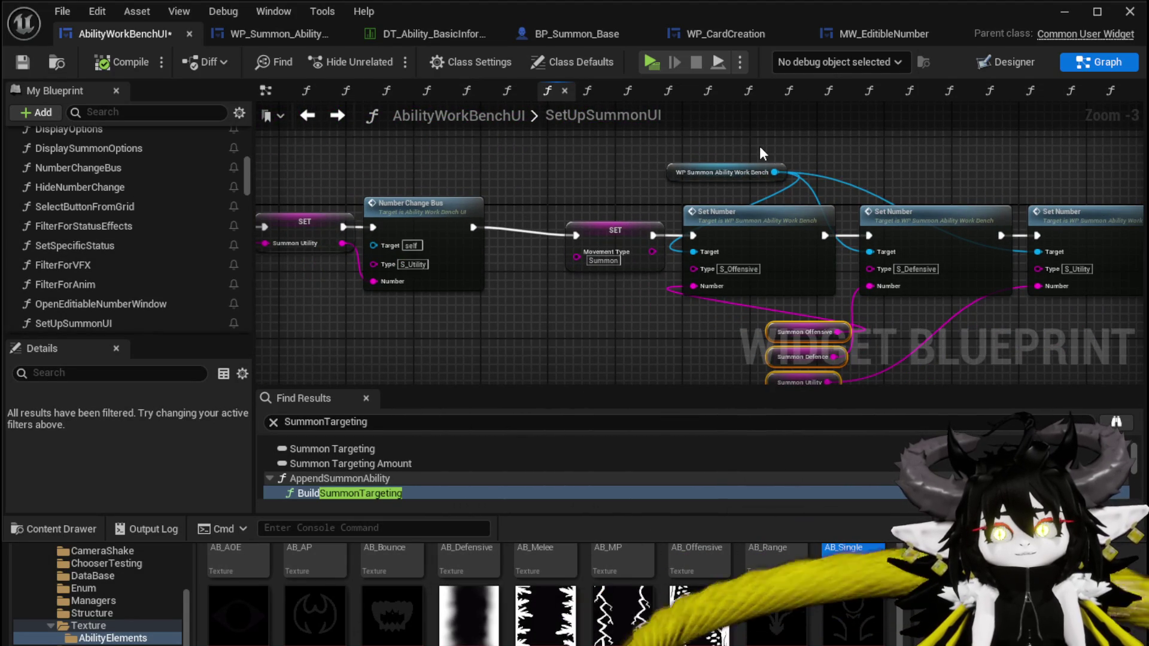
click(32, 61)
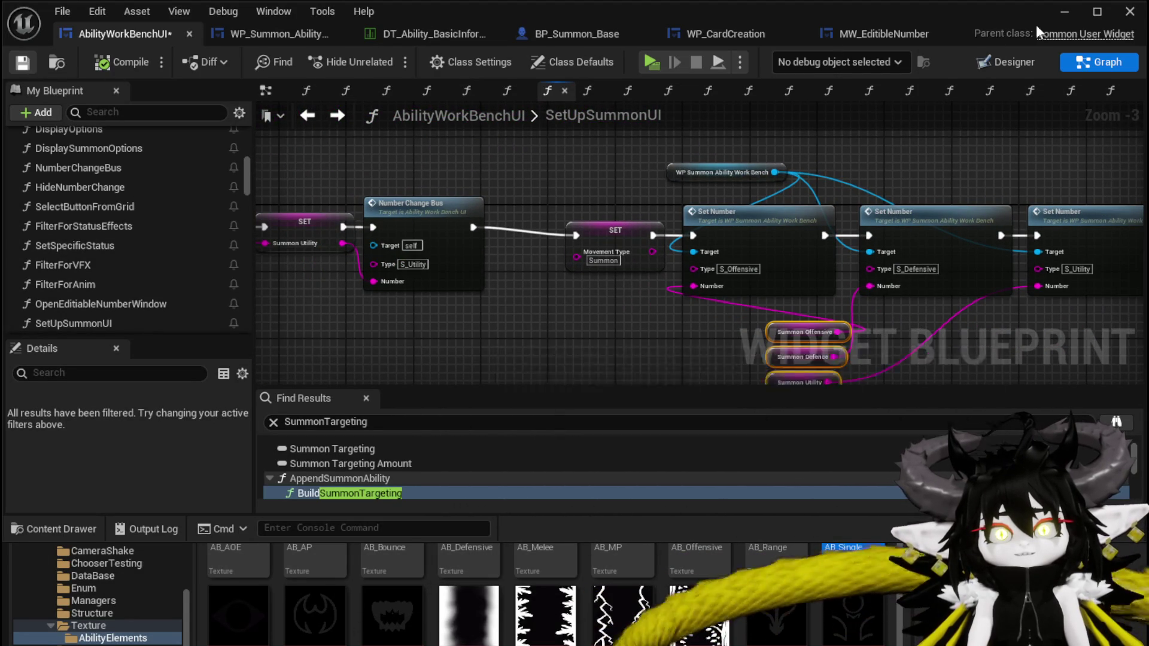
click(1071, 10)
click(381, 58)
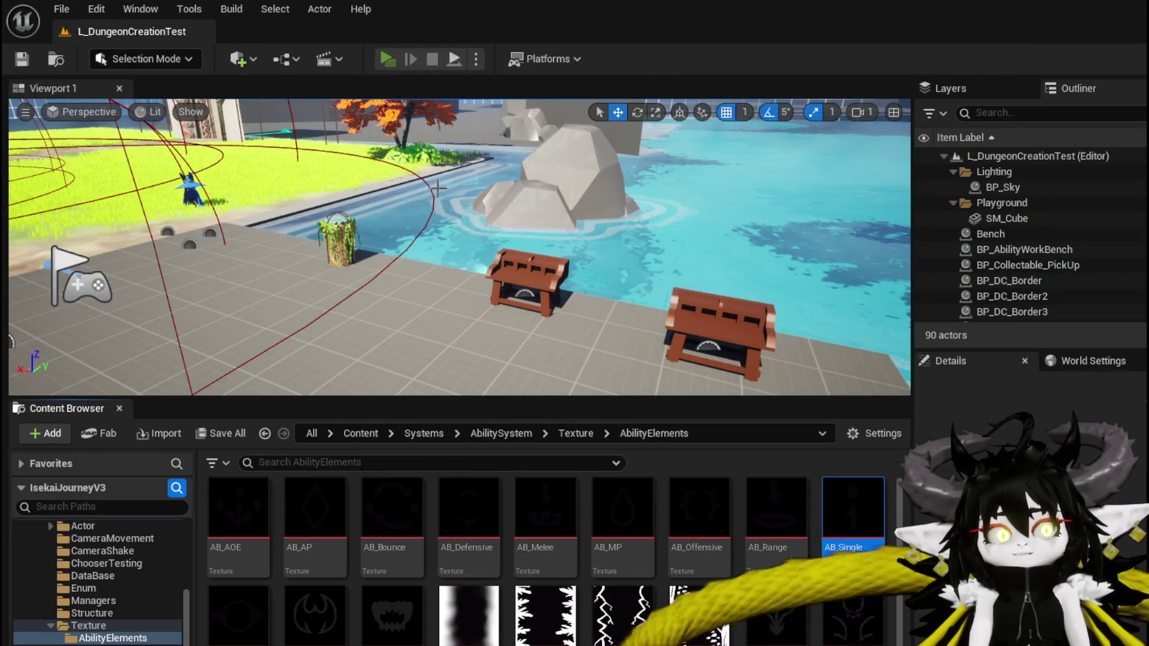
key(w)
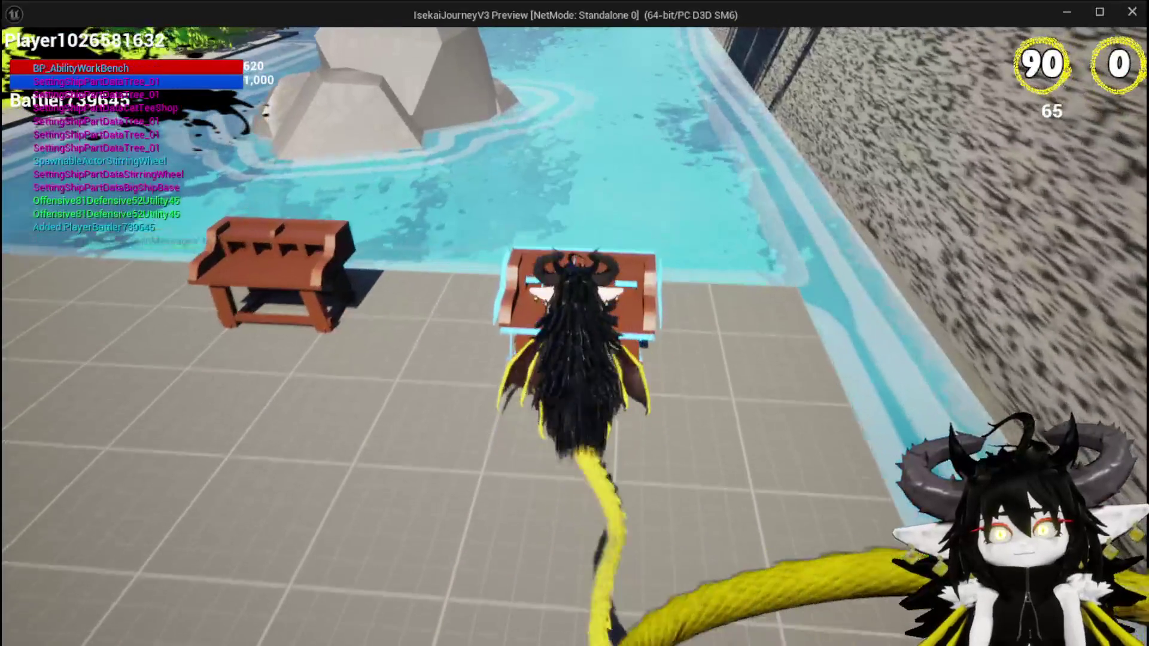
key(e)
click(93, 41)
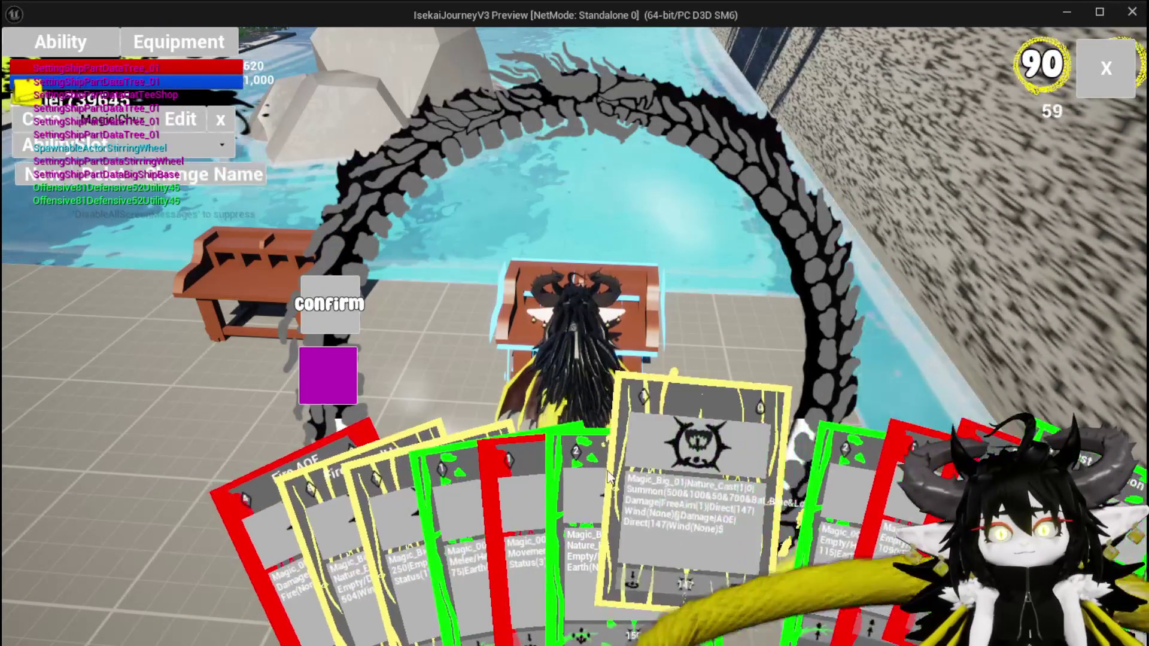
click(573, 473)
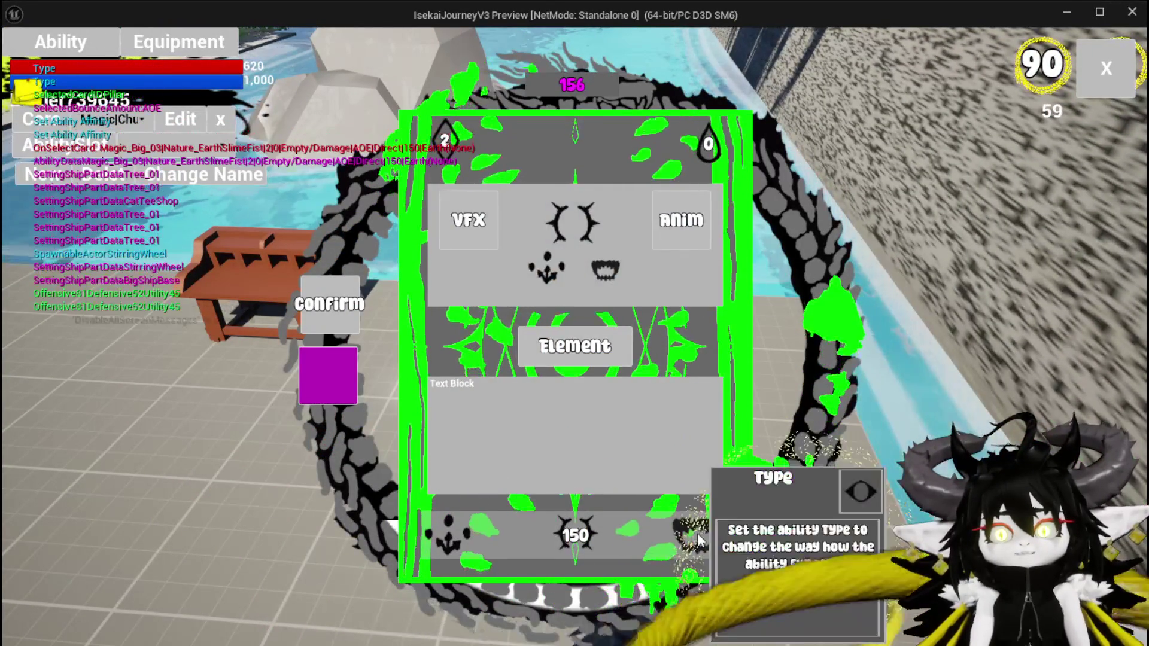
click(698, 537)
click(641, 202)
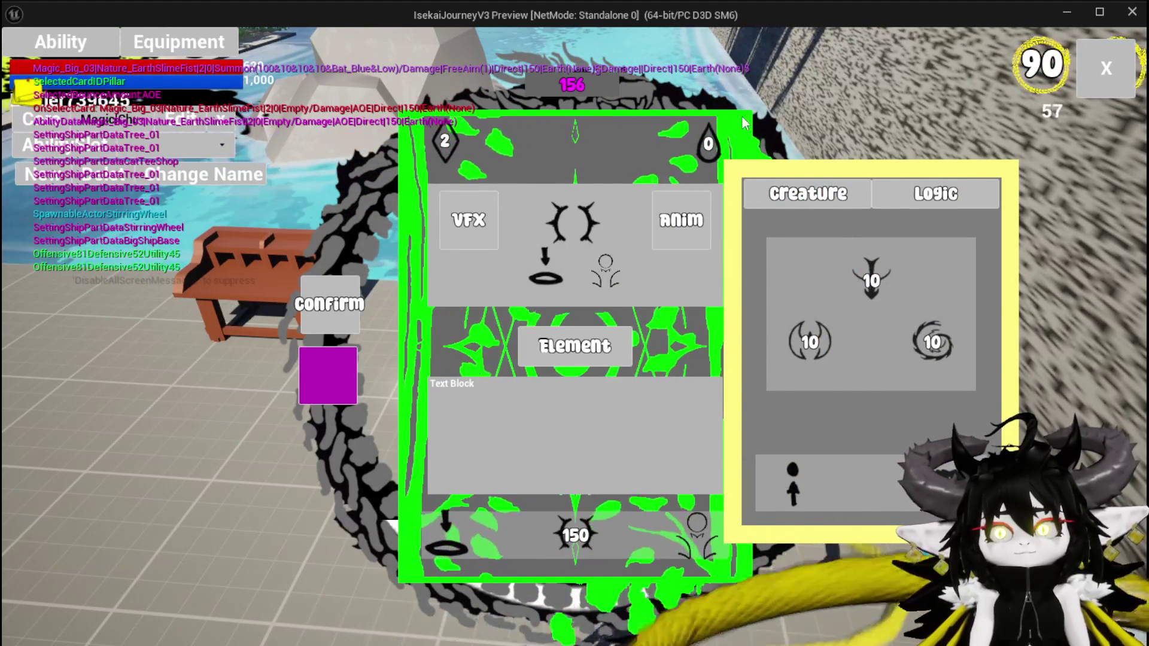
mouse_move(854, 307)
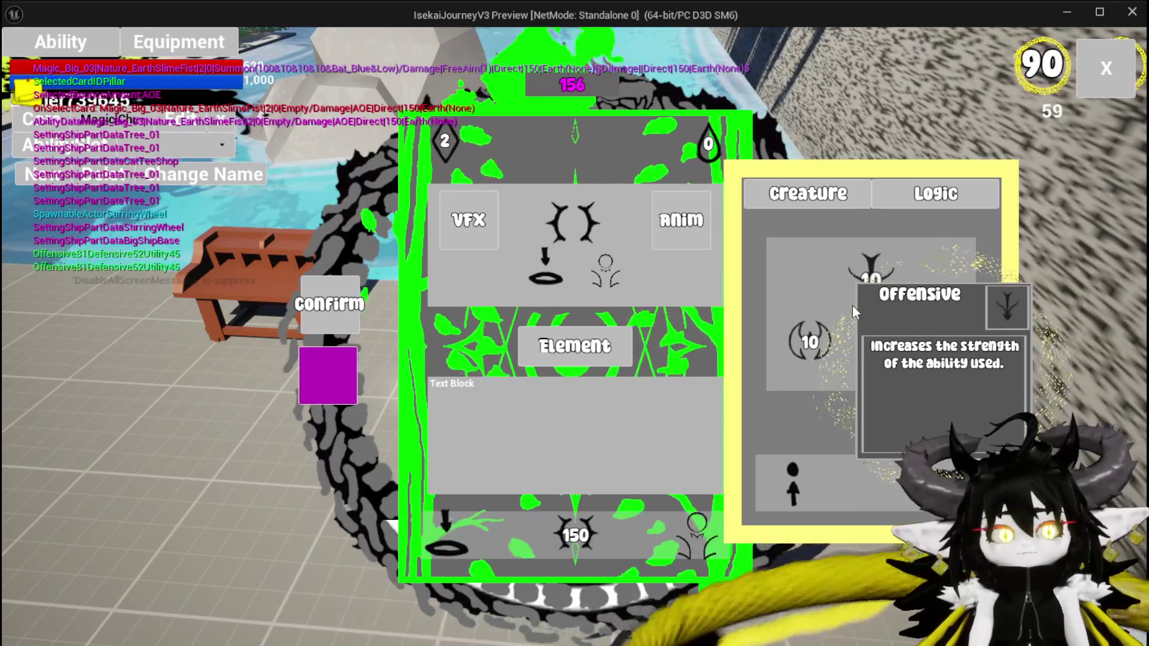
key(Escape)
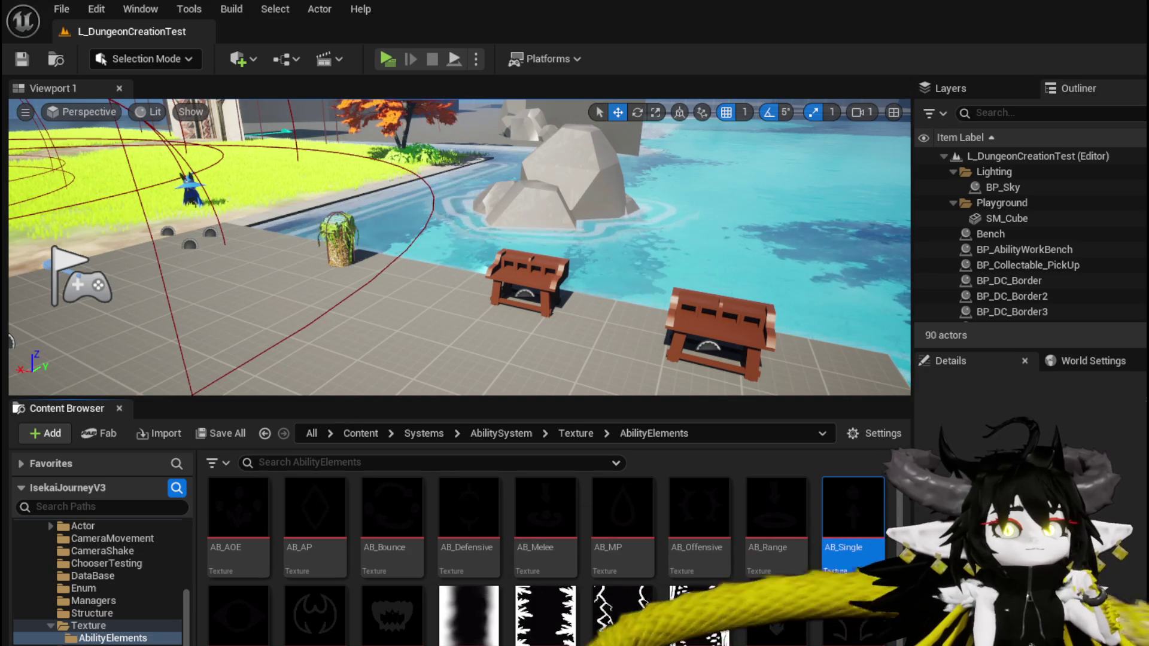
- Look over the SET and Number Change Bus rows in the SetUpSummonUI graph
key(alt+Tab)
scroll(688, 340, up, 2)
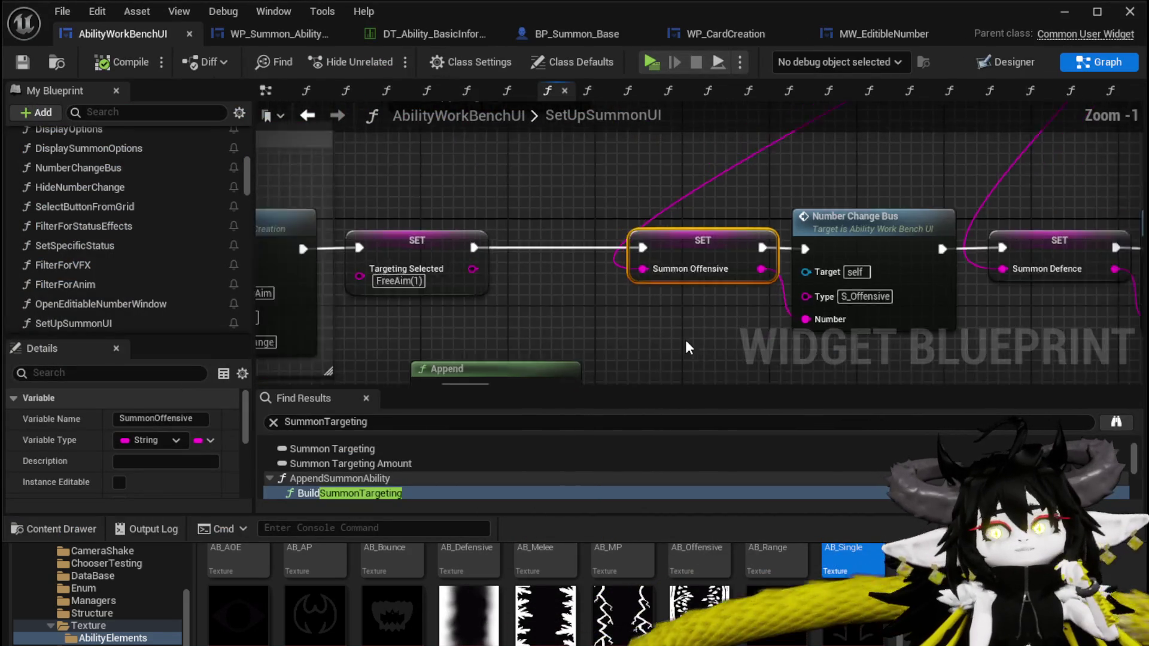
scroll(641, 258, down, 2)
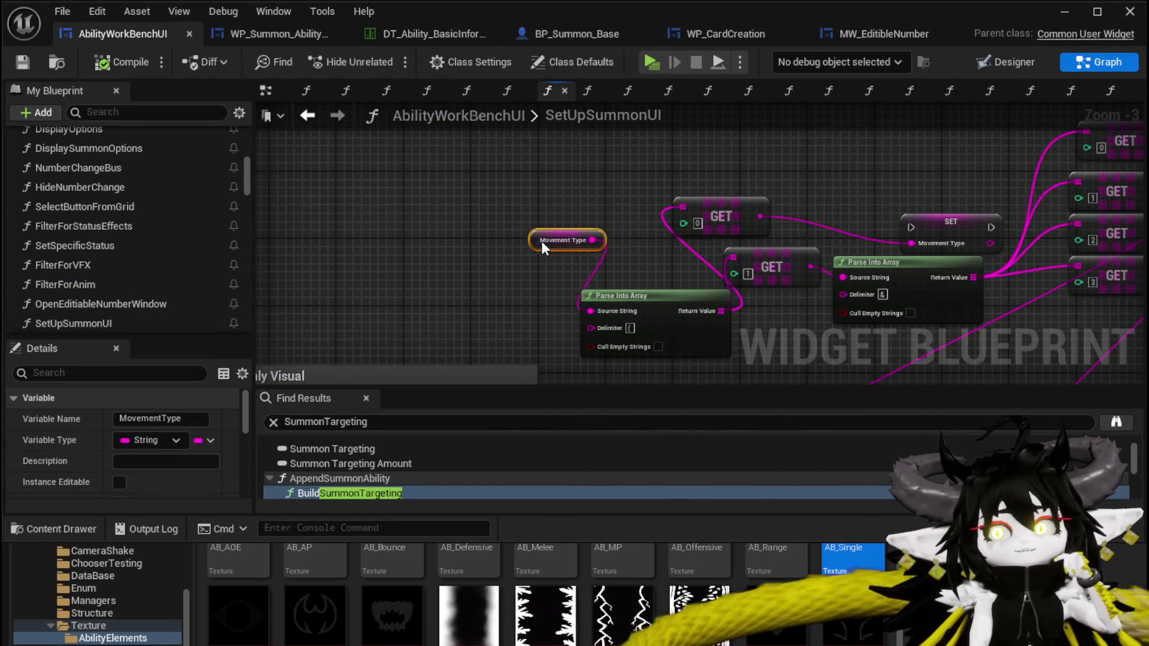
drag(897, 238, 591, 212)
drag(573, 305, 925, 120)
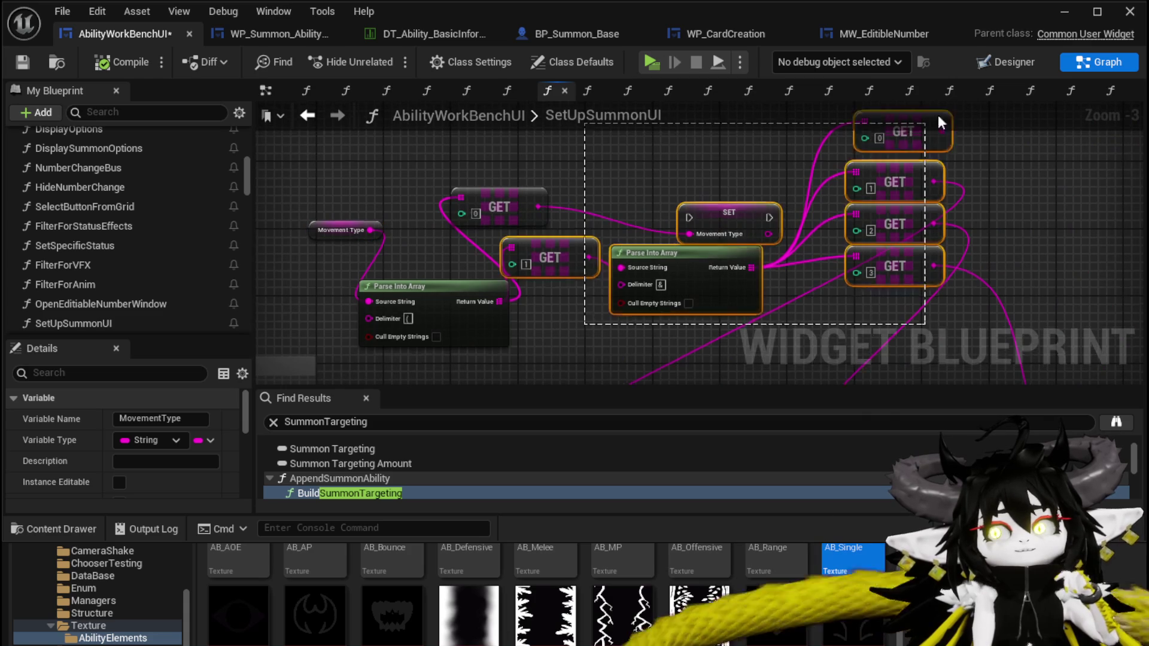
mouse_move(718, 179)
mouse_down()
mouse_move(648, 293)
mouse_move(566, 225)
mouse_up()
click(568, 234)
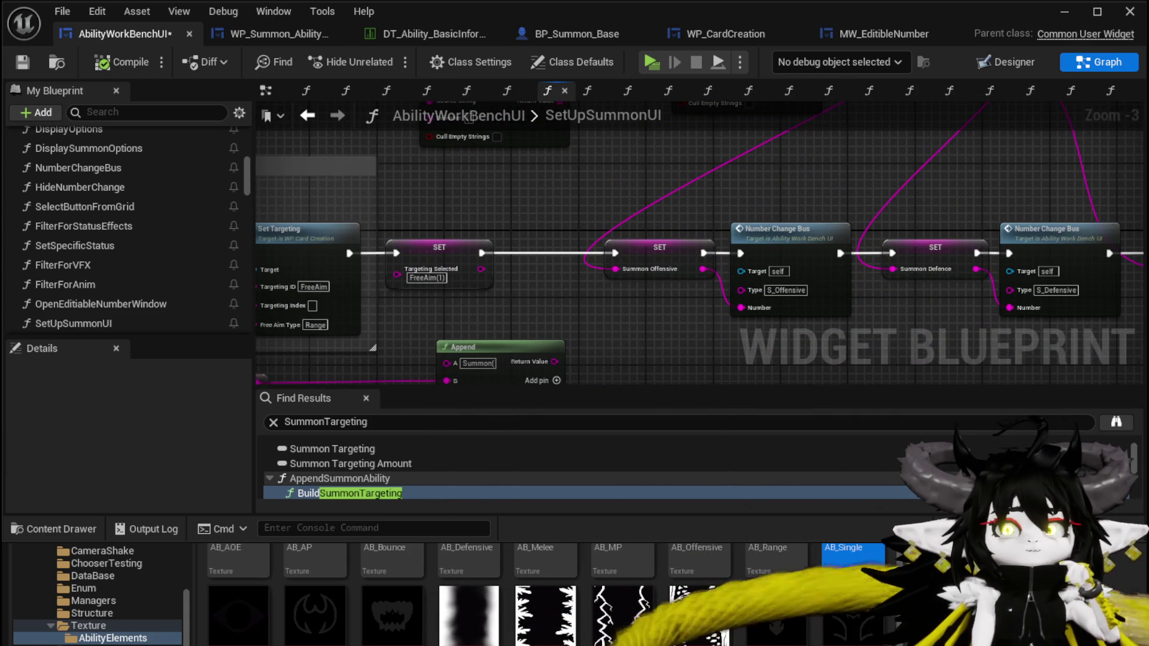
drag(596, 219, 486, 252)
mouse_move(621, 261)
mouse_down()
mouse_move(606, 227)
mouse_move(513, 228)
mouse_move(490, 248)
mouse_up()
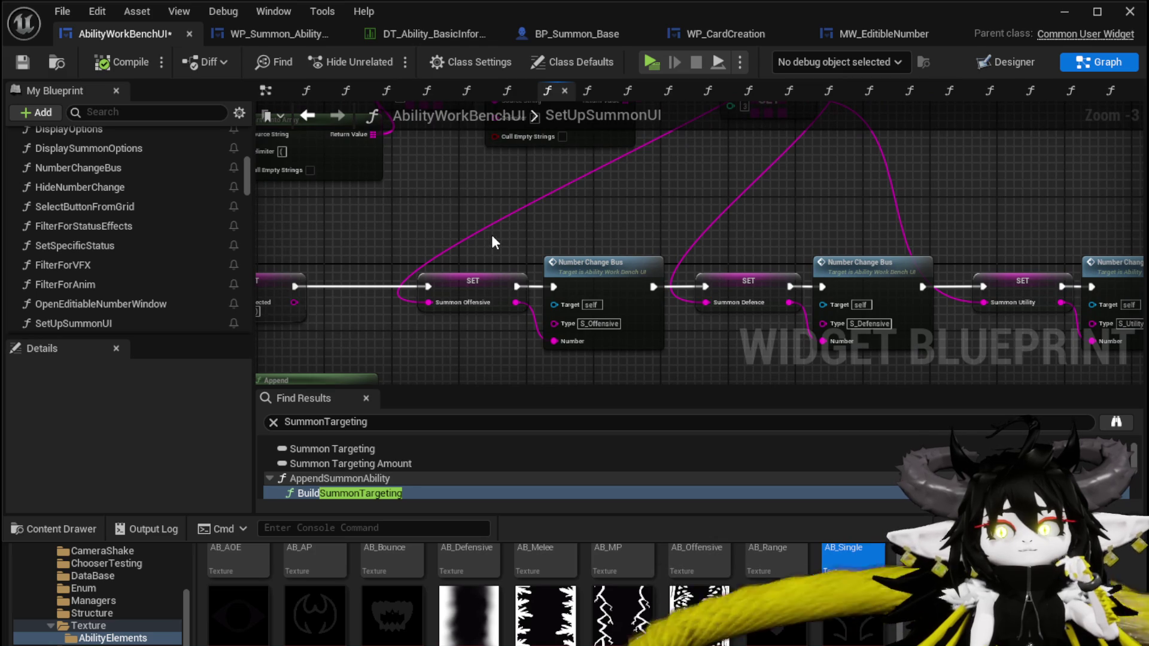
- Reconnect the execution wires through the SET and Number Change Bus row and align it
mouse_move(295, 286)
mouse_down()
mouse_move(709, 289)
mouse_move(582, 357)
mouse_move(684, 317)
mouse_up()
mouse_move(439, 331)
mouse_down()
mouse_move(687, 294)
mouse_move(385, 304)
mouse_up()
mouse_move(464, 261)
mouse_down()
mouse_move(956, 273)
mouse_move(970, 339)
mouse_move(1121, 335)
mouse_move(944, 318)
mouse_move(954, 269)
mouse_up()
drag(430, 206, 588, 239)
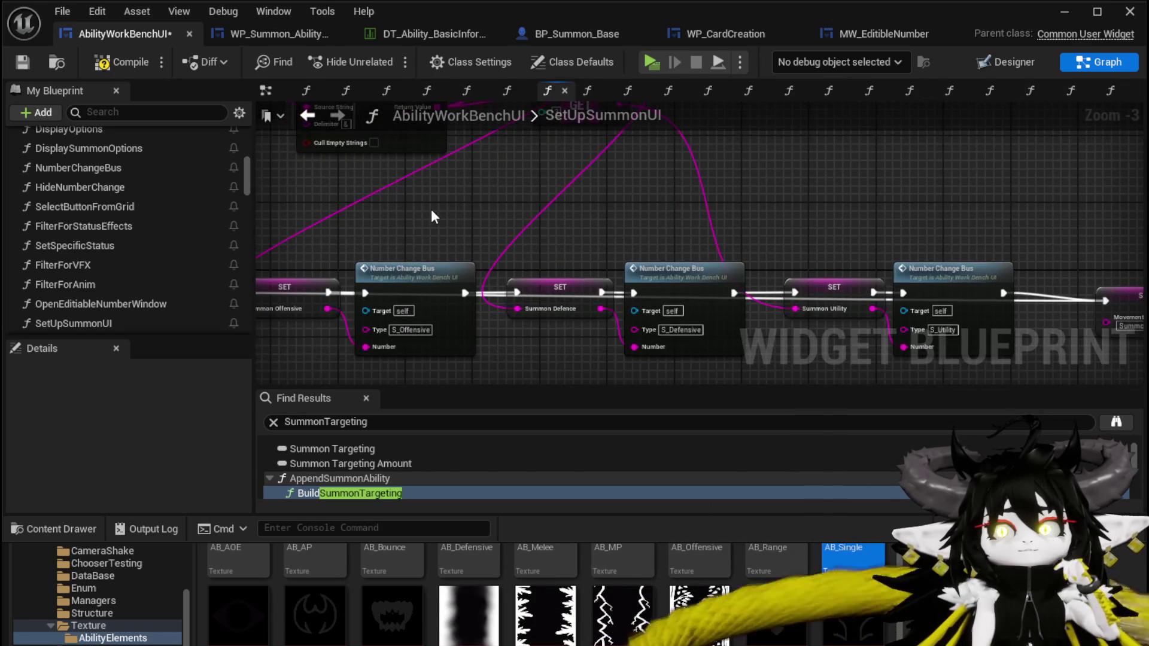
scroll(429, 206, down, 2)
mouse_move(419, 260)
mouse_down()
mouse_move(742, 325)
mouse_move(767, 267)
mouse_up()
click(861, 309)
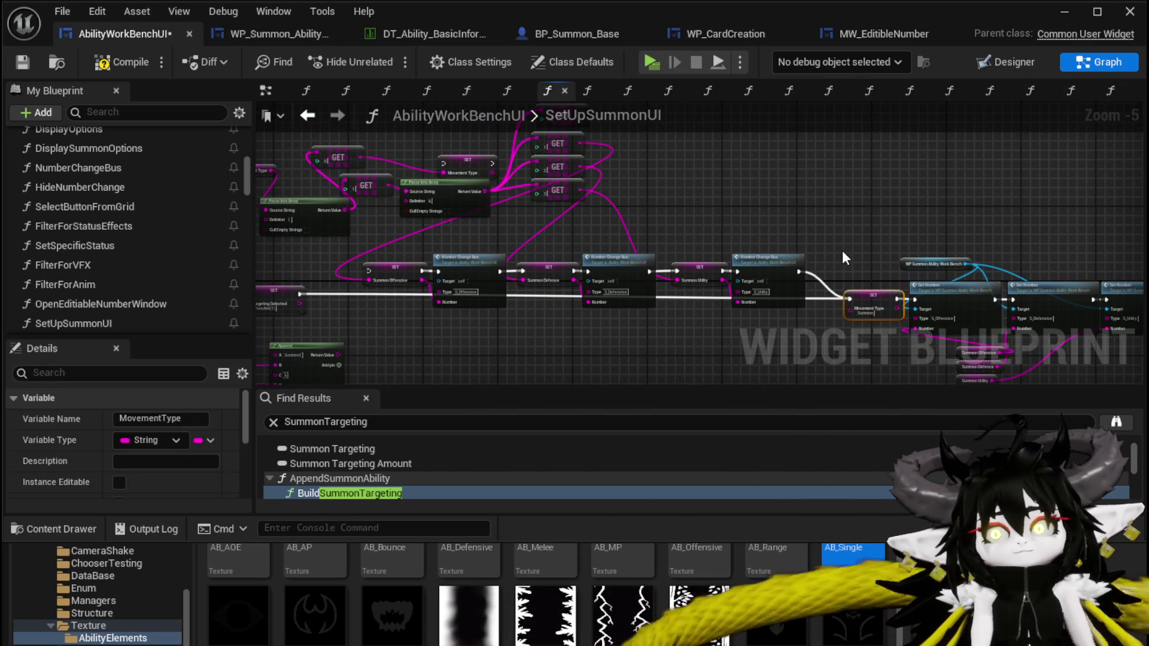
- Duplicate the SET Movement Type node, wire Number Change Bus into it, and open InitialSetSummon
key(ctrl+c)
key(ctrl+v)
drag(799, 270, 827, 242)
scroll(543, 239, up, 3)
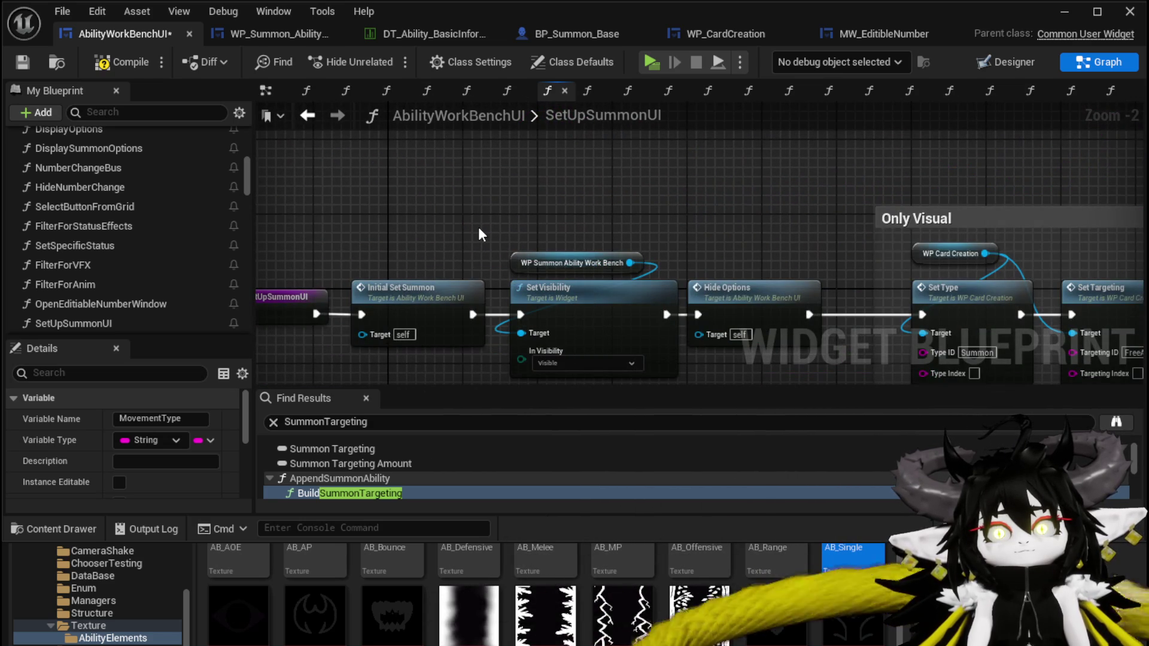
double_click(400, 292)
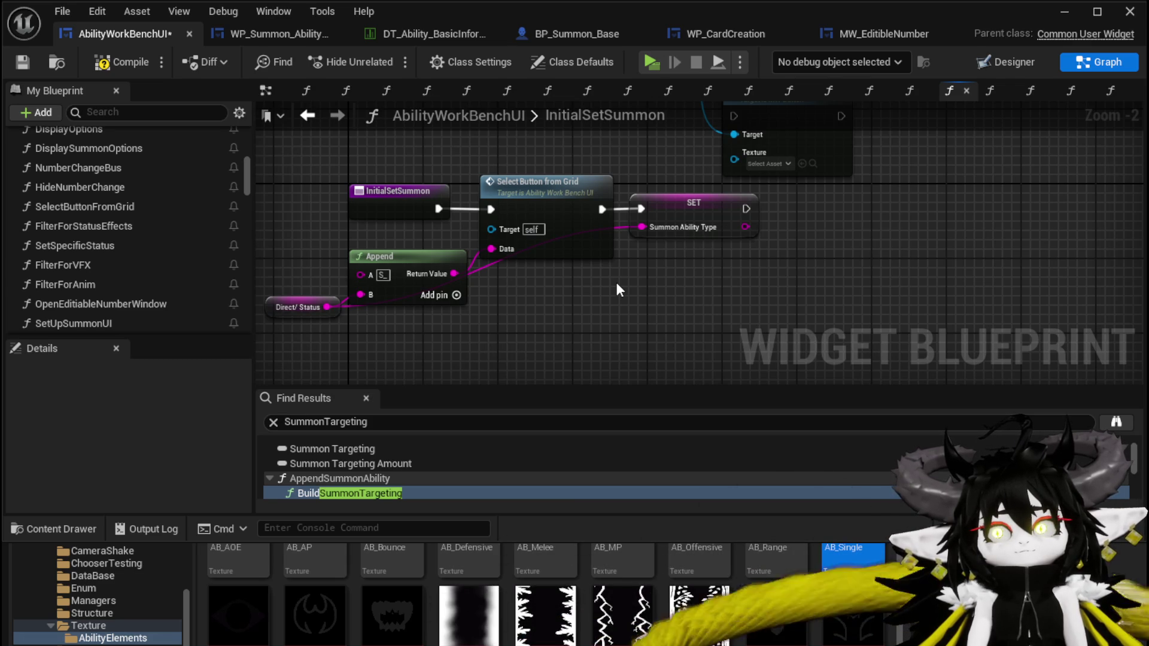
- Look over the InitialSetSummon nodes, then switch to the SetUpSummonUI function graph
drag(617, 284, 692, 316)
drag(744, 205, 744, 206)
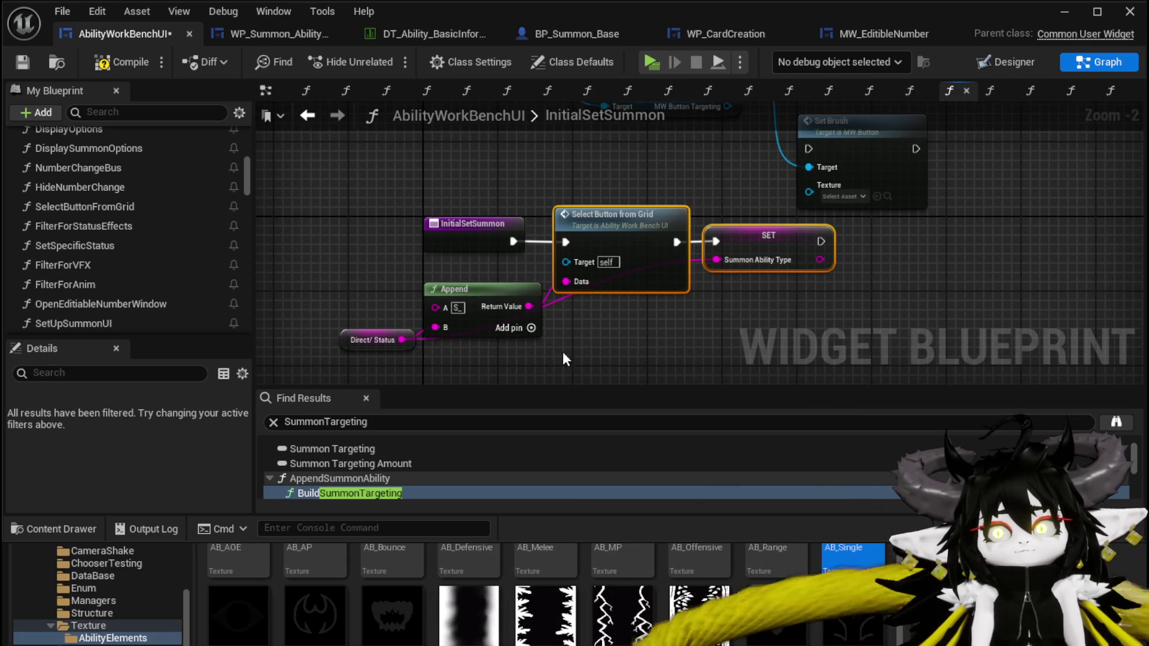
mouse_move(370, 367)
mouse_down()
mouse_move(573, 277)
mouse_move(662, 325)
mouse_move(528, 361)
mouse_move(633, 304)
mouse_move(585, 342)
mouse_up()
scroll(664, 291, down, 1)
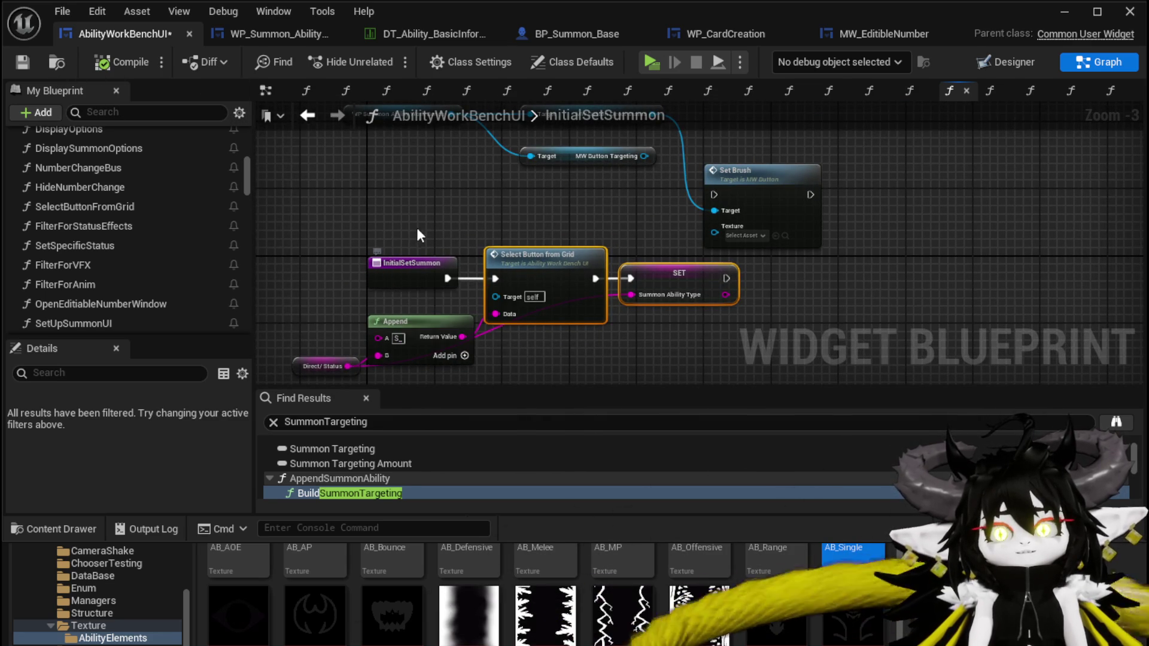
drag(569, 306, 581, 281)
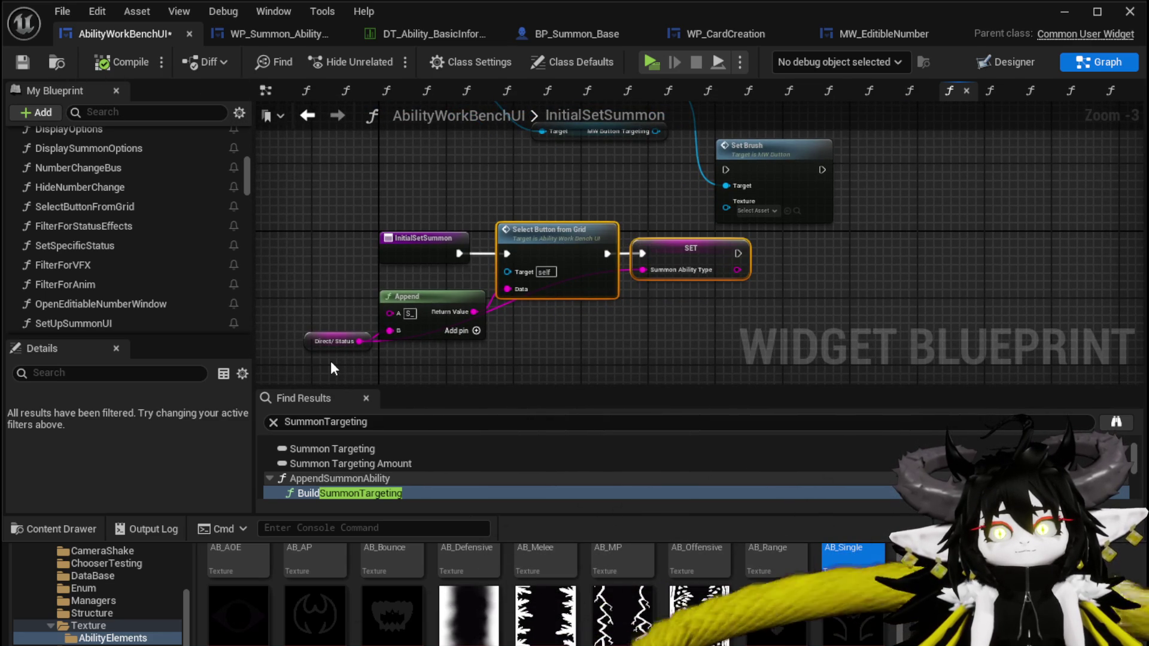
drag(331, 317, 349, 368)
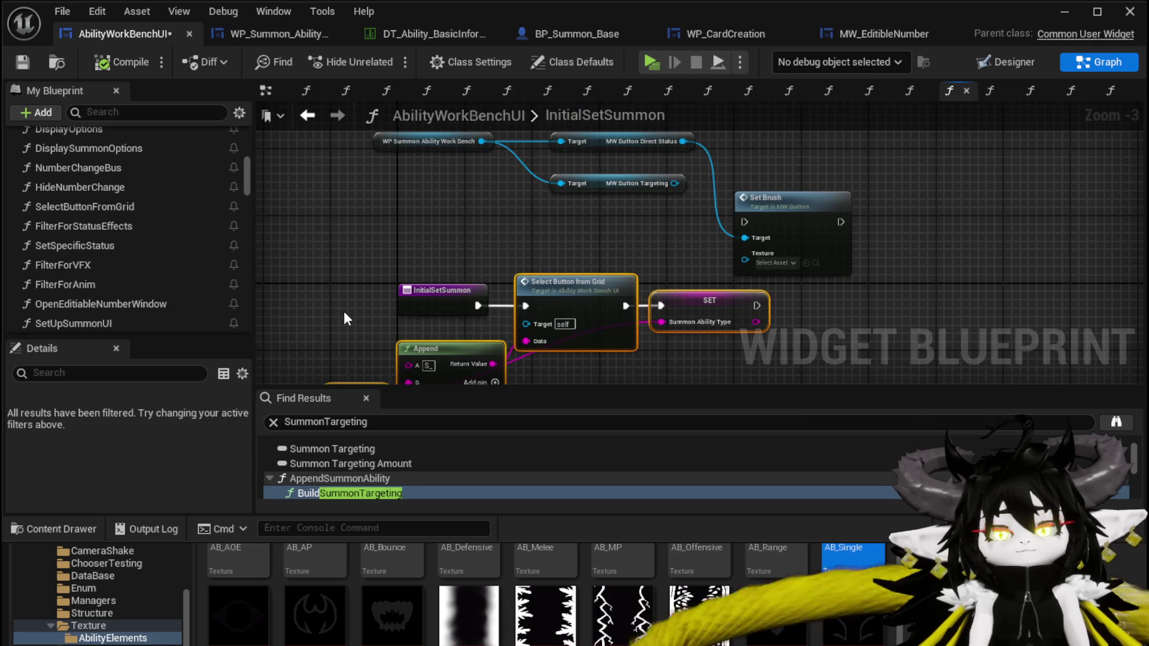
click(308, 115)
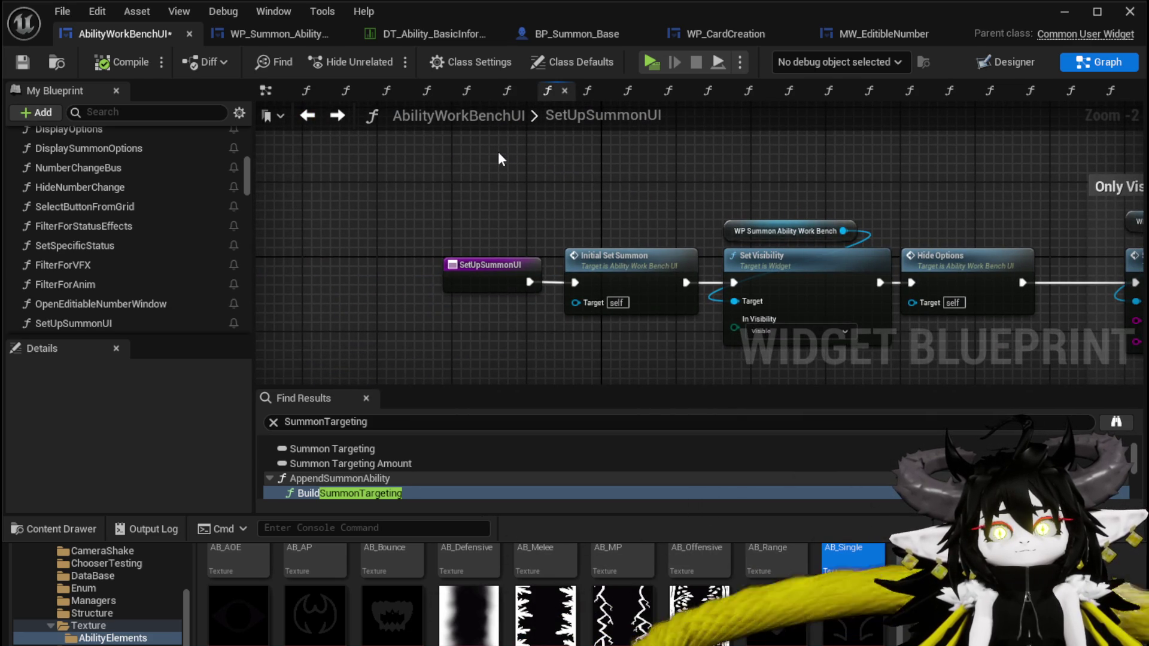
- Paste the Select Button from Grid and SET nodes and wire them between SetUpSummonUI and Set Visibility
drag(498, 152, 509, 180)
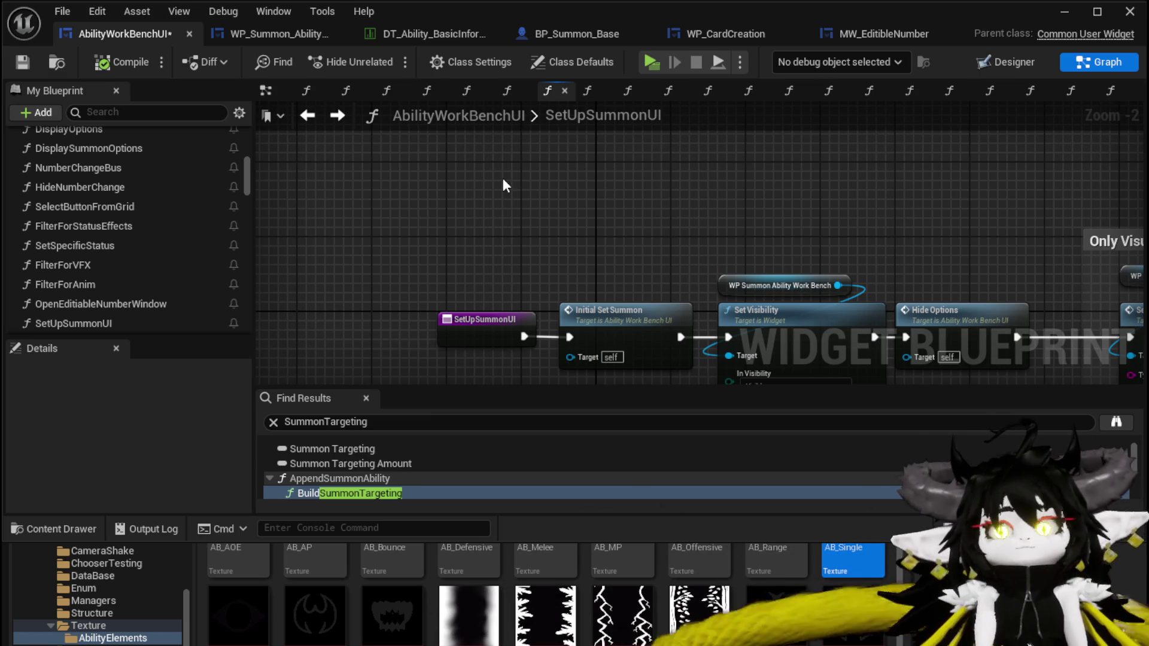
key(ctrl+v)
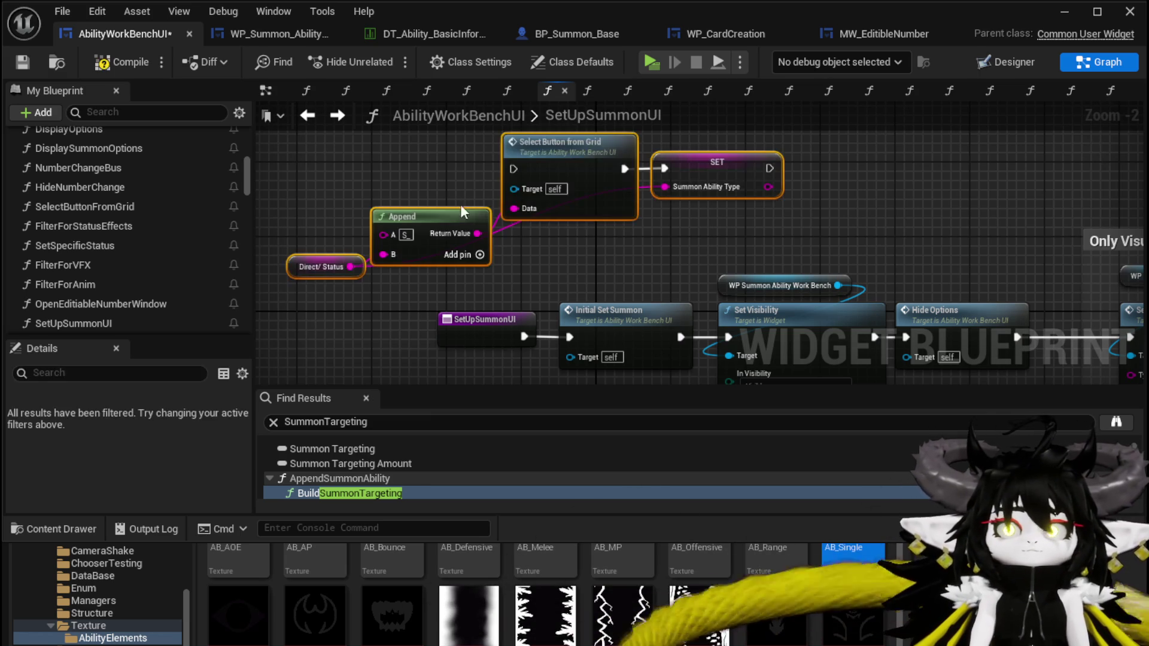
mouse_move(421, 297)
mouse_down()
mouse_move(451, 258)
mouse_move(478, 287)
mouse_move(318, 286)
mouse_move(739, 124)
mouse_up()
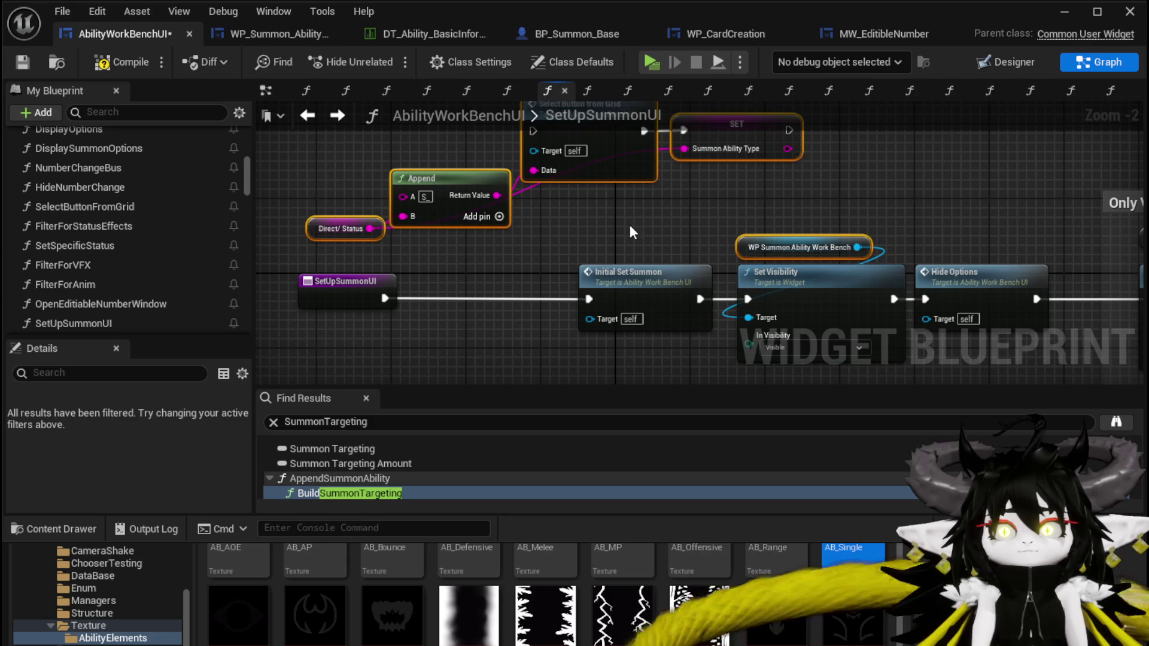
mouse_move(325, 259)
mouse_down()
mouse_move(697, 128)
mouse_move(709, 147)
mouse_move(563, 379)
mouse_move(623, 224)
mouse_up()
drag(384, 172, 429, 227)
mouse_move(609, 155)
mouse_down()
mouse_move(604, 212)
mouse_move(613, 157)
mouse_up()
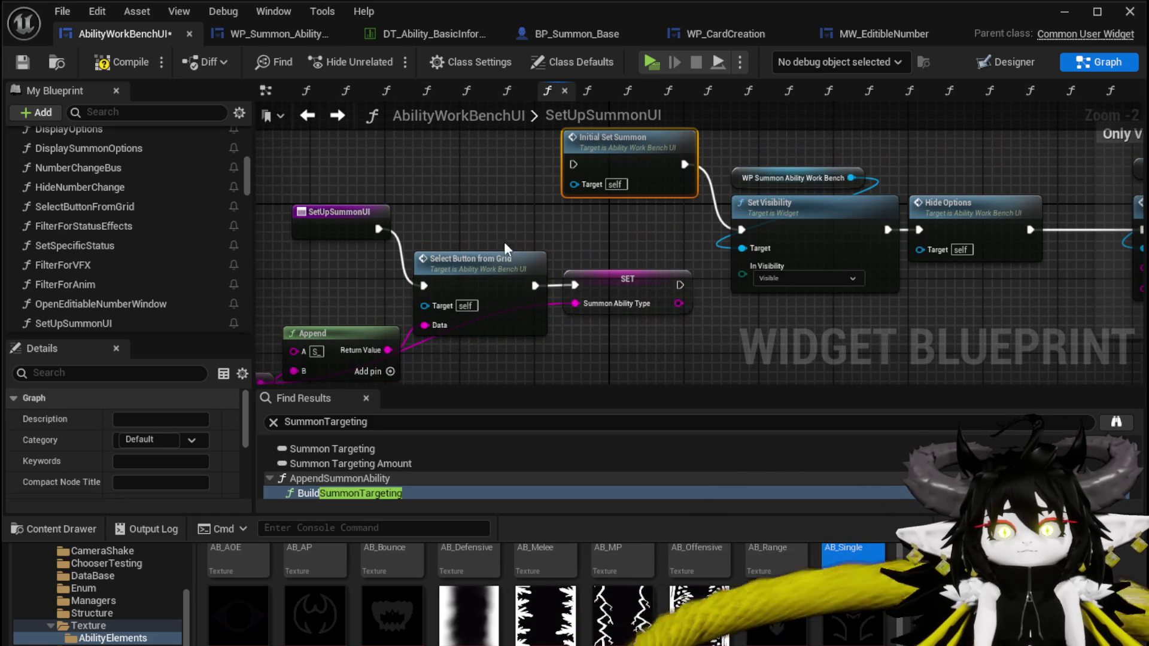
mouse_move(680, 285)
mouse_down()
mouse_move(755, 225)
mouse_move(742, 229)
mouse_up()
- Review the Set Visibility and Only Visual node groups, then open InitialSetSummon
scroll(827, 137, down, 1)
mouse_move(827, 137)
mouse_down()
mouse_move(552, 193)
mouse_move(505, 170)
mouse_up()
drag(439, 155, 617, 308)
mouse_move(707, 210)
mouse_down()
mouse_move(479, 161)
mouse_move(370, 160)
mouse_move(356, 146)
mouse_move(605, 246)
mouse_up()
scroll(357, 146, down, 1)
mouse_move(747, 271)
mouse_down()
mouse_move(491, 216)
mouse_move(422, 279)
mouse_move(299, 138)
mouse_move(562, 273)
mouse_up()
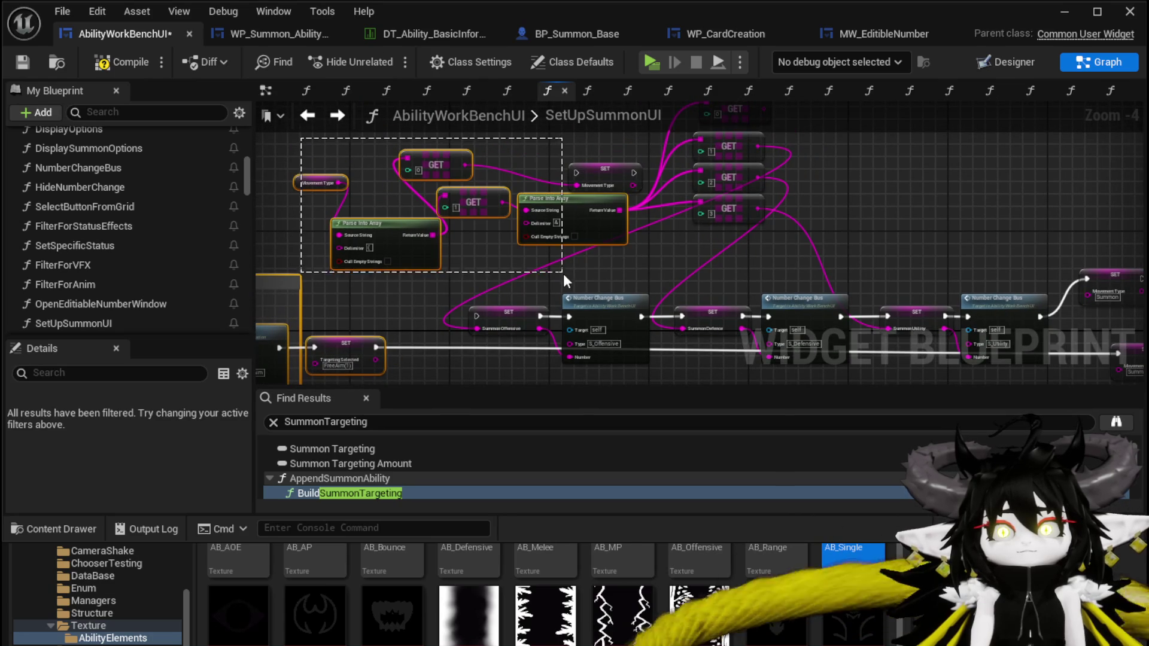
scroll(633, 345, down, 2)
drag(392, 369, 662, 187)
mouse_move(717, 297)
mouse_down()
mouse_move(641, 250)
mouse_move(829, 198)
mouse_up()
scroll(708, 304, up, 1)
scroll(470, 275, up, 2)
double_click(604, 183)
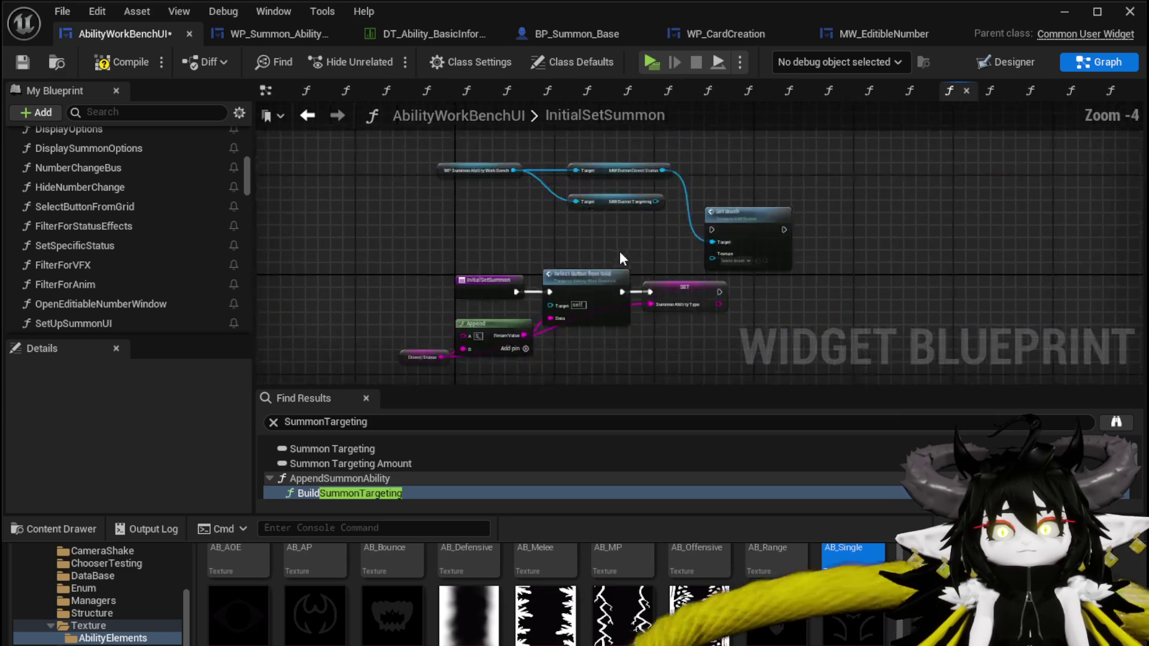
- Wire SET into Set Visibility in InitialSetSummon and compile the blueprint
mouse_move(537, 304)
mouse_down()
mouse_move(510, 346)
mouse_move(849, 264)
mouse_move(810, 262)
mouse_up()
scroll(543, 270, up, 2)
scroll(543, 270, up, 1)
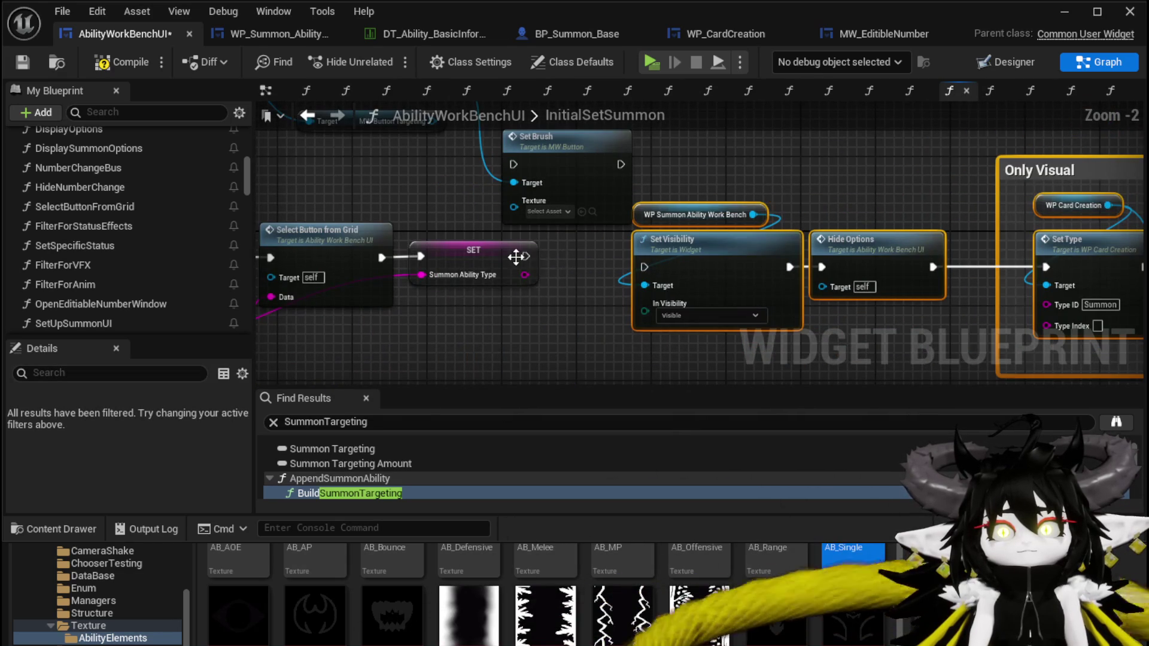
drag(524, 255, 585, 259)
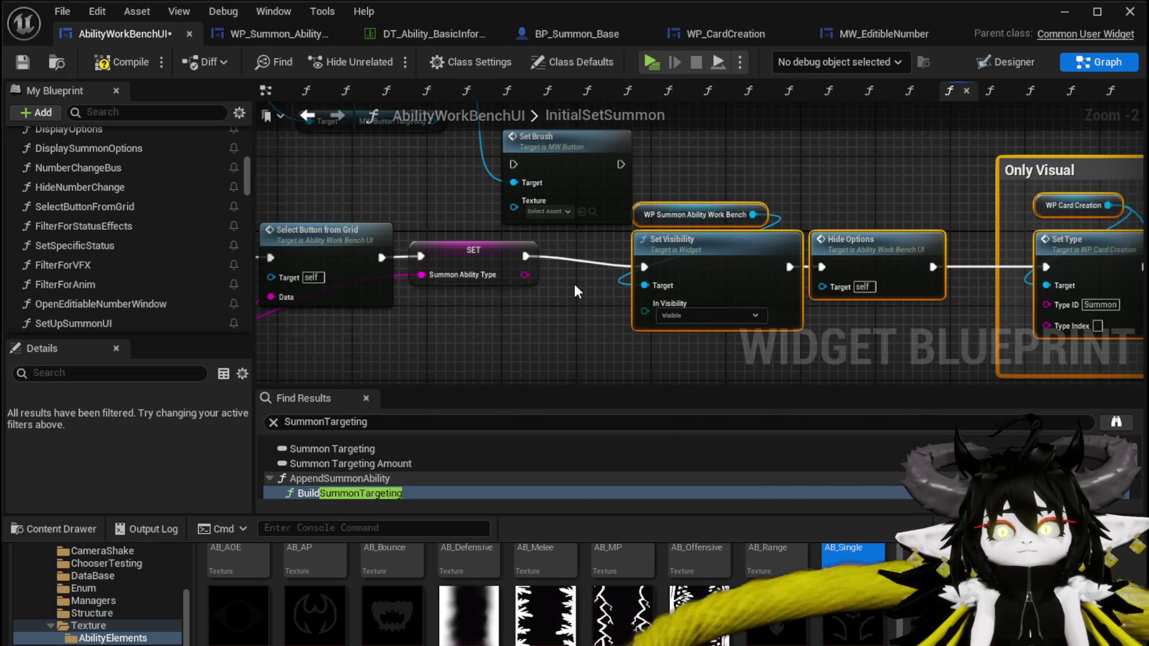
key(F7)
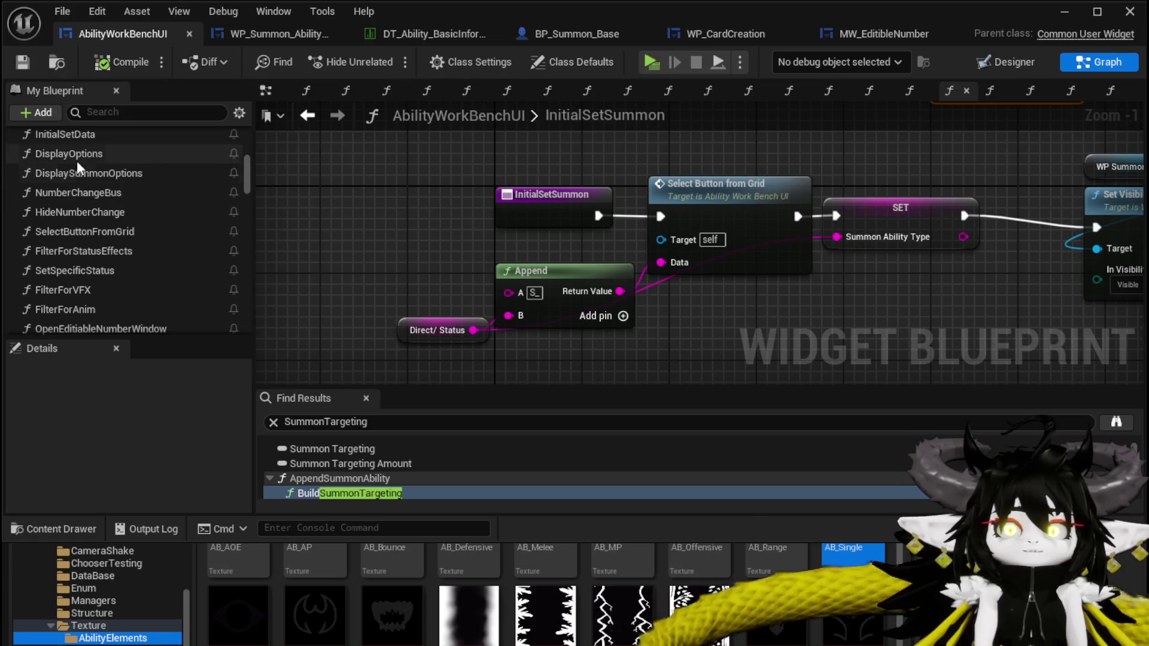
- Insert an Initial Set Summon call between SET and Set Data in SelectCard(NEW), then compile and save
double_click(85, 141)
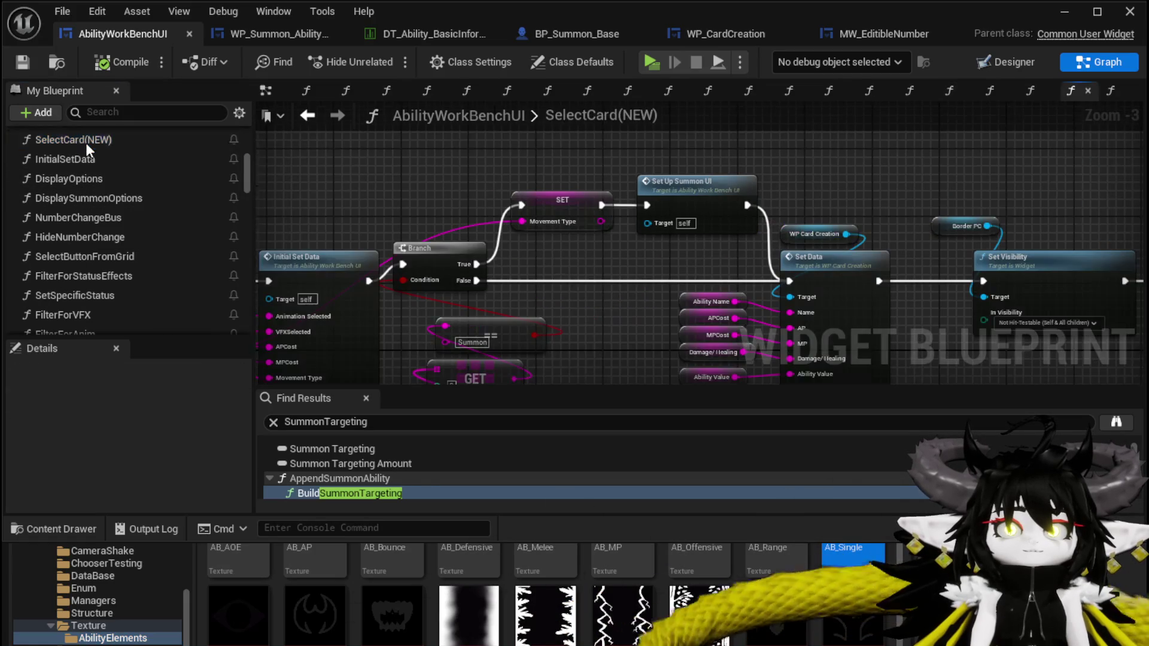
drag(634, 234, 634, 184)
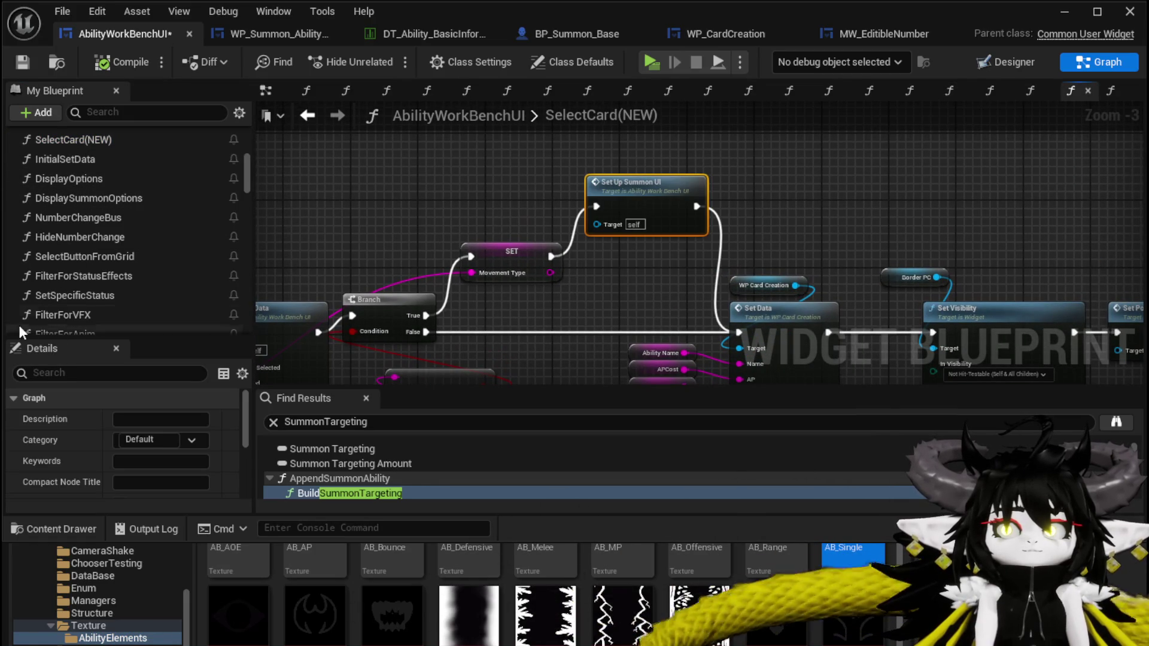
scroll(91, 289, down, 5)
mouse_move(75, 207)
mouse_down()
mouse_move(461, 157)
mouse_move(690, 304)
mouse_move(664, 272)
mouse_up()
scroll(523, 206, up, 3)
drag(611, 288, 554, 275)
drag(664, 251, 740, 350)
click(748, 269)
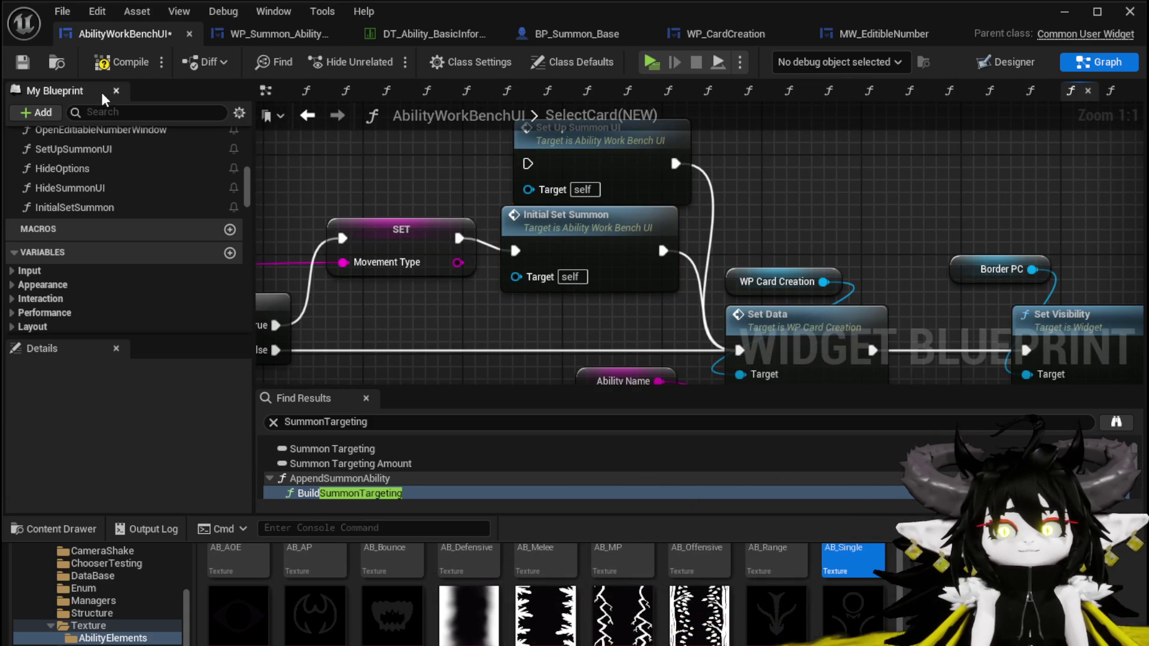
click(23, 62)
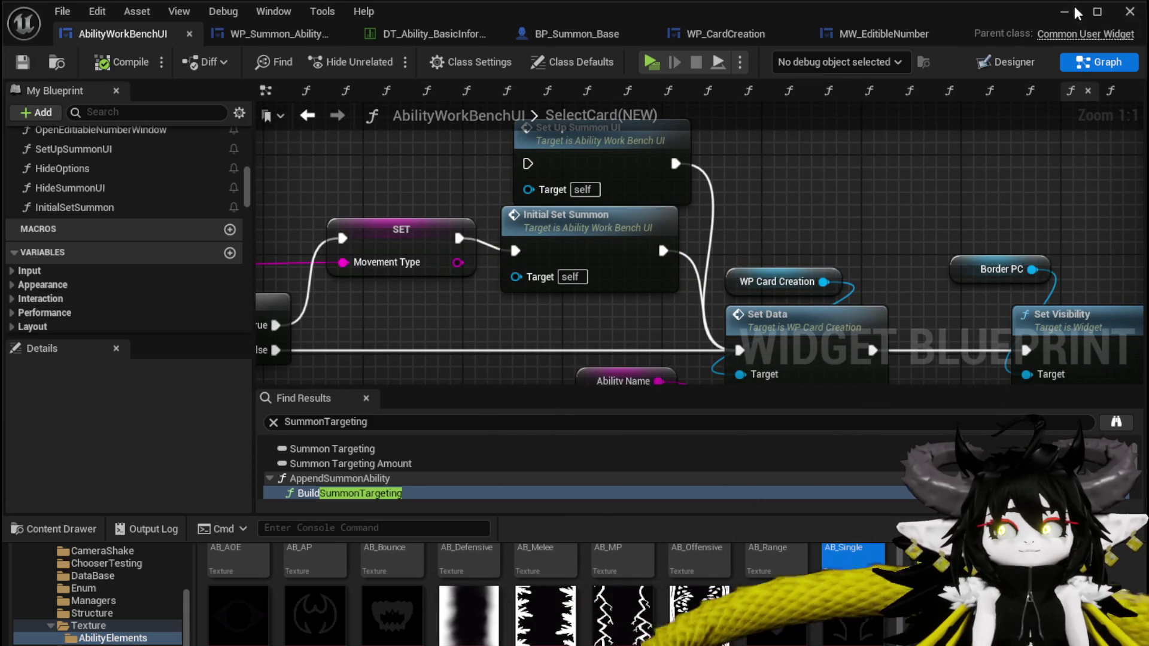
- Walk to the workbench, open its Ability panel, choose the summon ability and select its card
key(w)
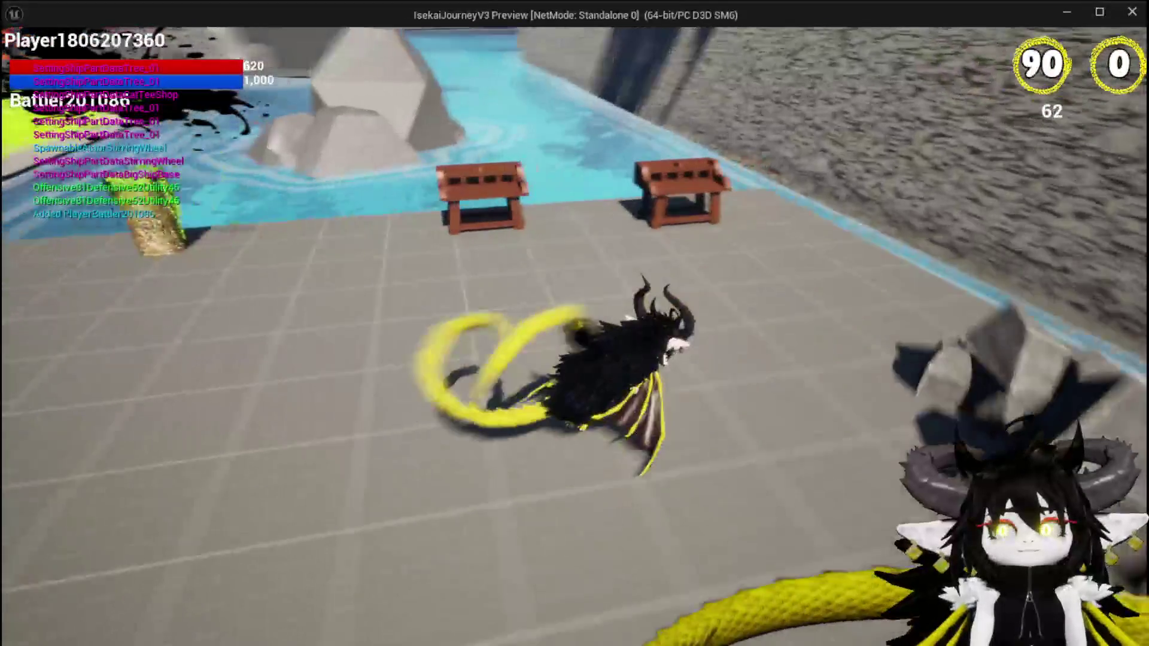
key(e)
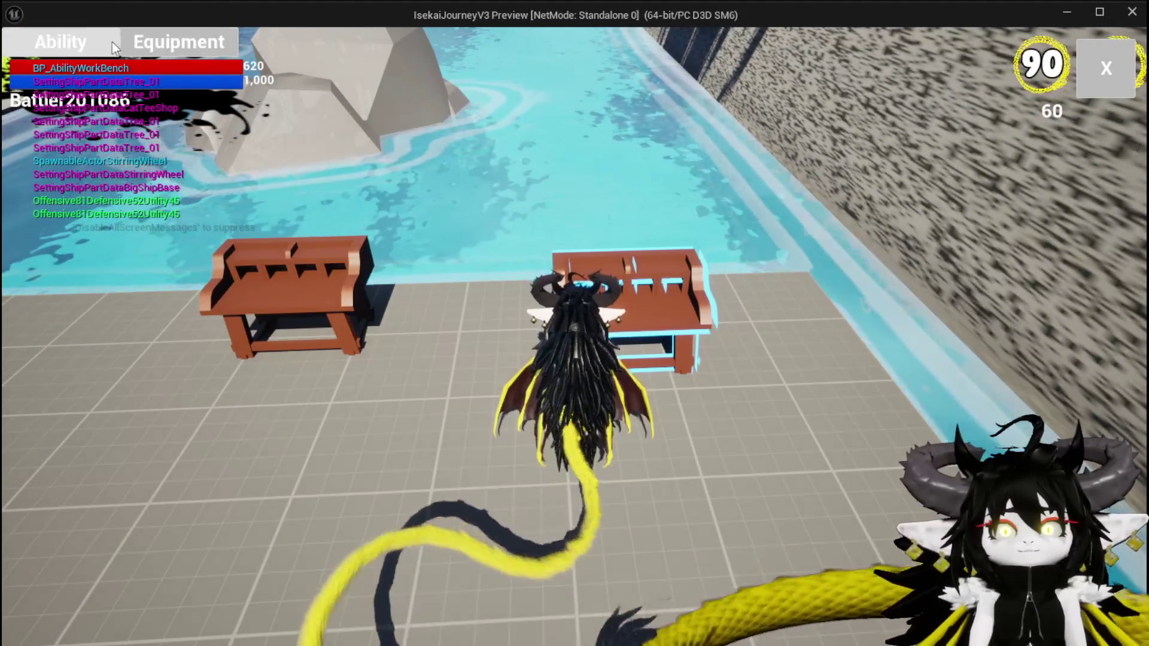
click(115, 41)
click(154, 119)
click(149, 153)
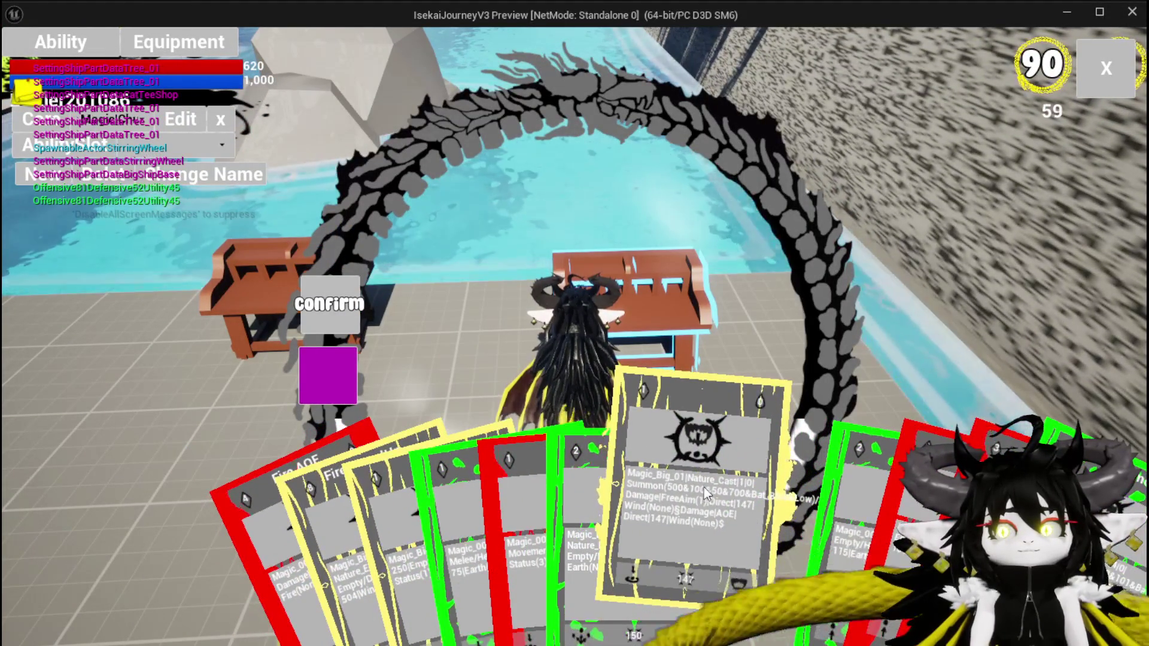
click(704, 490)
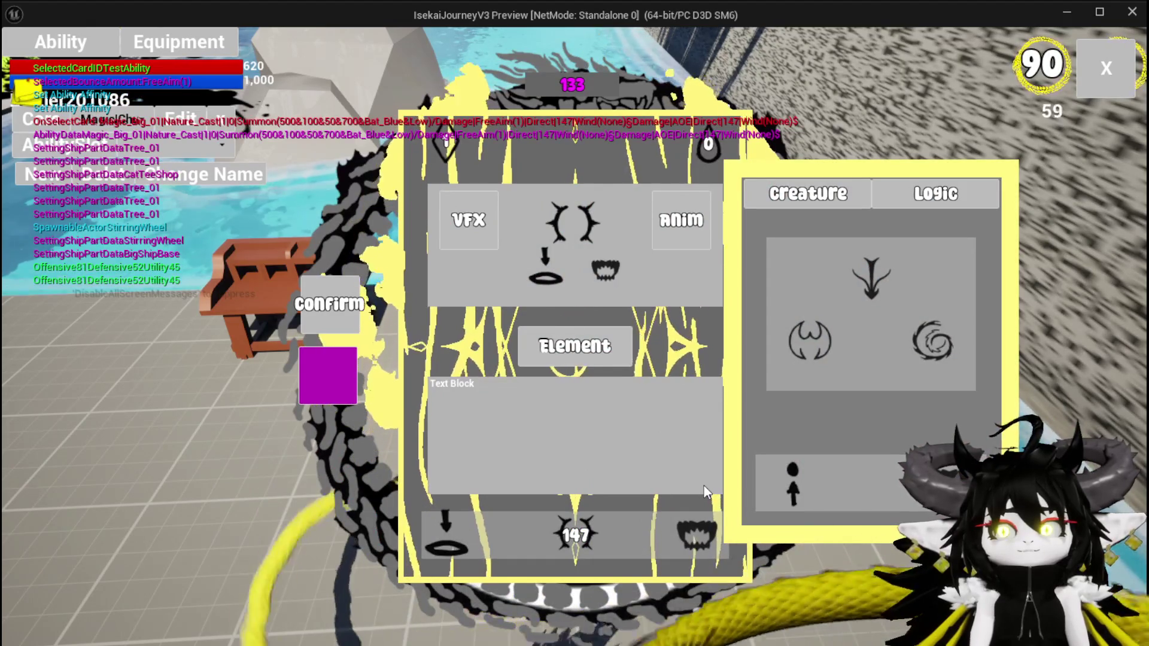
- Toggle the colour swatch beside Confirm and back to magenta, then stop the preview
click(348, 383)
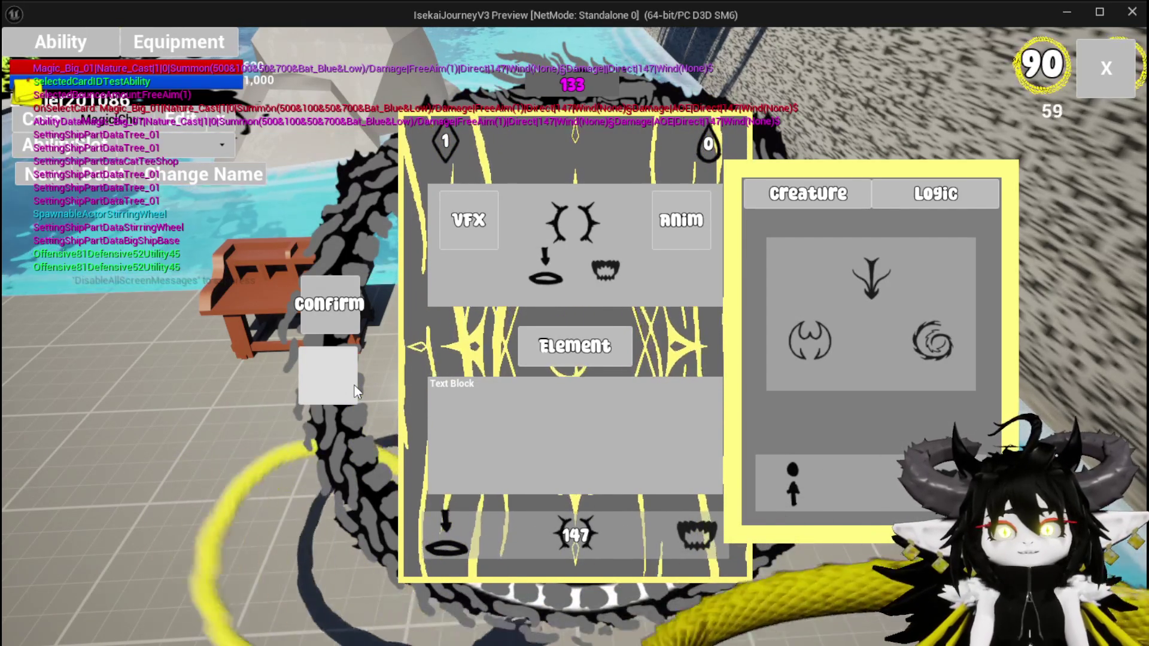
click(353, 390)
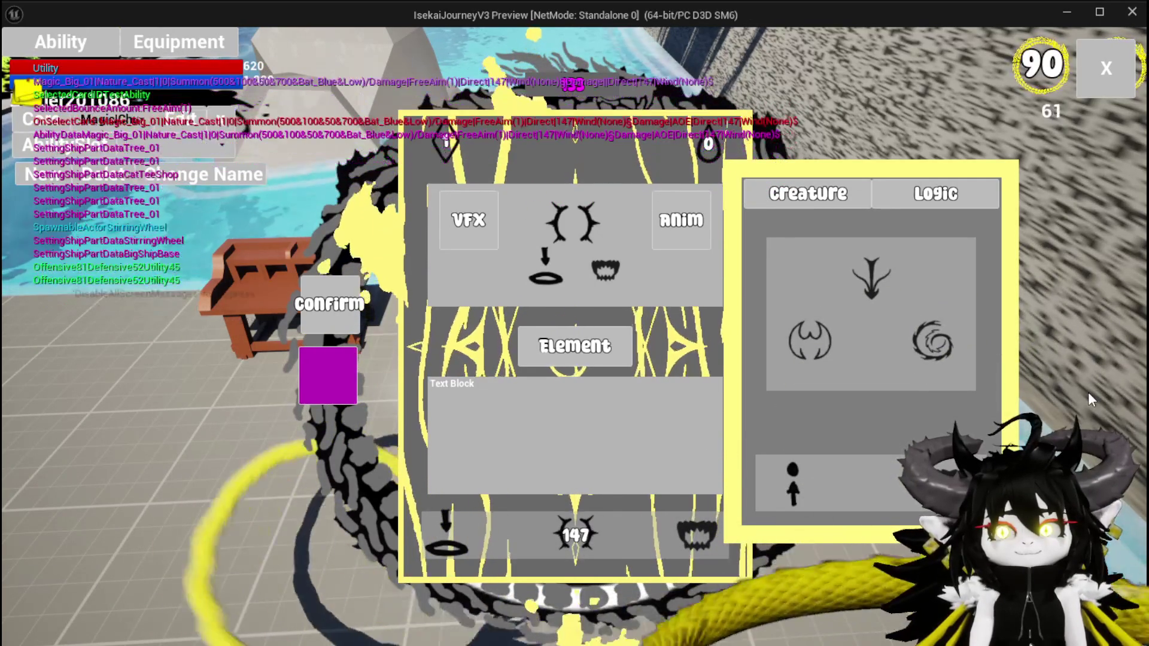
key(Escape)
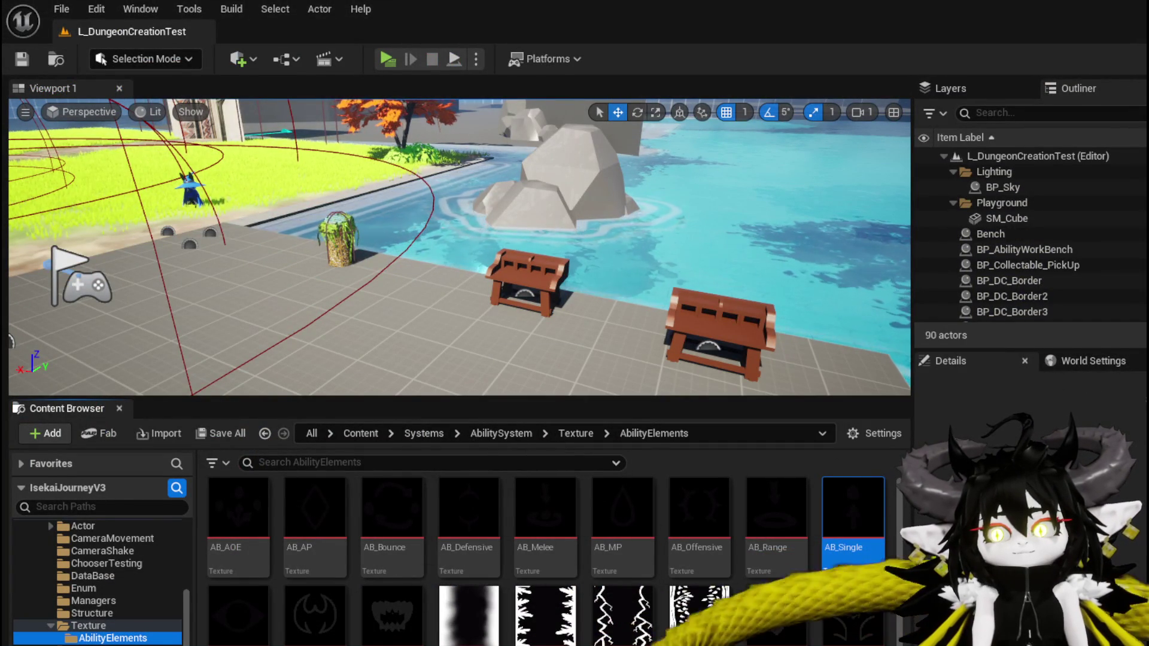
- Open InitialSetSummon and wire the Targeting Selected SET into the Summon Offensive SET
key(alt+Tab)
drag(623, 210, 624, 176)
click(605, 338)
double_click(602, 318)
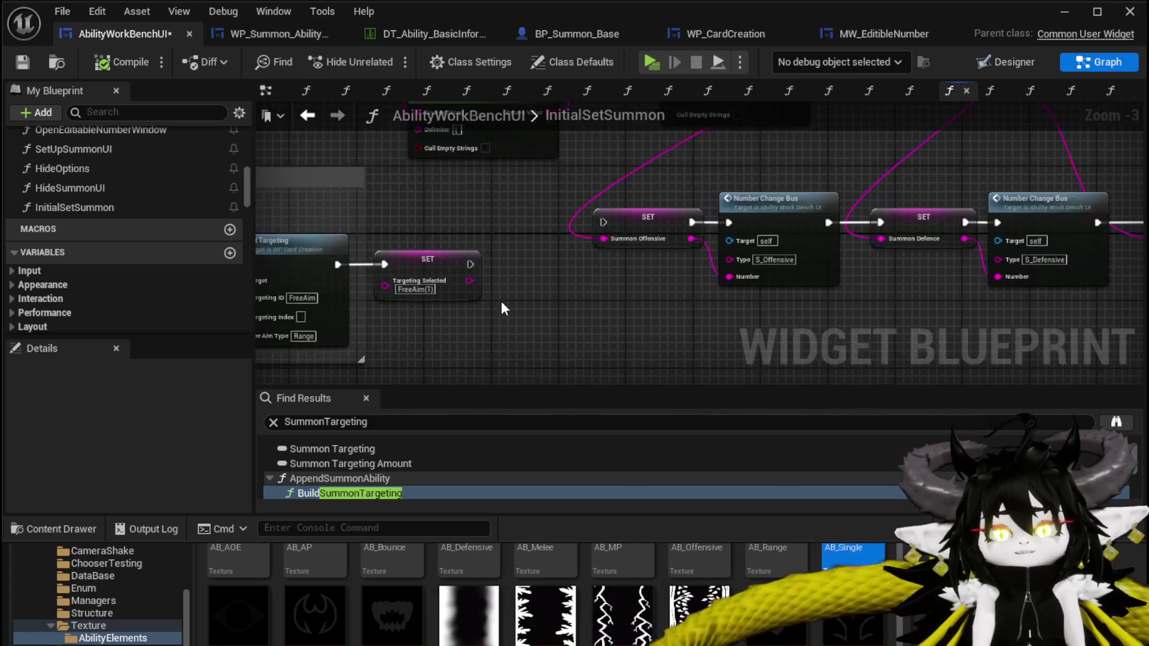
drag(468, 265, 604, 223)
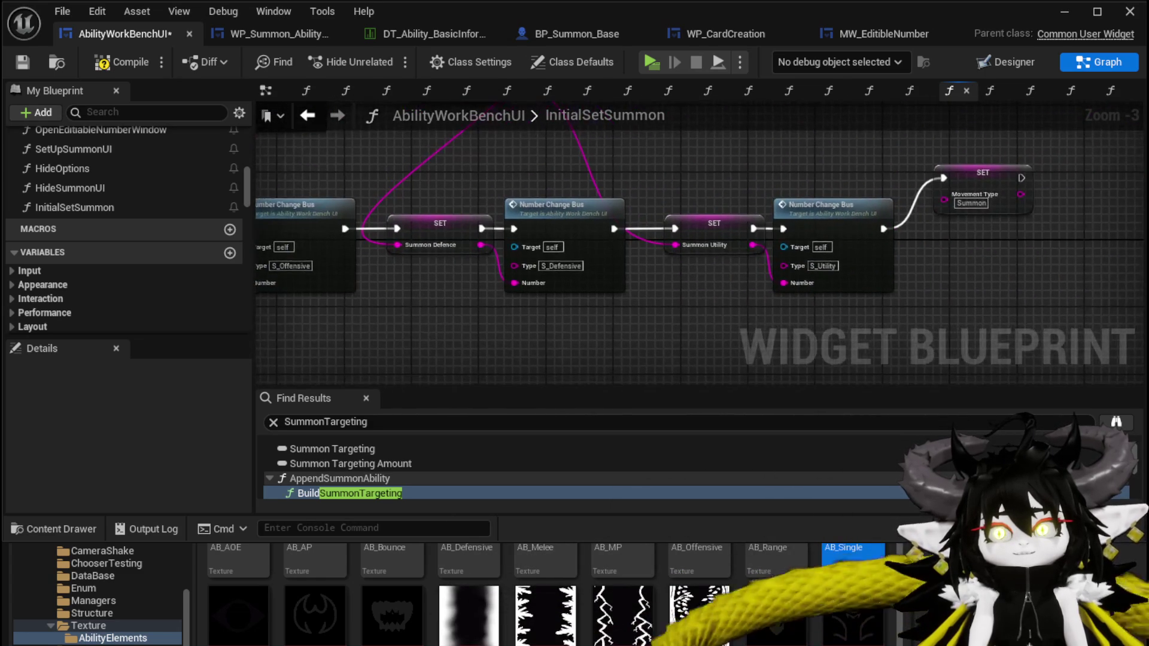
- Open the SetTargeting function in WP_CardCreation from the Set Targeting call
scroll(821, 284, down, 1)
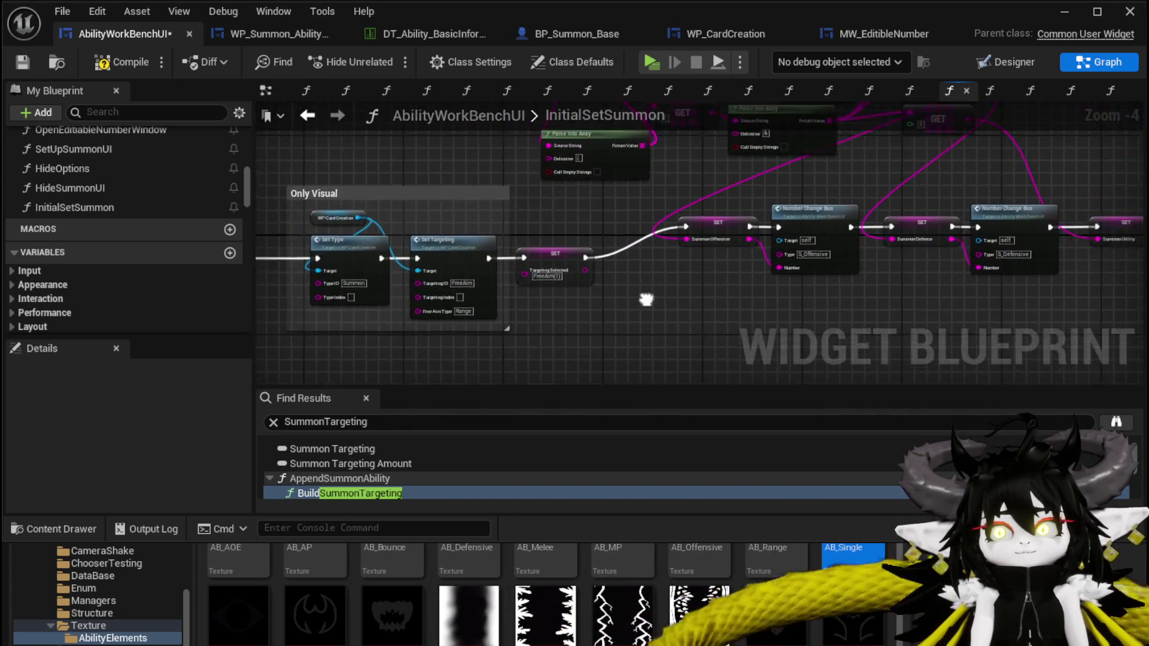
scroll(531, 305, up, 3)
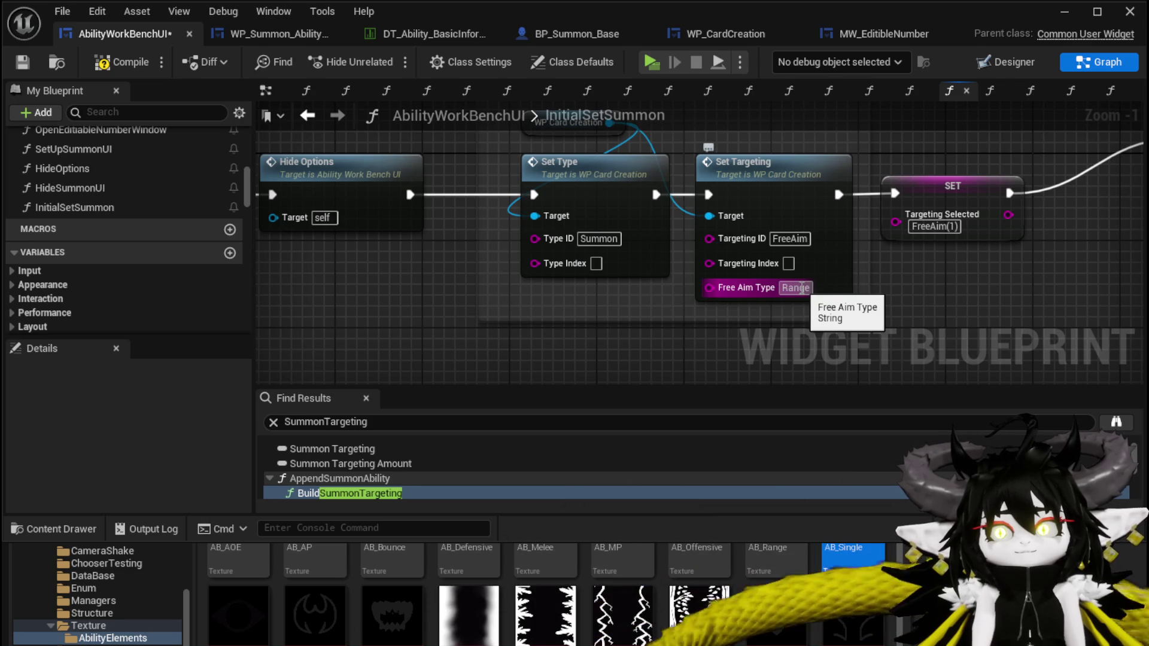
drag(947, 298, 931, 325)
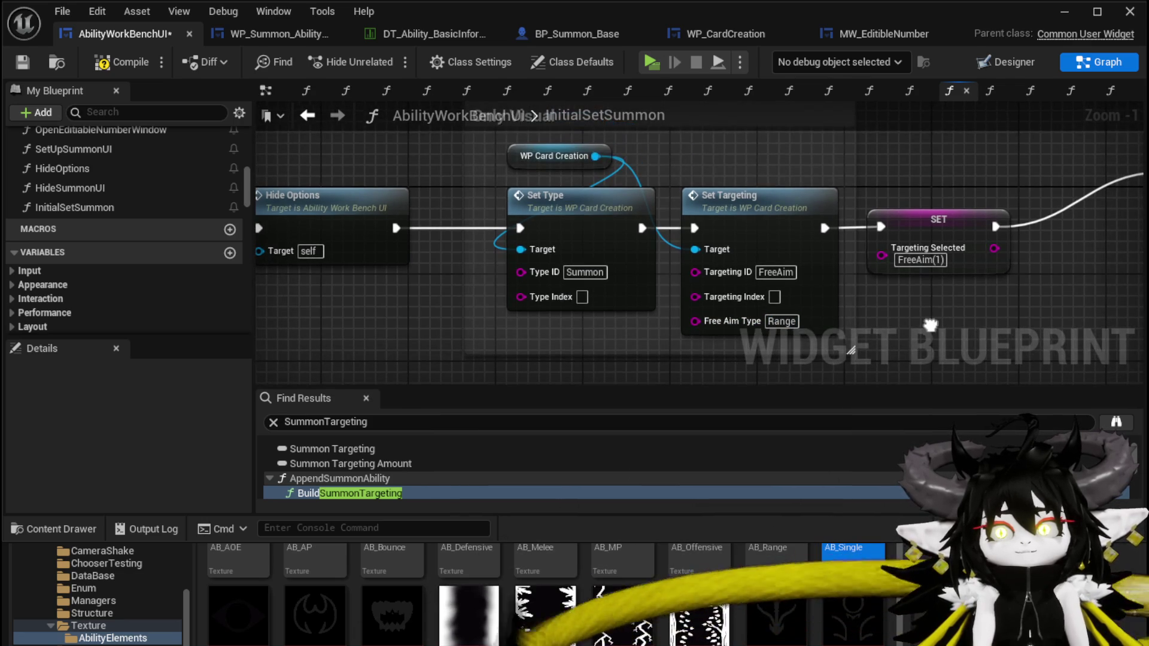
double_click(776, 213)
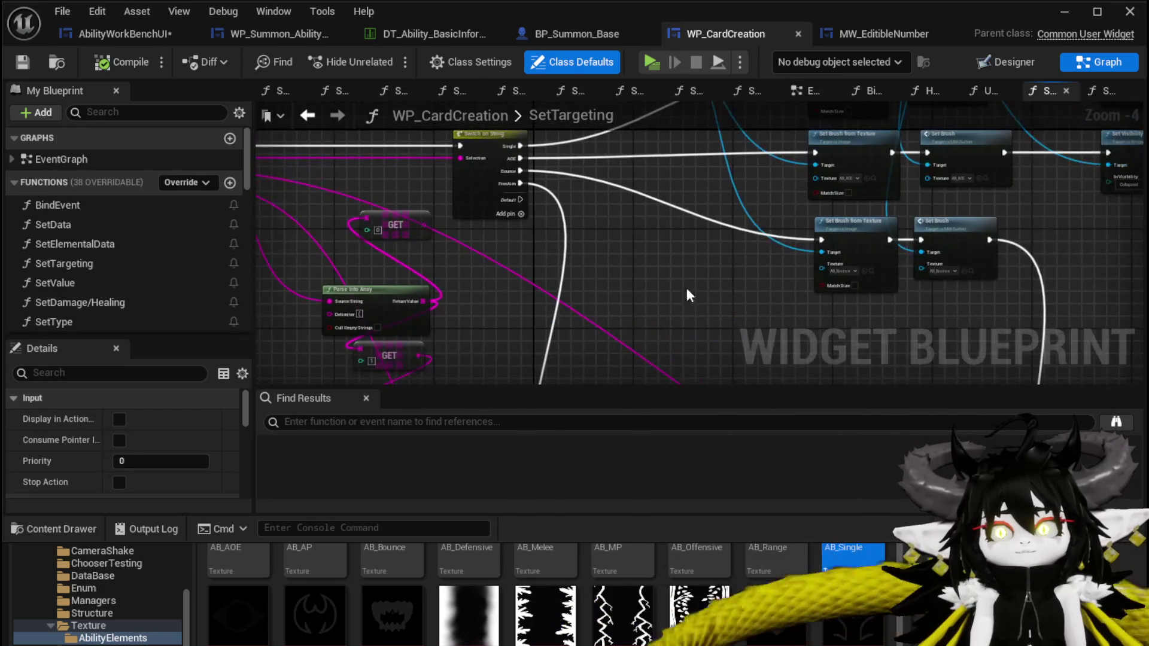
- Add a 'Summon' case (Index [3]) to the Switch on String node in SetTargeting
scroll(632, 272, up, 2)
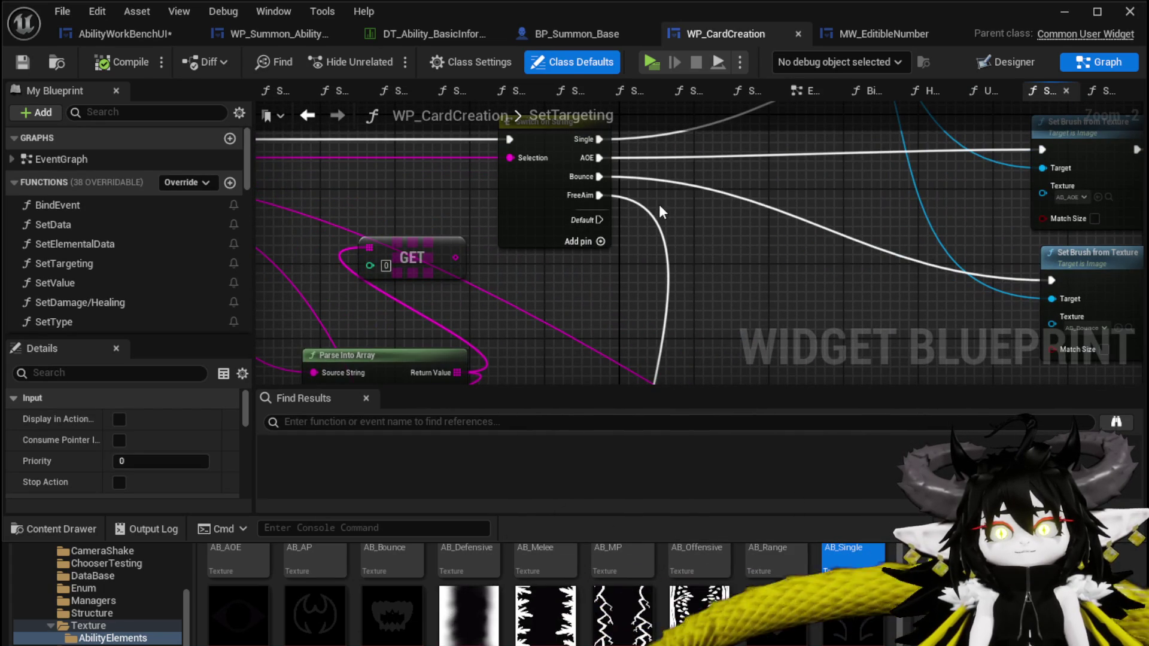
scroll(718, 287, down, 3)
mouse_move(648, 250)
mouse_down()
mouse_move(525, 208)
mouse_move(462, 162)
mouse_up()
scroll(552, 213, up, 3)
mouse_move(838, 192)
mouse_down()
mouse_move(401, 152)
mouse_move(665, 275)
mouse_move(757, 308)
mouse_move(802, 310)
mouse_move(724, 299)
mouse_move(817, 142)
mouse_move(753, 118)
mouse_up()
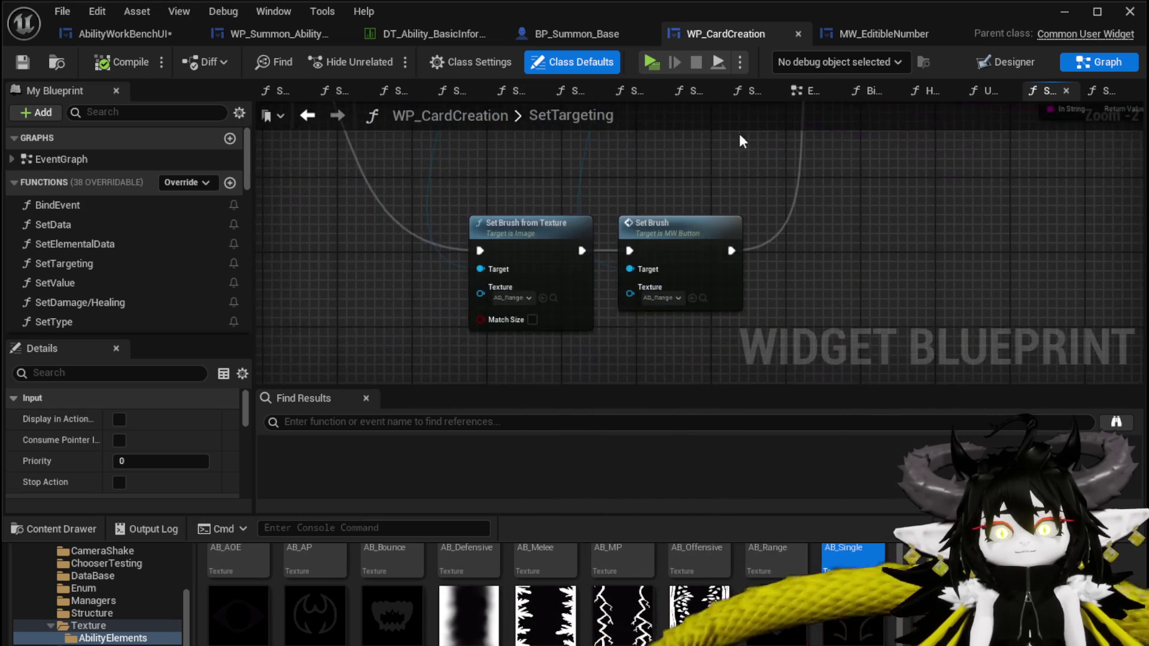
mouse_move(443, 202)
mouse_down()
mouse_move(516, 242)
mouse_move(581, 331)
mouse_move(537, 228)
mouse_move(472, 183)
mouse_move(531, 305)
mouse_move(584, 254)
mouse_move(556, 308)
mouse_up()
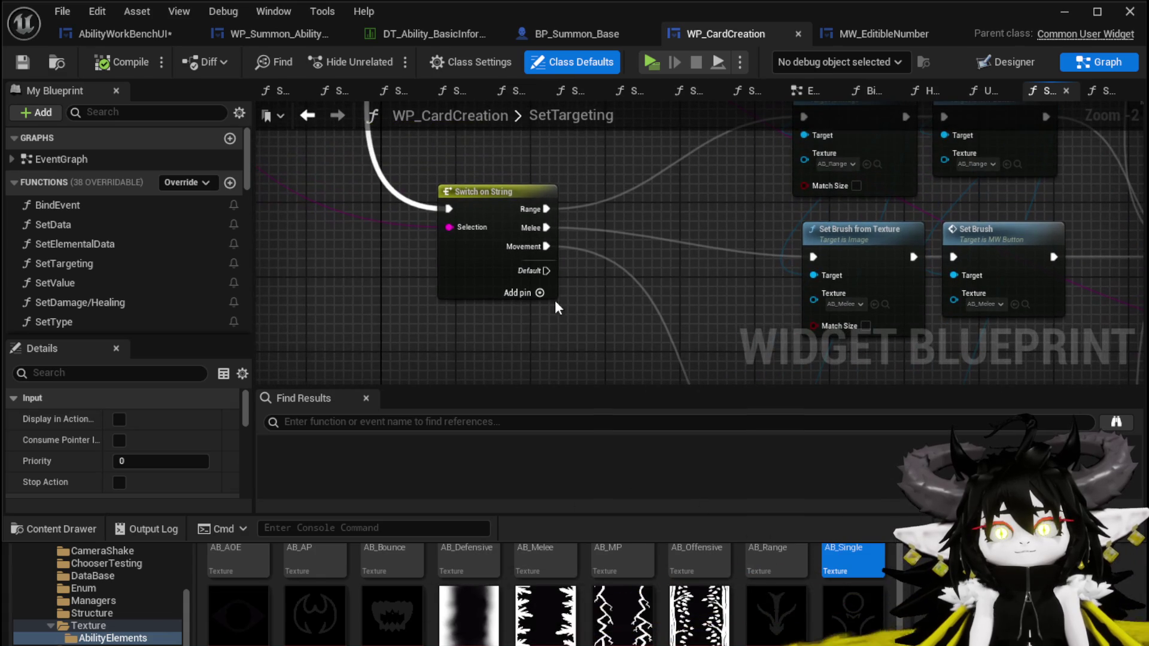
click(477, 284)
scroll(157, 444, down, 2)
text(Summon)
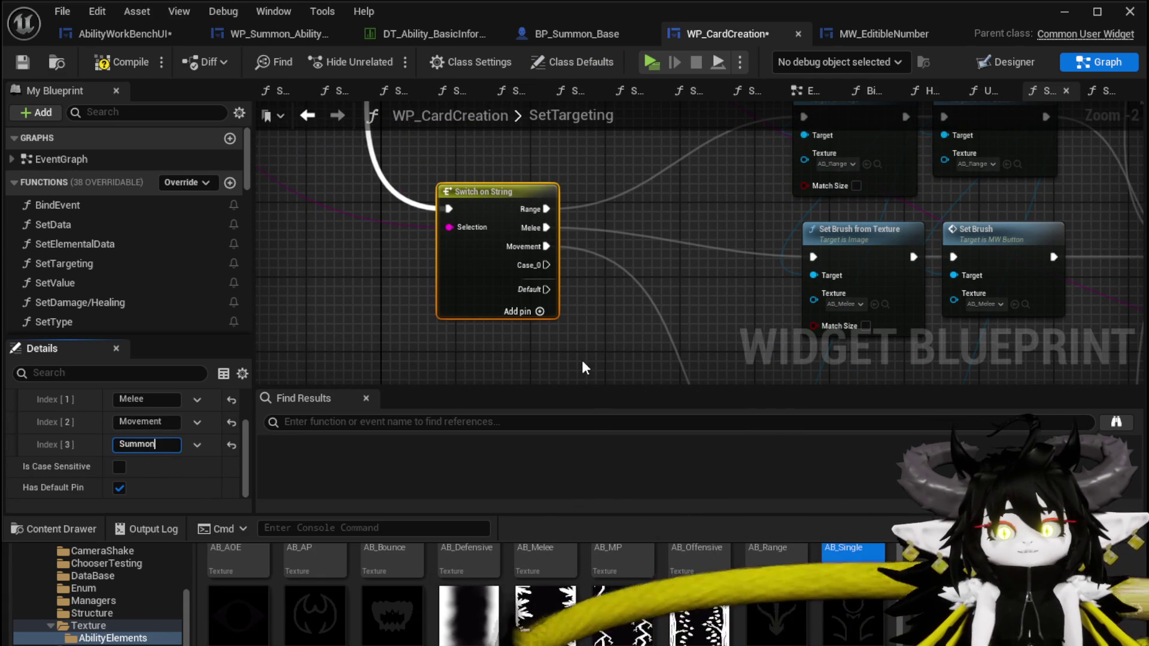
key(Return)
- Paste a copy of the AB_Melee Set Brush pair and wire it from the Summon case to Set Visibility
mouse_move(618, 242)
mouse_down()
mouse_move(462, 261)
mouse_move(450, 353)
mouse_move(461, 287)
mouse_move(438, 307)
mouse_move(453, 346)
mouse_move(532, 302)
mouse_move(635, 282)
mouse_up()
scroll(462, 269, down, 1)
mouse_move(559, 336)
mouse_down()
mouse_move(527, 237)
mouse_move(513, 326)
mouse_up()
key(ctrl+v)
drag(398, 267, 434, 230)
mouse_move(361, 145)
mouse_down()
mouse_move(512, 347)
mouse_move(594, 311)
mouse_up()
mouse_move(561, 372)
mouse_down()
mouse_move(542, 371)
mouse_move(843, 63)
mouse_move(766, 264)
mouse_move(716, 226)
mouse_up()
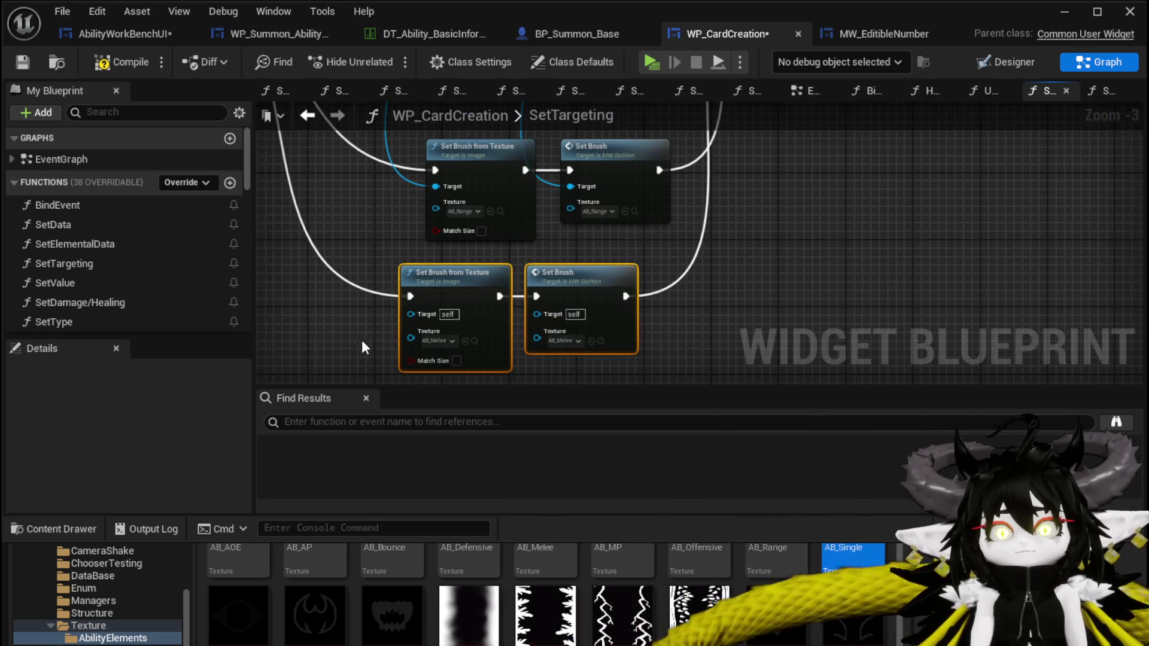
mouse_move(611, 278)
mouse_down()
mouse_move(638, 278)
mouse_move(642, 231)
mouse_up()
- Assign the summon texture to both new brush nodes, connect their Targets, and recompile
mouse_move(863, 631)
mouse_down()
mouse_move(533, 305)
mouse_move(476, 298)
mouse_up()
mouse_move(853, 616)
mouse_down()
mouse_move(641, 307)
mouse_move(594, 294)
mouse_up()
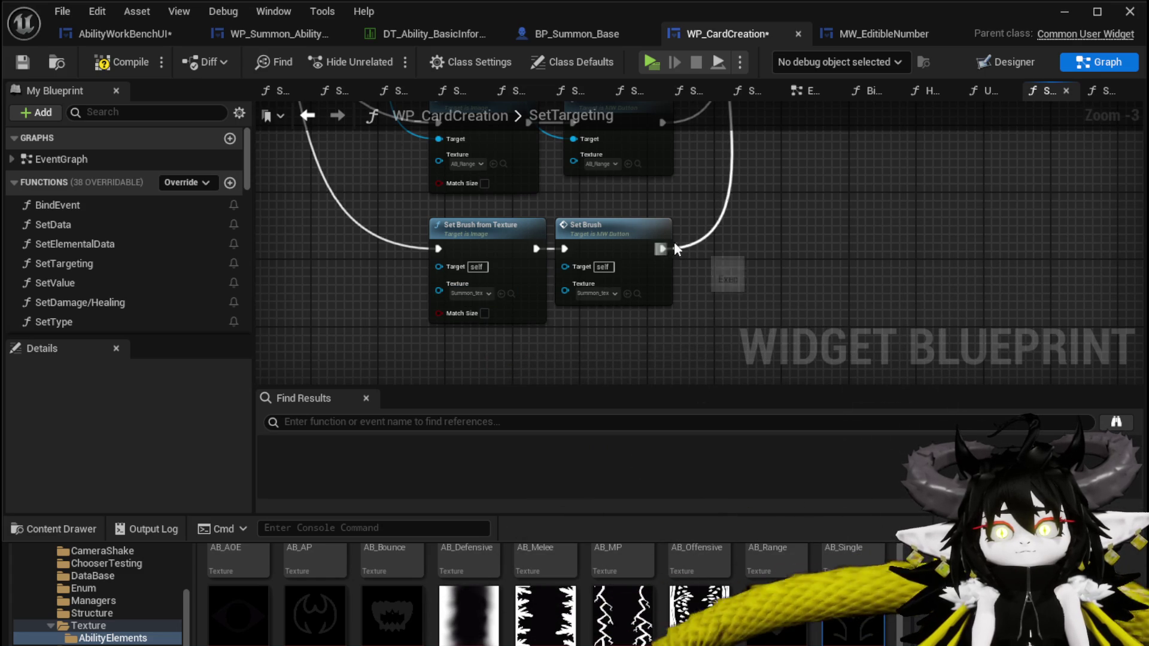
click(22, 62)
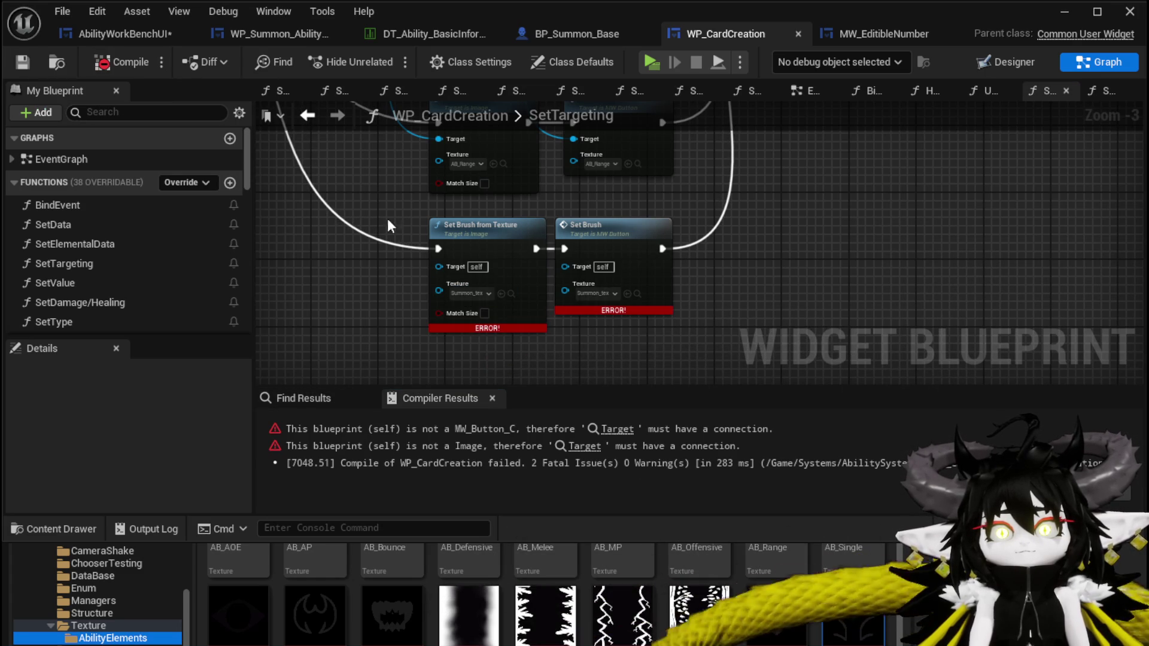
drag(428, 215, 465, 268)
drag(476, 193, 473, 321)
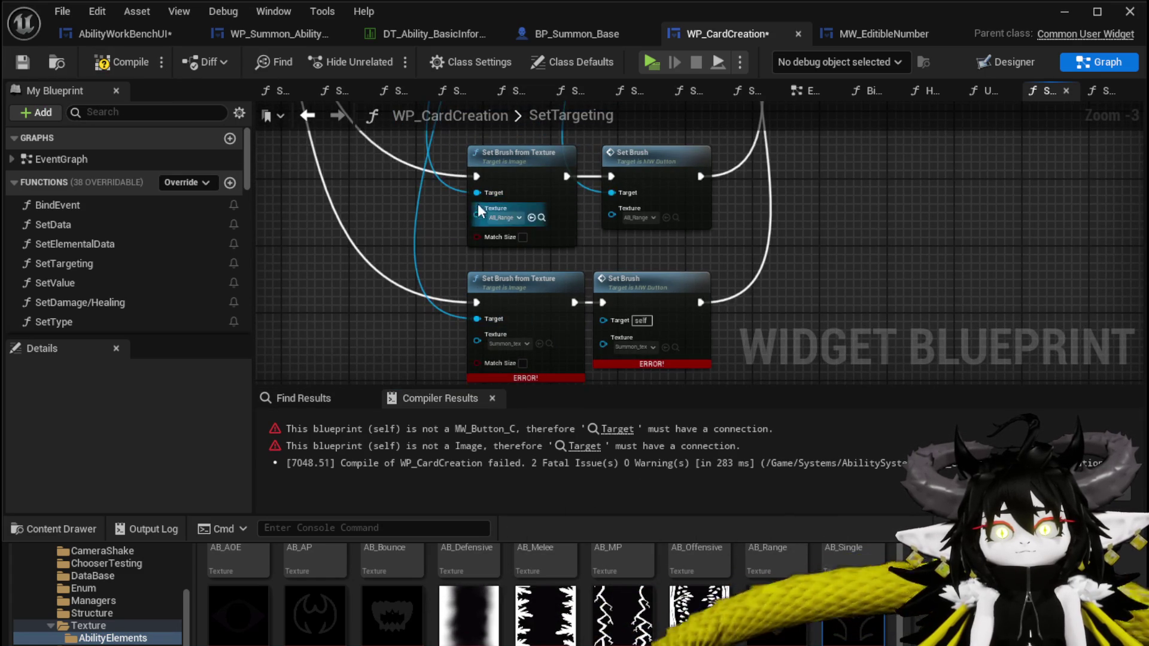
mouse_move(476, 195)
mouse_down()
mouse_move(630, 324)
mouse_move(614, 320)
mouse_up()
mouse_move(611, 193)
mouse_down()
mouse_move(643, 249)
mouse_move(622, 321)
mouse_up()
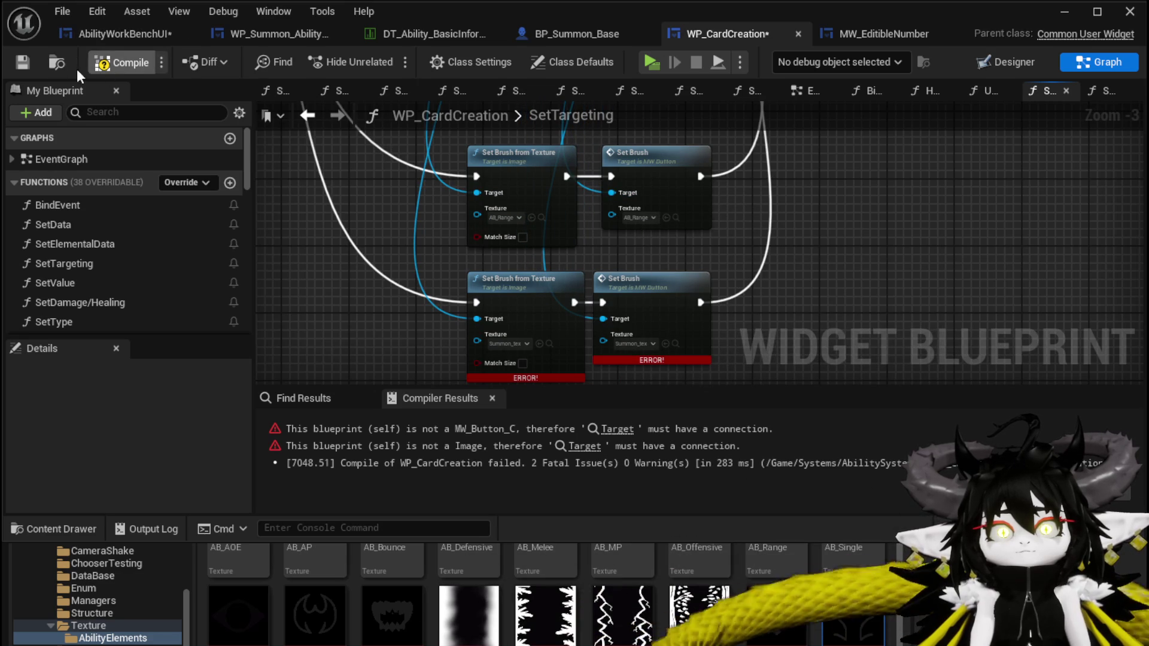
click(96, 67)
- Set Free Aim Type to 'Summon' on InitialSetSummon's Set Targeting call, save, and close the blueprint
click(123, 33)
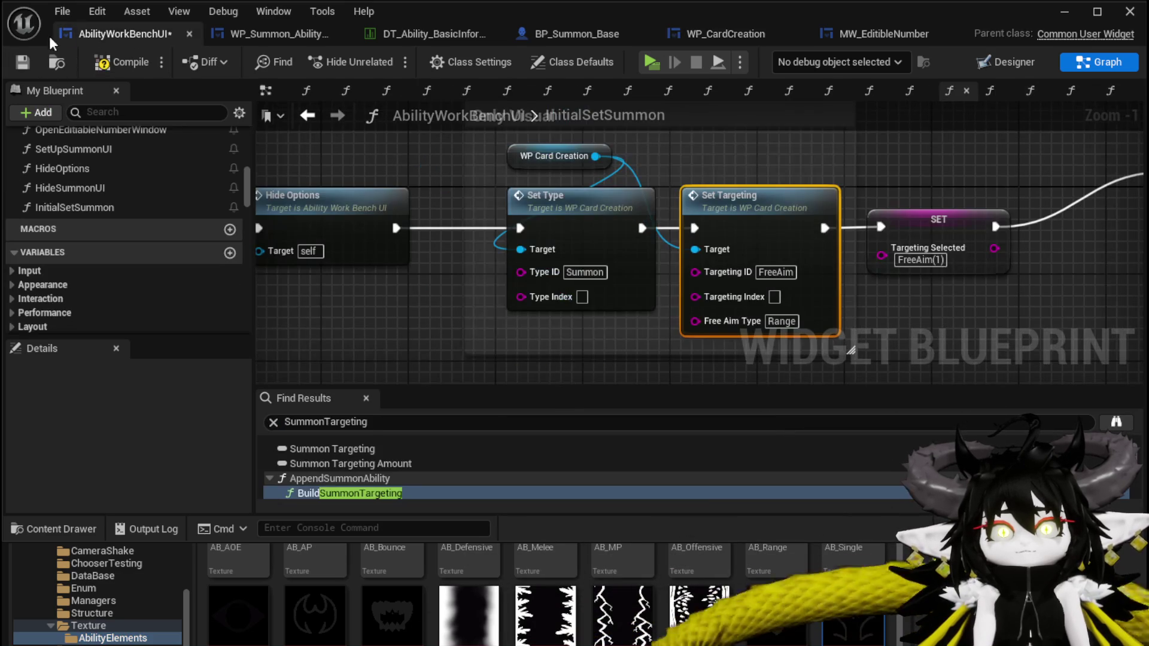
click(33, 68)
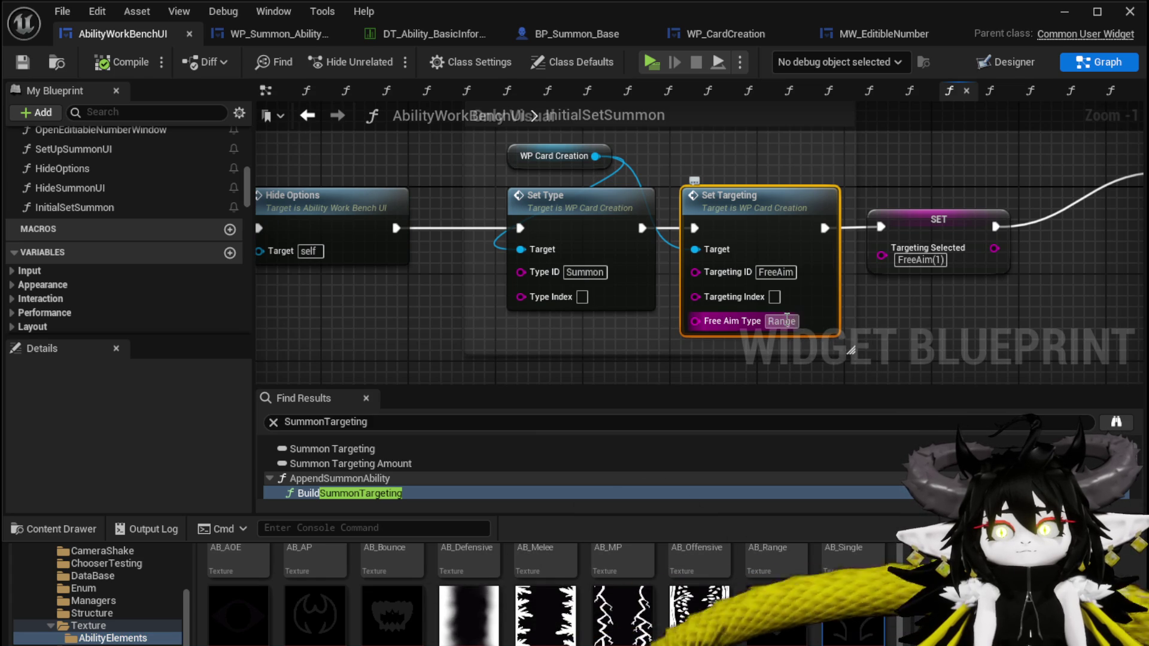
text(S)
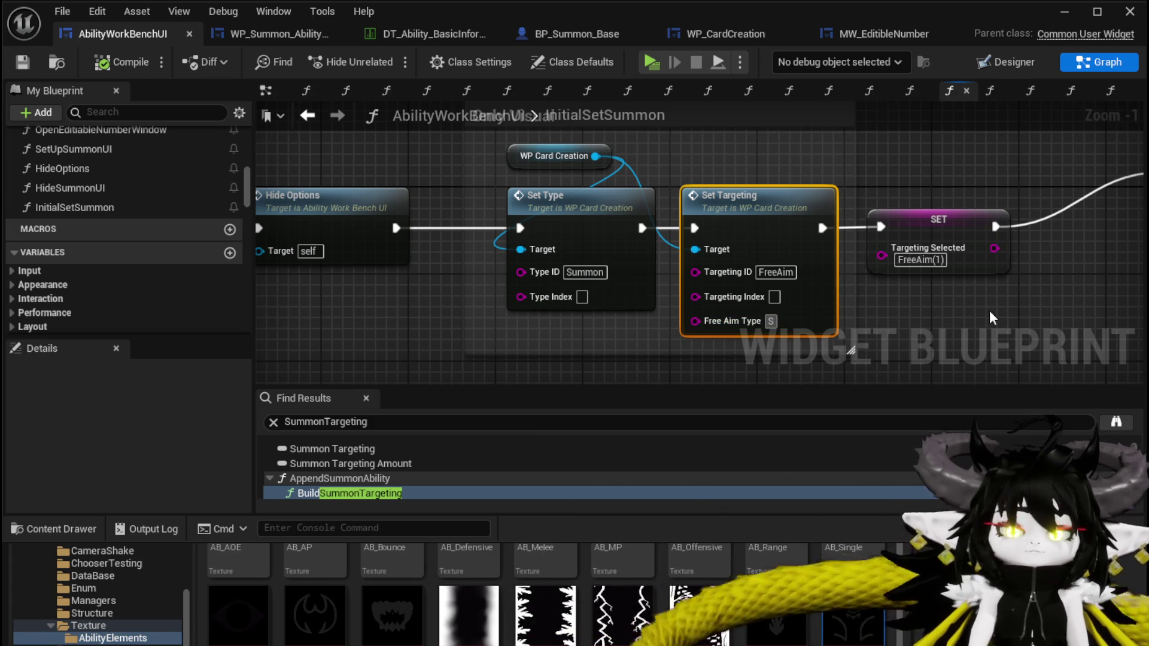
text(ummon)
key(Return)
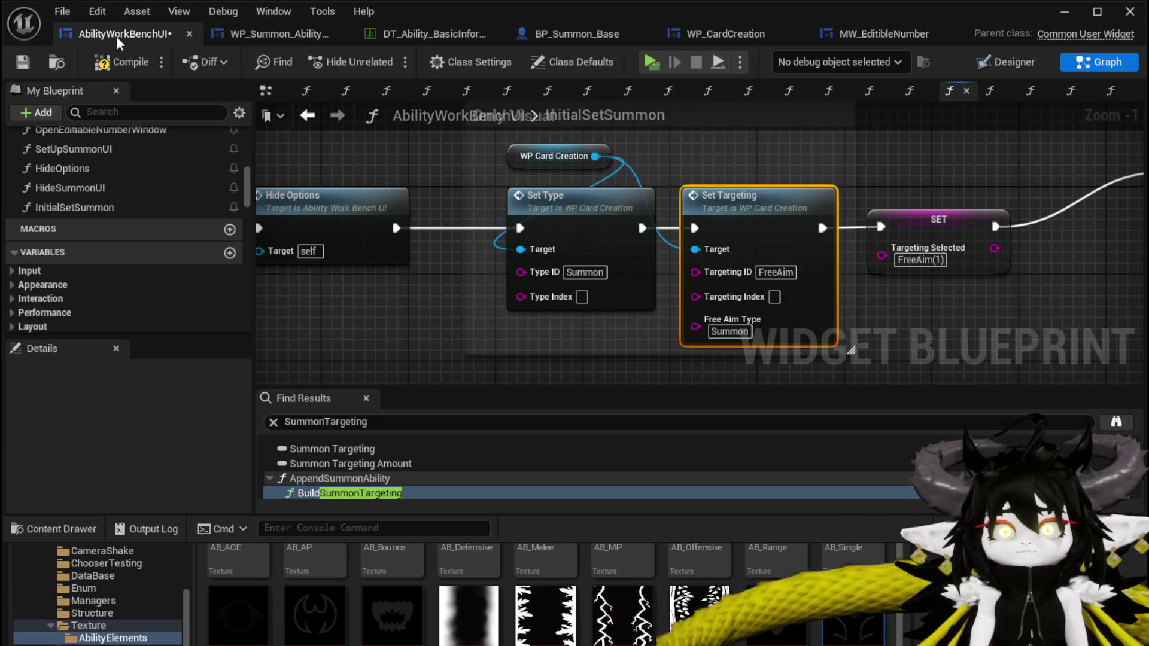
click(21, 62)
click(1065, 11)
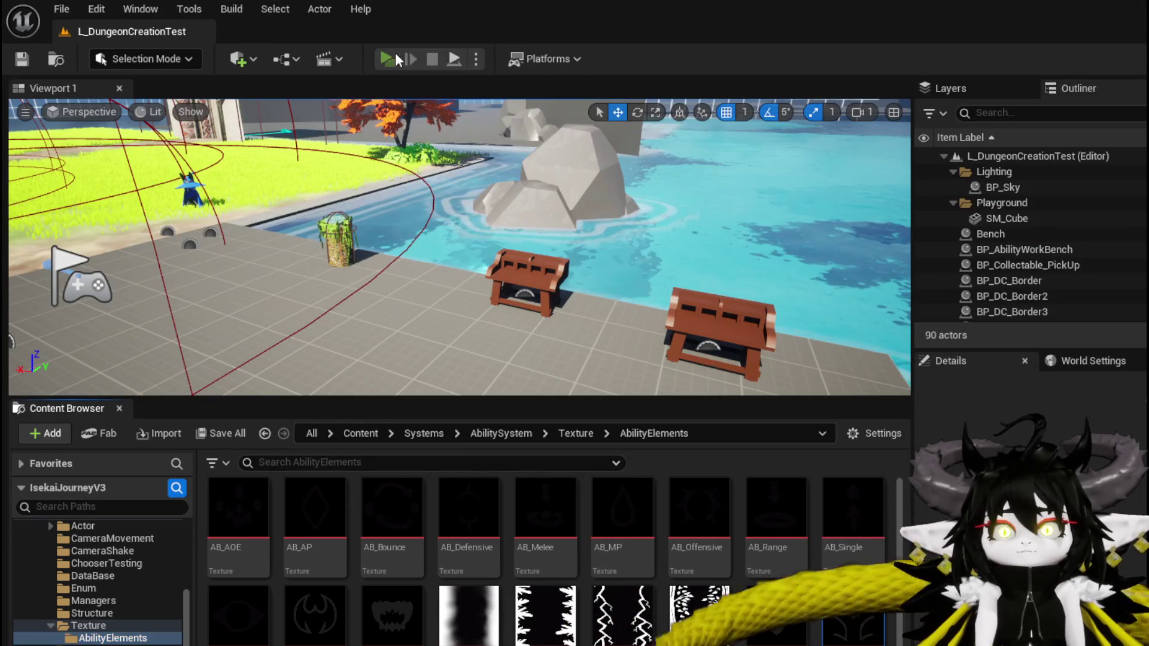
- Play-test the summon ability's workbench card (Creature stats 100, 50, 700), then stop and save the level
click(395, 60)
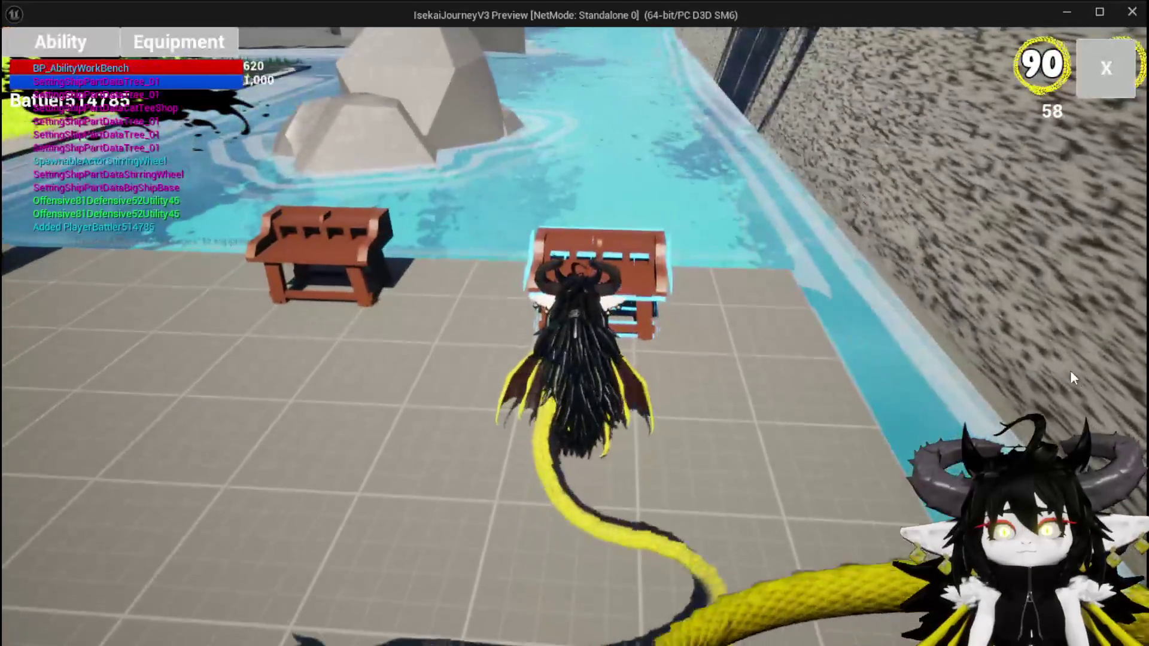
click(72, 37)
click(123, 122)
click(186, 158)
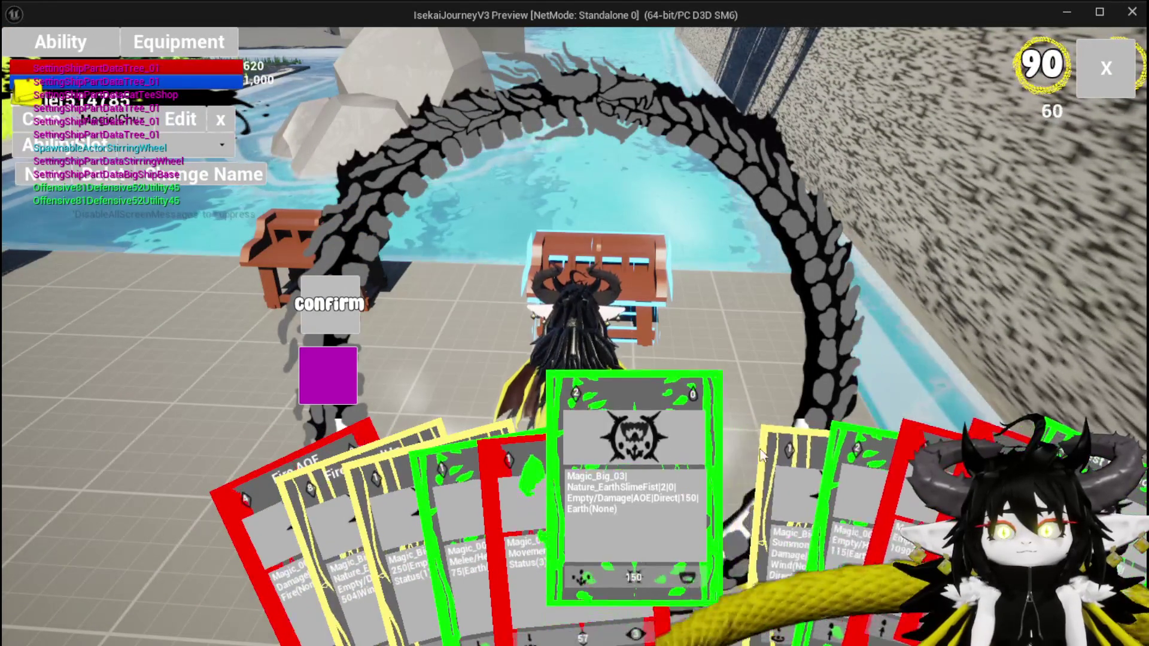
click(732, 451)
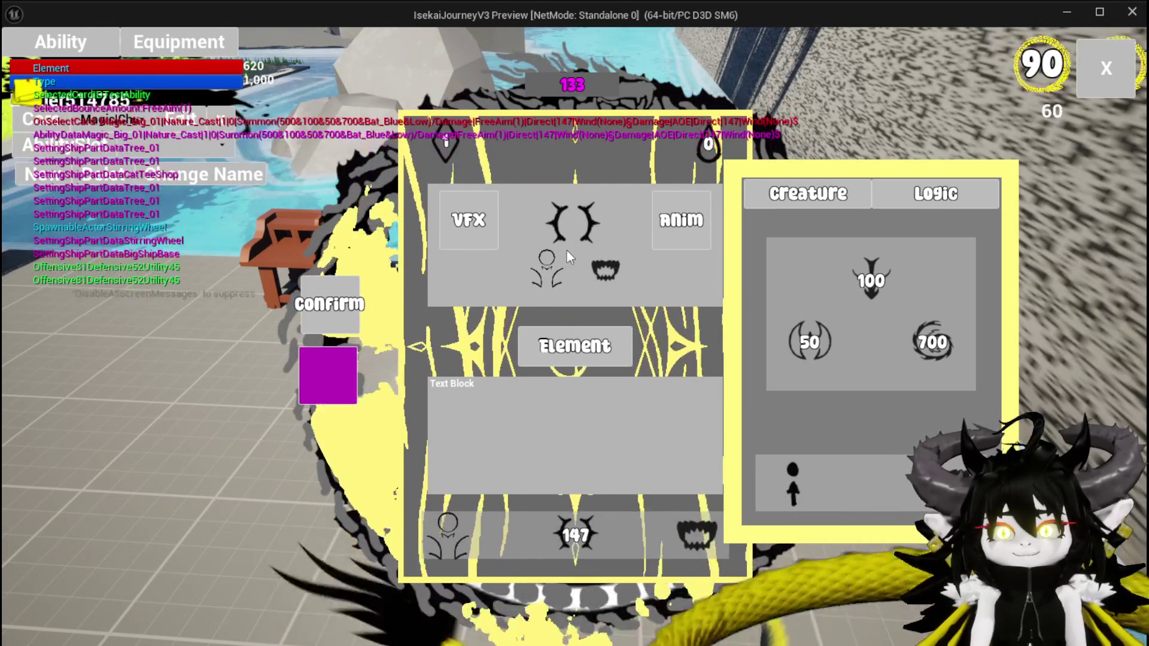
key(Escape)
click(29, 58)
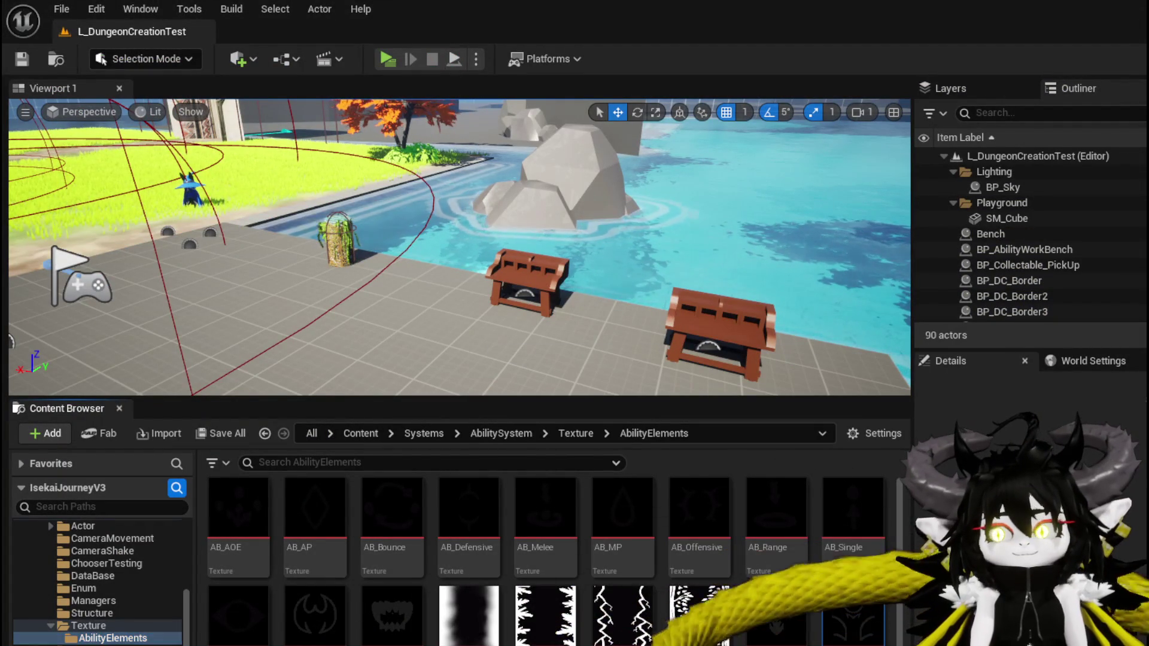
- Set Free Aim Type back to FreeAim in the AbilityWorkBenchUI blueprint
key(alt+Tab)
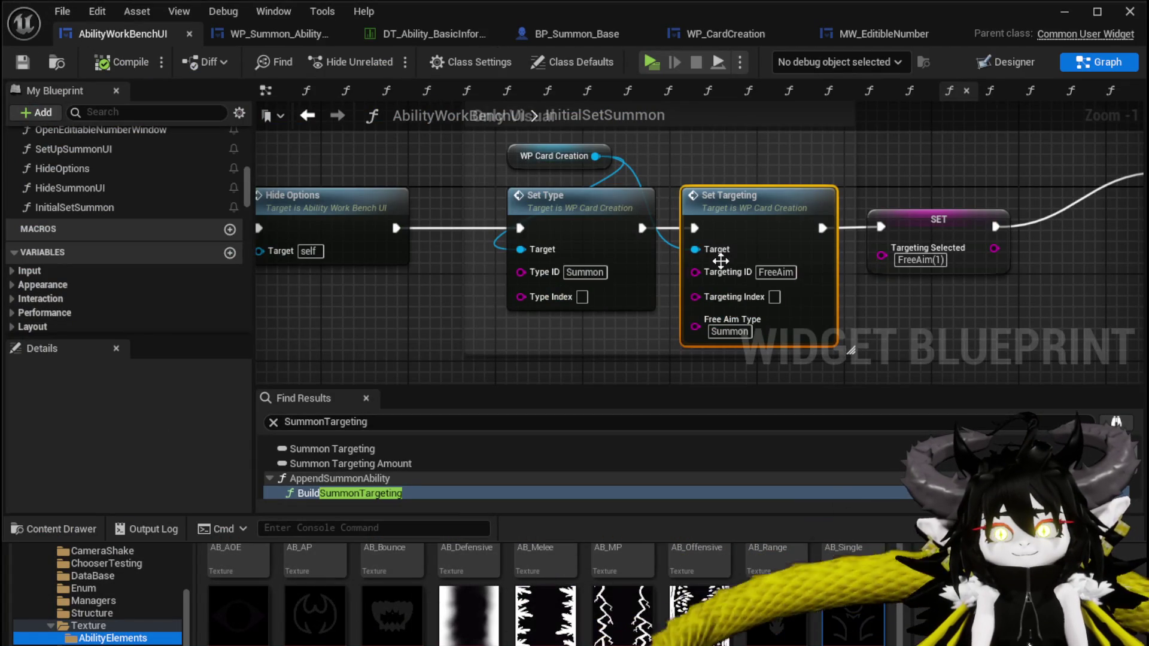
text(FreeAim)
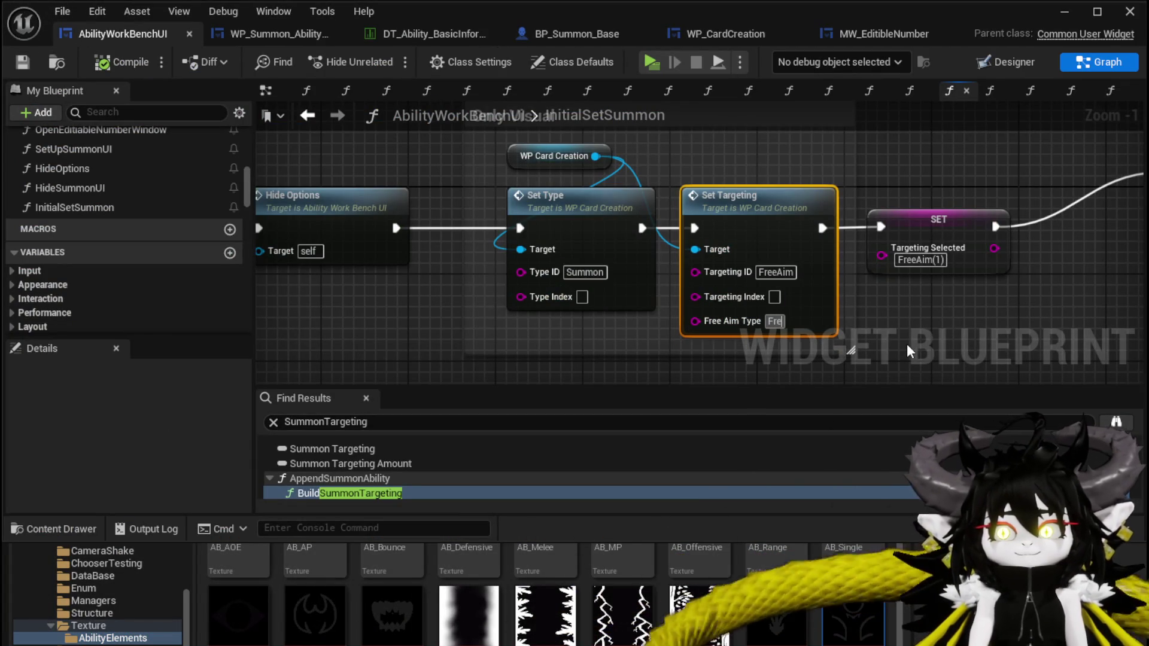
key(Return)
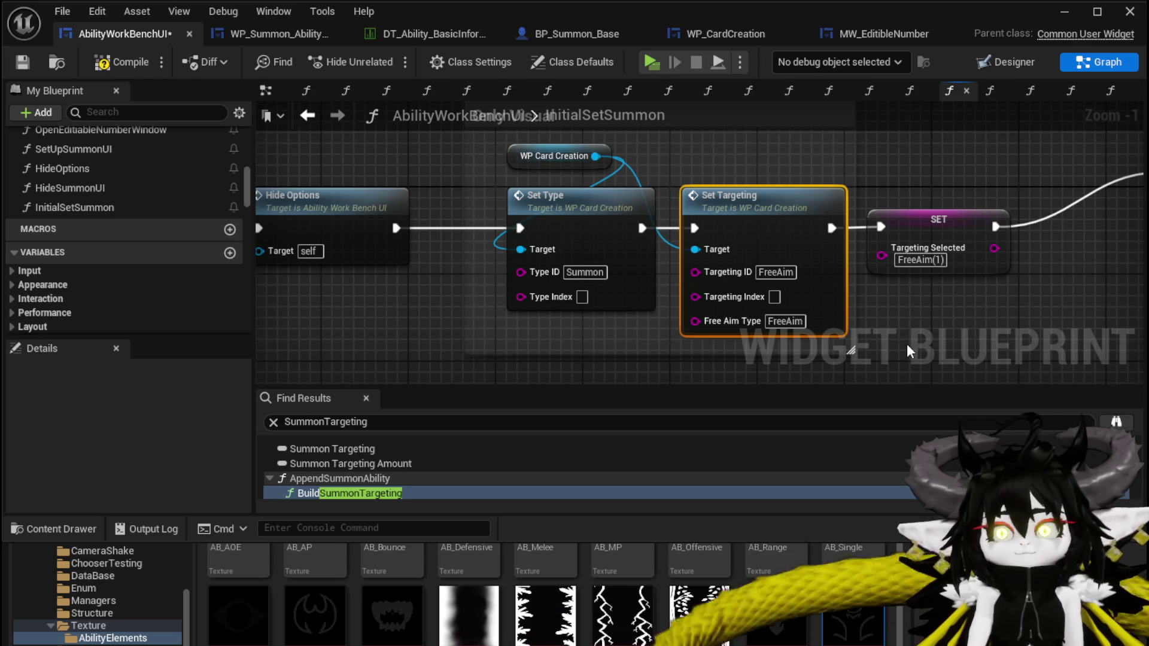
- Remove the Summon case from the Switch on String in WP_CardCreation's SetTargeting
double_click(727, 221)
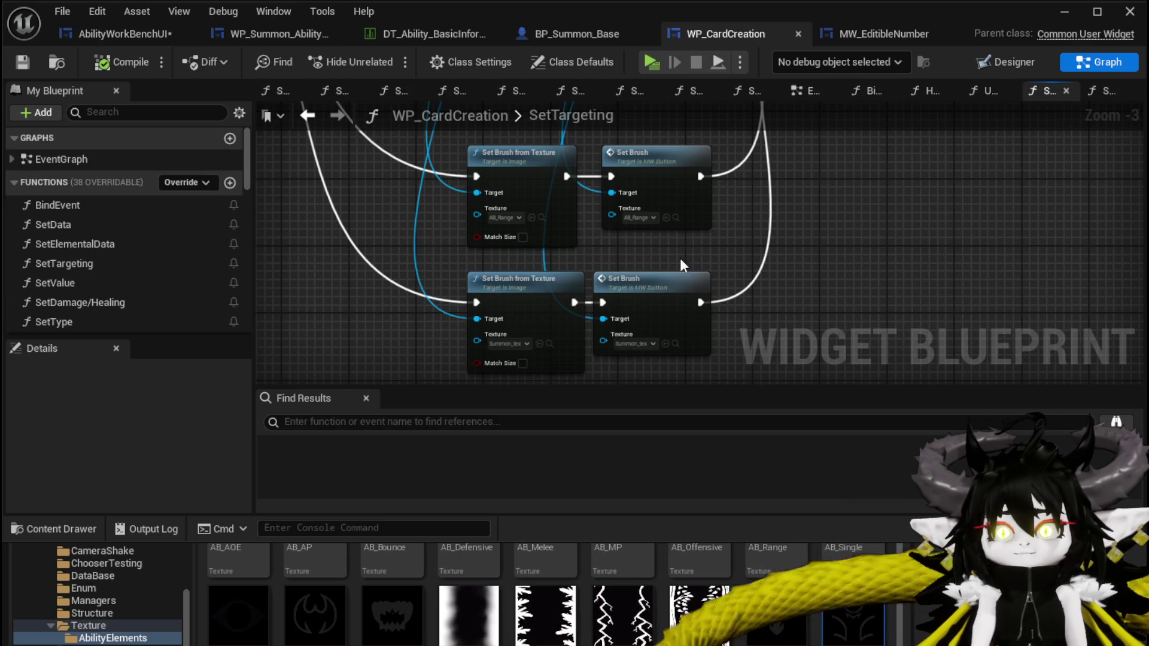
scroll(476, 254, down, 2)
scroll(511, 271, up, 2)
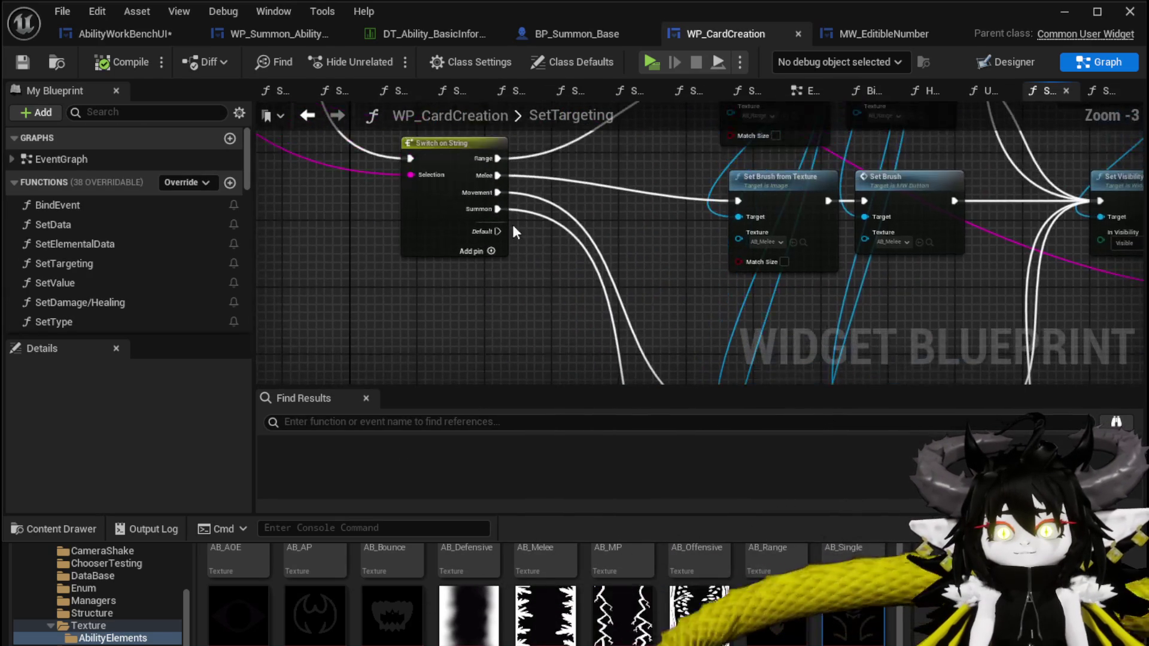
alt+click(493, 210)
click(404, 222)
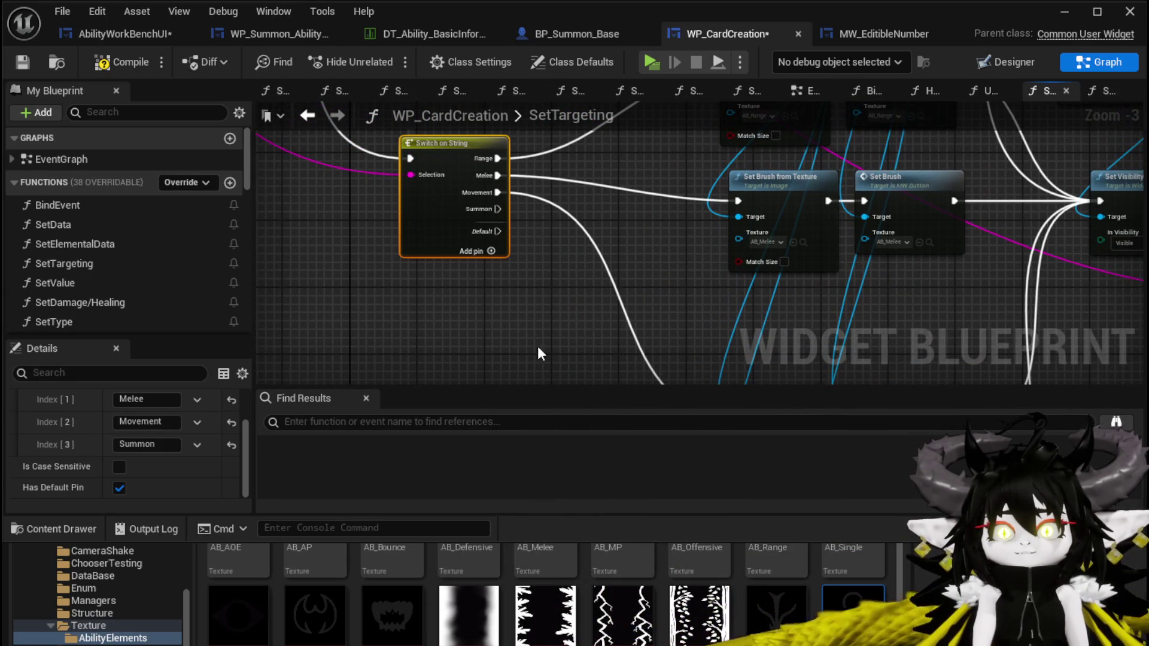
click(196, 446)
click(219, 482)
- Delete the two Summon Set Brush nodes and save WP_CardCreation
mouse_move(477, 339)
mouse_down()
mouse_move(406, 246)
mouse_move(385, 275)
mouse_up()
scroll(386, 275, down, 1)
key(Delete)
drag(654, 300, 649, 414)
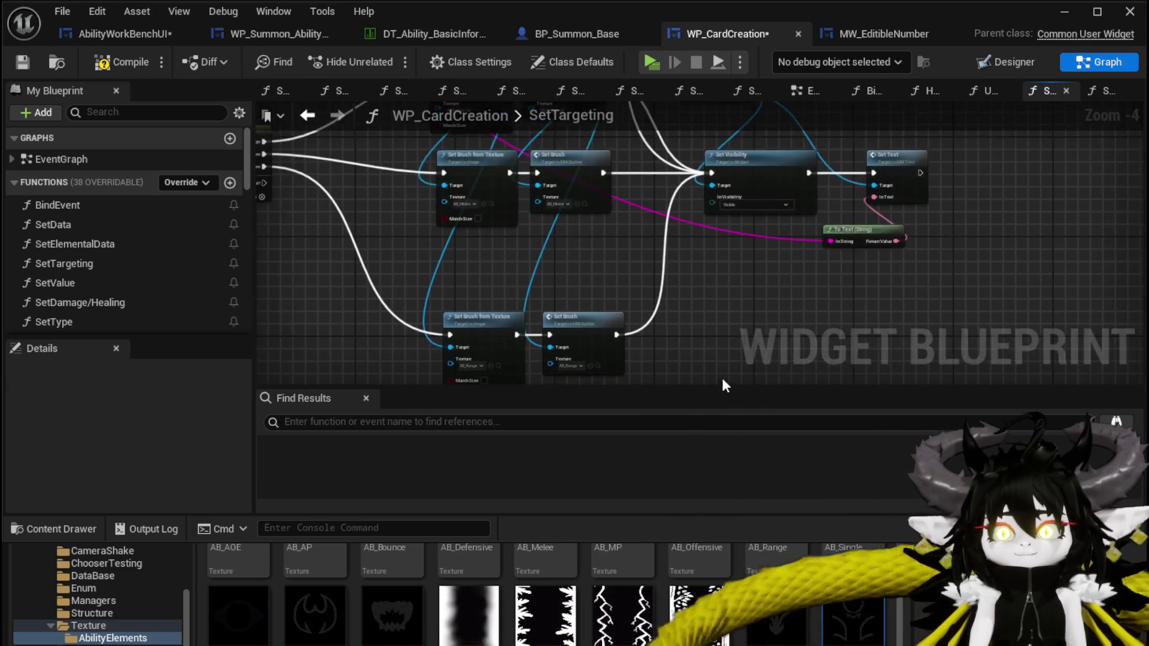
click(28, 59)
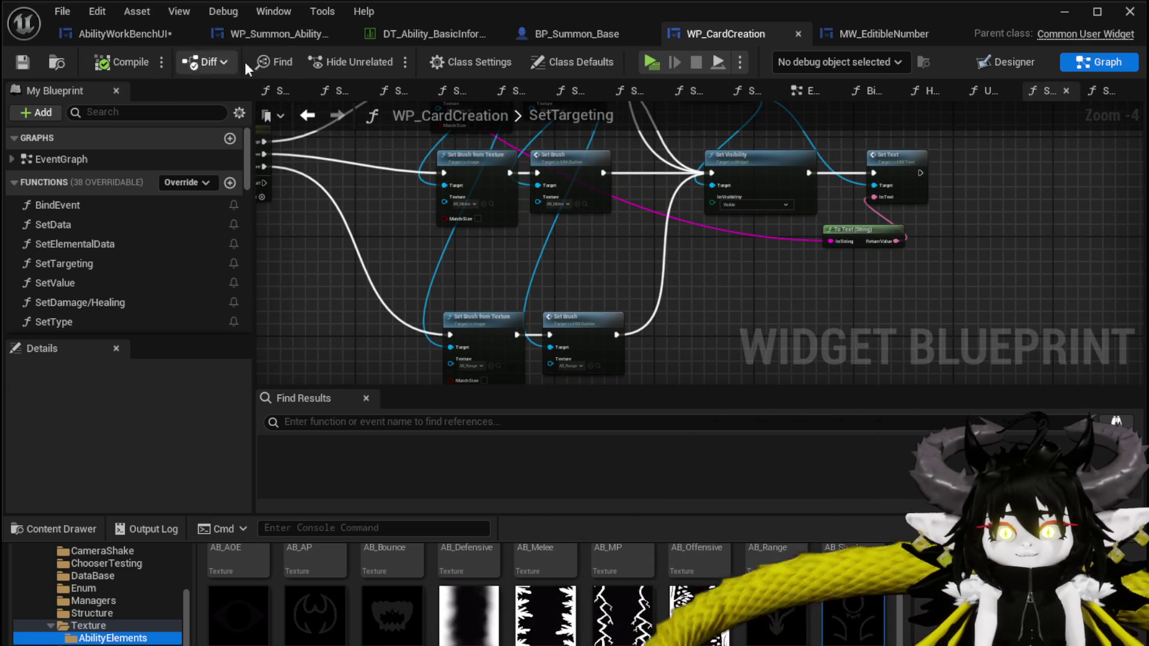
click(132, 34)
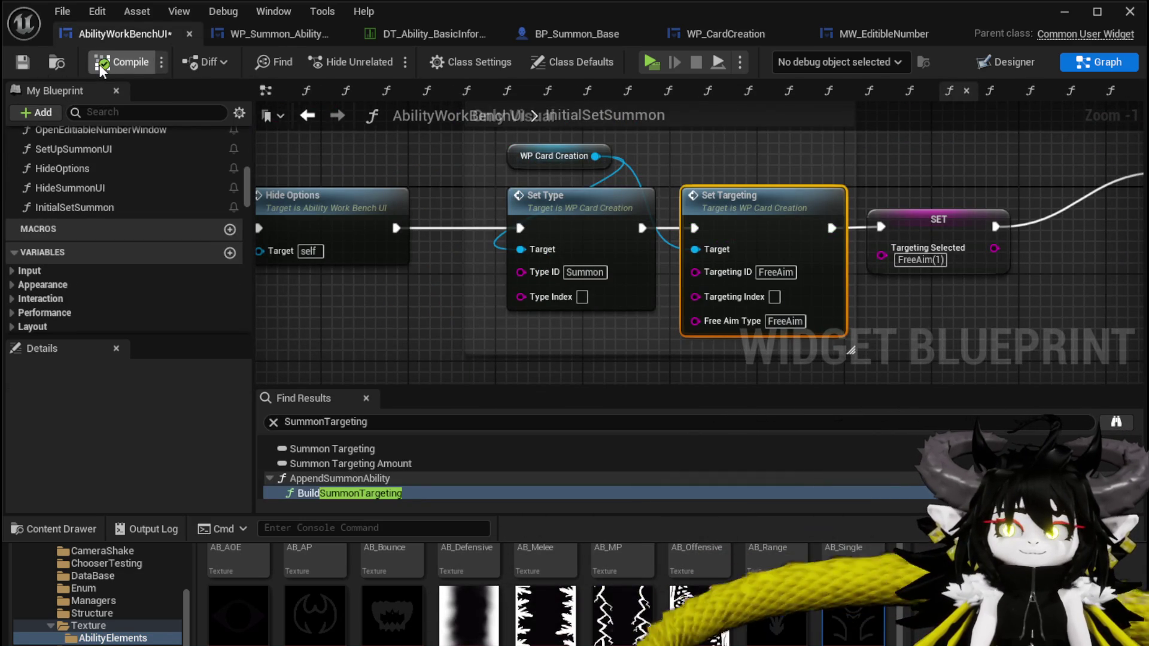
- Save AbilityWorkBenchUI and review the SelectCard(NEW) graph
click(30, 65)
drag(973, 297, 684, 275)
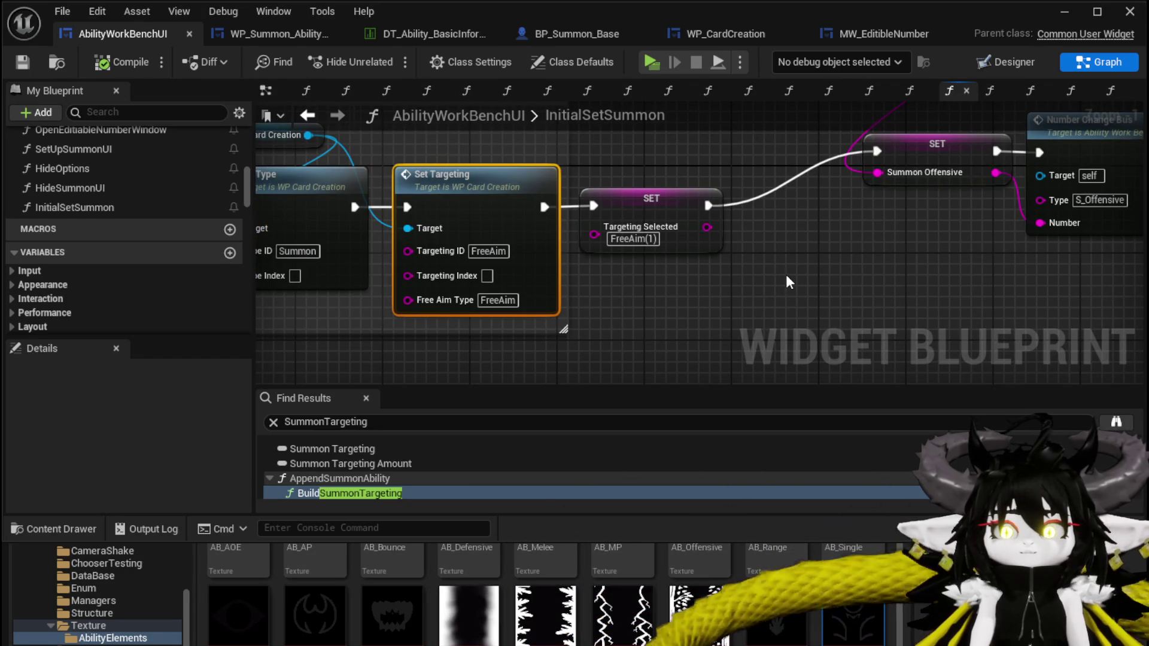
click(308, 115)
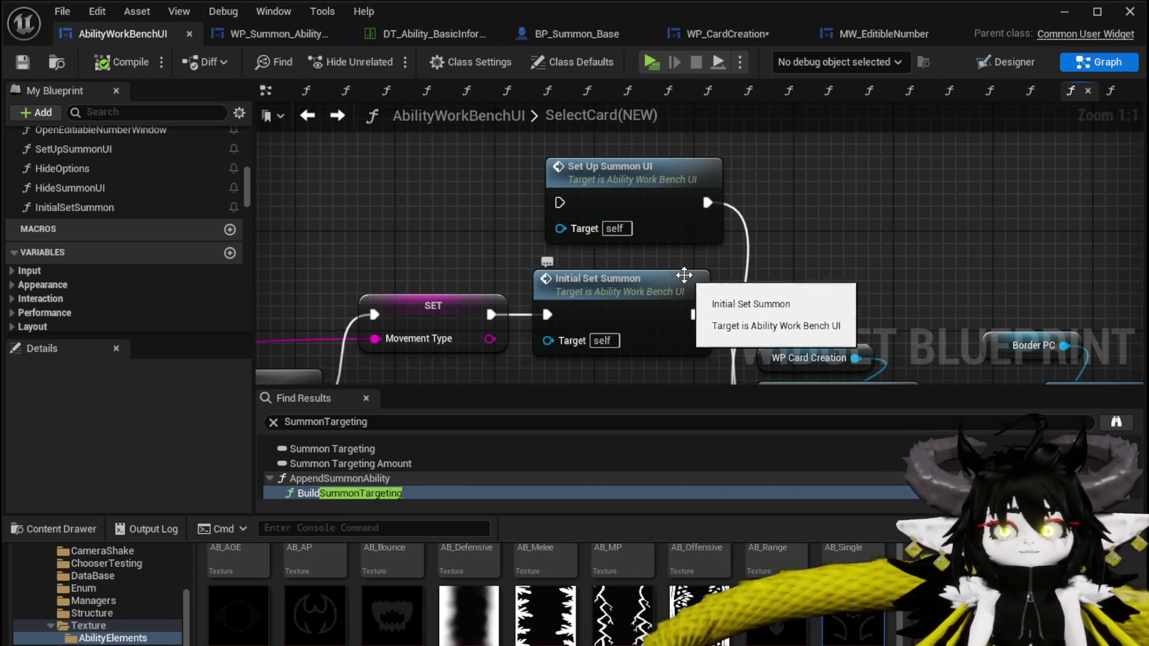
scroll(548, 245, down, 6)
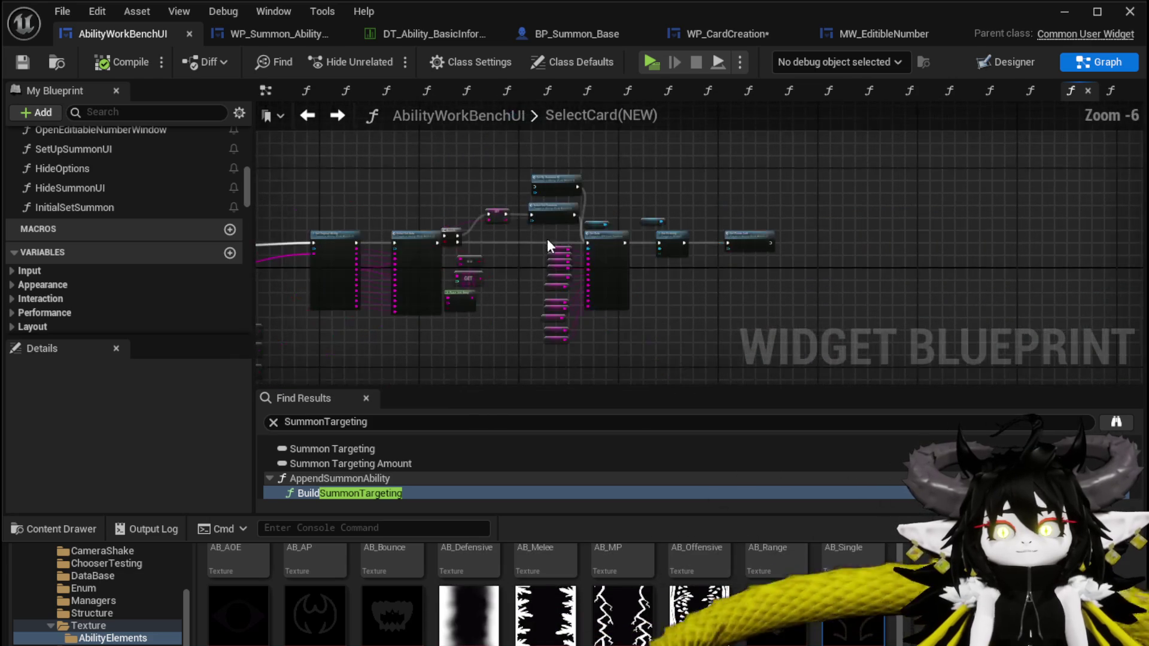
- Revert Set Targeting's Free Aim Type to Summon in InitialSetSummon, save, and launch a standalone preview
click(278, 33)
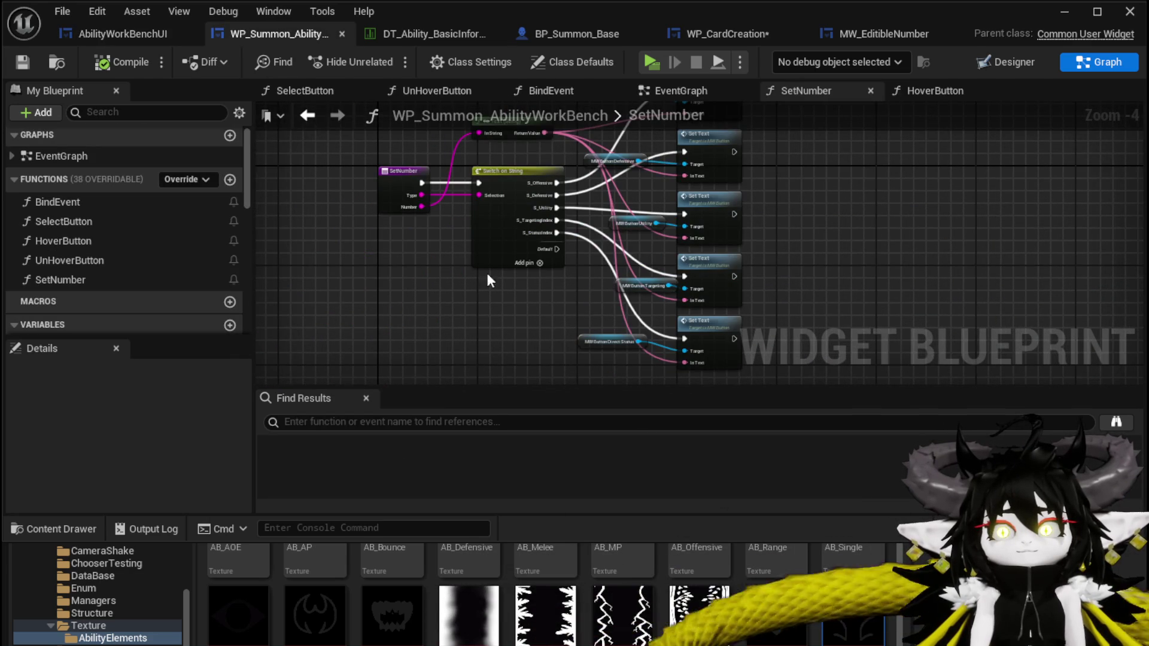
click(143, 35)
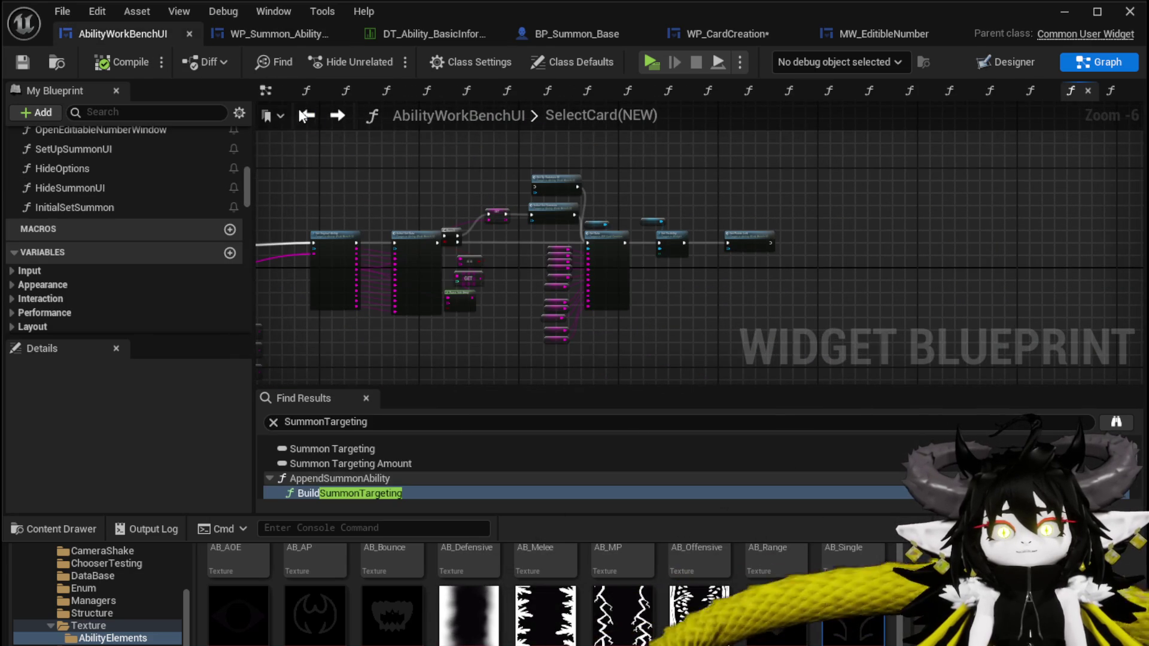
click(337, 118)
click(337, 117)
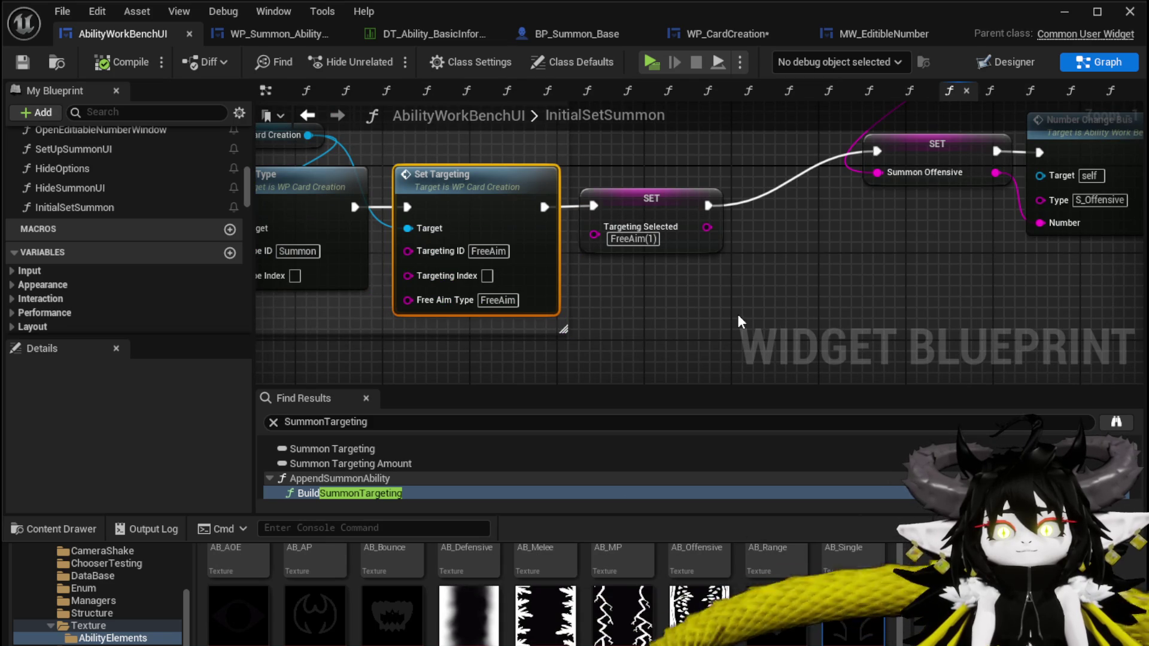
key(ctrl+z)
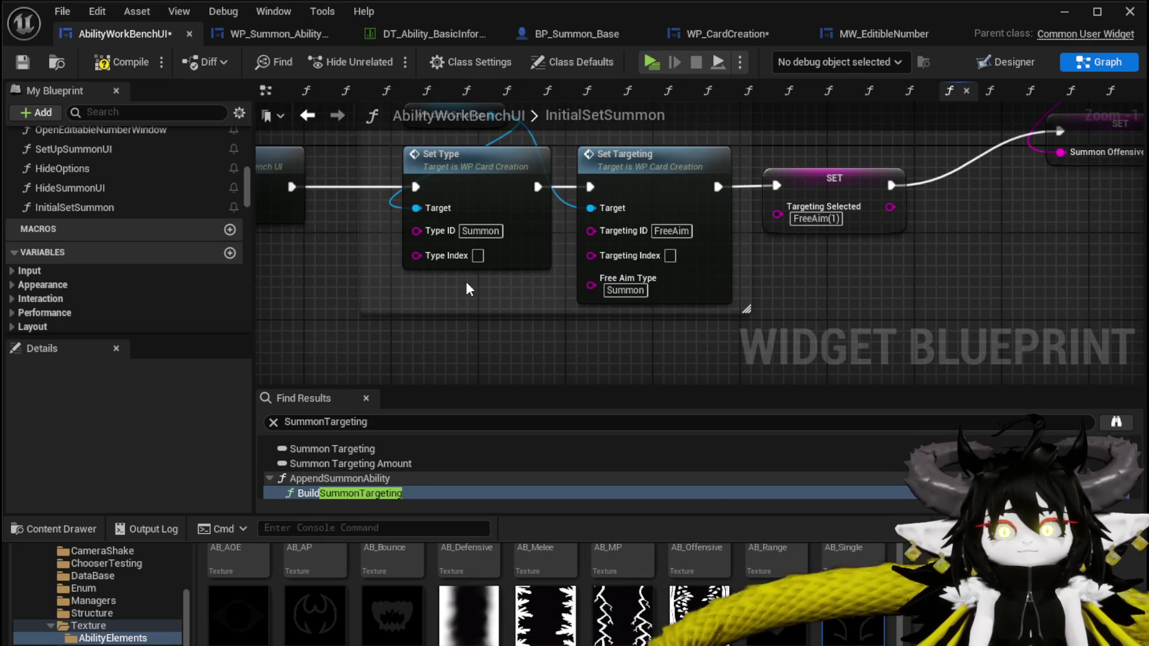
click(23, 62)
click(1065, 12)
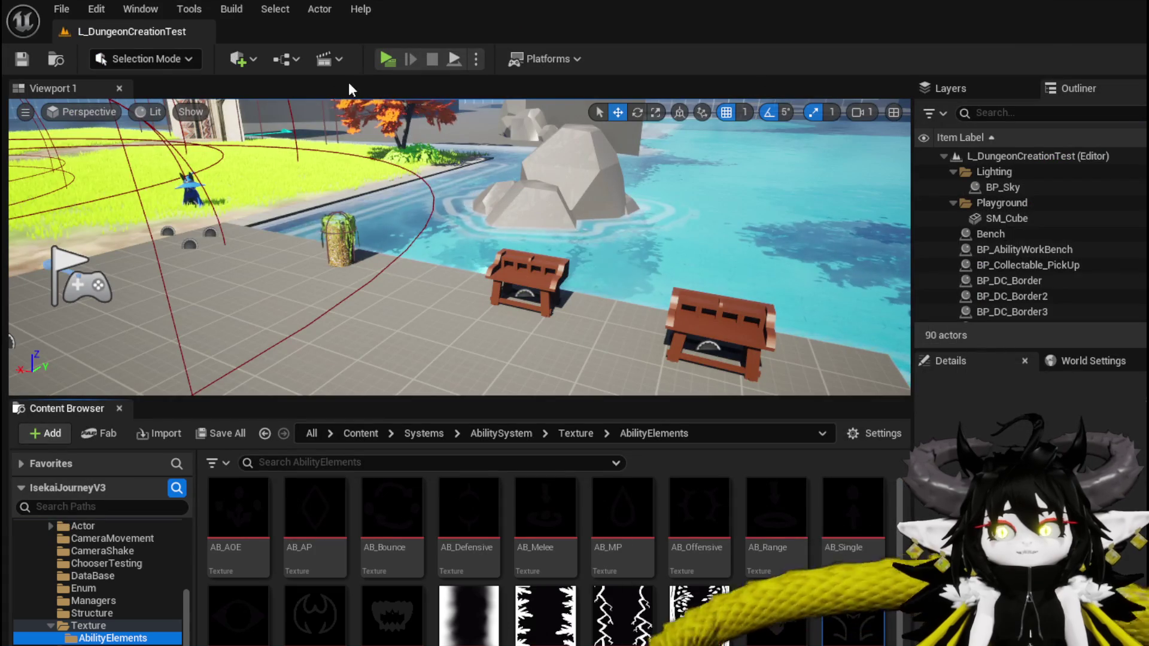
click(383, 58)
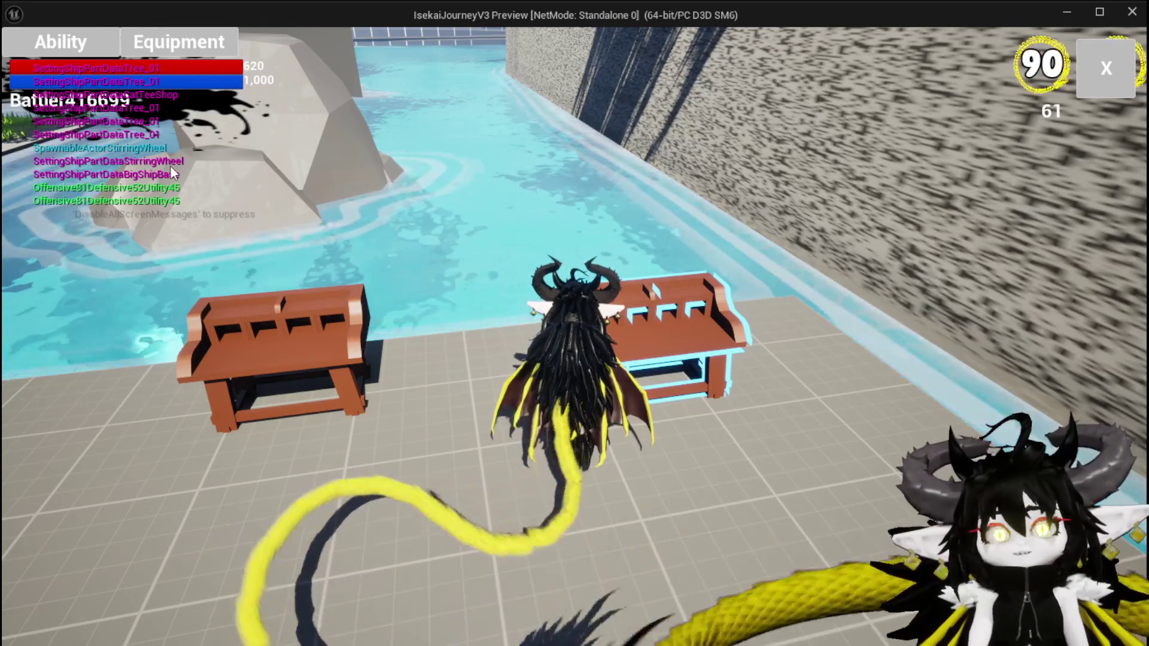
- Load Magic|ChuraMagicSummon|001 in-game, inspect its summon card's Creature stats, then stop and save
click(75, 51)
click(77, 139)
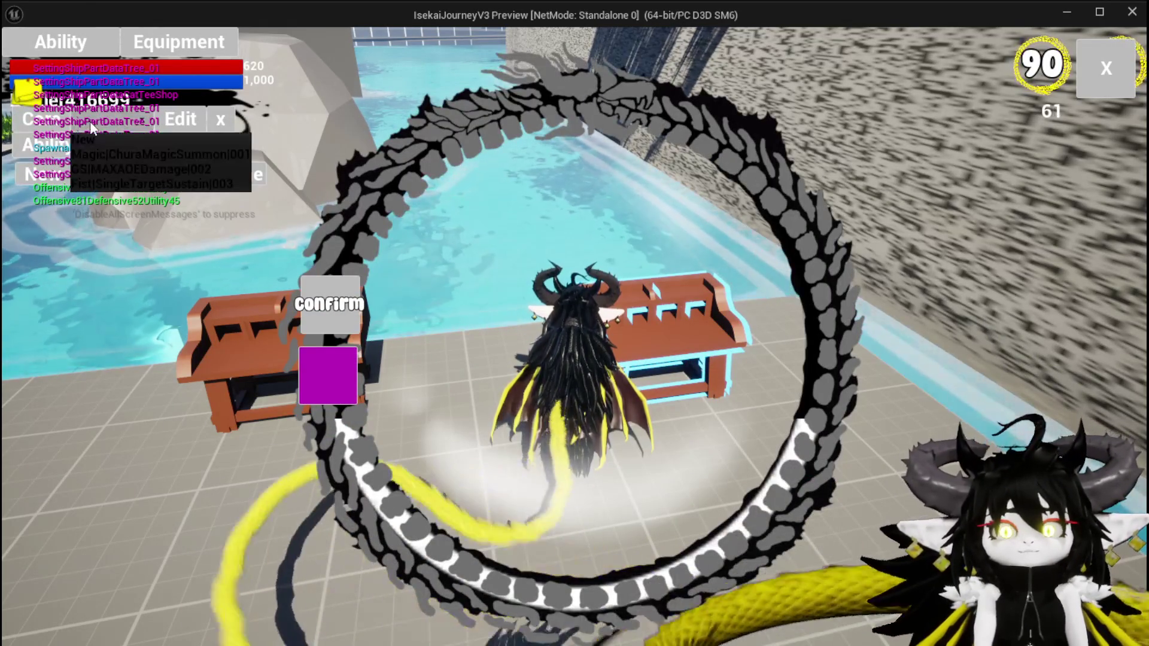
click(122, 155)
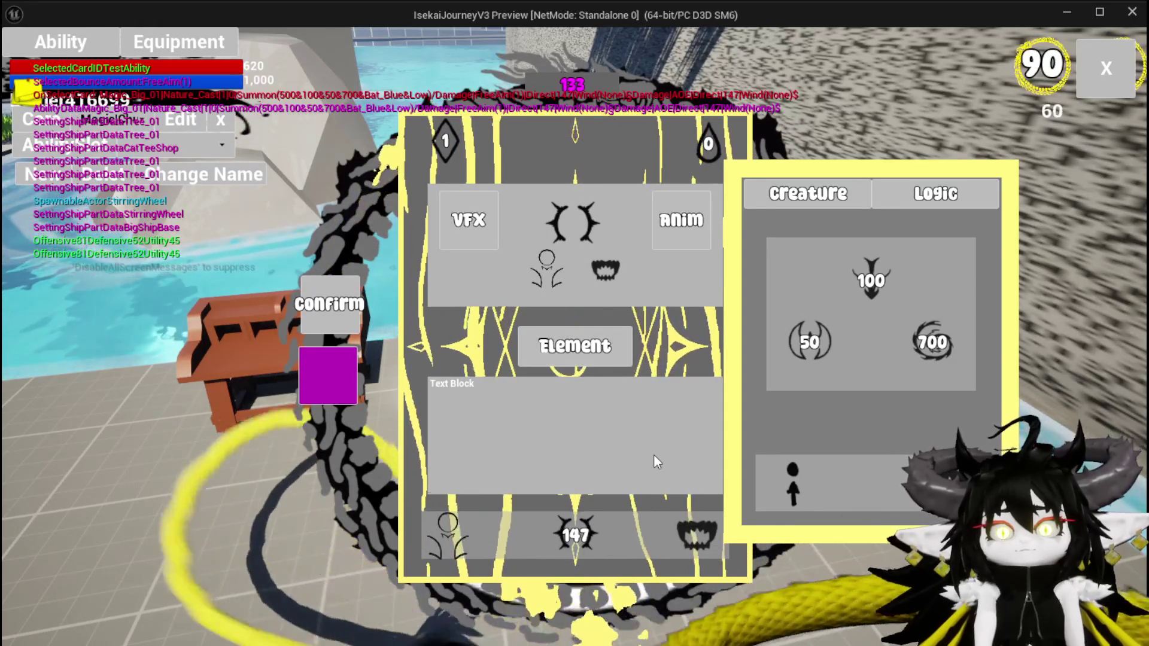
click(300, 337)
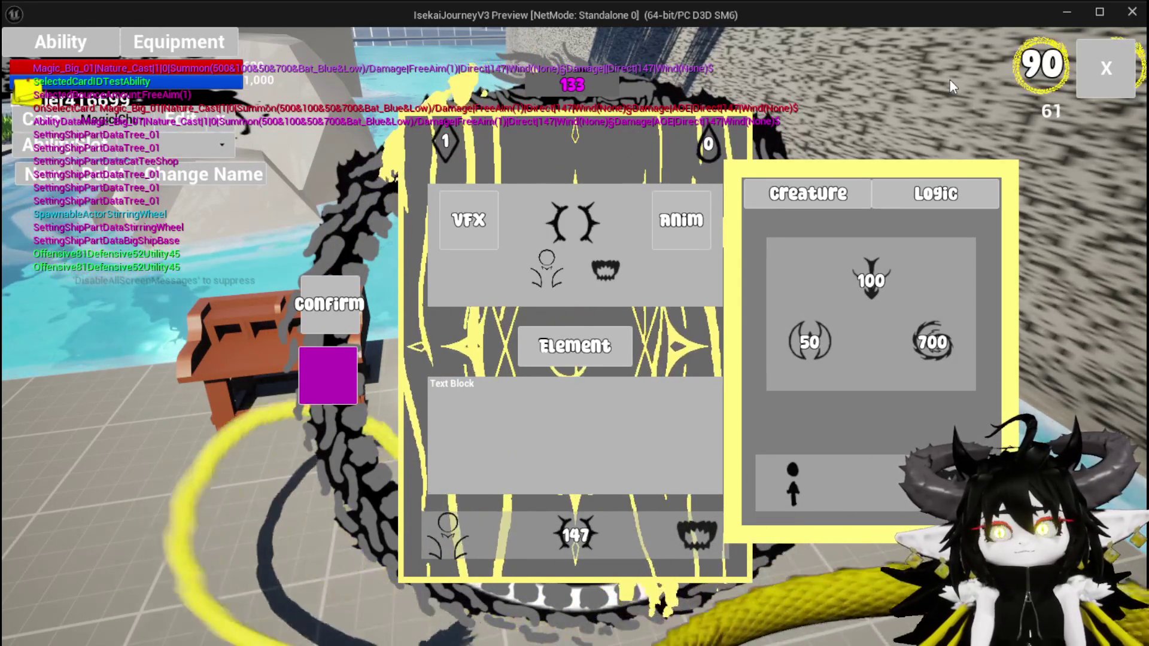
mouse_move(718, 539)
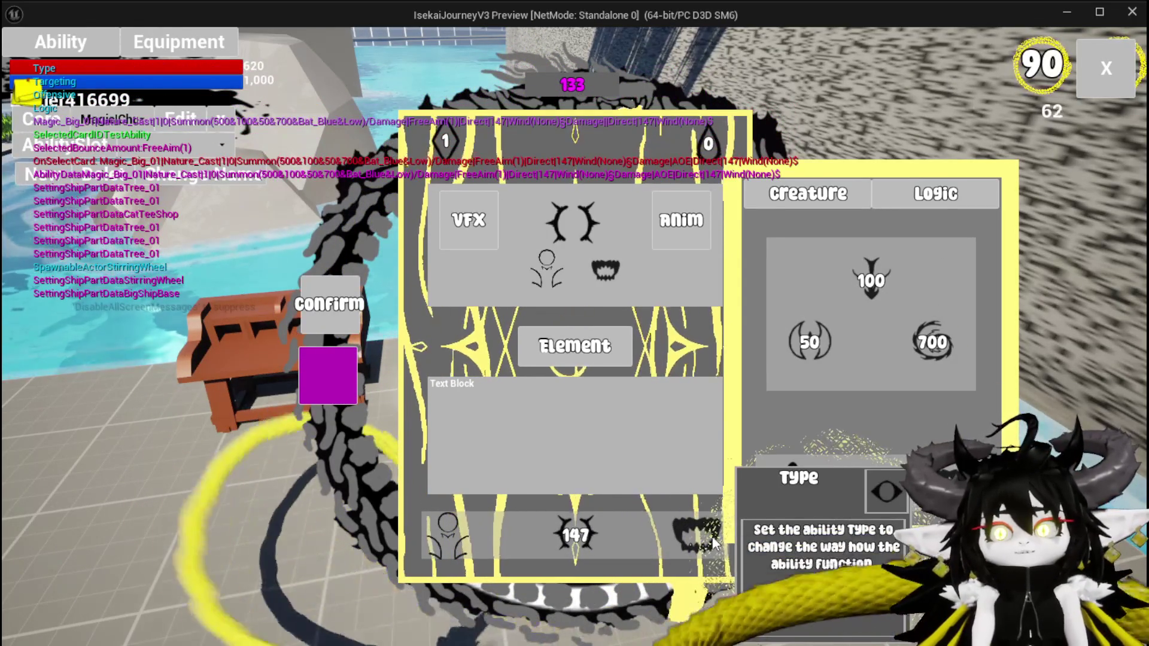
key(Escape)
click(18, 59)
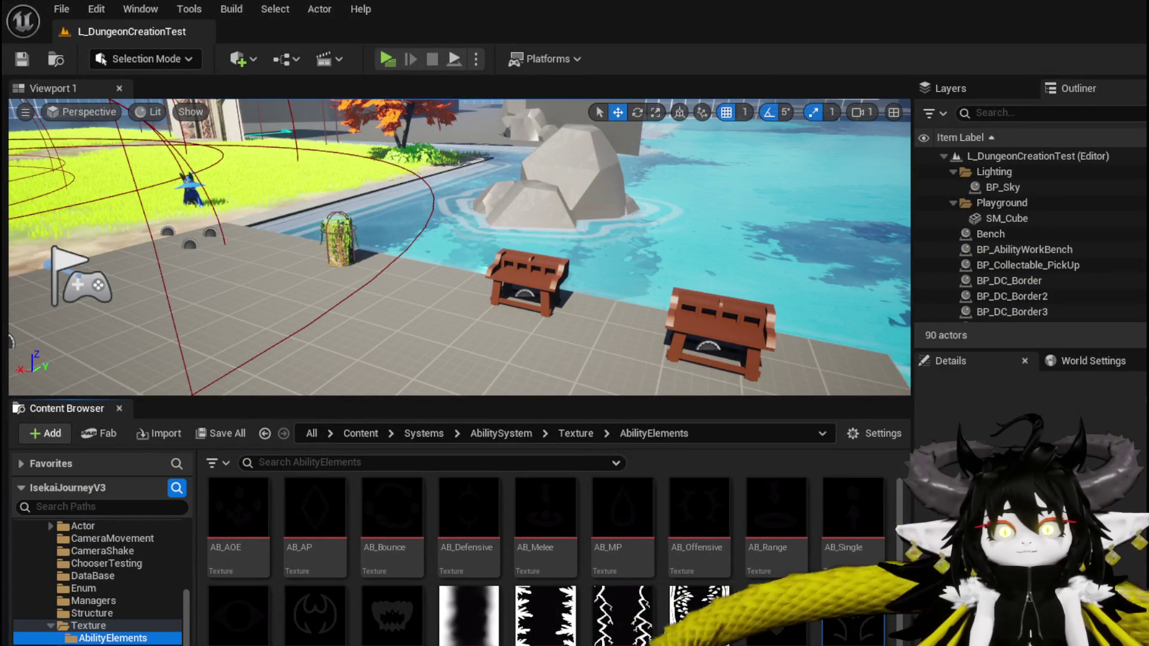
- Save all modified content
key(ctrl+shift+s)
key(Return)
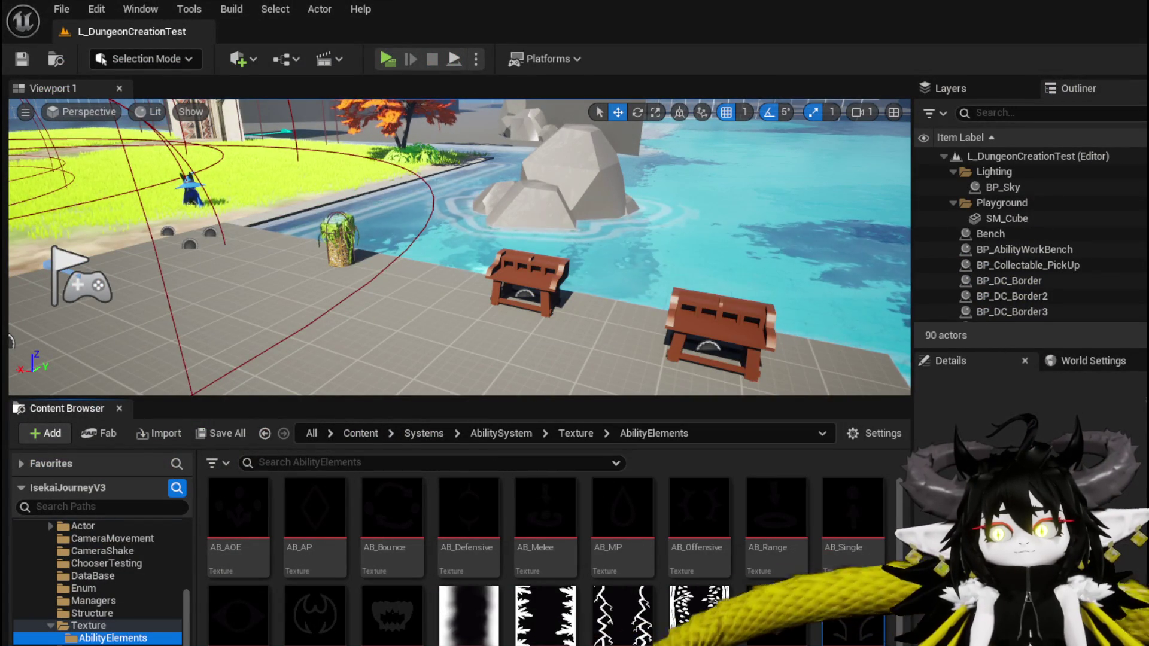
key(alt+Tab)
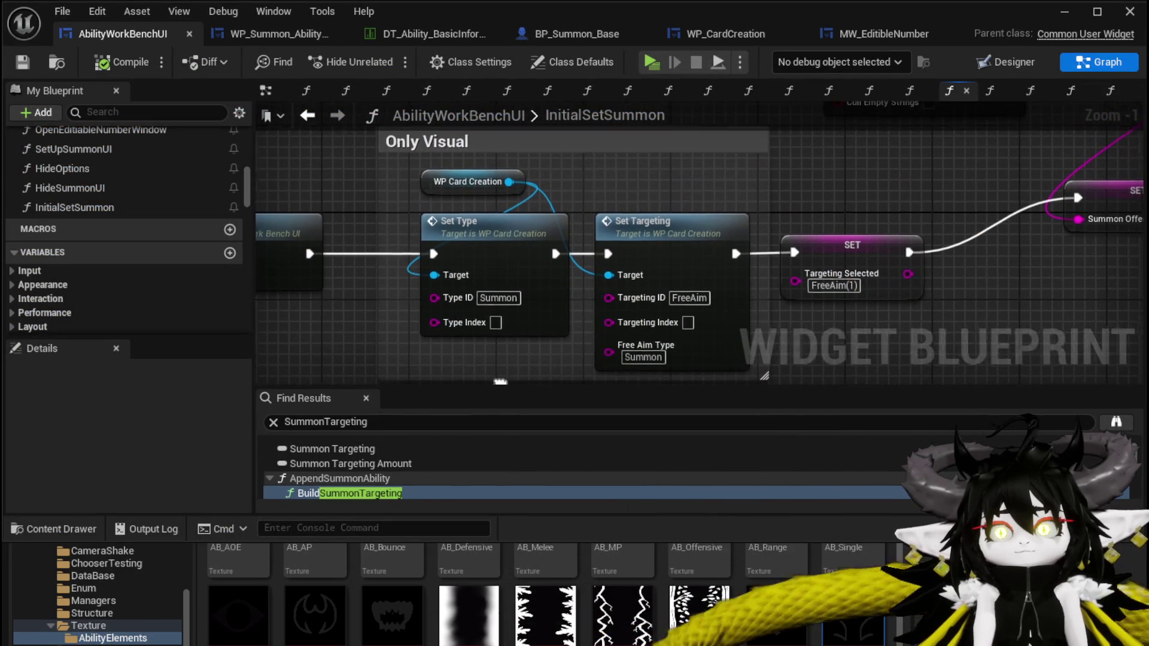
- Add a Set Type call from WP Card Creation beside Set Targeting in InitialSetSummon
click(831, 223)
mouse_move(675, 196)
mouse_down()
mouse_move(872, 192)
mouse_move(807, 243)
mouse_up()
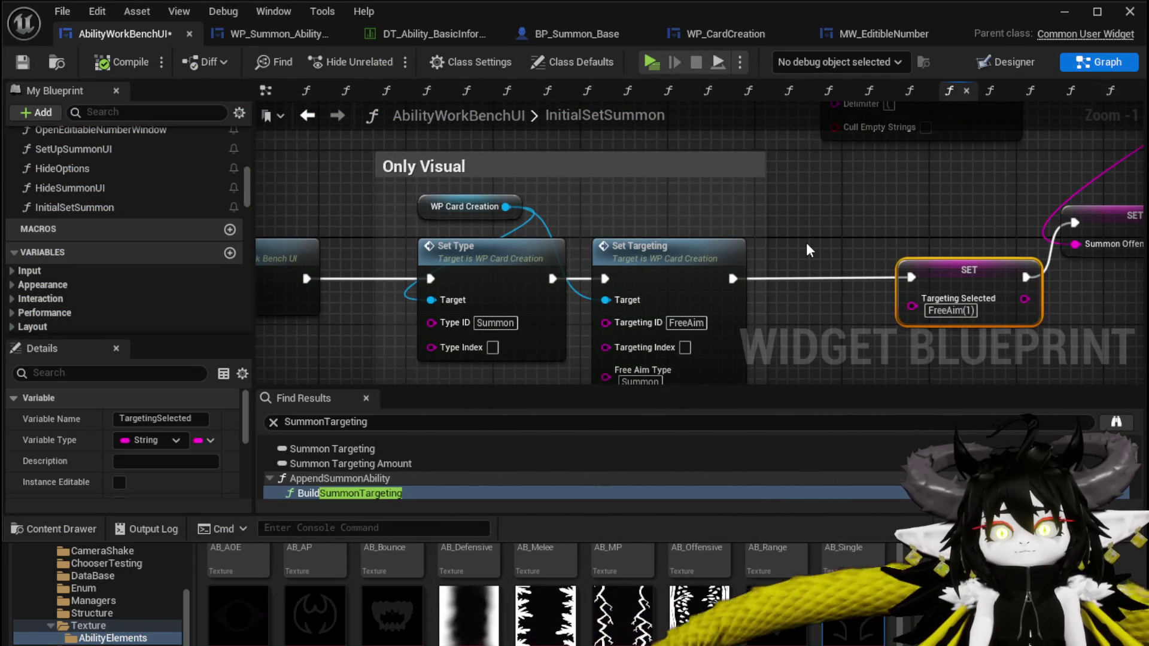
drag(506, 206, 613, 207)
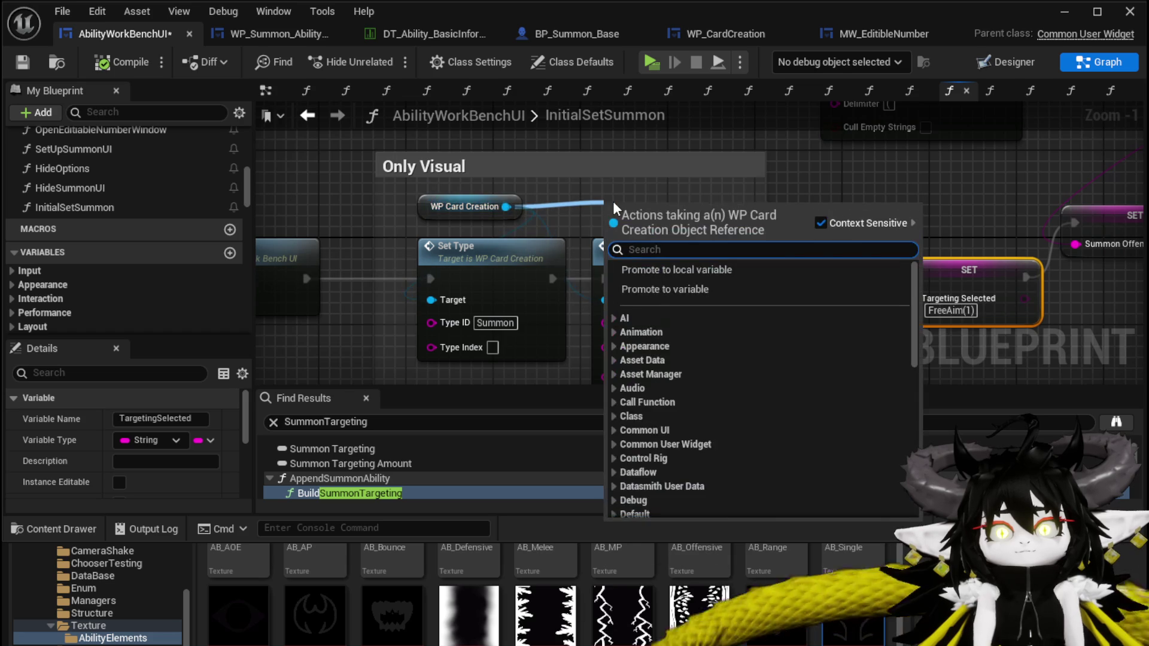
text(Set Type)
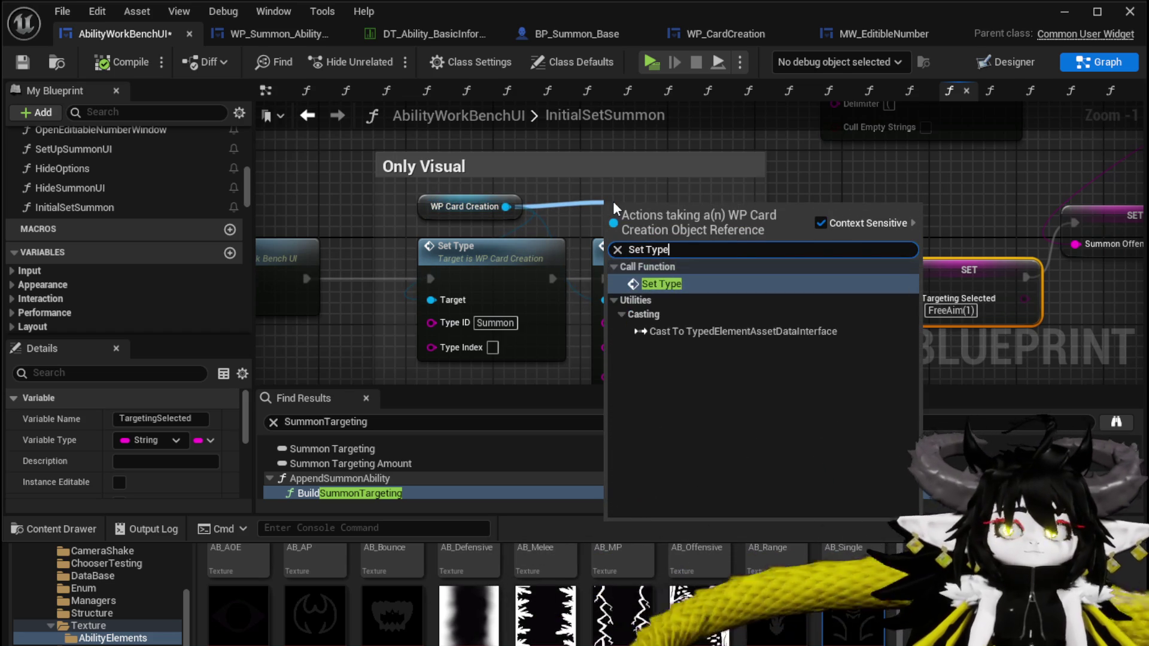
click(648, 282)
drag(672, 226, 823, 263)
drag(312, 182, 282, 199)
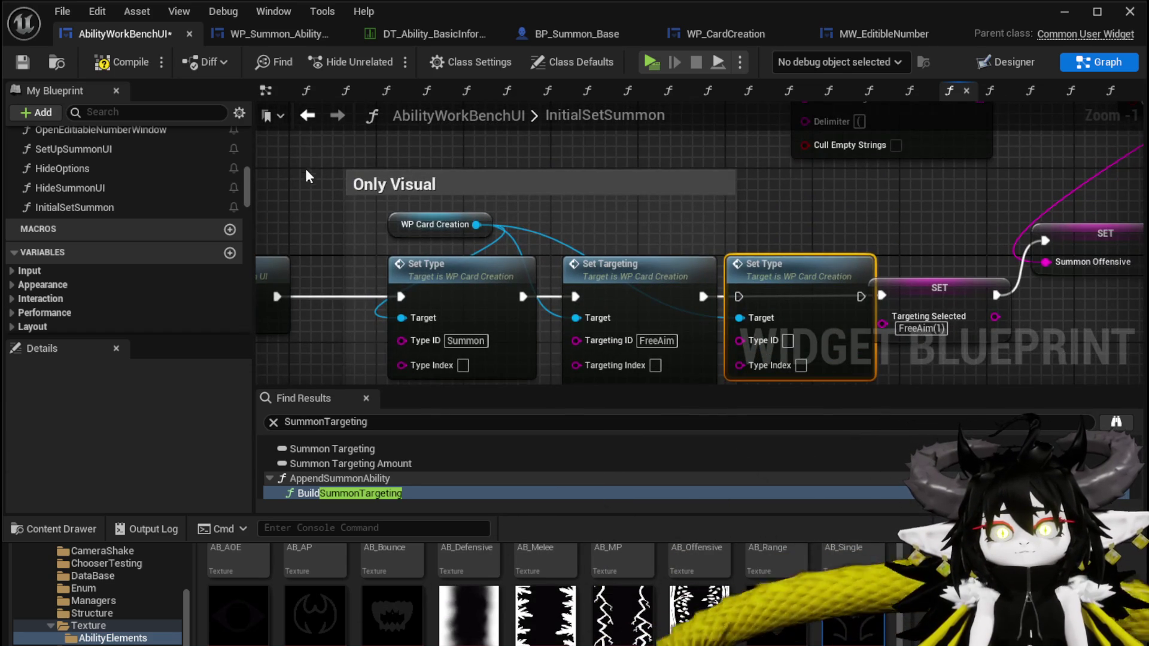
drag(740, 293, 697, 293)
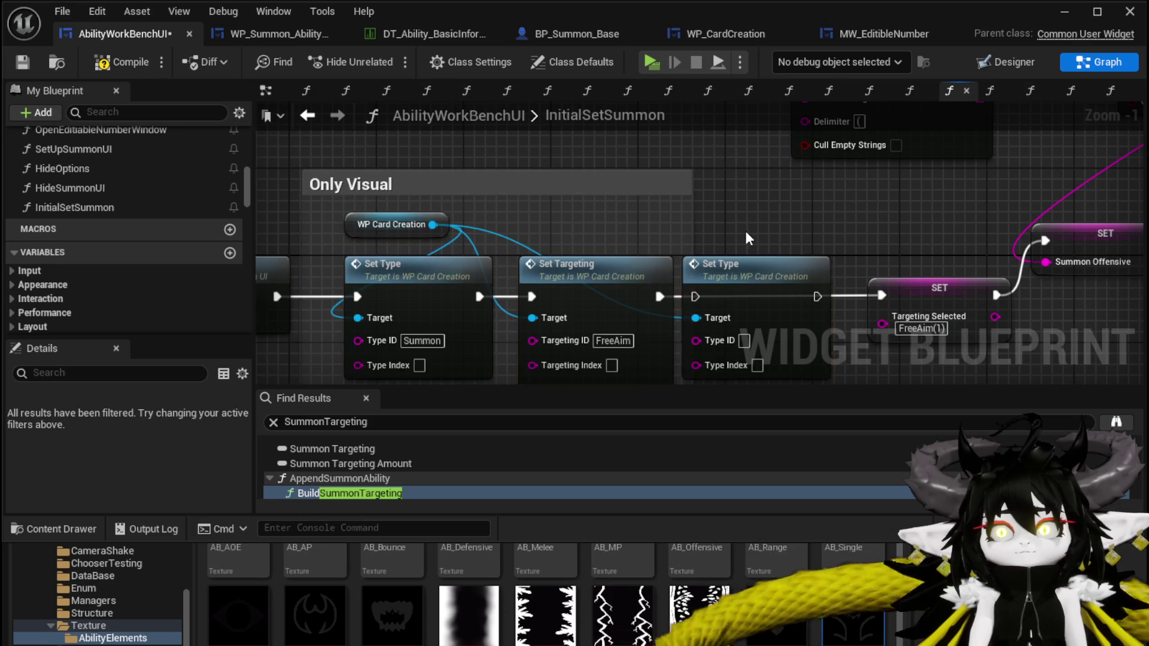
- Wire the new Set Type between Set Targeting and SET with Type ID Summon
click(788, 272)
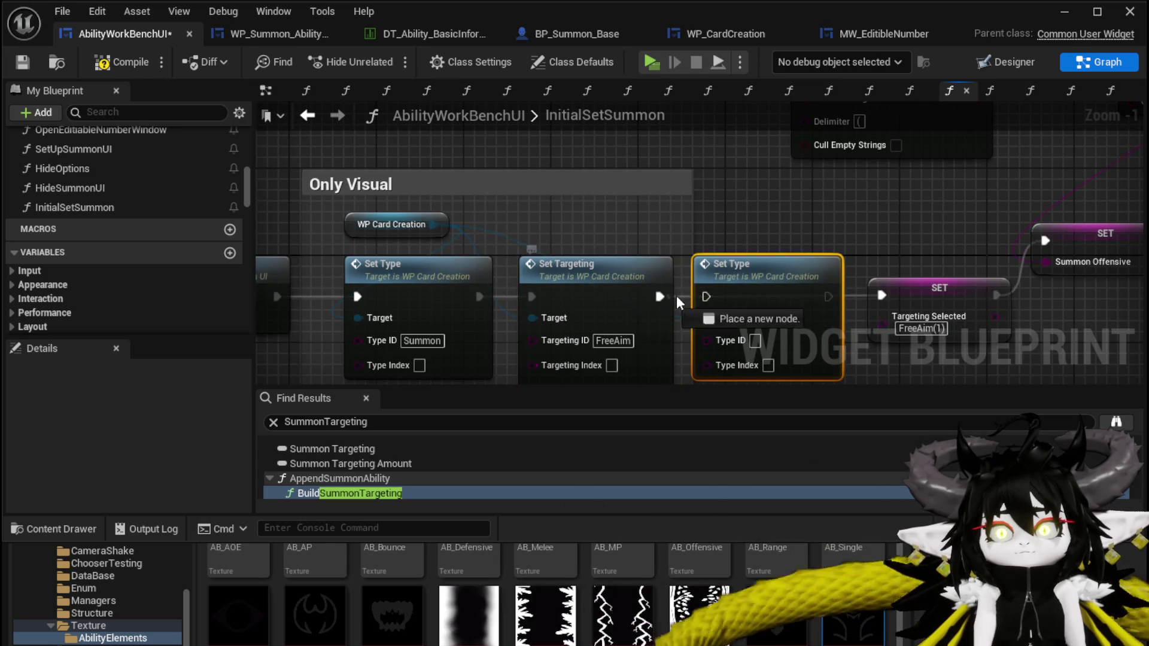
drag(874, 293, 880, 295)
drag(880, 295, 864, 248)
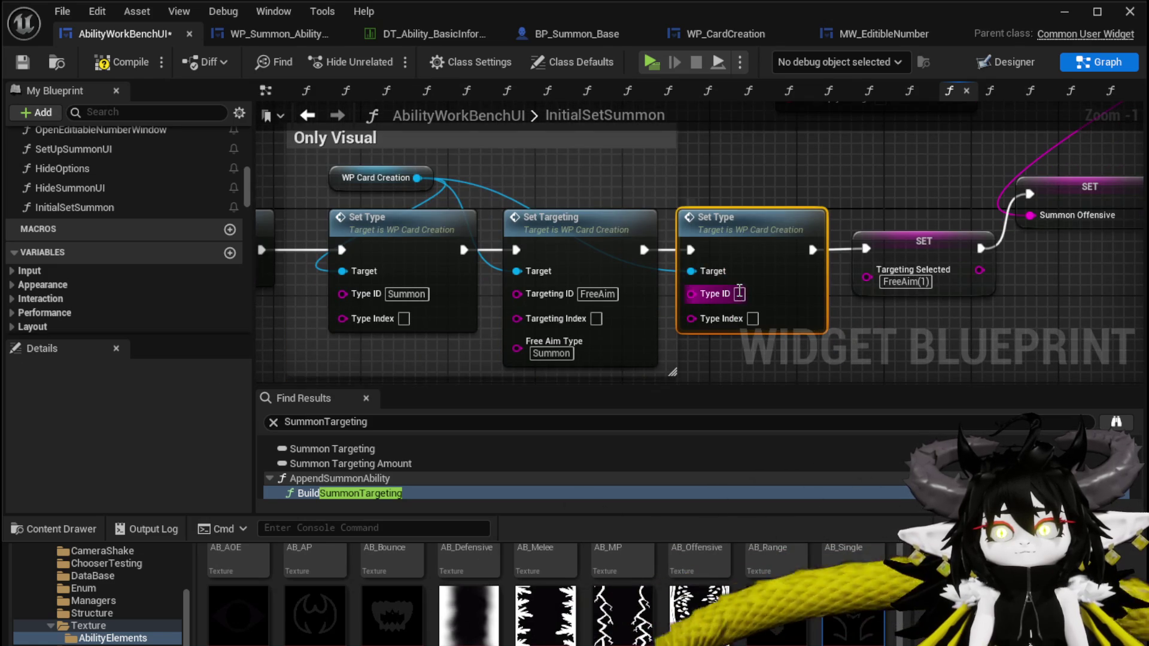
text(S)
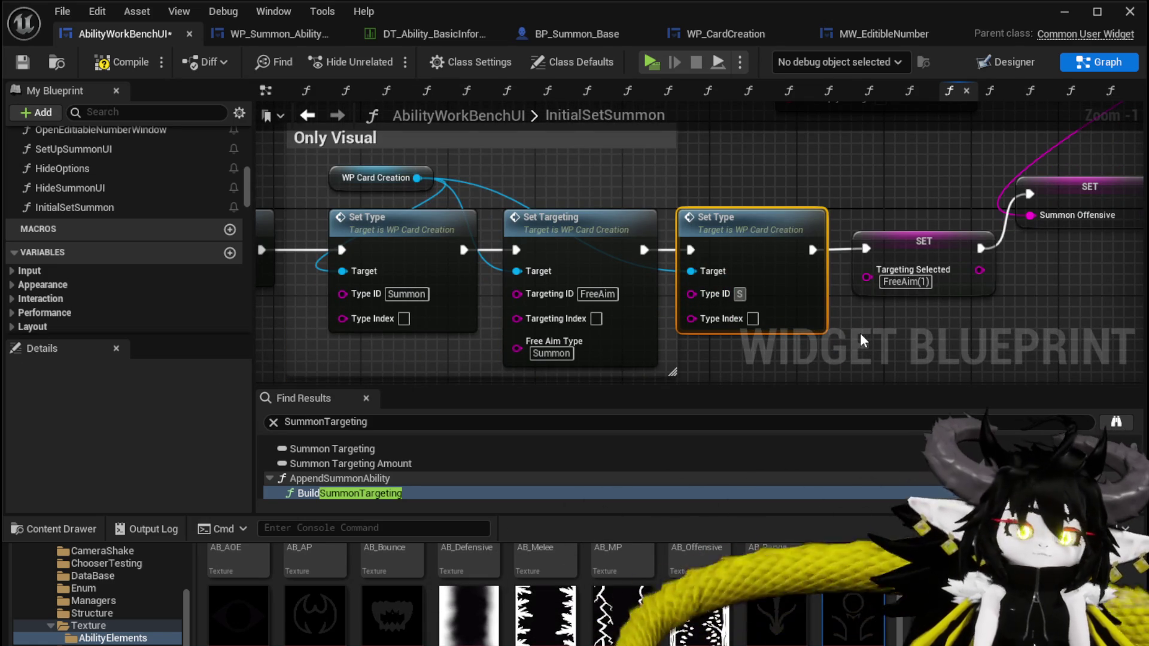
text(ummon)
key(Return)
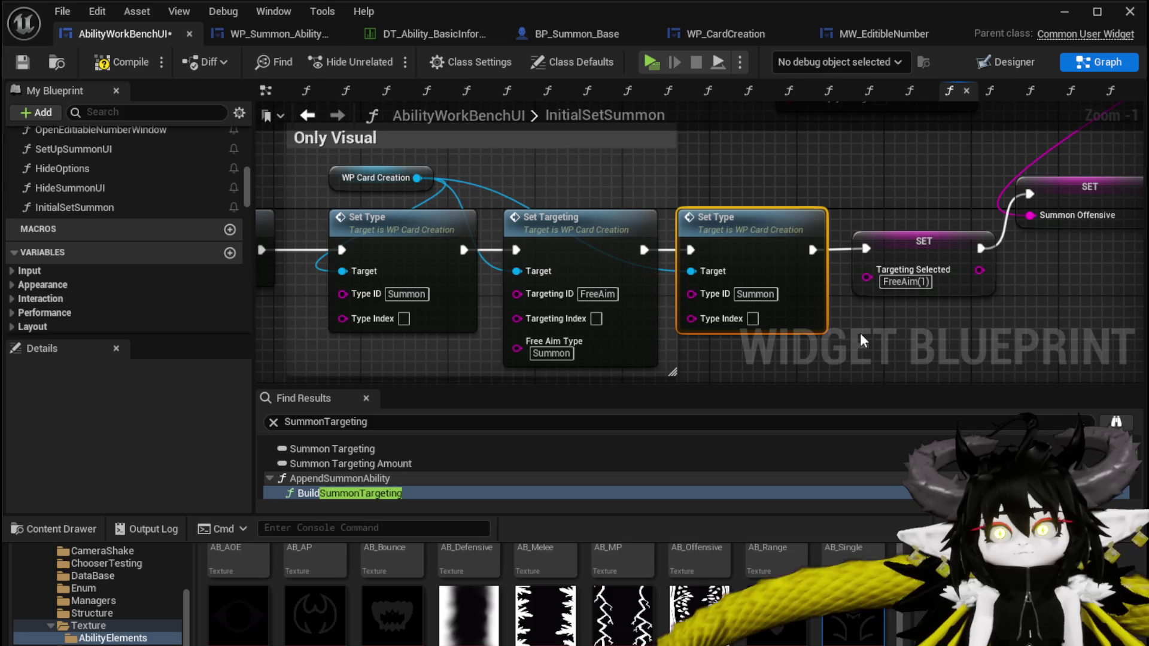
scroll(512, 173, down, 1)
mouse_move(511, 173)
mouse_down()
mouse_move(1132, 180)
mouse_move(520, 176)
mouse_up()
- Save the widget blueprint and launch another play test
click(25, 63)
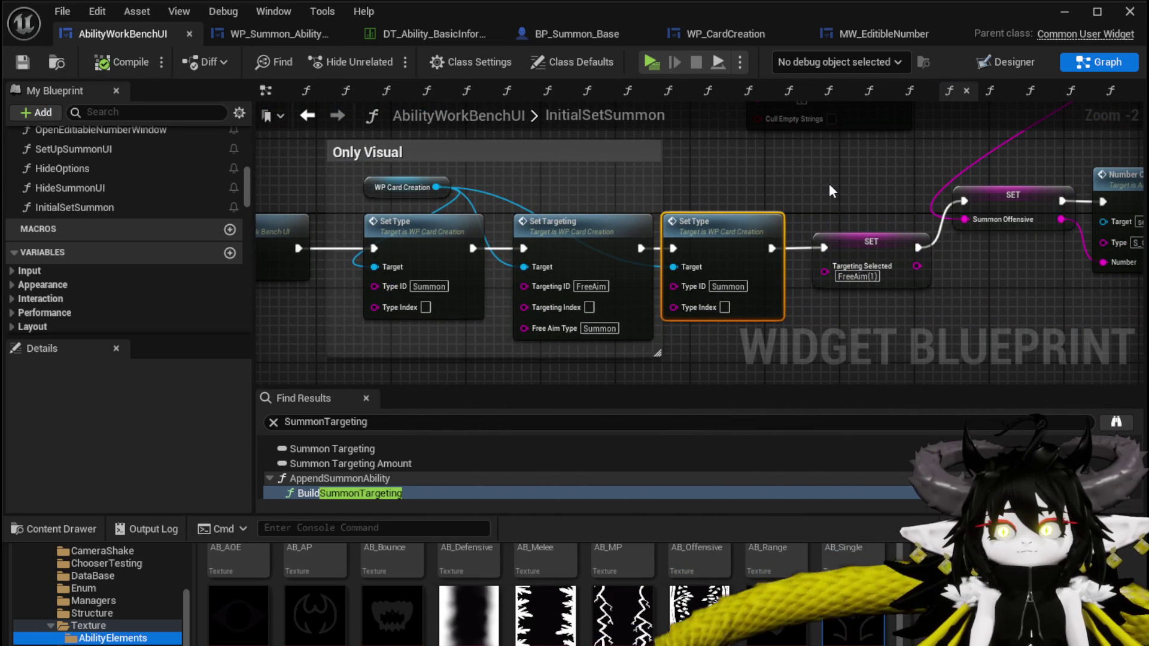
click(1064, 13)
click(393, 56)
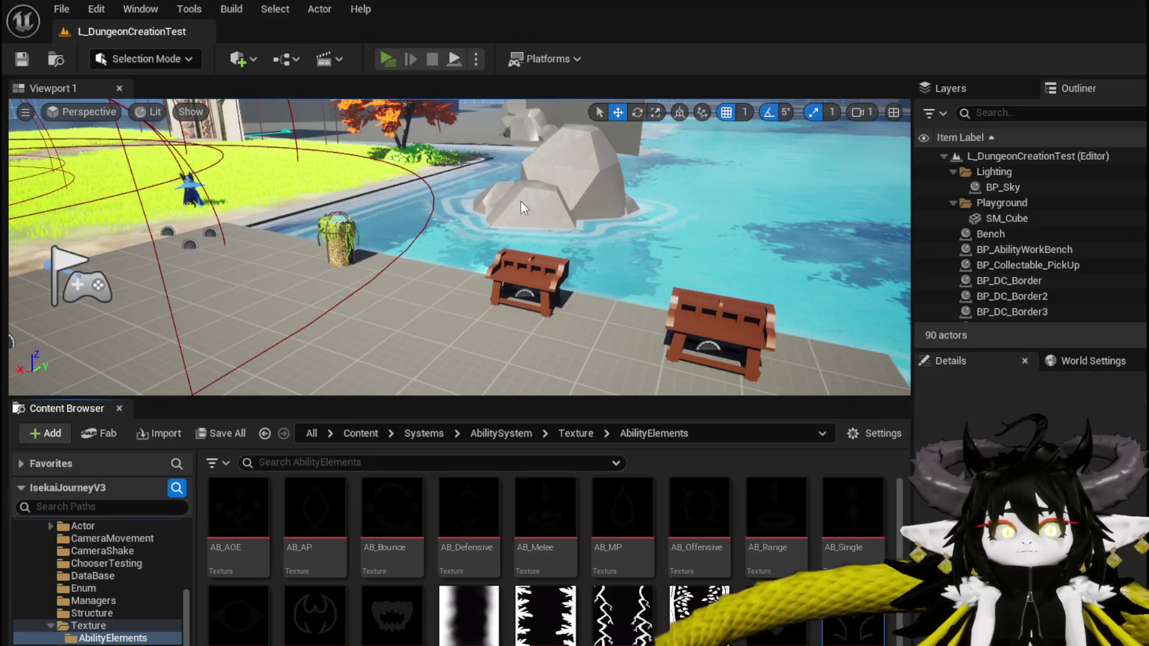
- Open the summon card at the workbench to confirm Creature values 100, 50, 700, then stop and save
key(w)
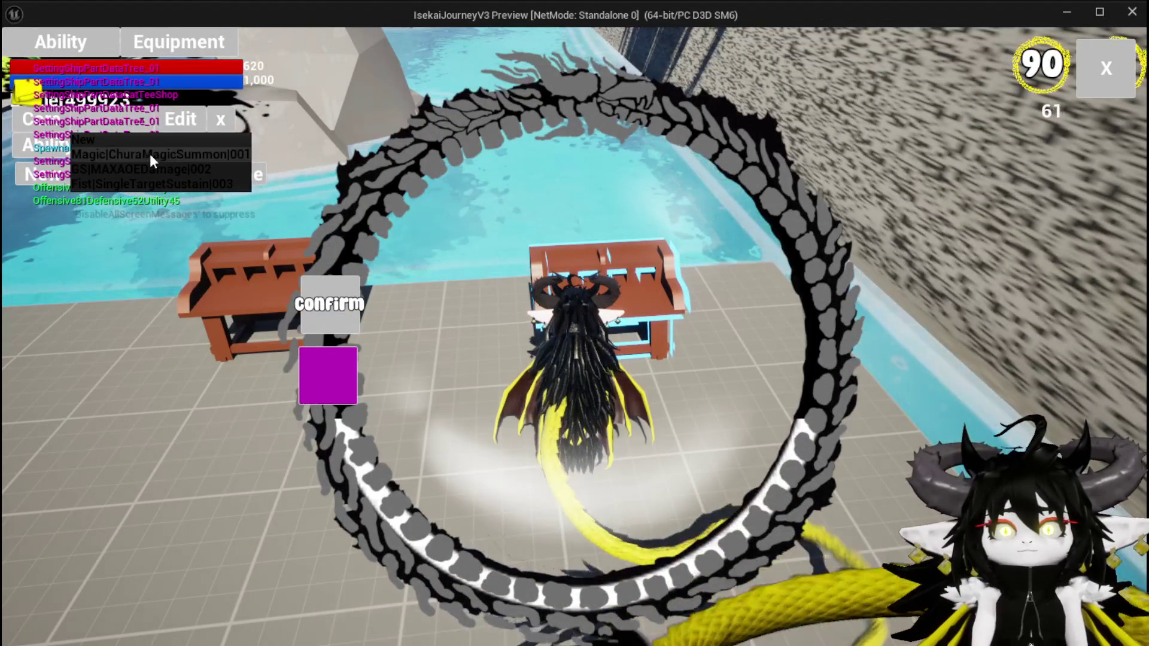
click(149, 153)
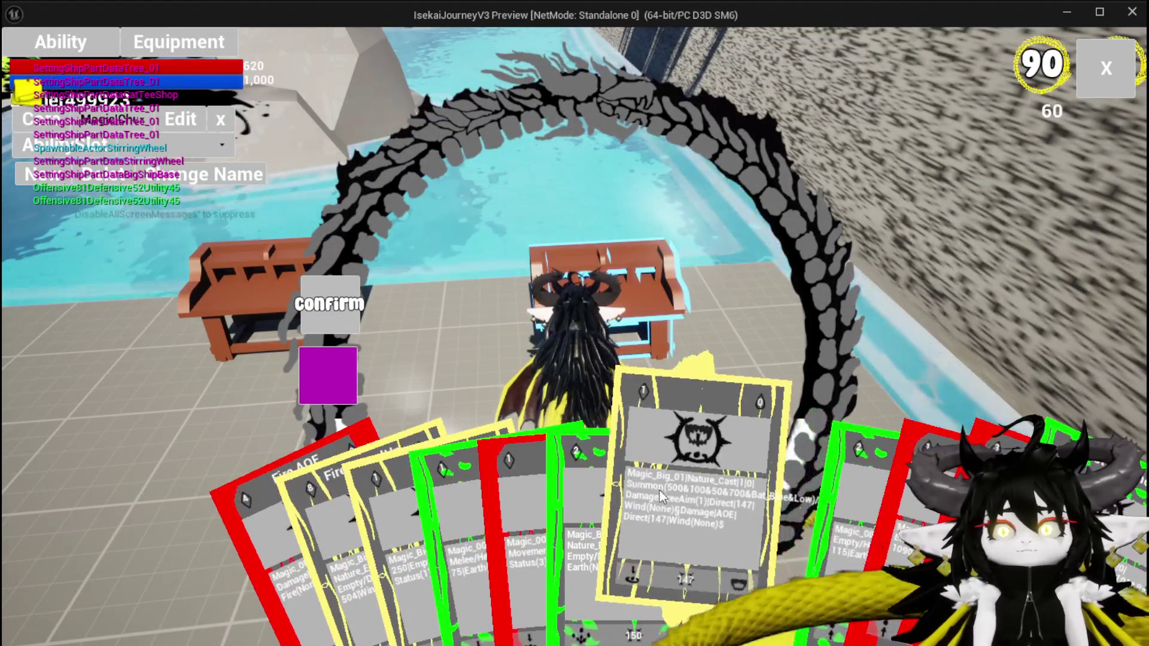
click(660, 489)
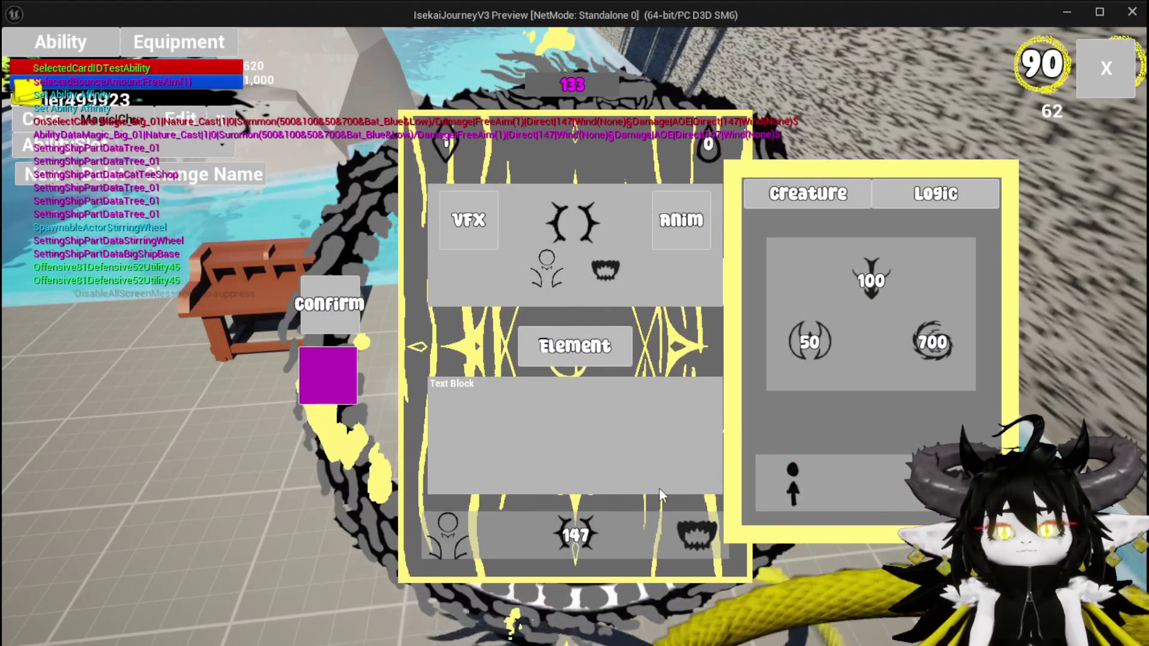
mouse_move(689, 541)
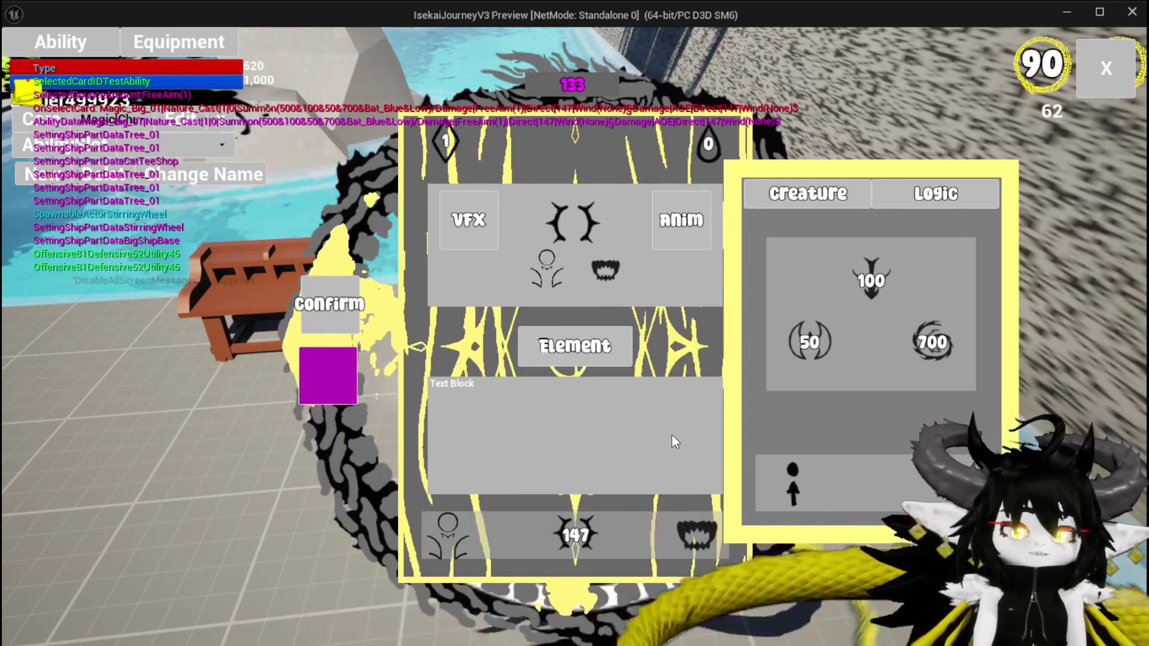
key(Escape)
click(22, 59)
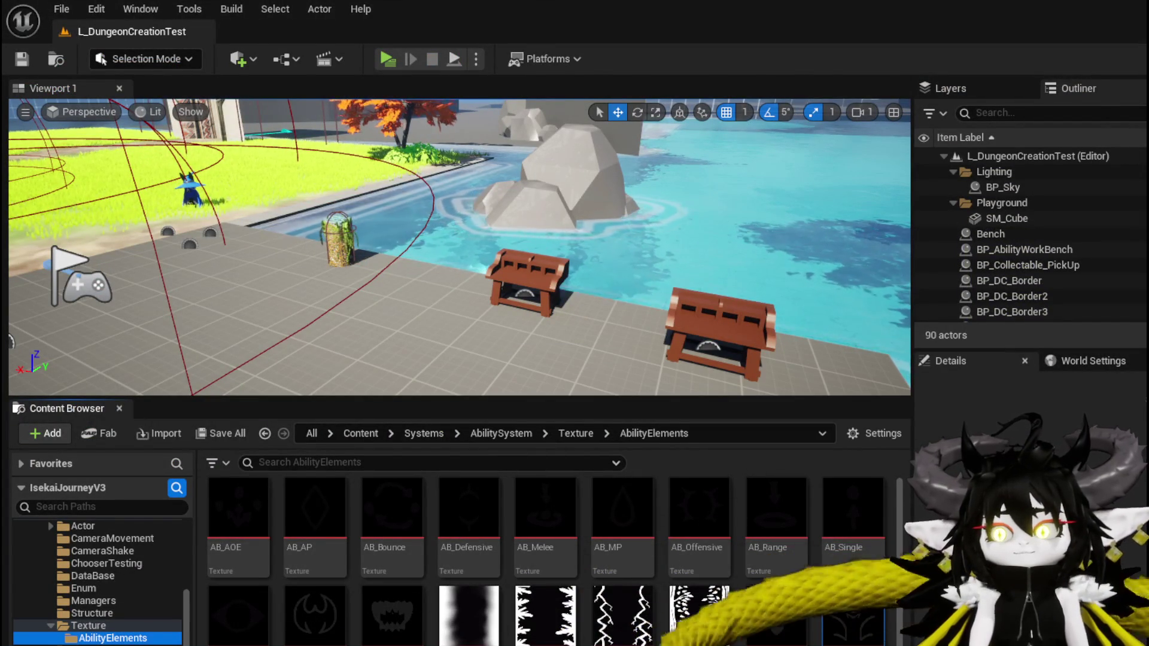
- Inspect the Switch on String and Set Brush nodes in WP_CardCreation's SetType function
key(alt+Tab)
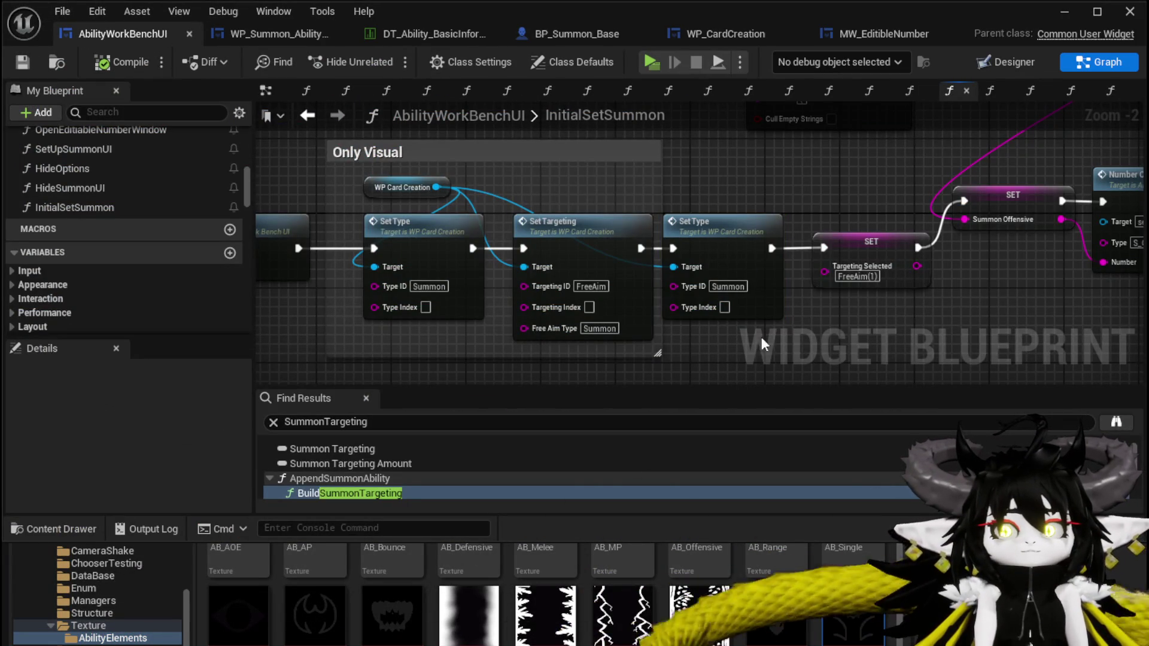
double_click(744, 254)
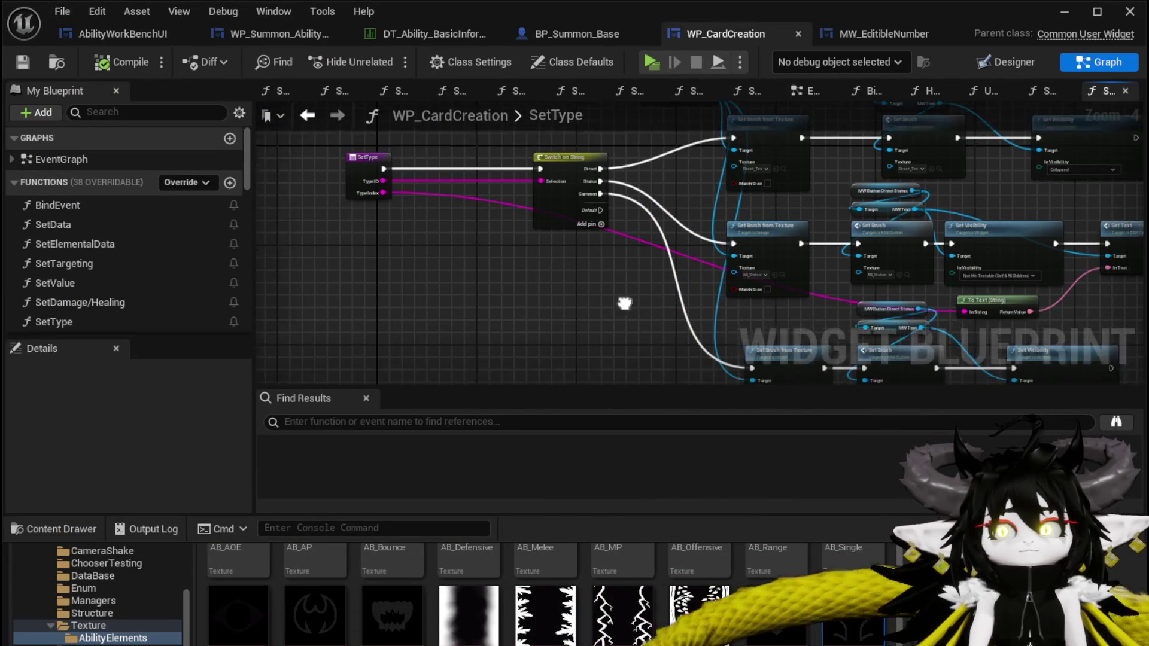
scroll(504, 347, up, 2)
drag(390, 175, 346, 116)
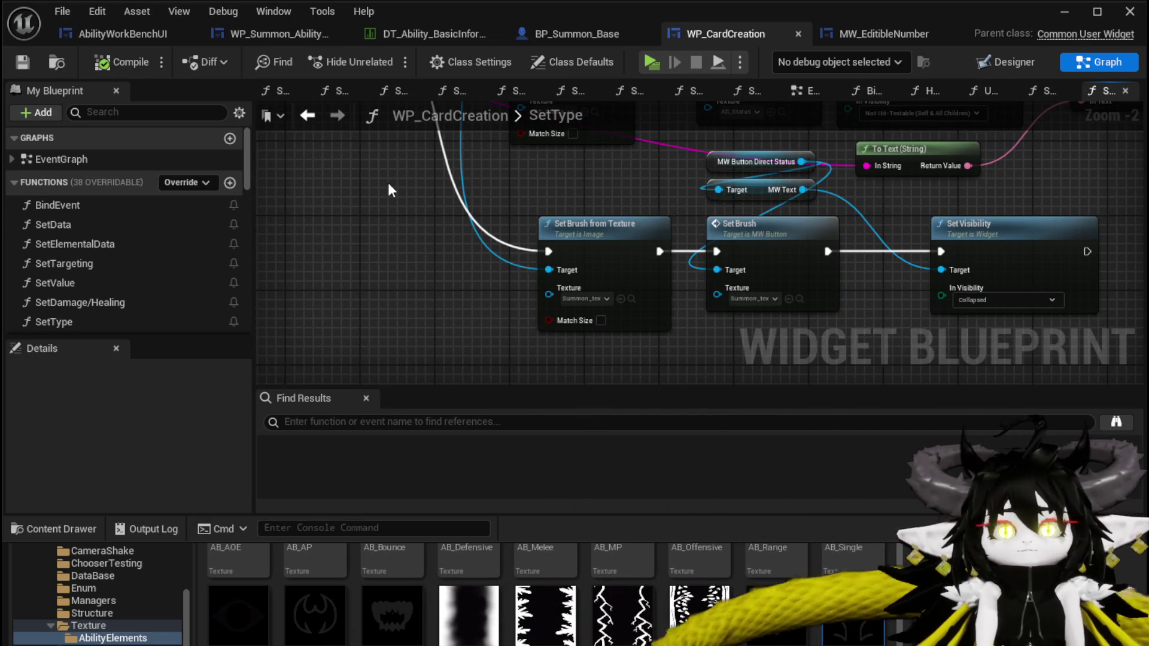
drag(388, 182, 591, 389)
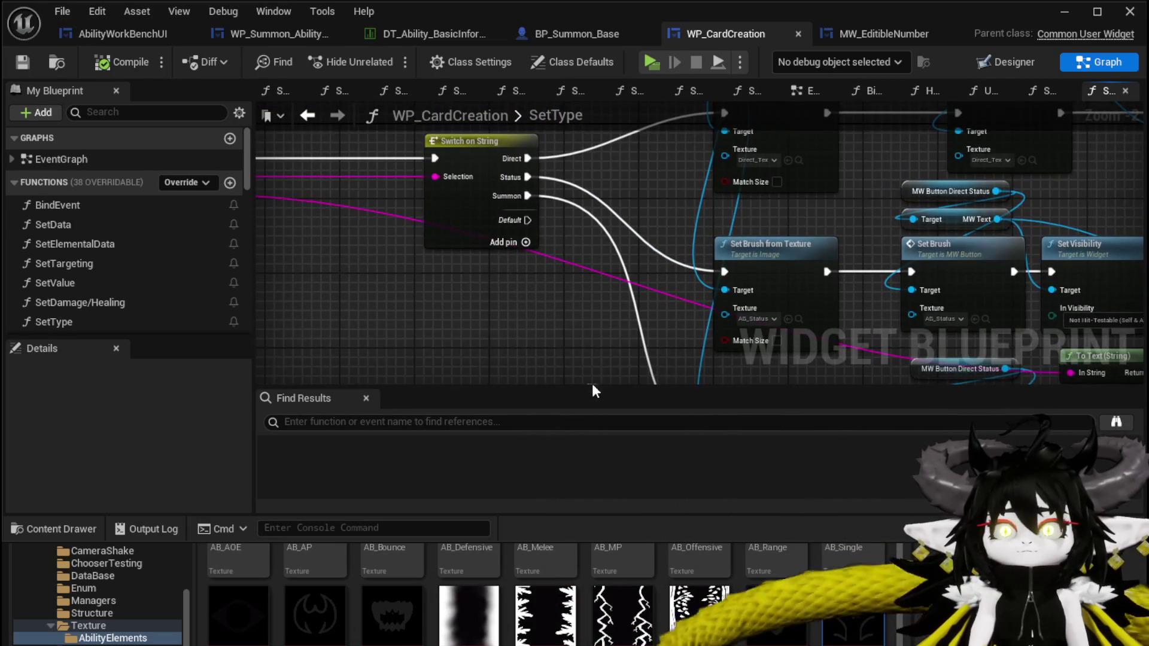
mouse_move(376, 234)
mouse_down()
mouse_move(650, 267)
mouse_move(503, 242)
mouse_move(243, 125)
mouse_up()
mouse_move(454, 249)
mouse_down()
mouse_move(437, 180)
mouse_move(629, 342)
mouse_up()
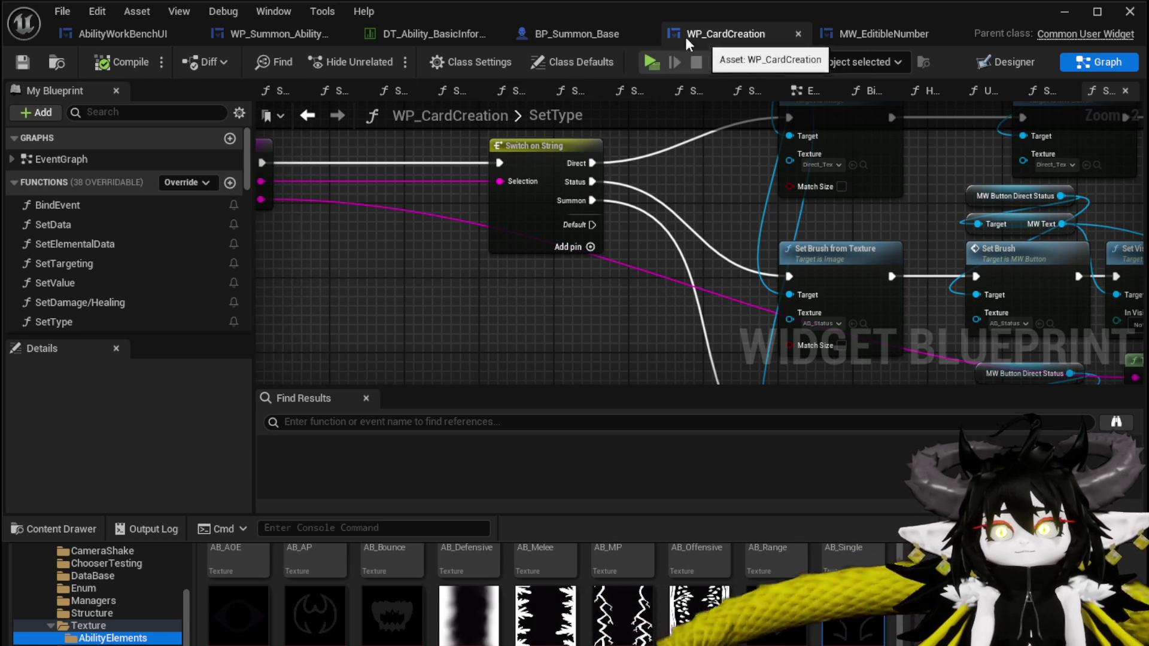
click(581, 34)
click(679, 35)
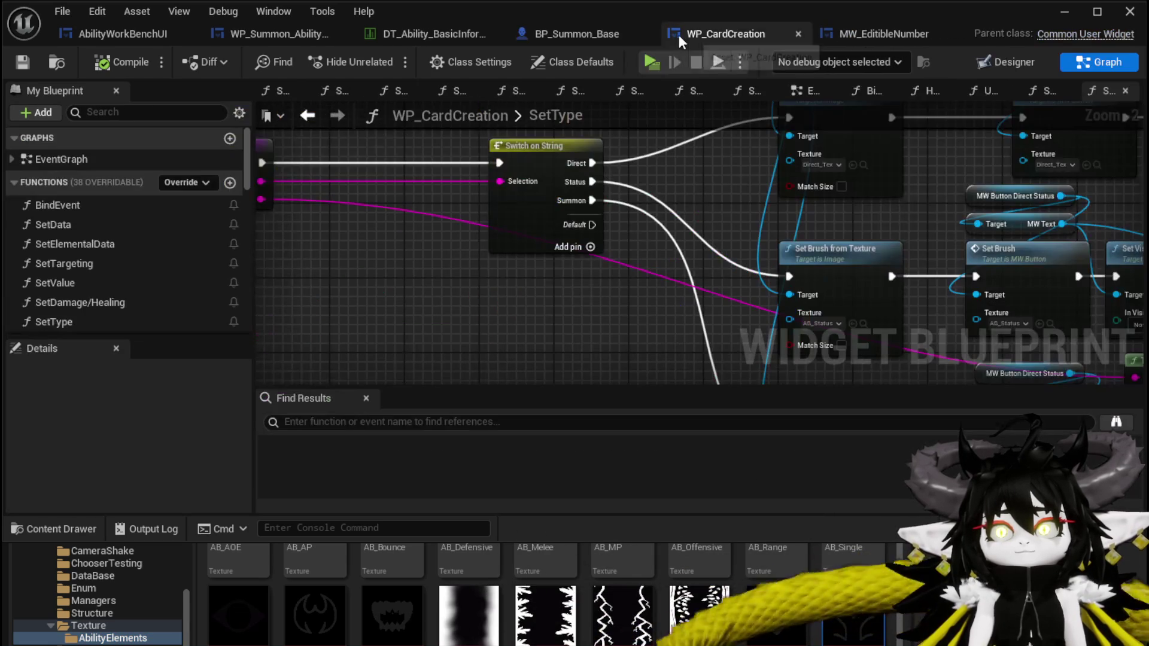
click(142, 35)
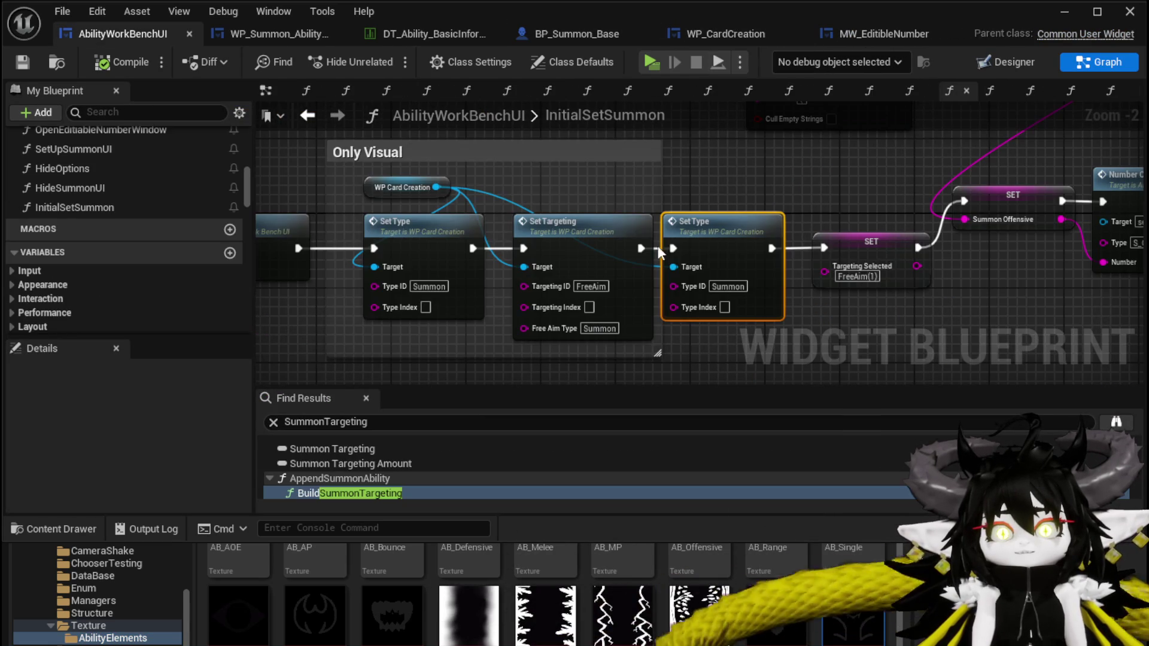
- Save the modified blueprint packages from the InitialSetSummon graph
scroll(748, 210, down, 2)
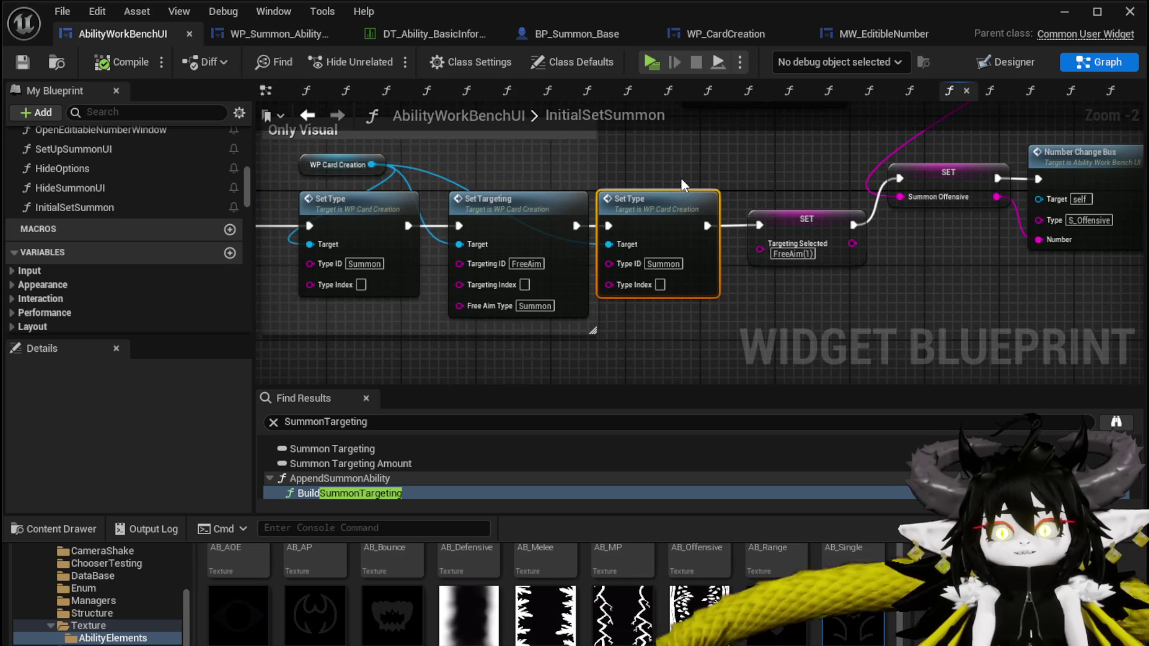
drag(678, 182, 665, 197)
key(ctrl+s)
mouse_move(344, 143)
mouse_down()
mouse_move(620, 198)
mouse_move(821, 207)
mouse_up()
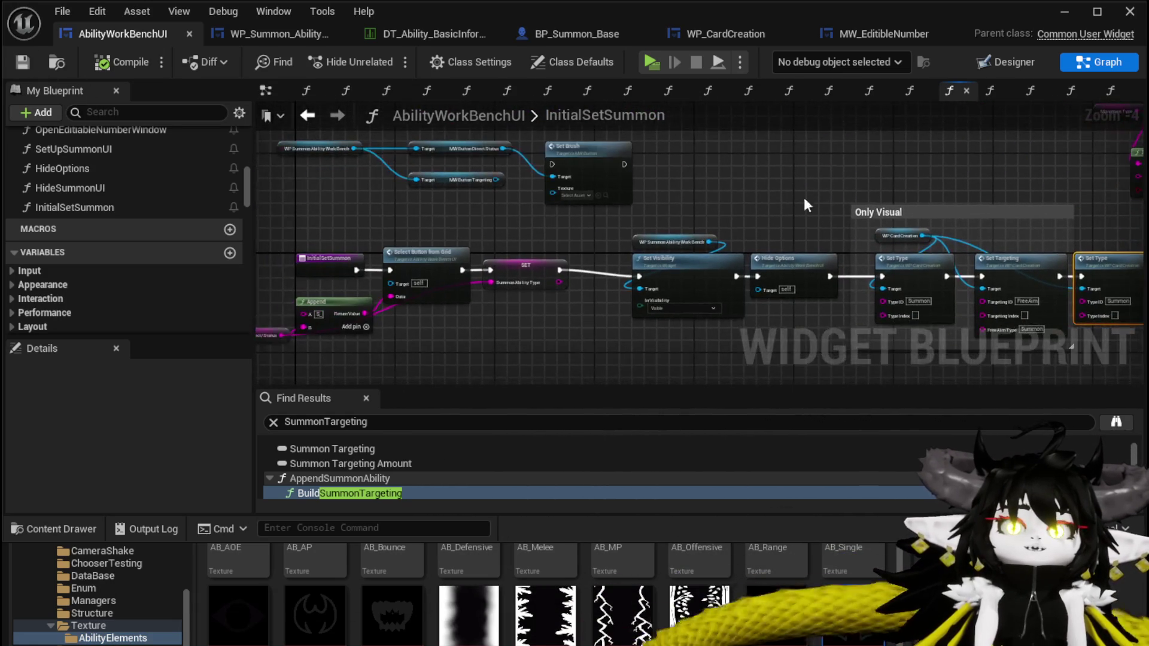
- In SelectCard(NEW), move Border PC, Set Visibility and Set Points Left further right of Set Data
key(alt+Left)
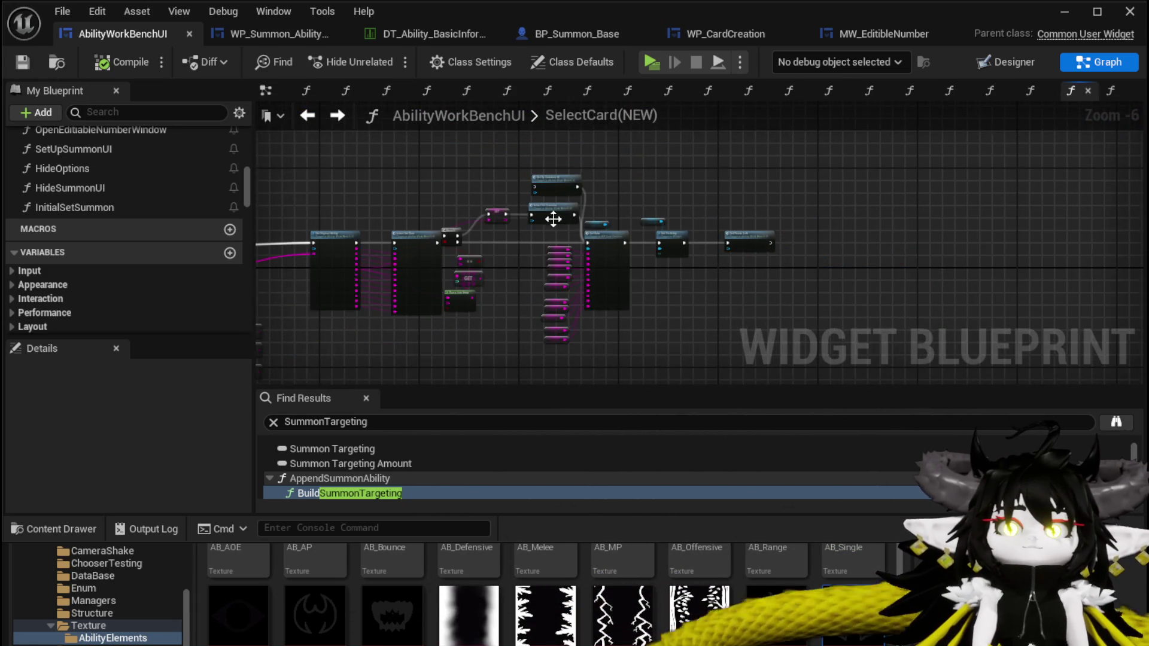
scroll(550, 216, up, 4)
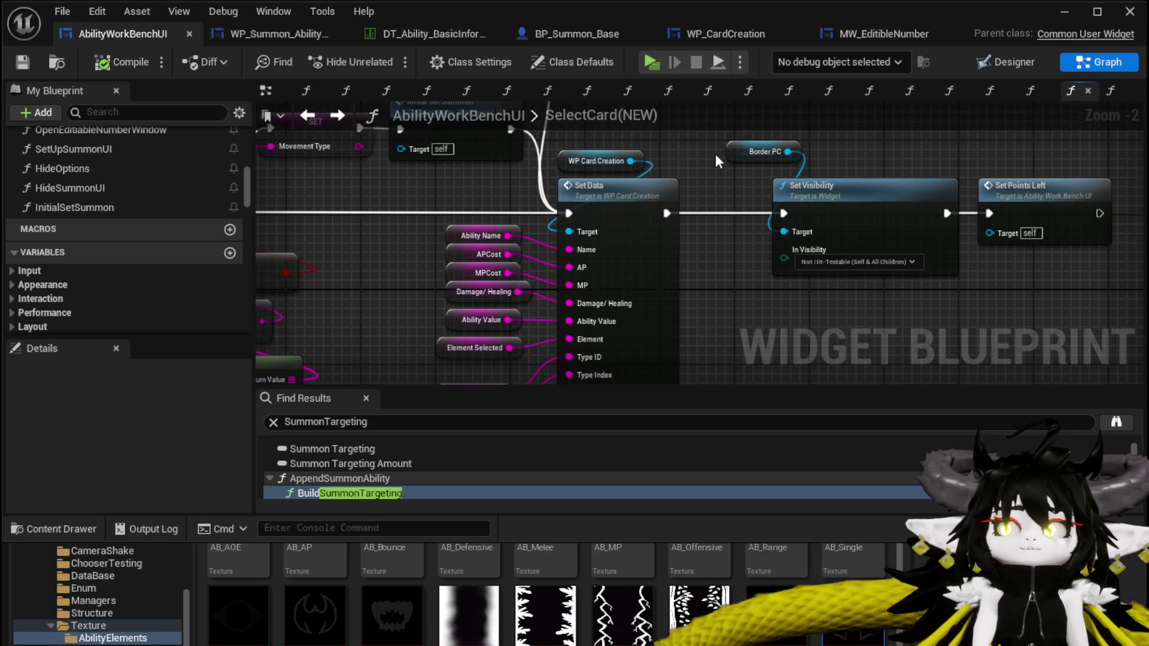
drag(628, 181, 504, 199)
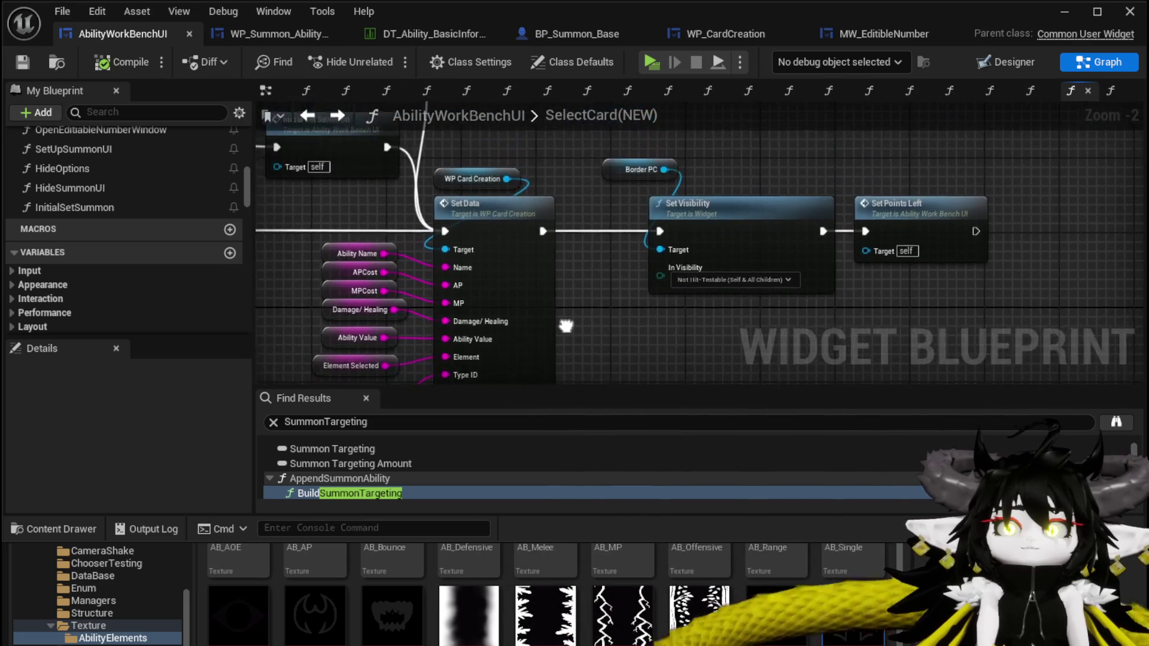
mouse_move(633, 259)
mouse_down()
mouse_move(619, 296)
mouse_move(711, 287)
mouse_up()
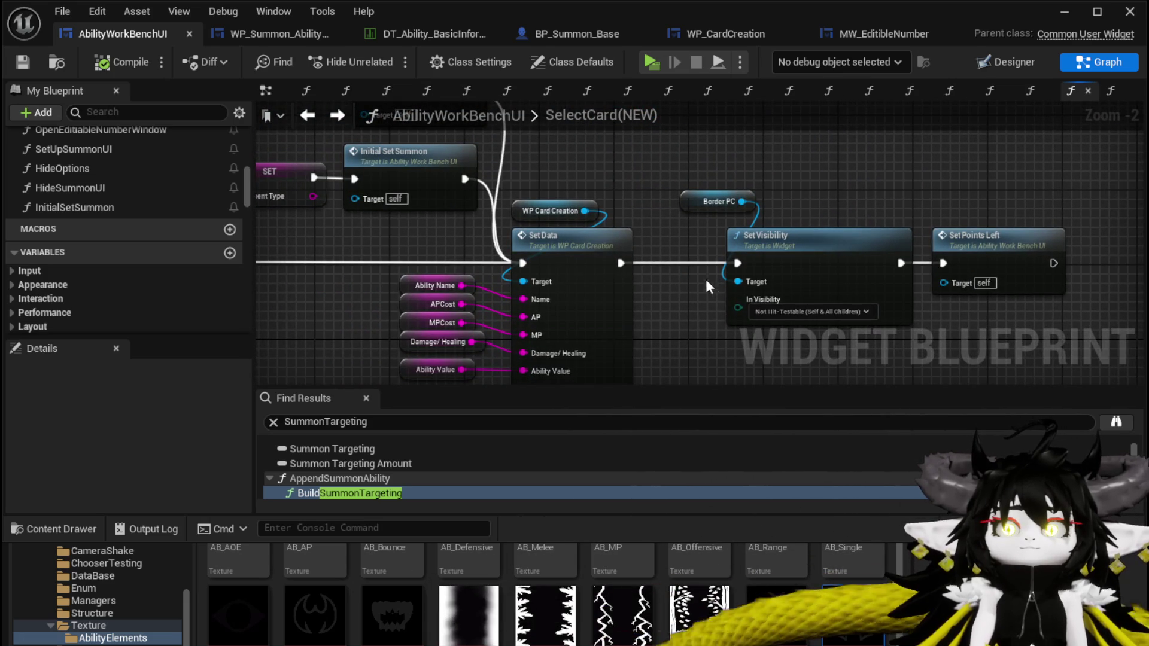
drag(563, 261, 579, 109)
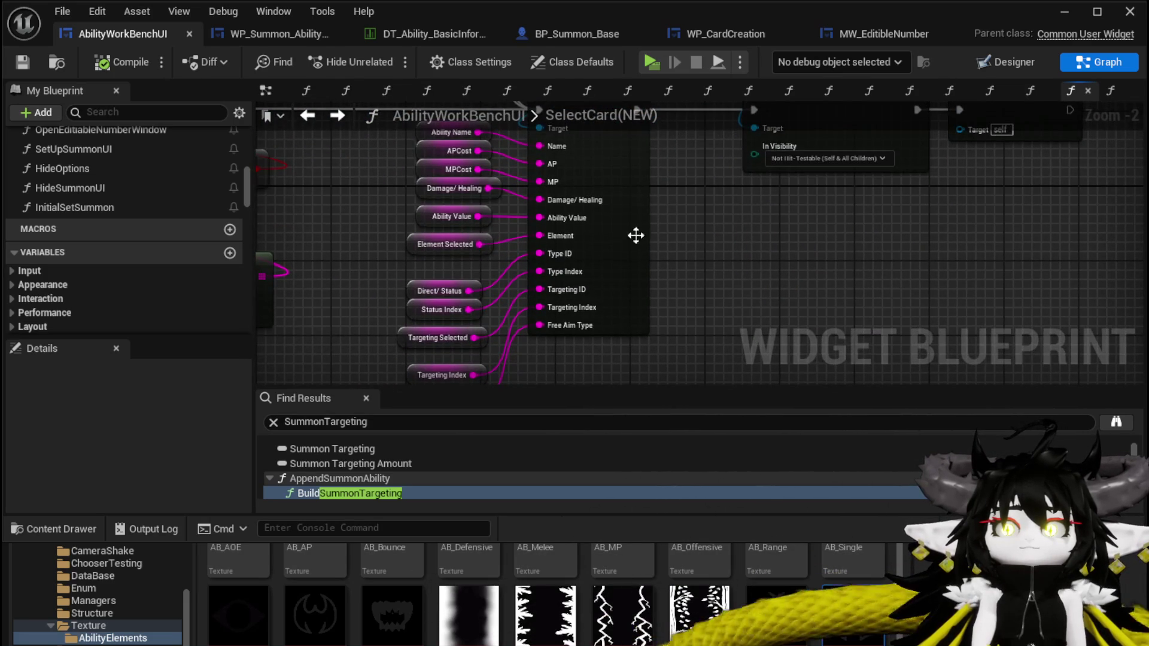
drag(648, 313, 680, 235)
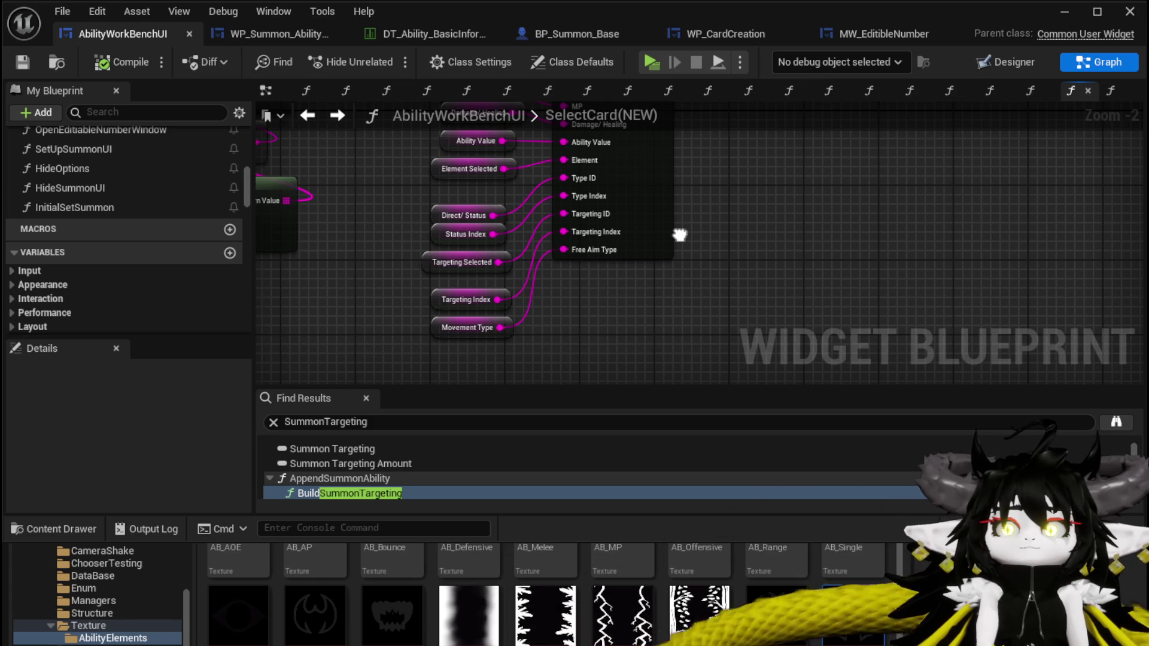
drag(680, 235, 617, 368)
mouse_move(641, 299)
mouse_down()
mouse_move(558, 353)
mouse_move(925, 176)
mouse_up()
drag(738, 236, 1037, 235)
drag(598, 203, 940, 154)
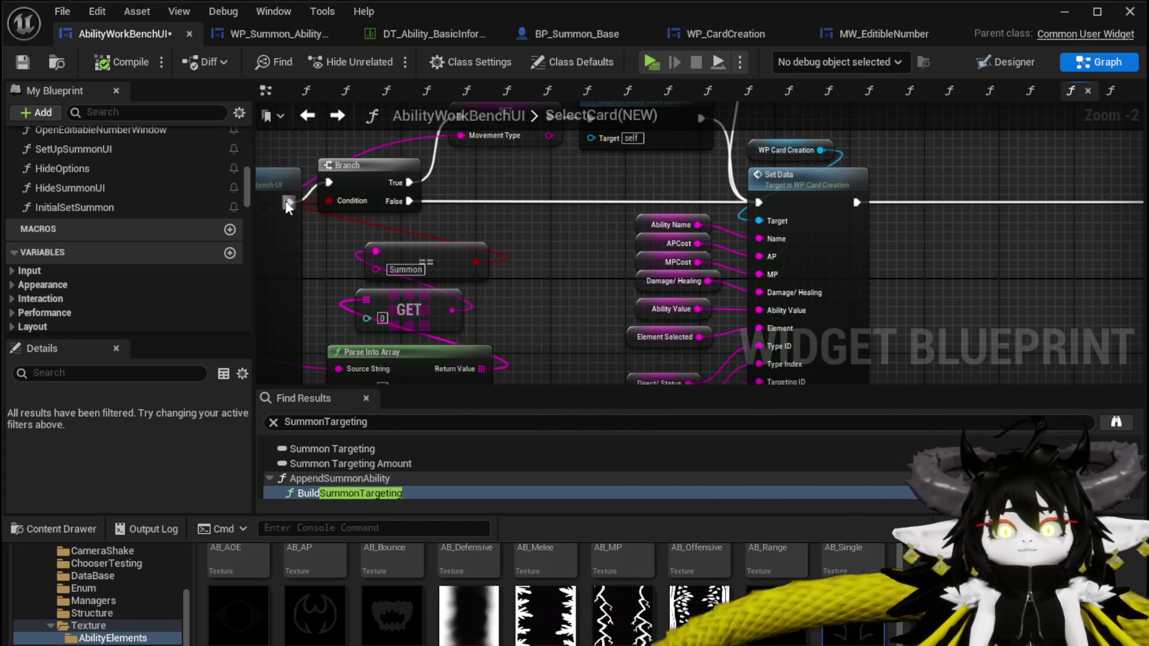
- Route the incoming execution into Set Data and move the Branch group up-right
drag(289, 206, 769, 211)
scroll(383, 285, down, 2)
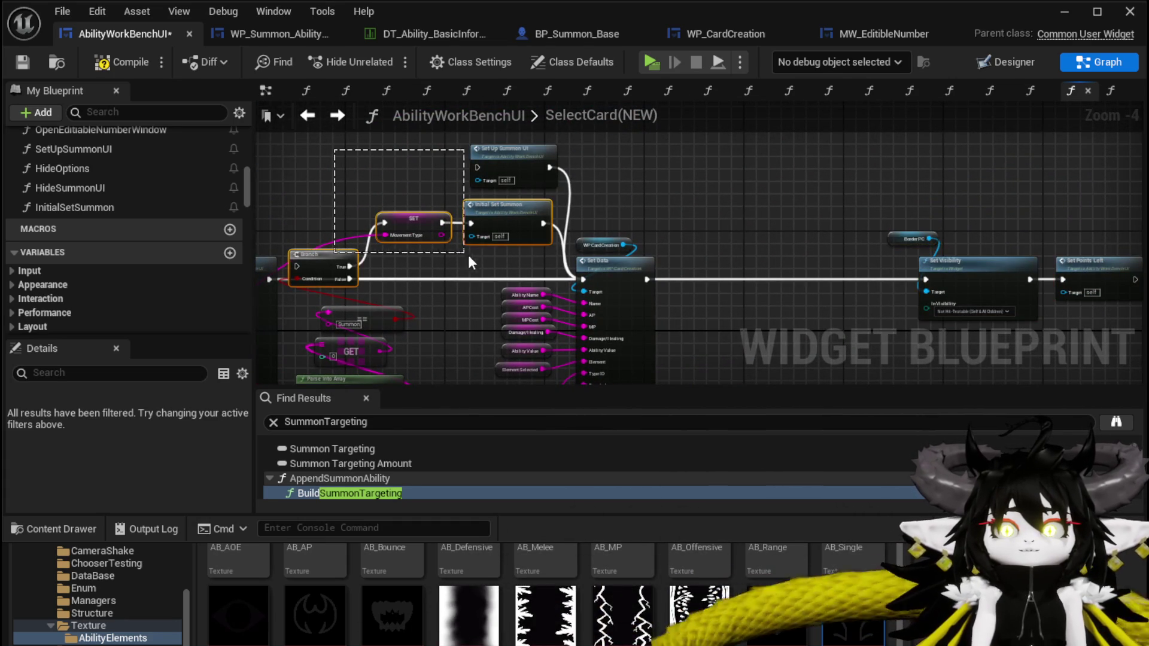
drag(520, 216, 871, 148)
- Connect Set Data's execution output to the Branch and save AbilityWorkBenchUI
drag(646, 279, 650, 279)
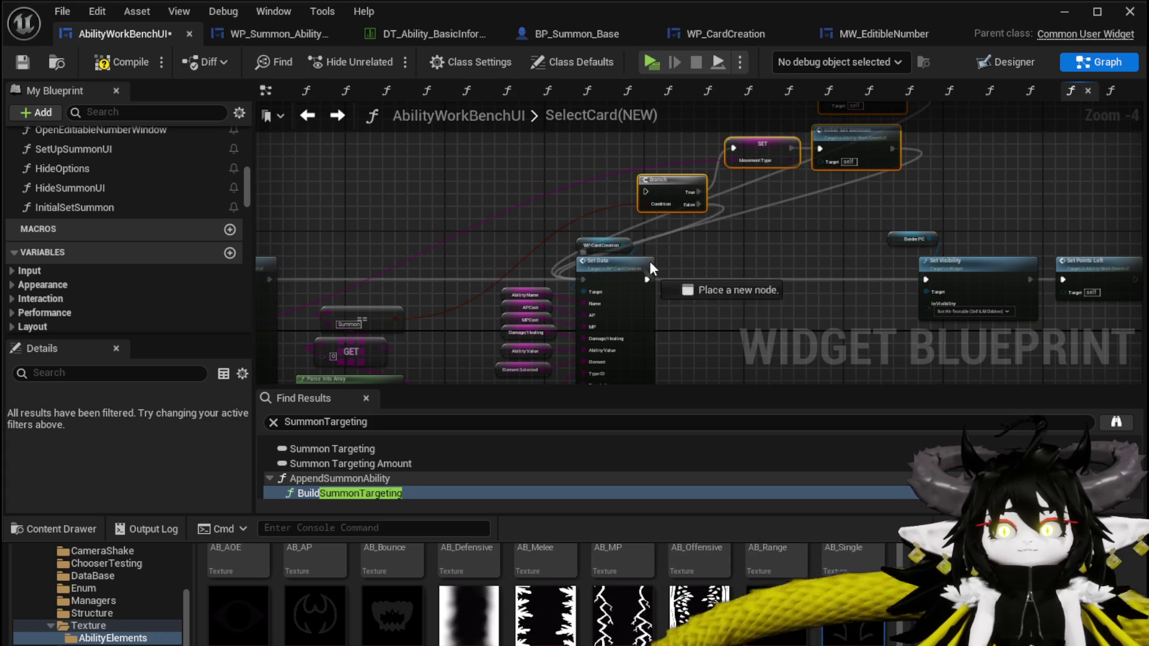
drag(715, 169, 708, 311)
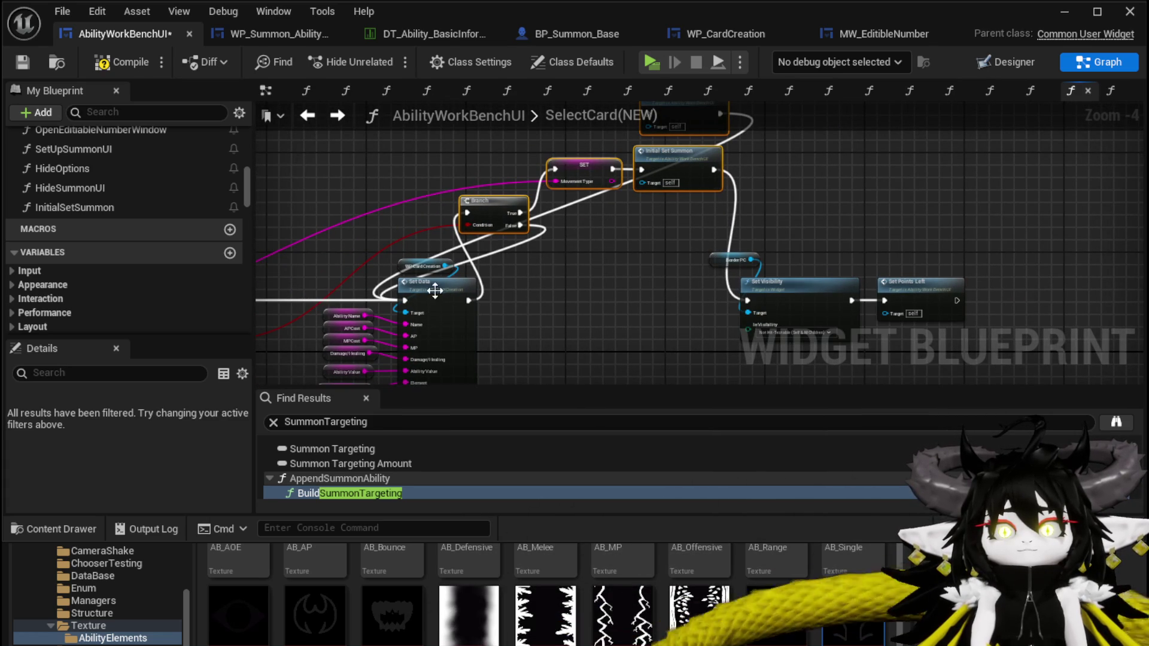
drag(468, 301, 748, 302)
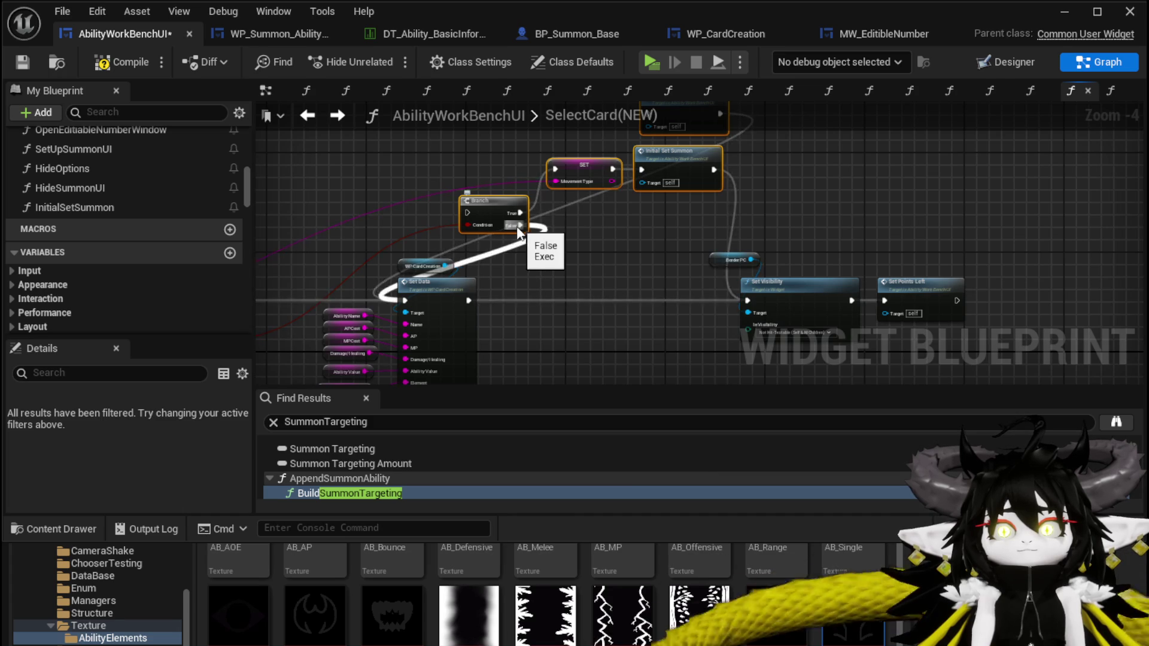
drag(469, 301, 468, 251)
mouse_move(473, 211)
mouse_down()
mouse_move(522, 212)
mouse_move(508, 226)
mouse_move(723, 297)
mouse_up()
scroll(605, 134, up, 3)
scroll(769, 172, up, 3)
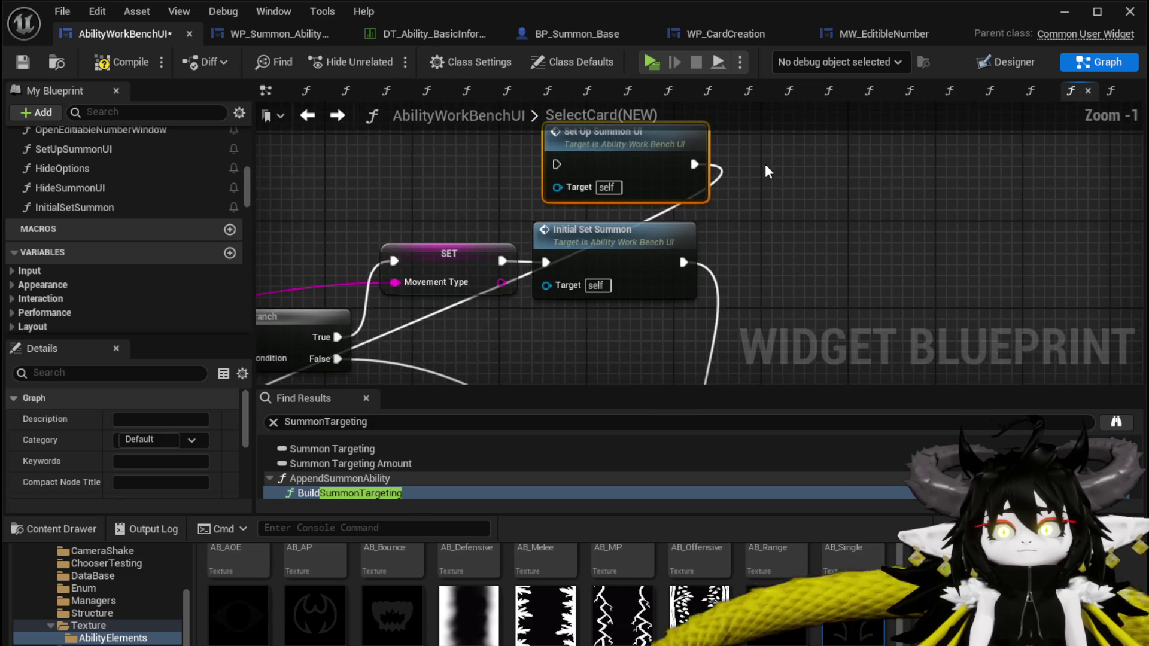
scroll(793, 176, down, 1)
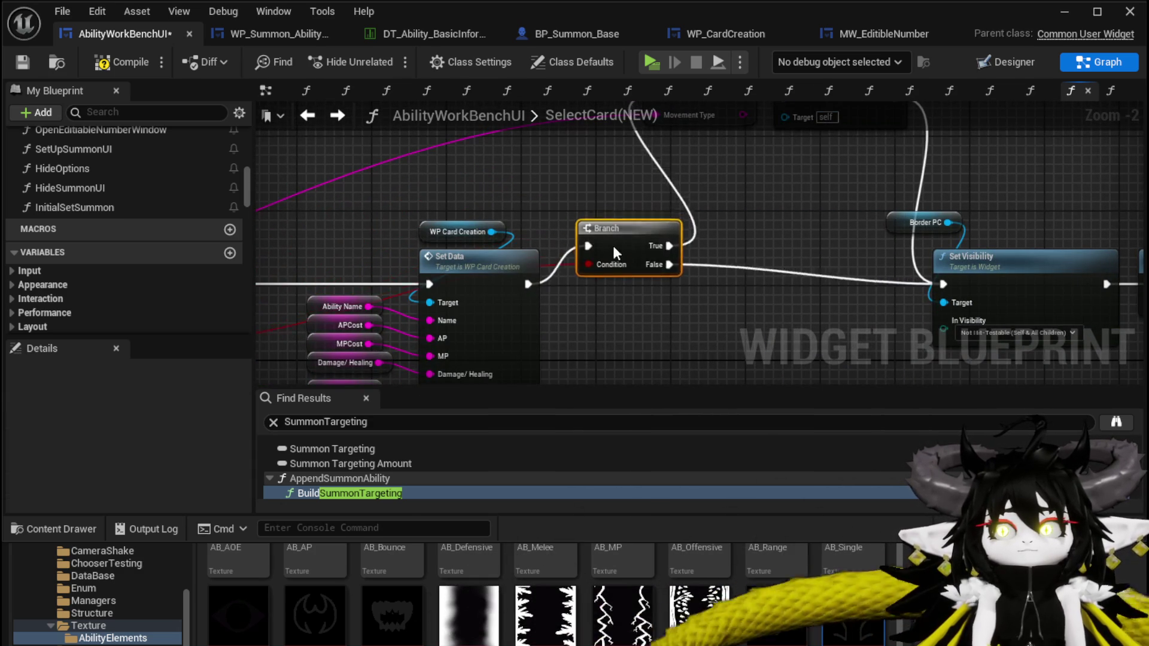
scroll(594, 260, down, 1)
mouse_move(318, 367)
mouse_down()
mouse_move(551, 268)
mouse_move(618, 185)
mouse_move(893, 227)
mouse_move(890, 271)
mouse_move(825, 248)
mouse_move(547, 225)
mouse_move(520, 212)
mouse_up()
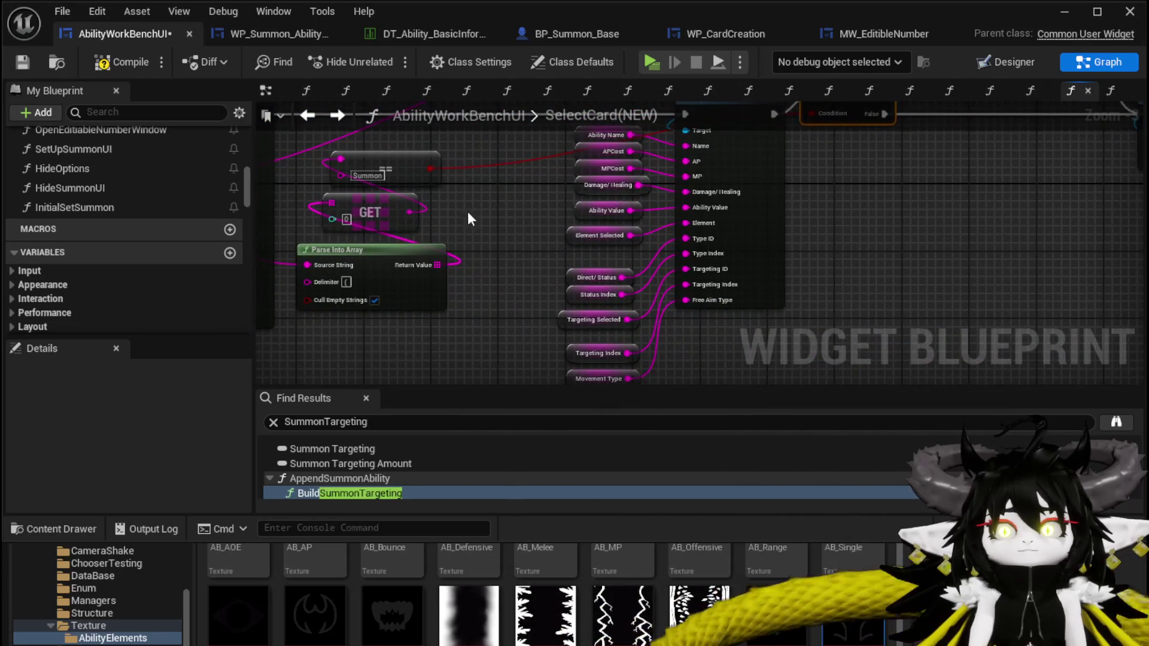
click(7, 62)
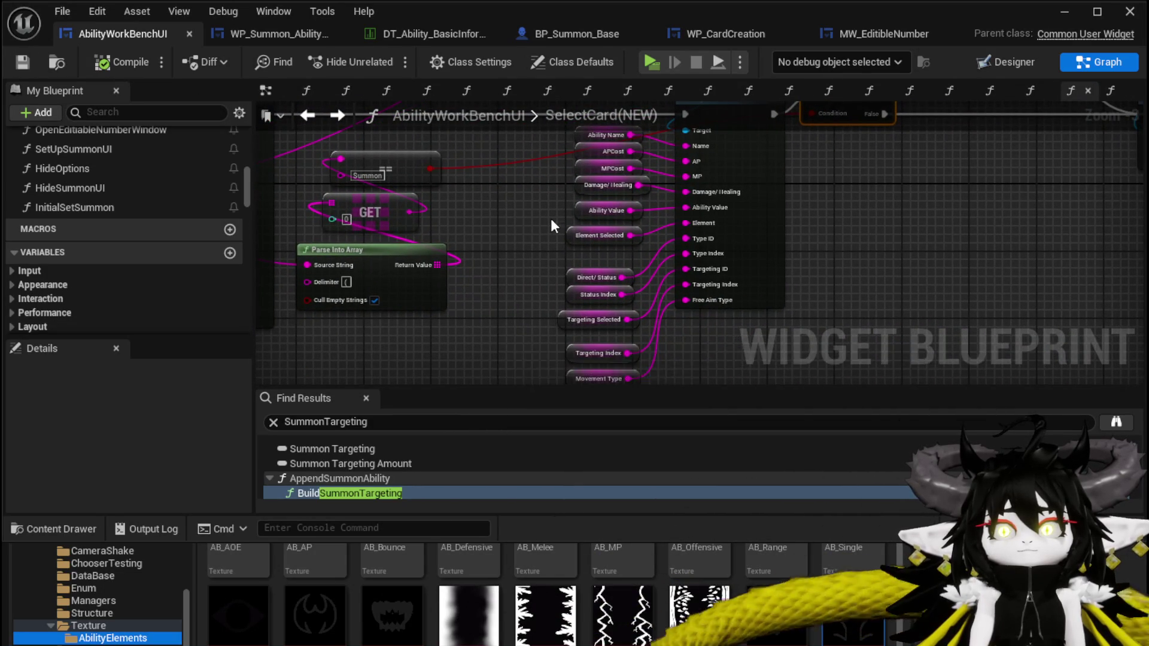
- Launch a standalone preview and open the summon ability's card to view its stats
click(1065, 14)
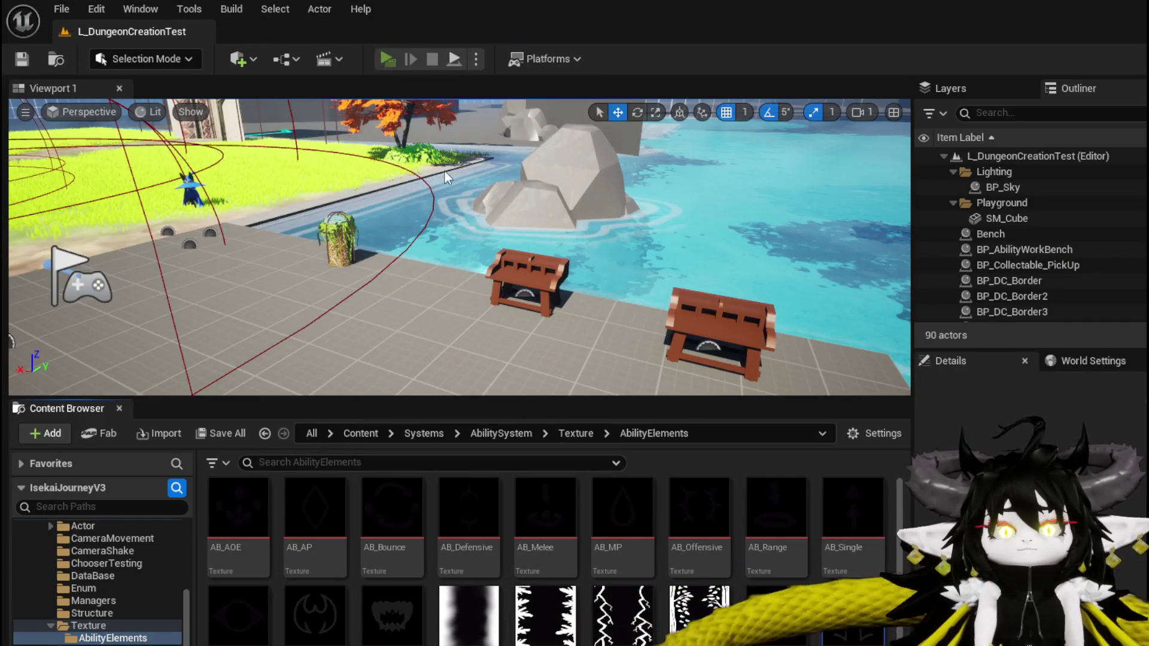
key(alt+p)
key(w)
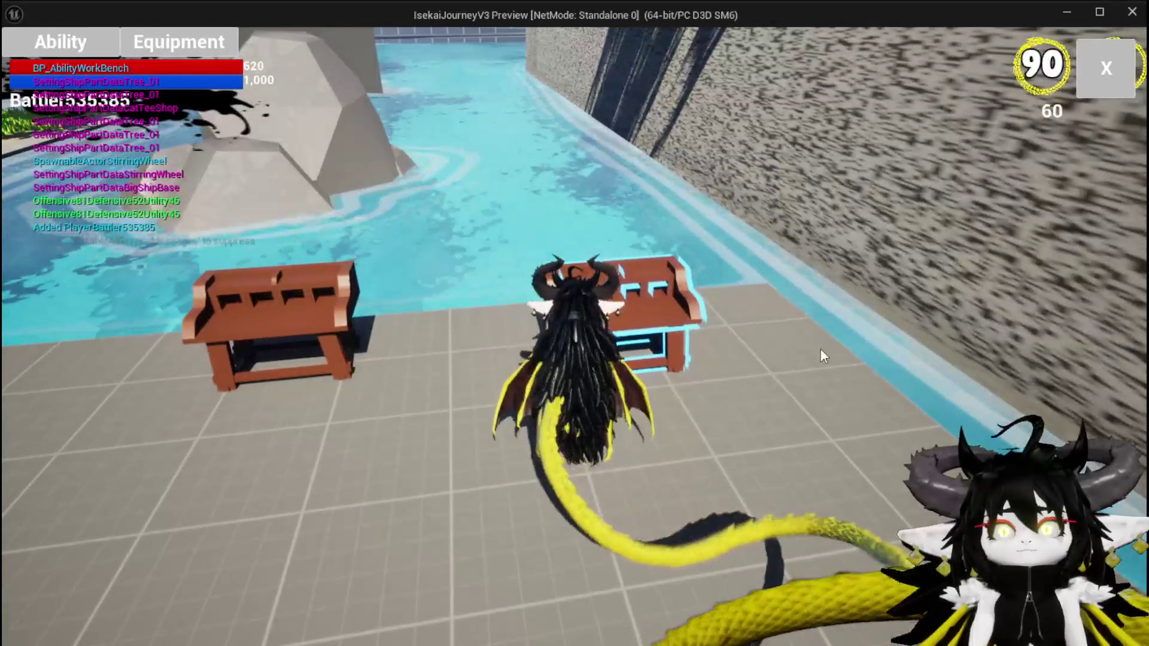
click(180, 145)
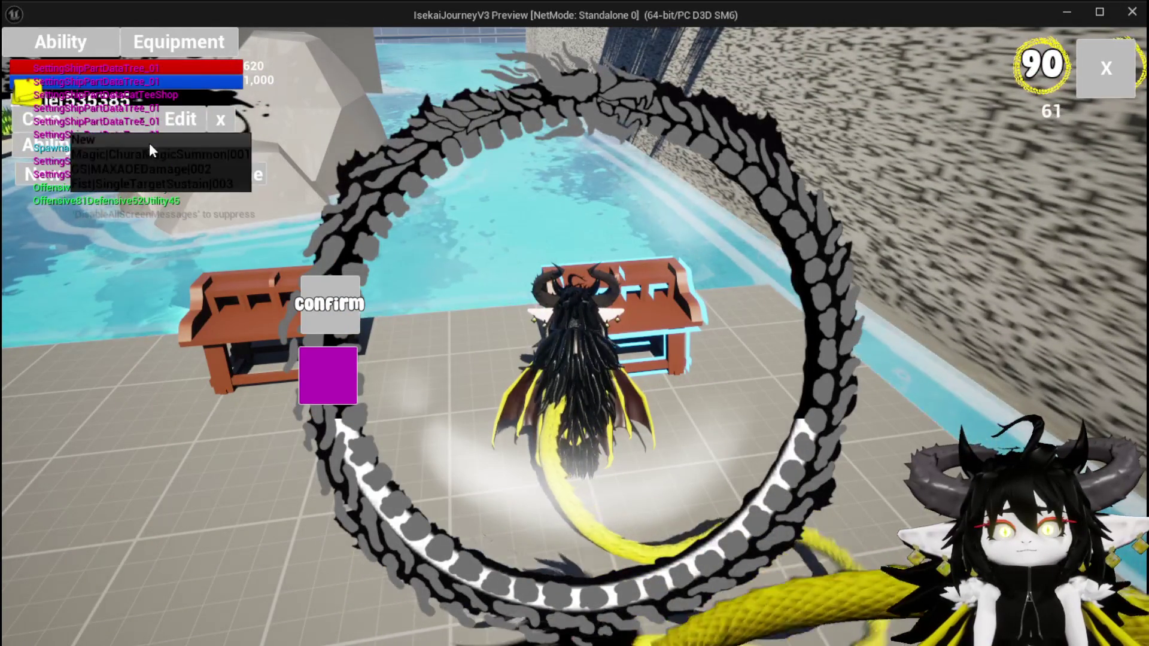
click(149, 144)
click(637, 460)
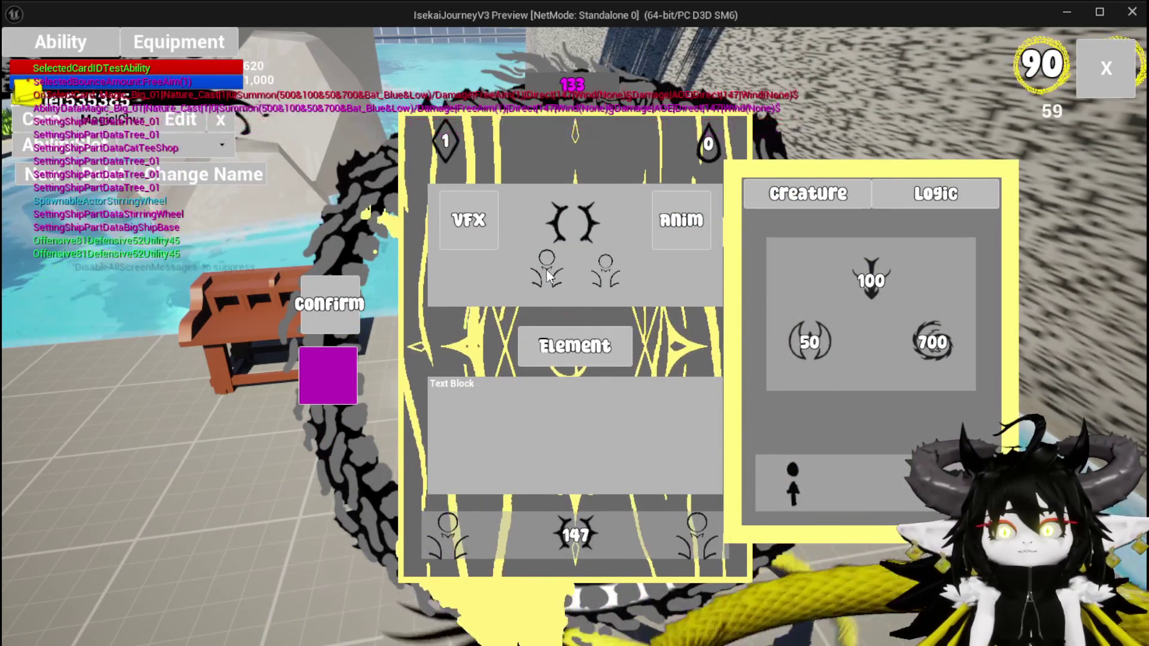
mouse_move(697, 526)
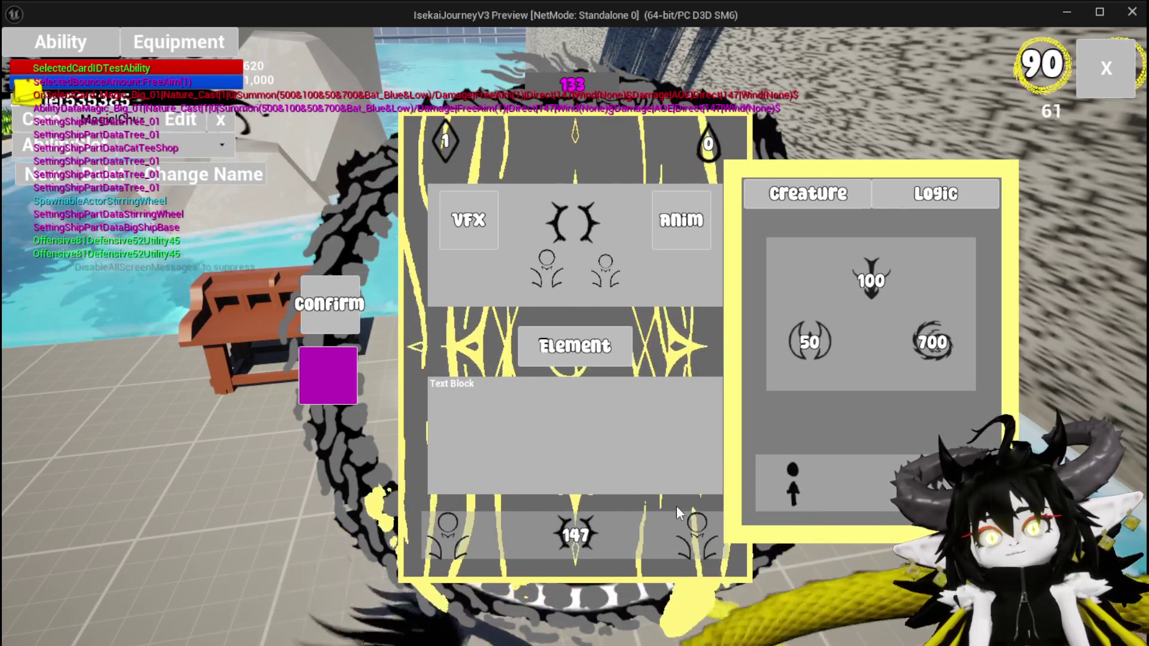
- Confirm Summon as the card type and try the sixth targeting type
click(630, 204)
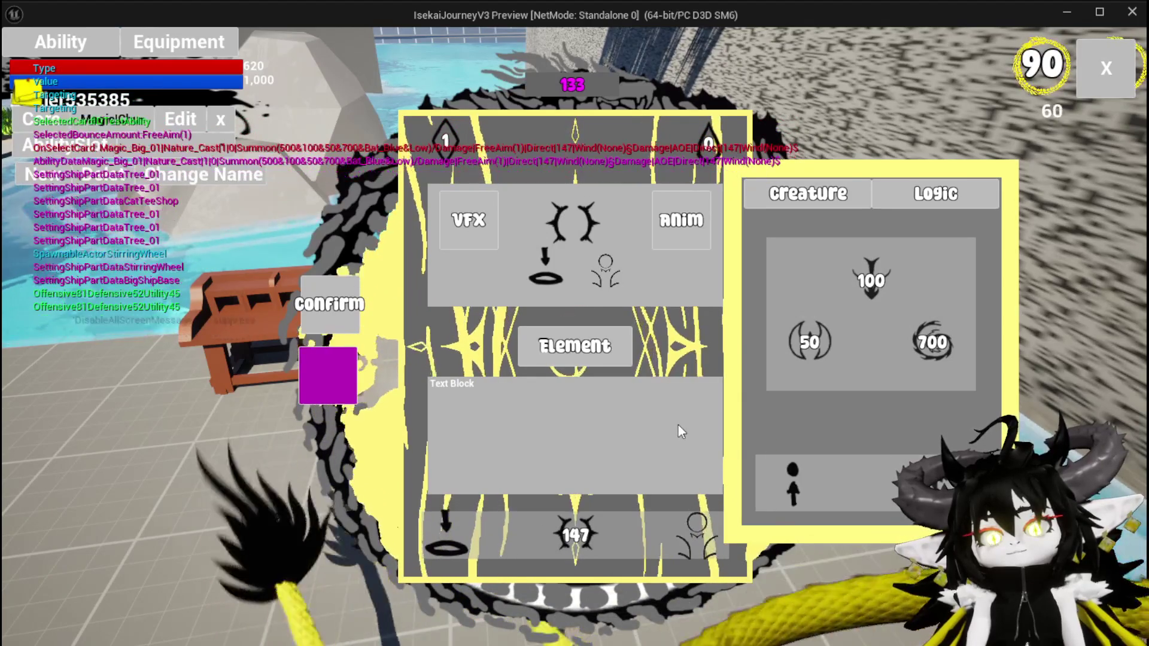
click(440, 542)
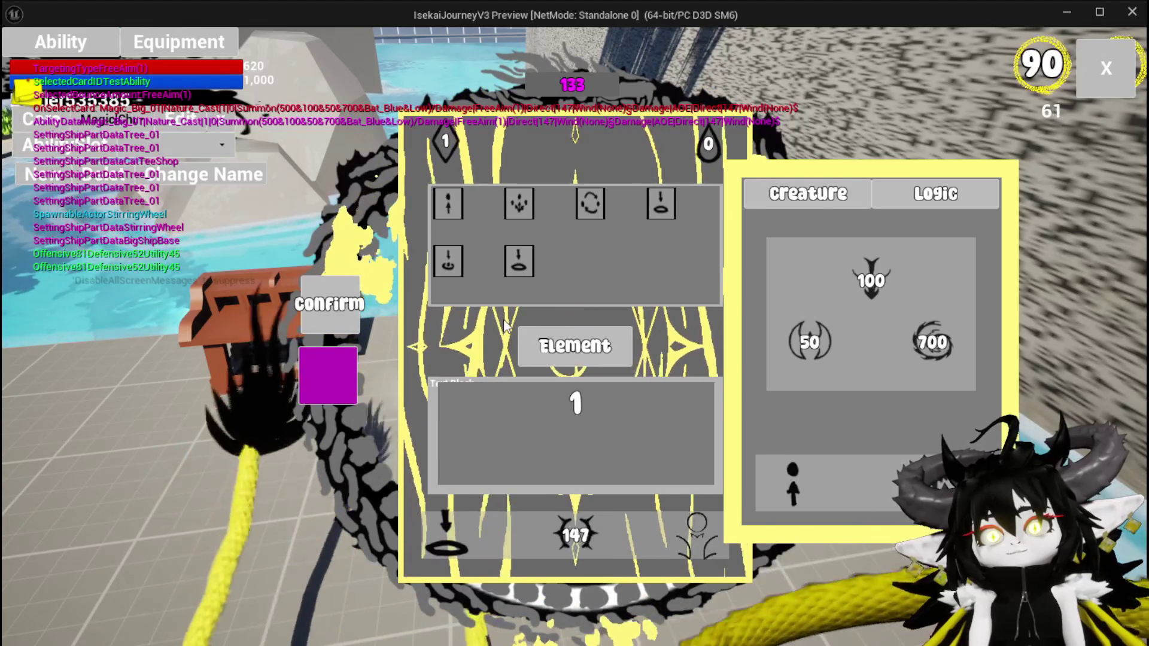
click(519, 262)
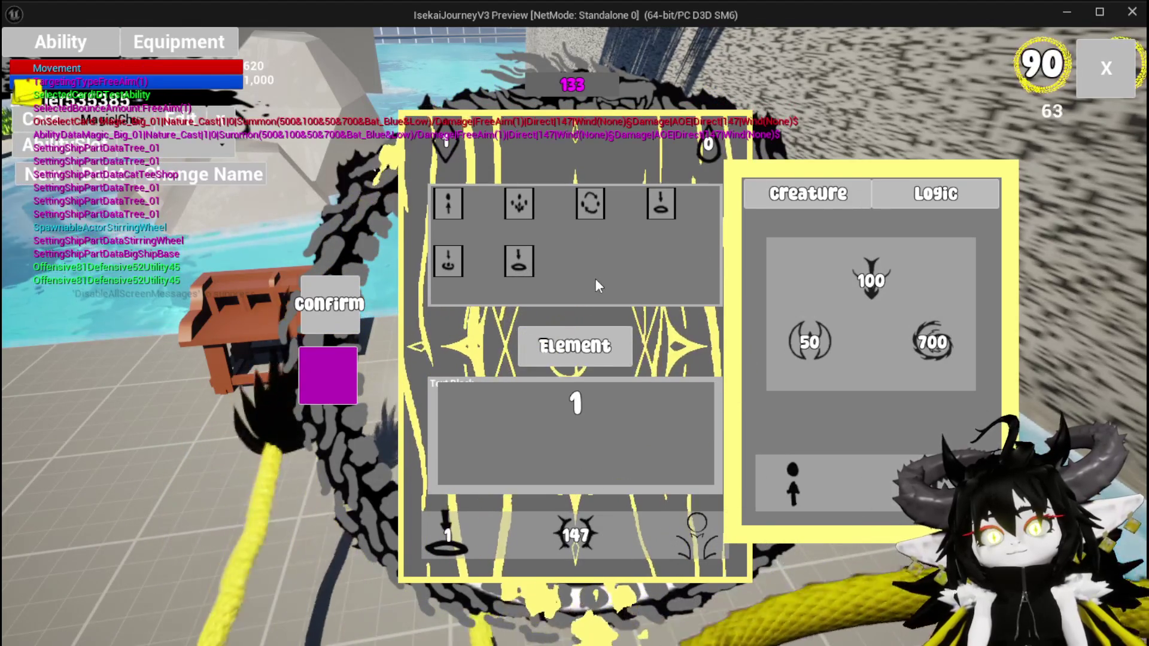
click(696, 528)
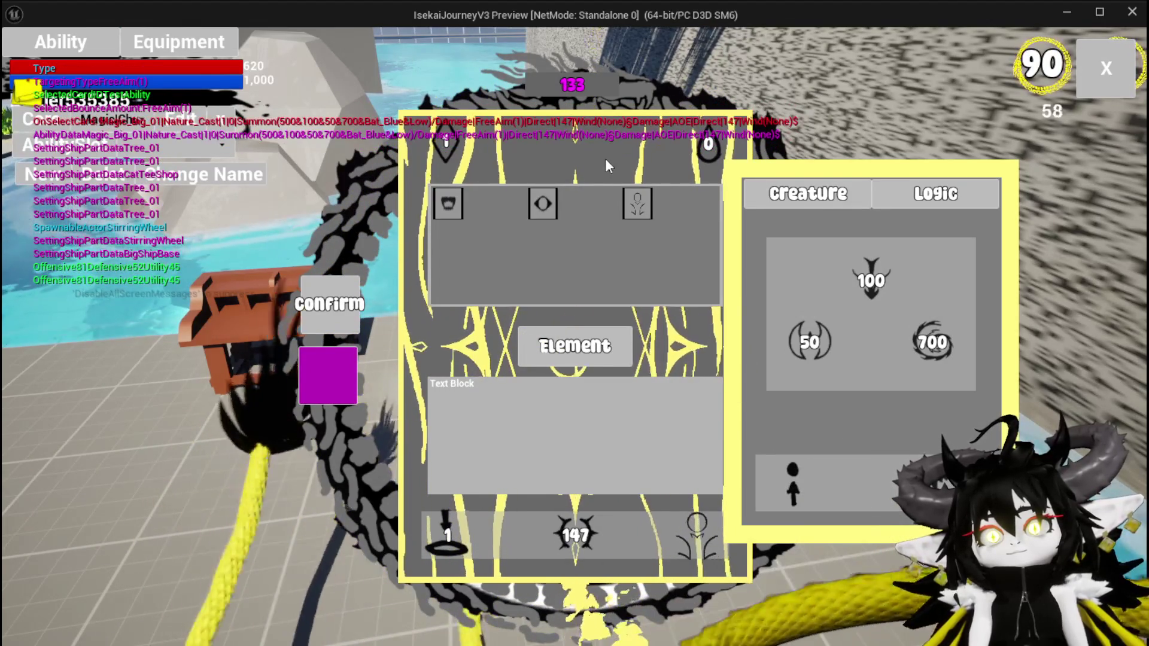
click(633, 207)
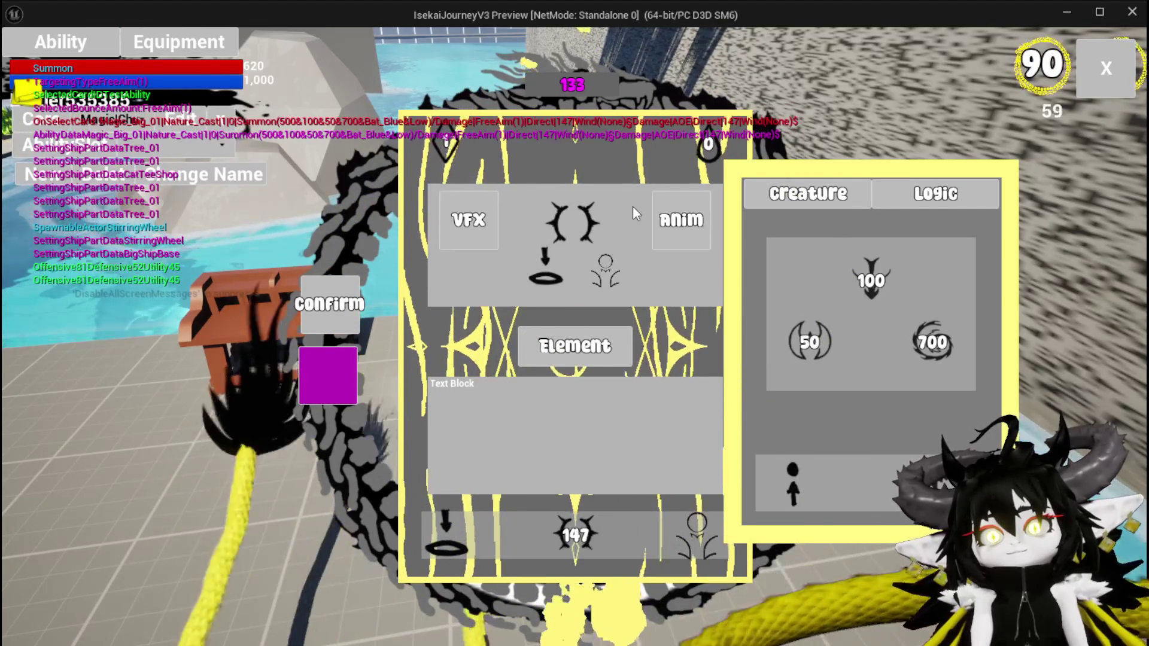
click(795, 482)
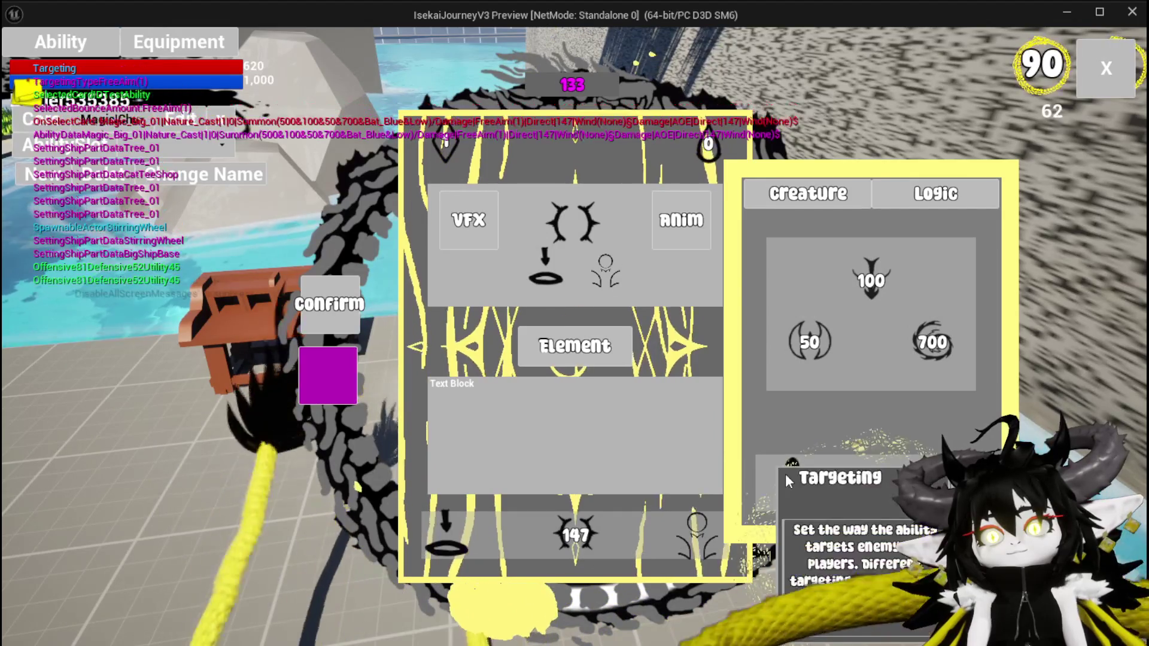
- Try Direct Hit, then the Status Effect type with Petrify, on the card
click(843, 383)
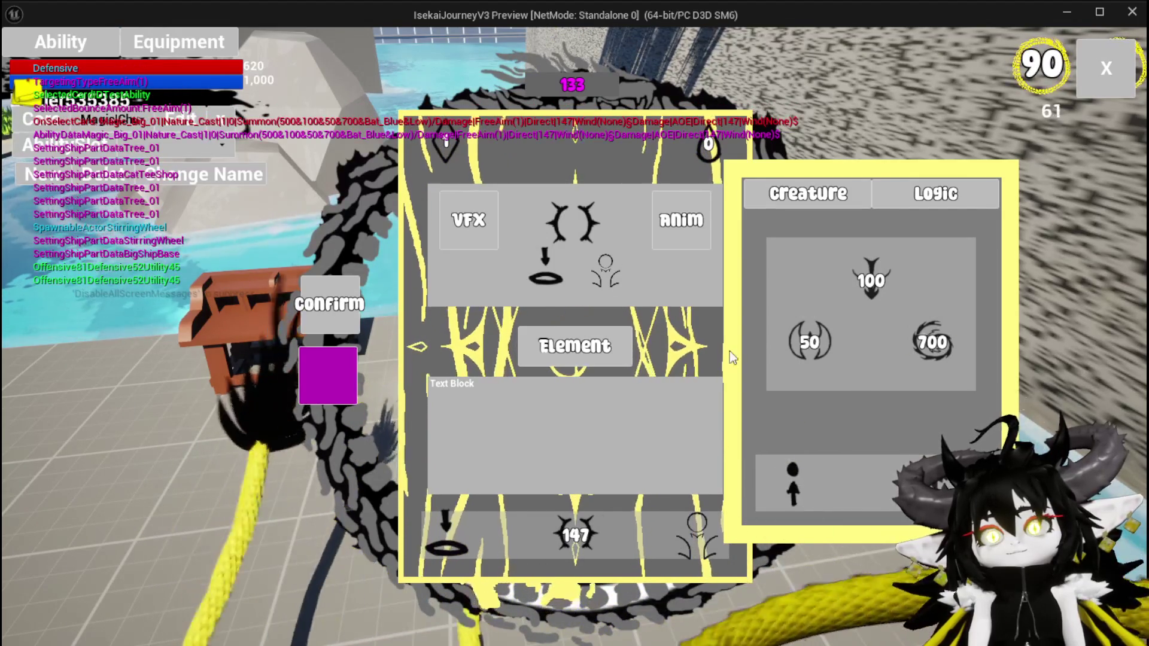
click(669, 526)
click(448, 203)
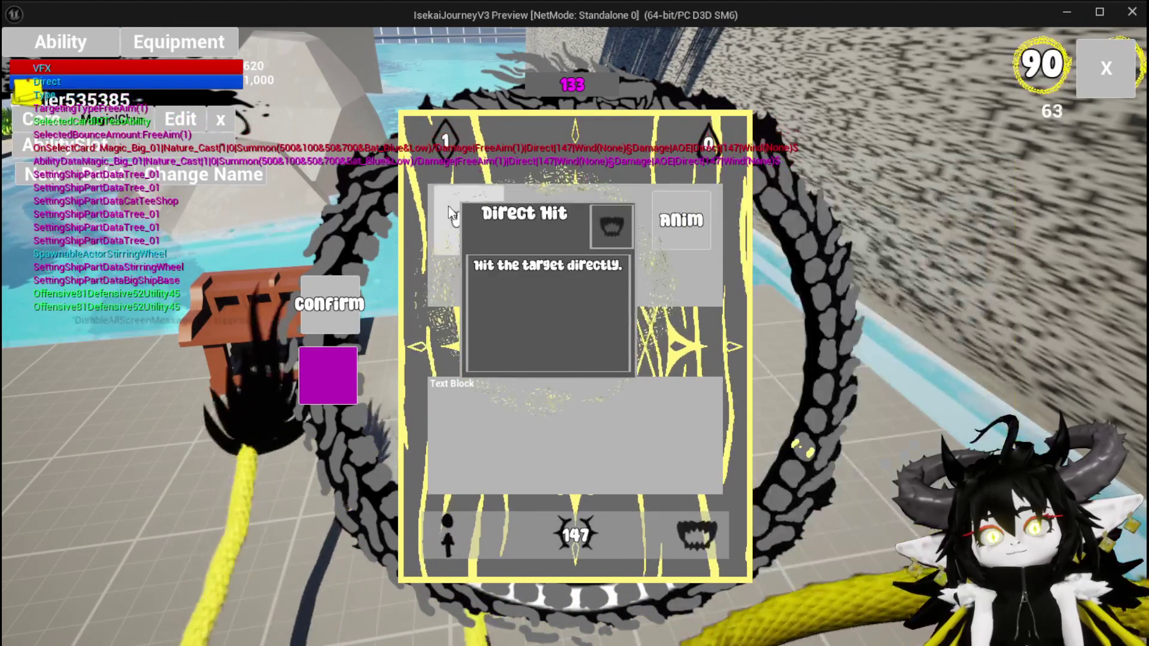
click(694, 542)
click(638, 204)
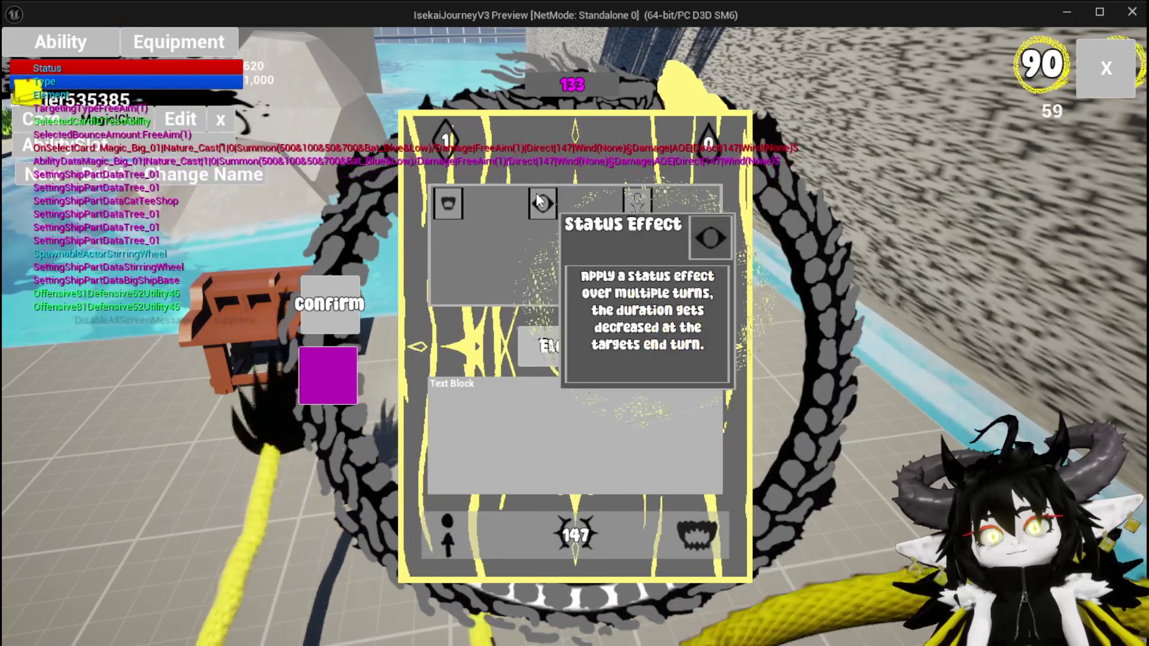
click(695, 542)
click(679, 535)
- Switch the card back to Summon, review targeting and type descriptions, then stop the preview
click(679, 534)
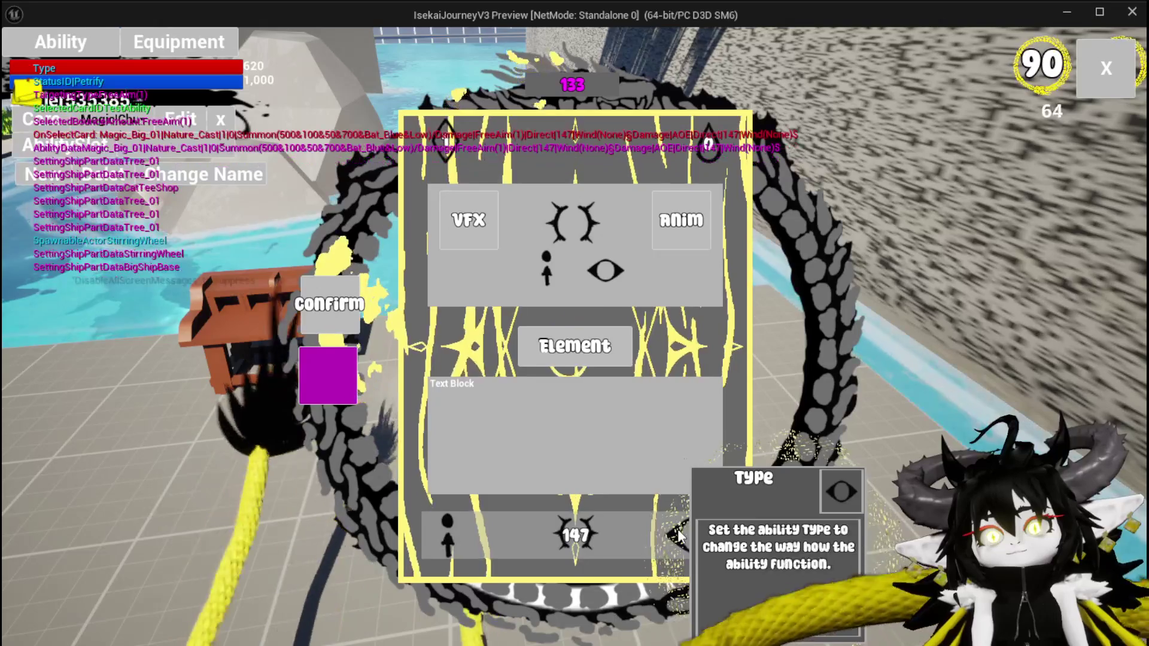
click(636, 200)
click(442, 527)
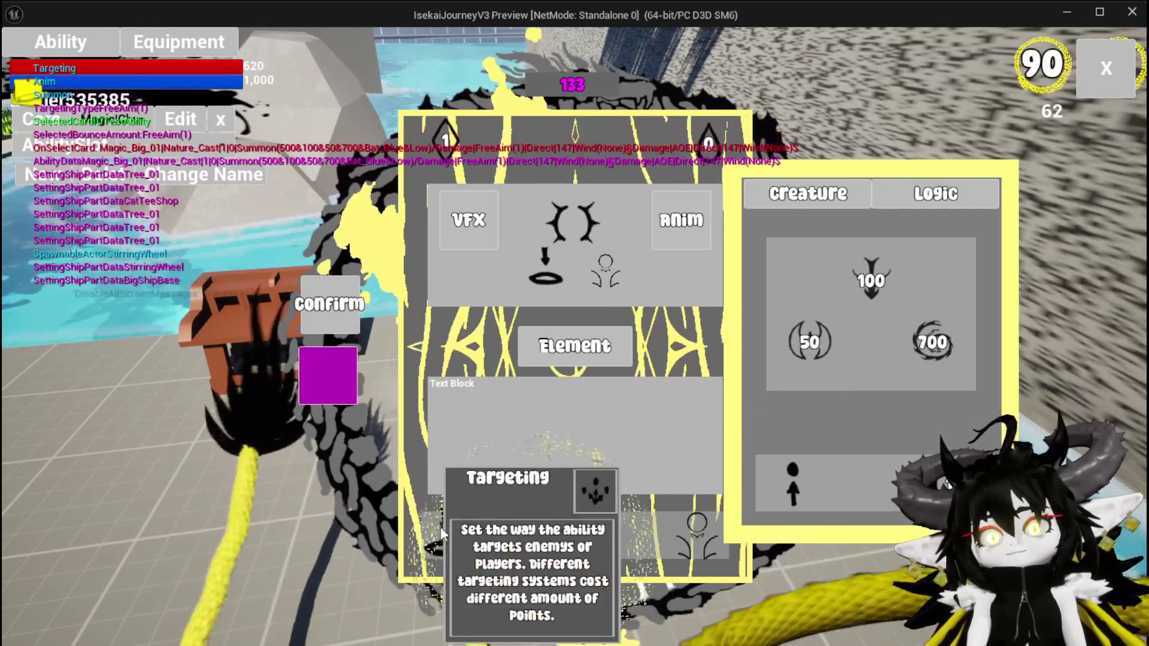
click(697, 517)
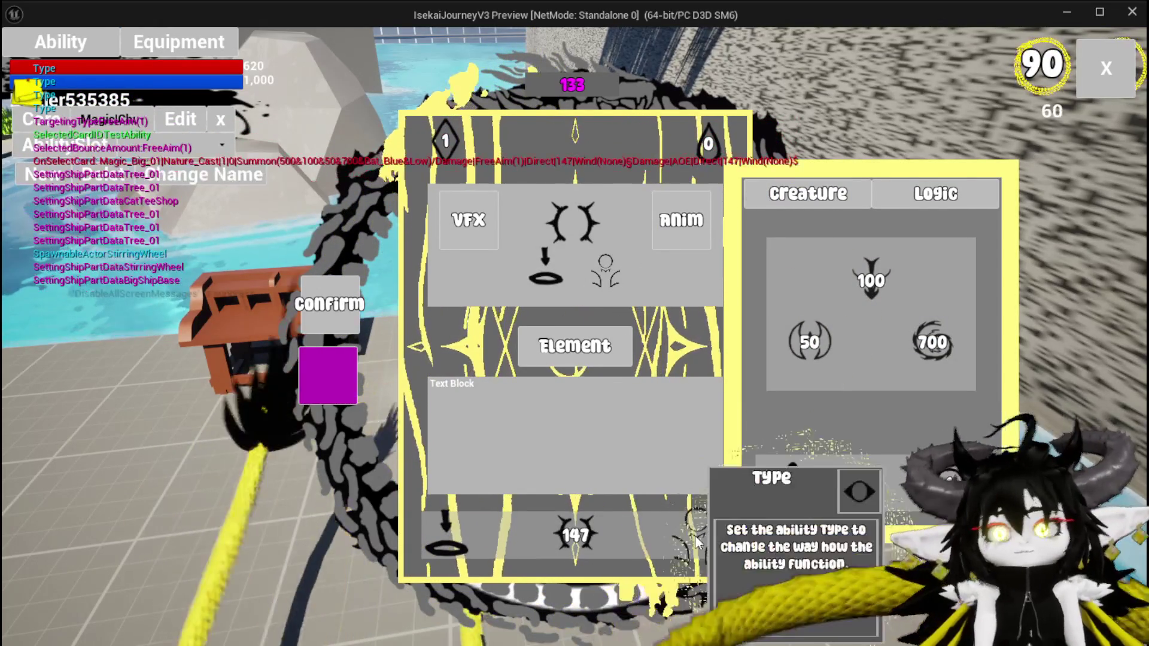
click(429, 516)
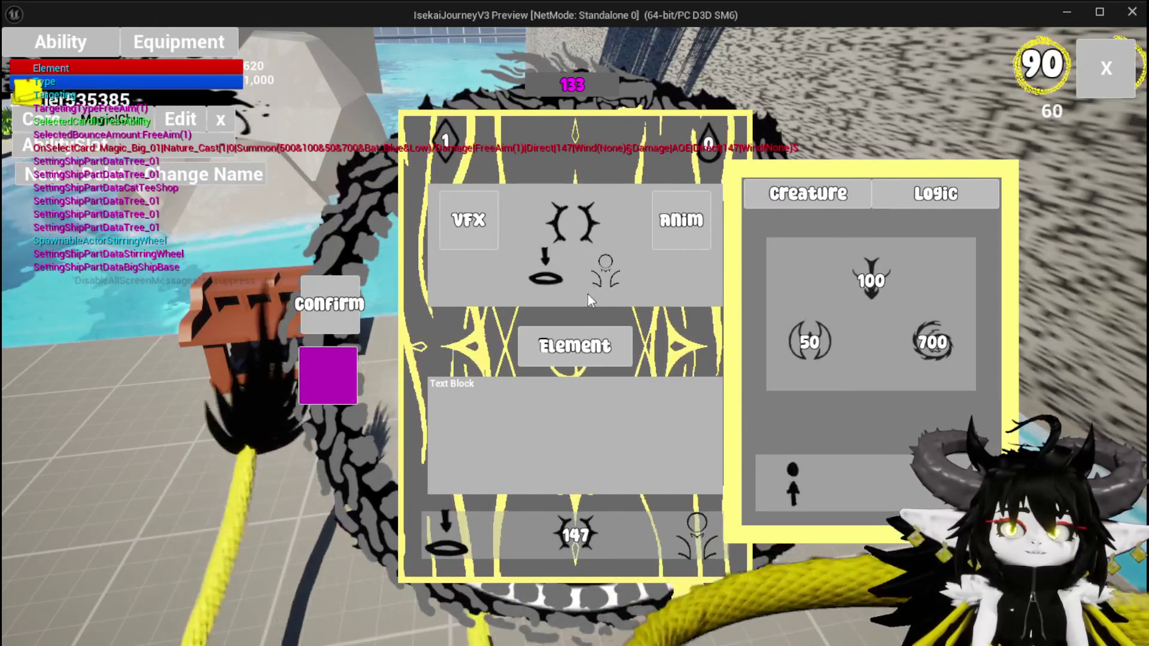
key(Escape)
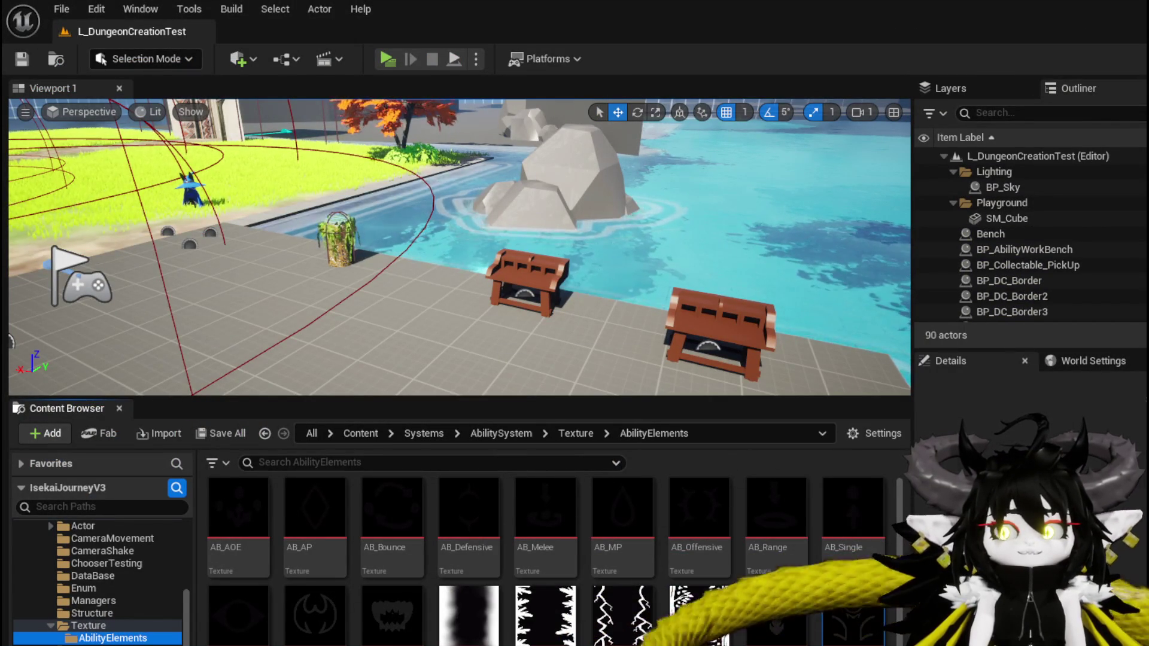
- In AbilityWorkBenchUI, go through SelectButtonFromGrid to open the SetUpSummonUI function graph
key(alt+Tab)
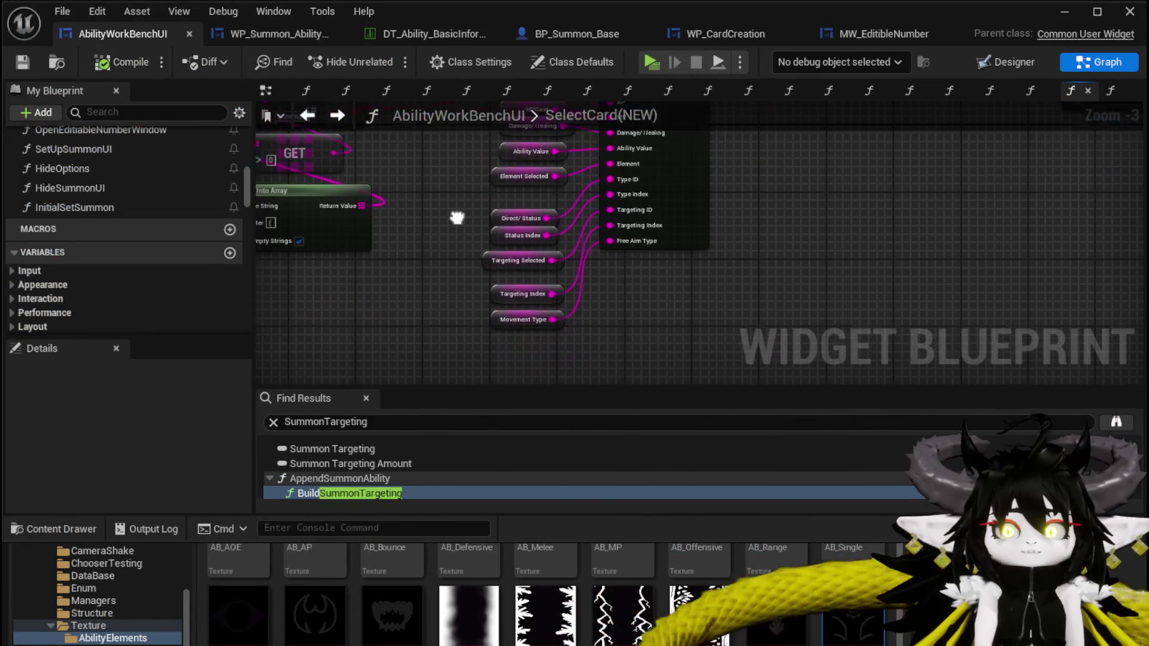
mouse_move(506, 215)
mouse_down()
mouse_move(465, 199)
mouse_move(487, 367)
mouse_move(652, 369)
mouse_move(412, 347)
mouse_up()
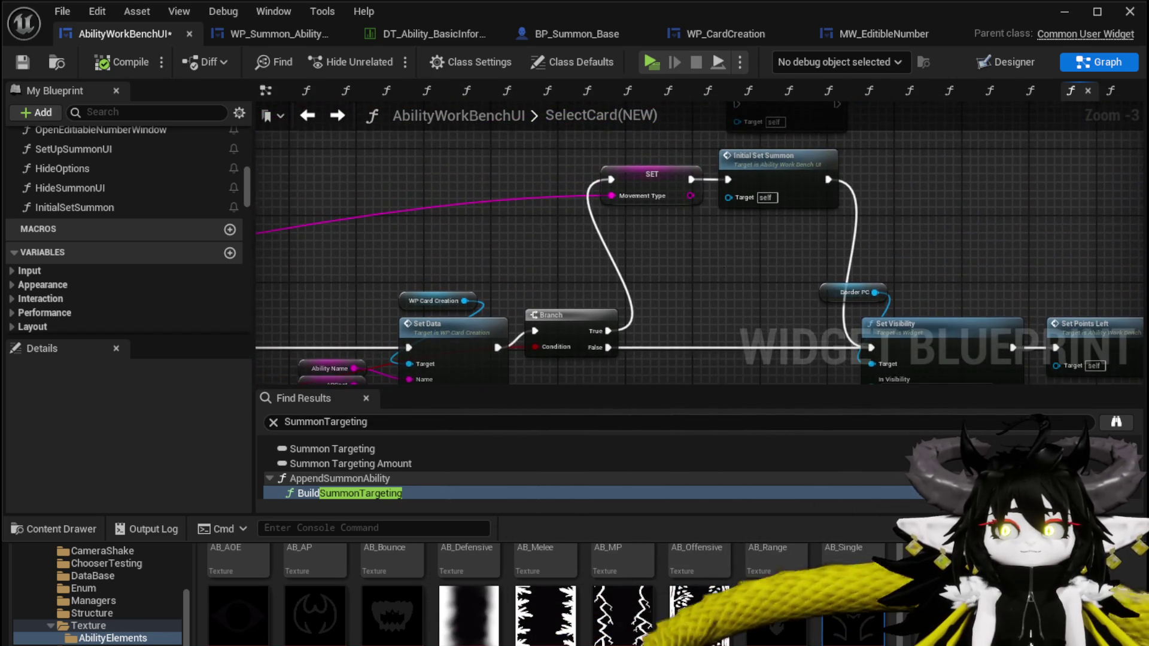
drag(726, 274, 783, 173)
scroll(131, 189, up, 3)
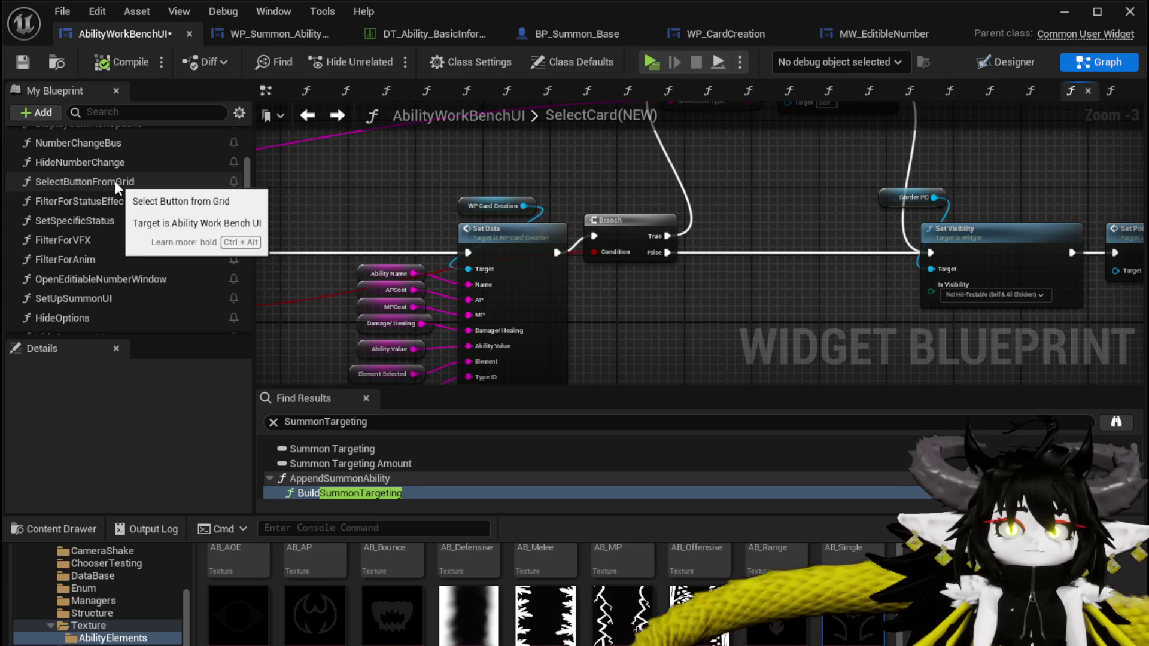
double_click(115, 180)
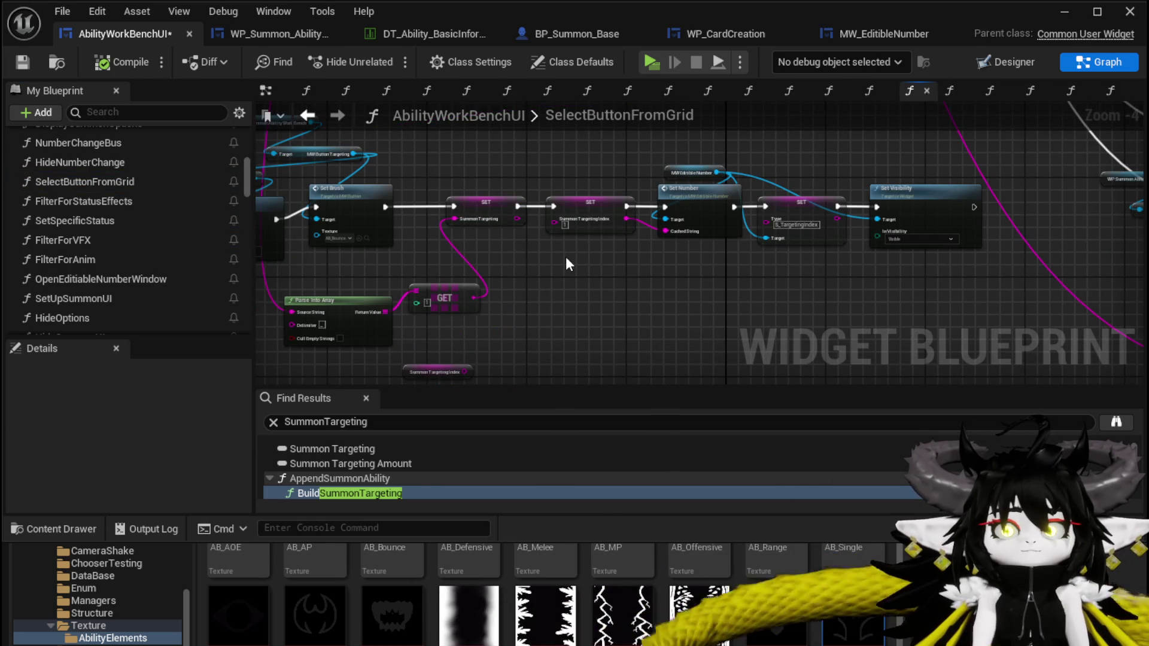
scroll(565, 257, up, 2)
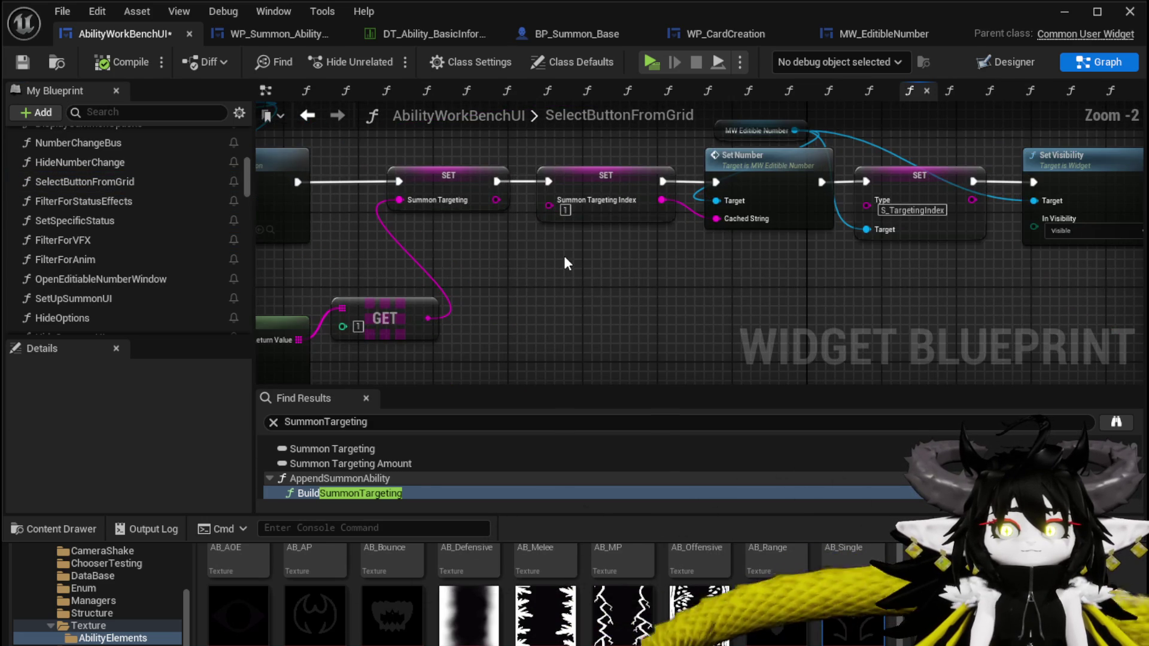
scroll(564, 256, down, 5)
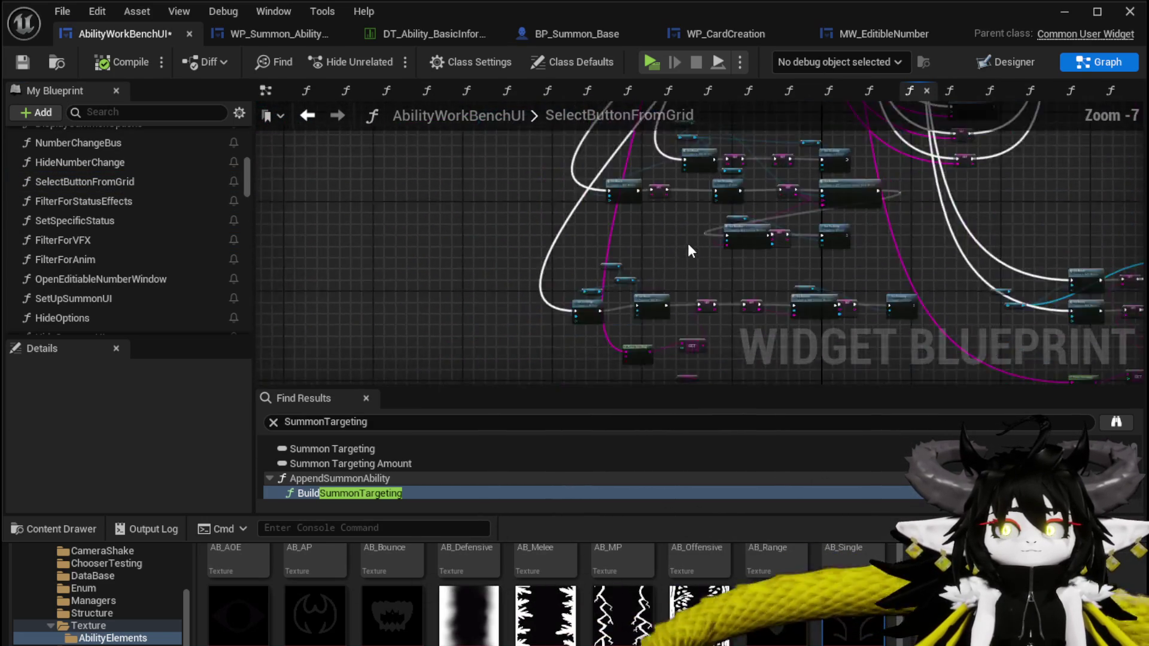
scroll(552, 263, up, 4)
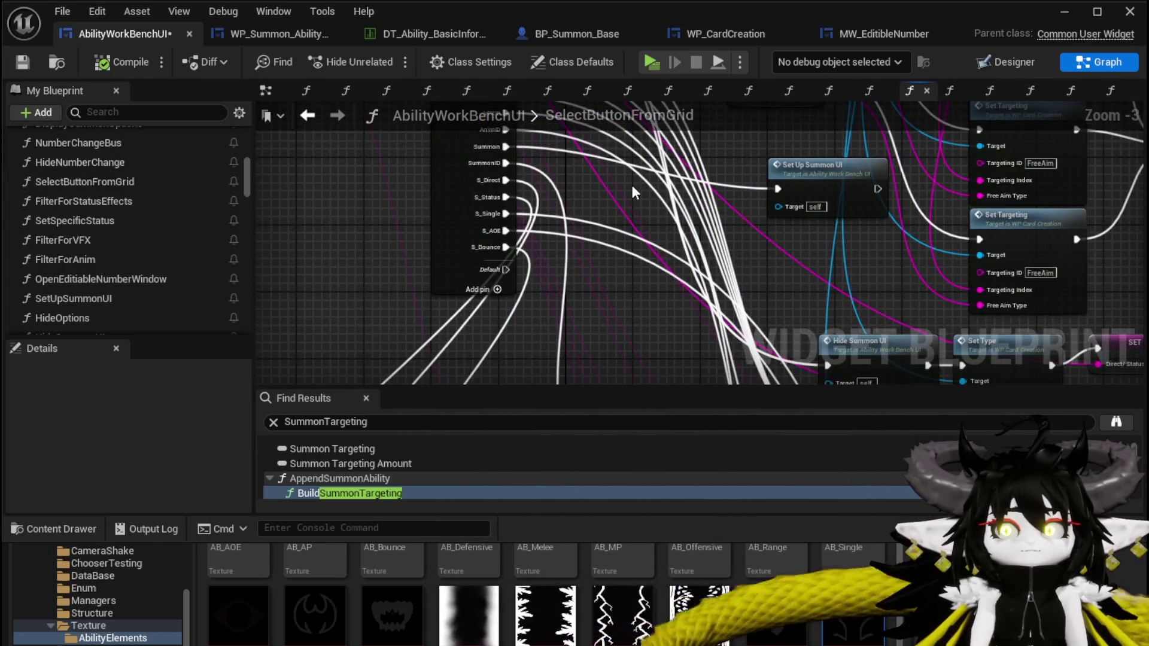
scroll(559, 261, up, 2)
click(762, 239)
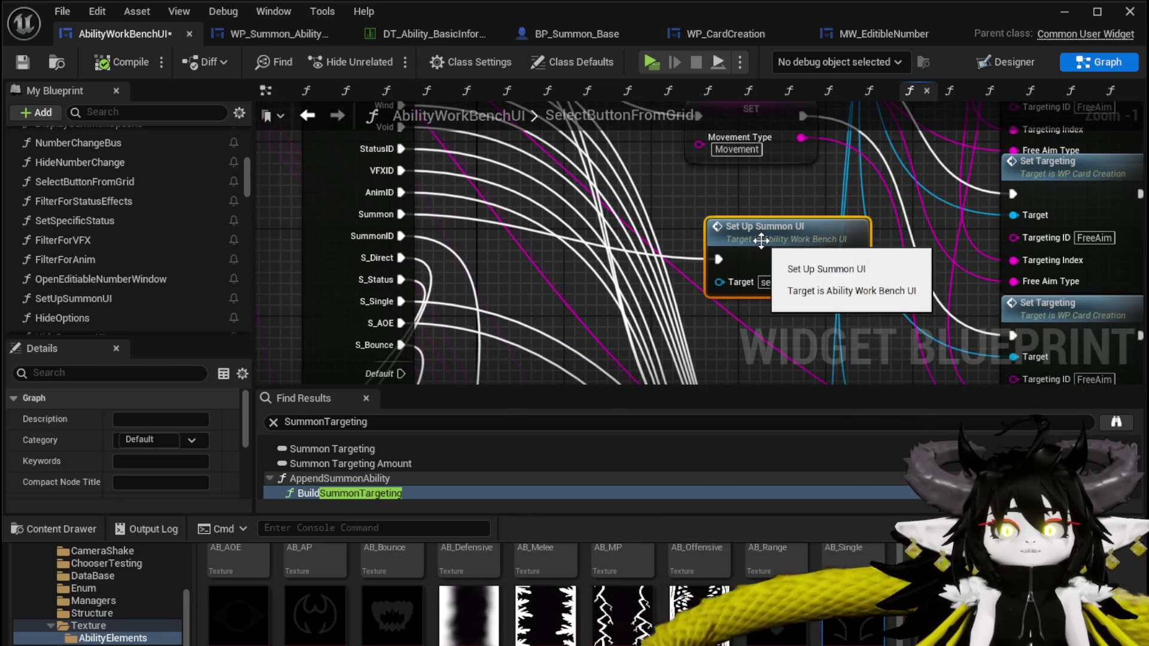
double_click(761, 240)
- Change the Set Targeting node's Free Aim Type from Range to Summon, compile, save, and start a playtest
drag(496, 196, 252, 192)
drag(722, 167, 441, 168)
mouse_move(726, 202)
mouse_down()
mouse_move(555, 187)
mouse_move(752, 190)
mouse_up()
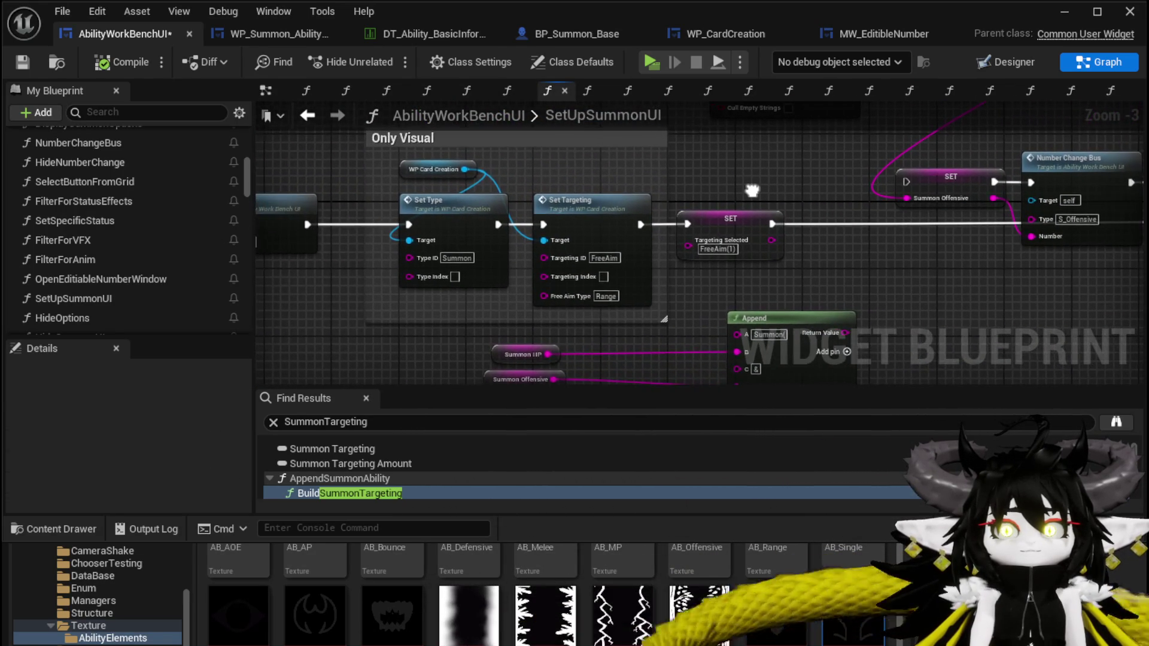
scroll(752, 190, up, 2)
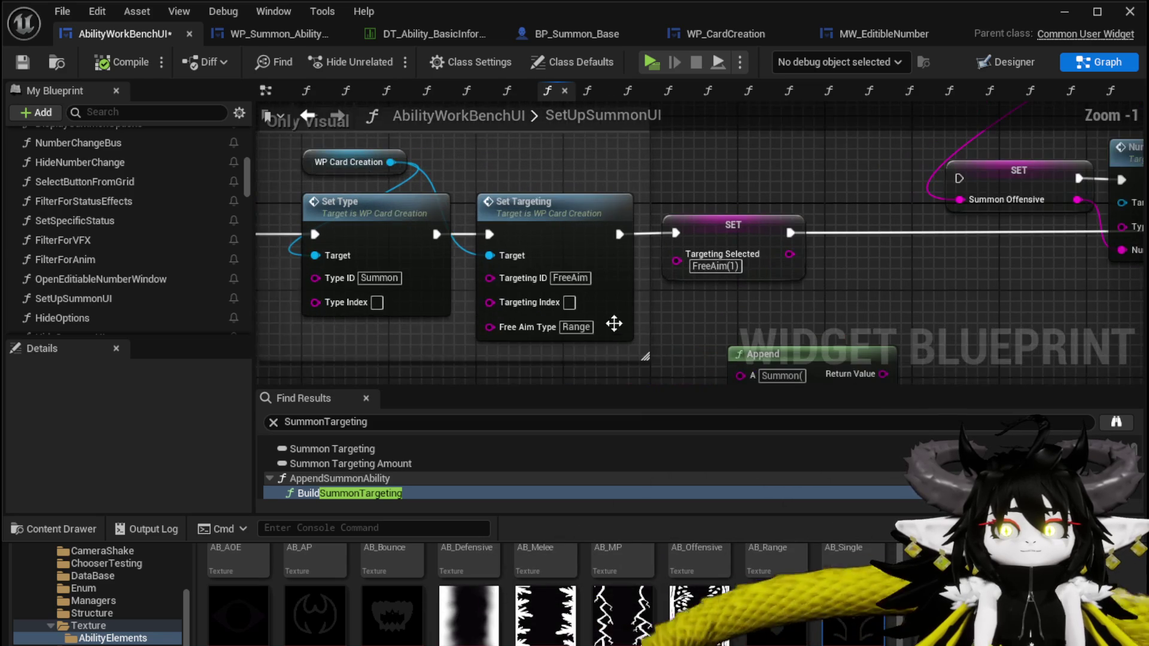
text(Summo)
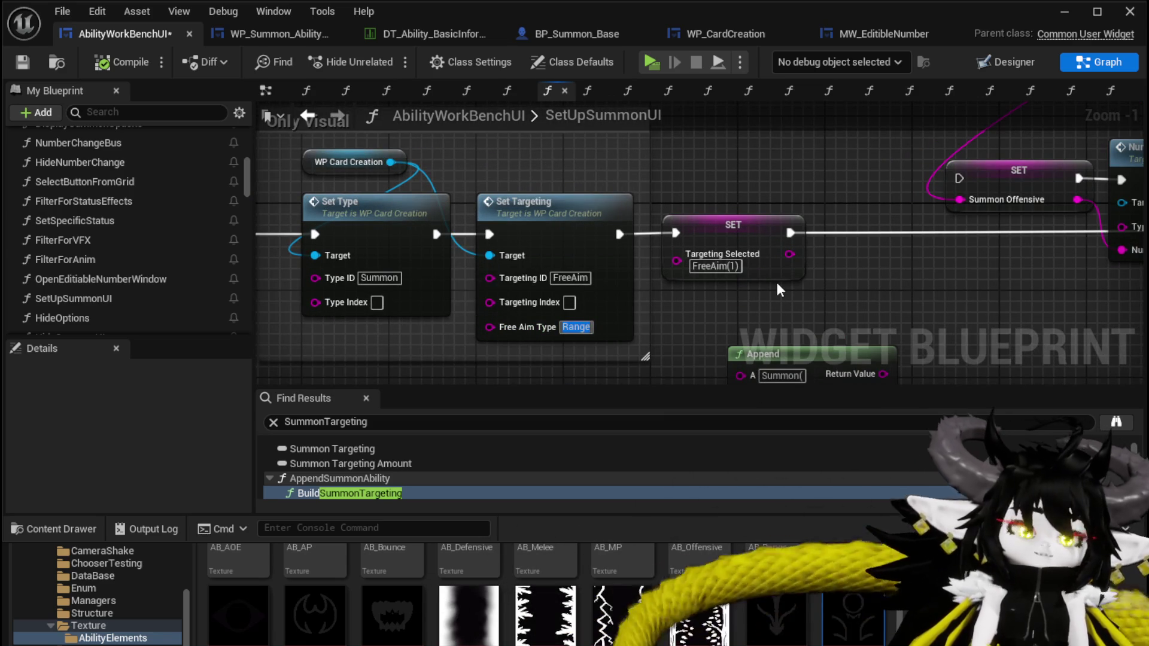
text(n)
key(Return)
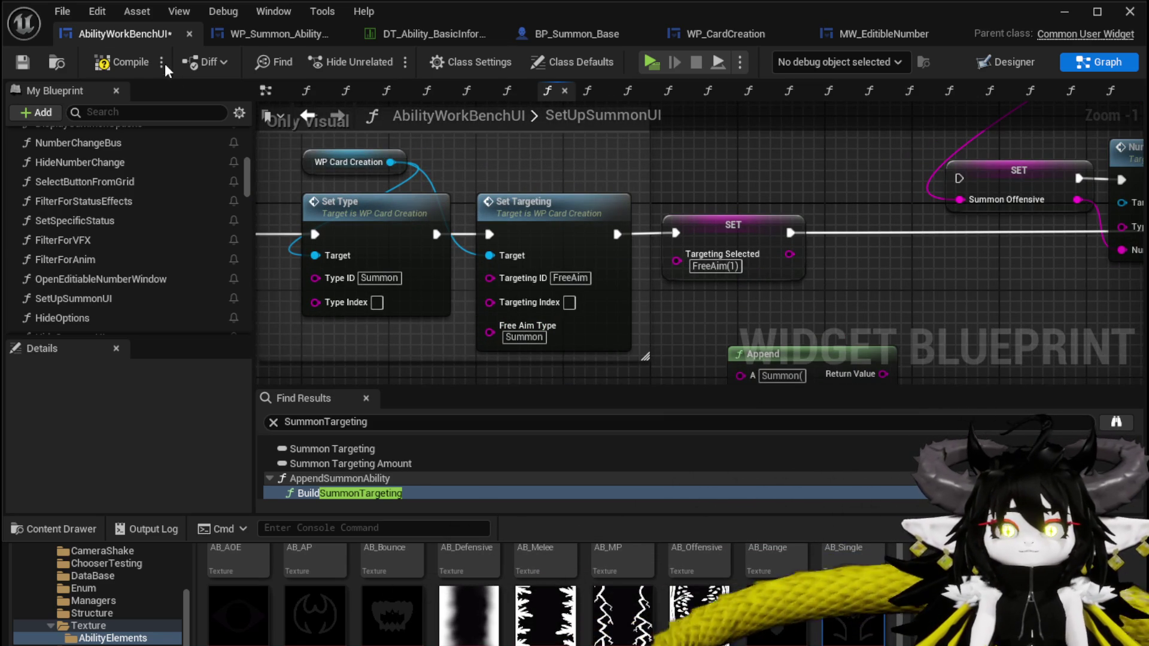
click(127, 61)
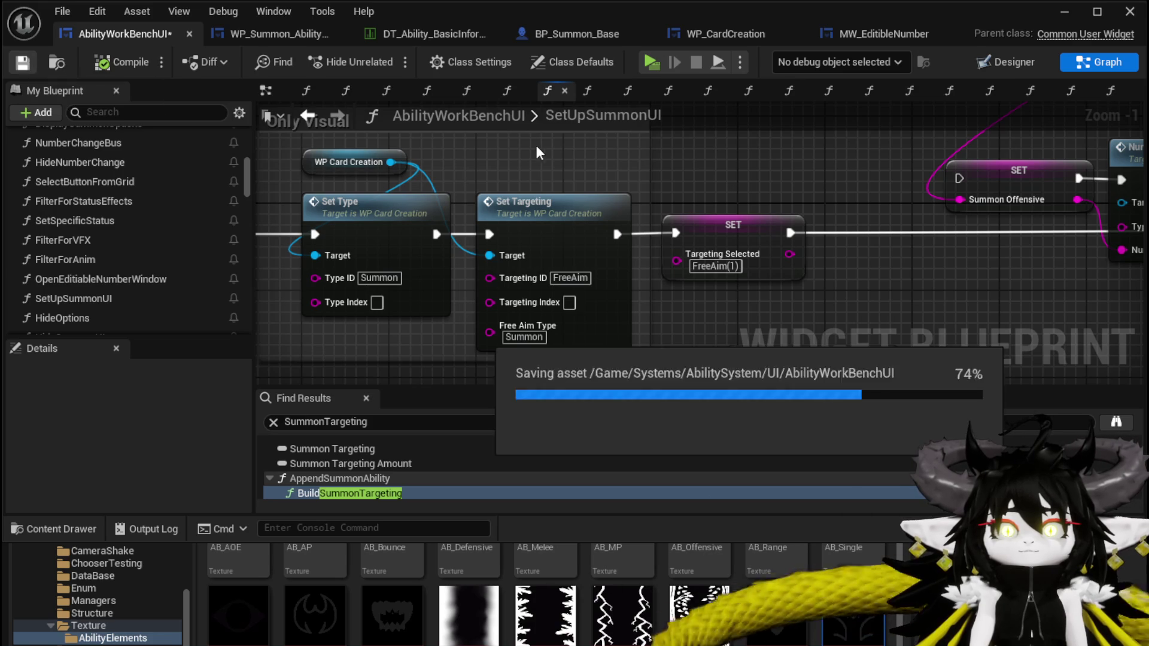
click(1064, 12)
click(389, 57)
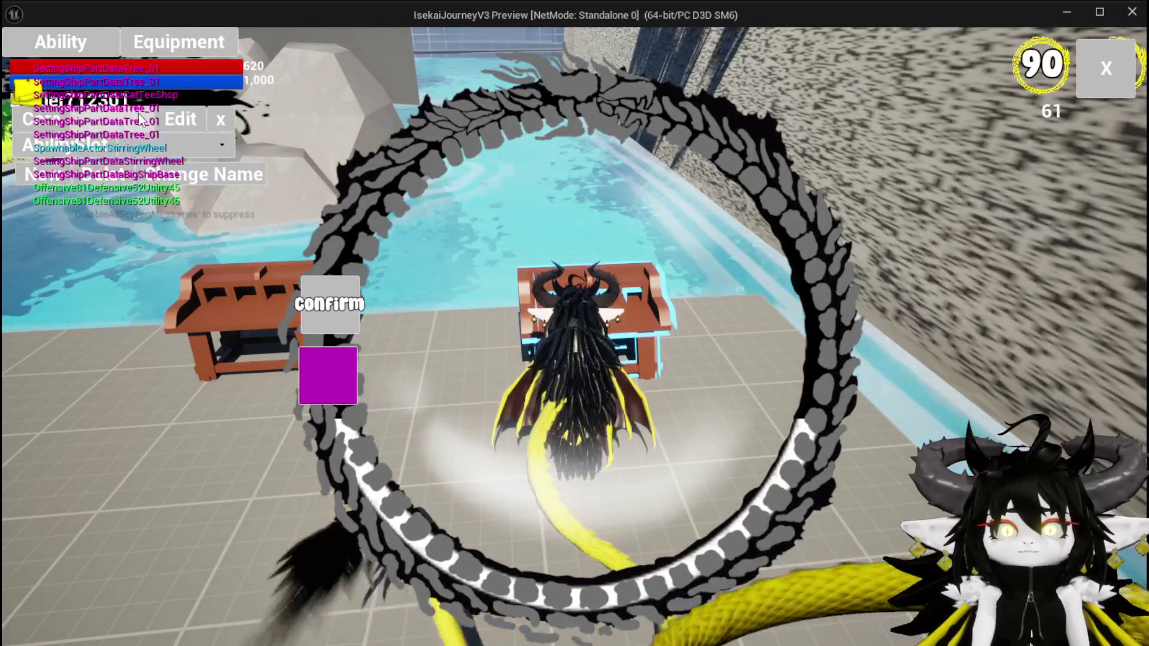
- Load the Magic|ChuraMagicSummon ability's cards and open the Magic_Big_03 card
click(201, 145)
click(196, 156)
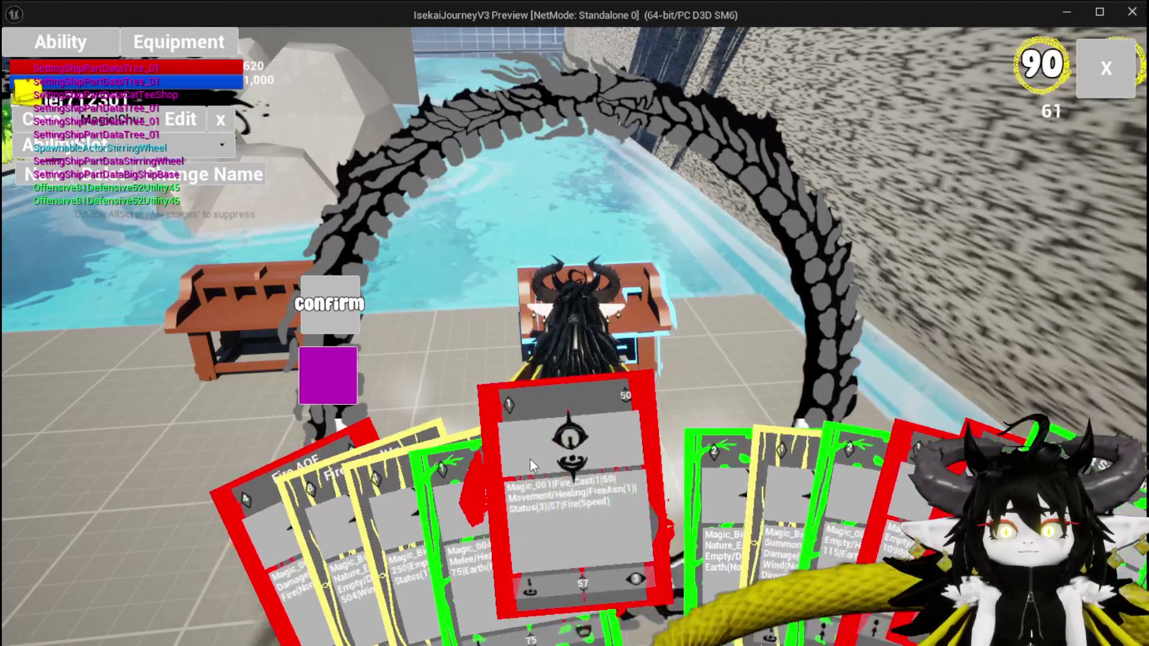
mouse_move(711, 475)
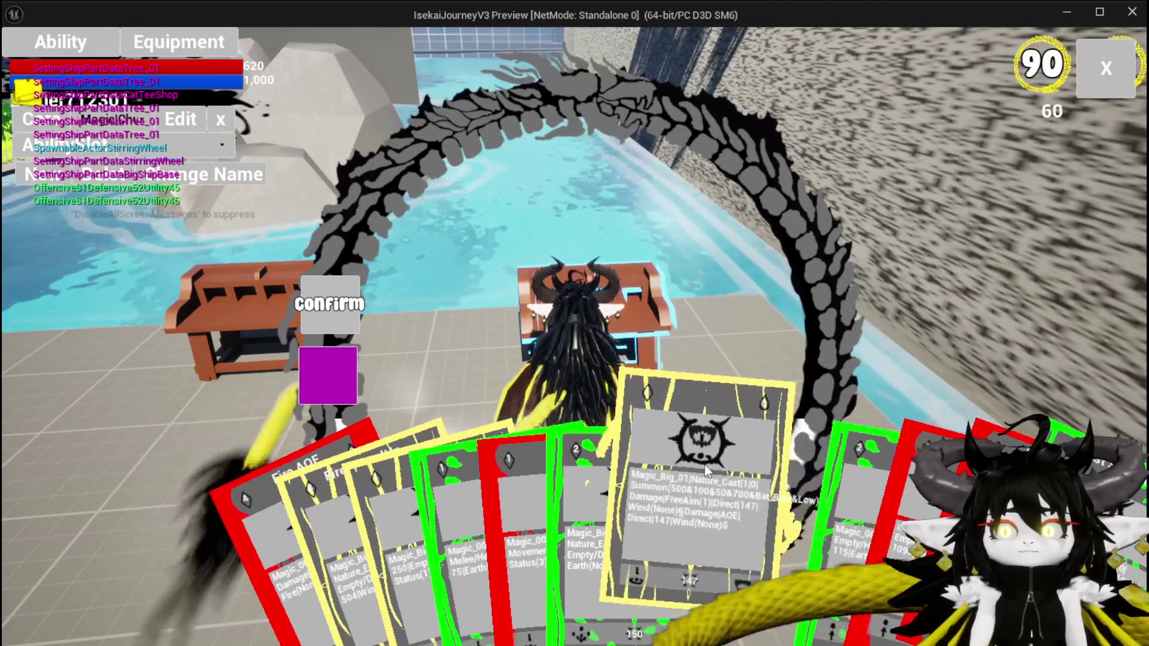
click(614, 466)
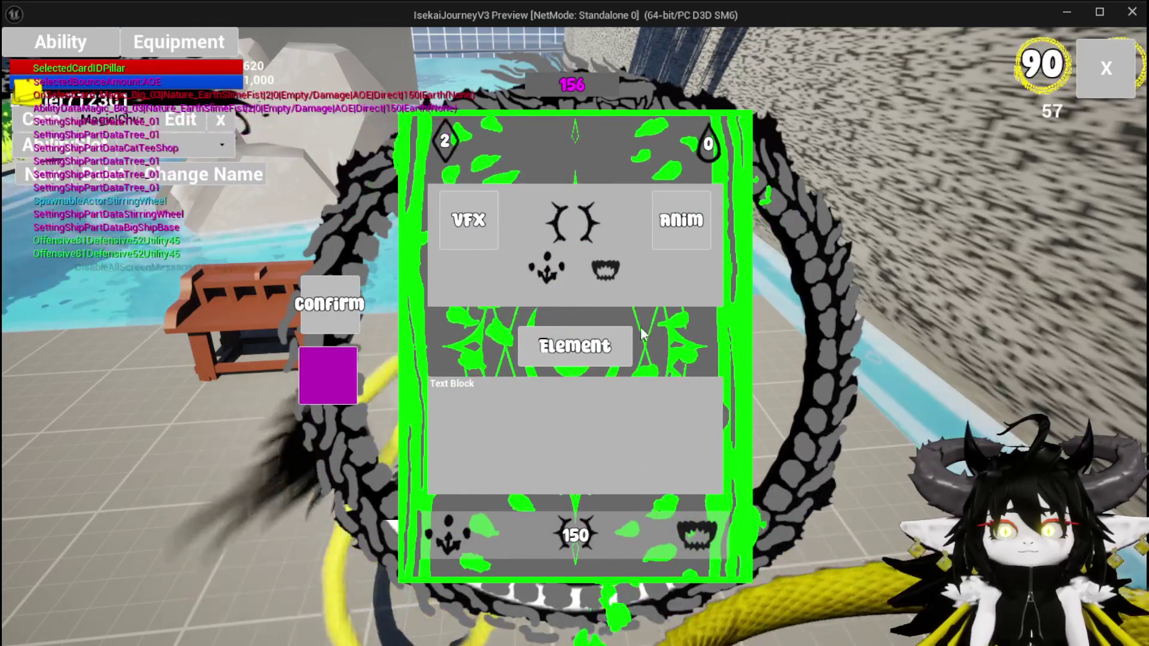
- Set the Magic_Big_03 card's type to Summon and review its targeting options
mouse_move(687, 539)
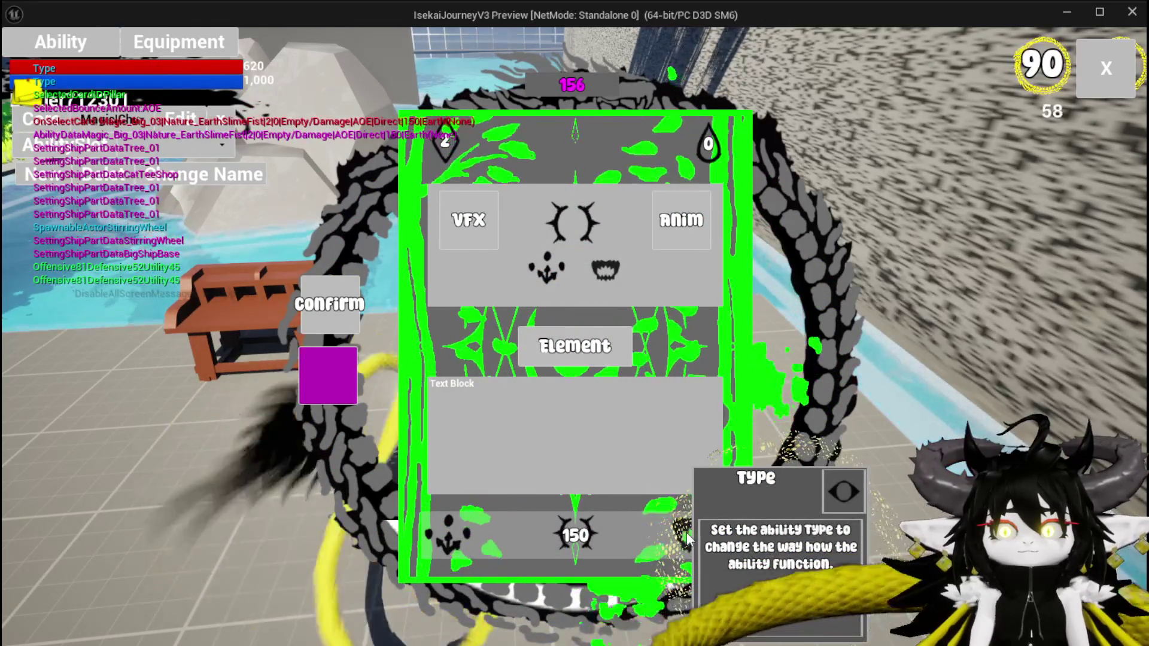
click(687, 539)
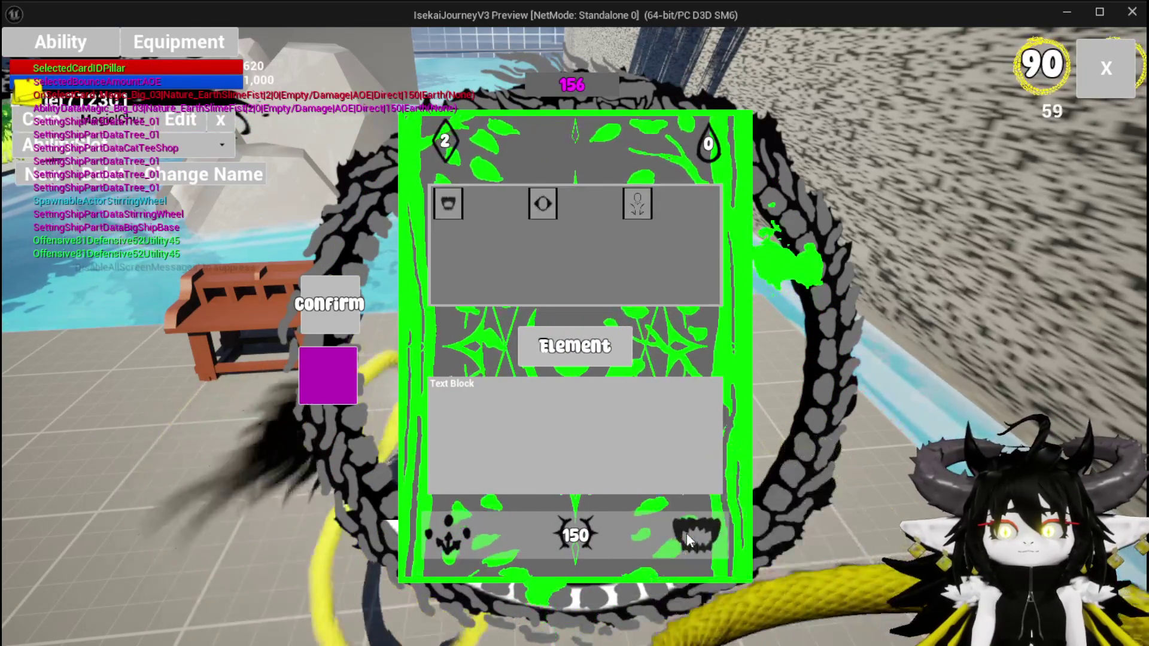
mouse_move(646, 203)
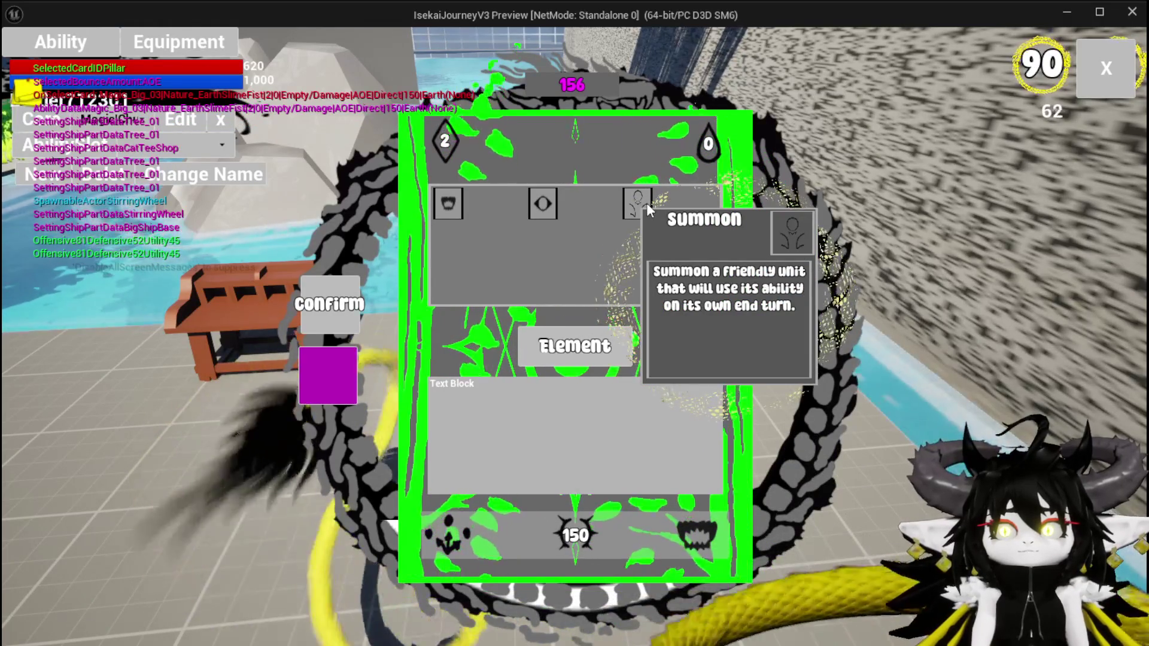
click(647, 203)
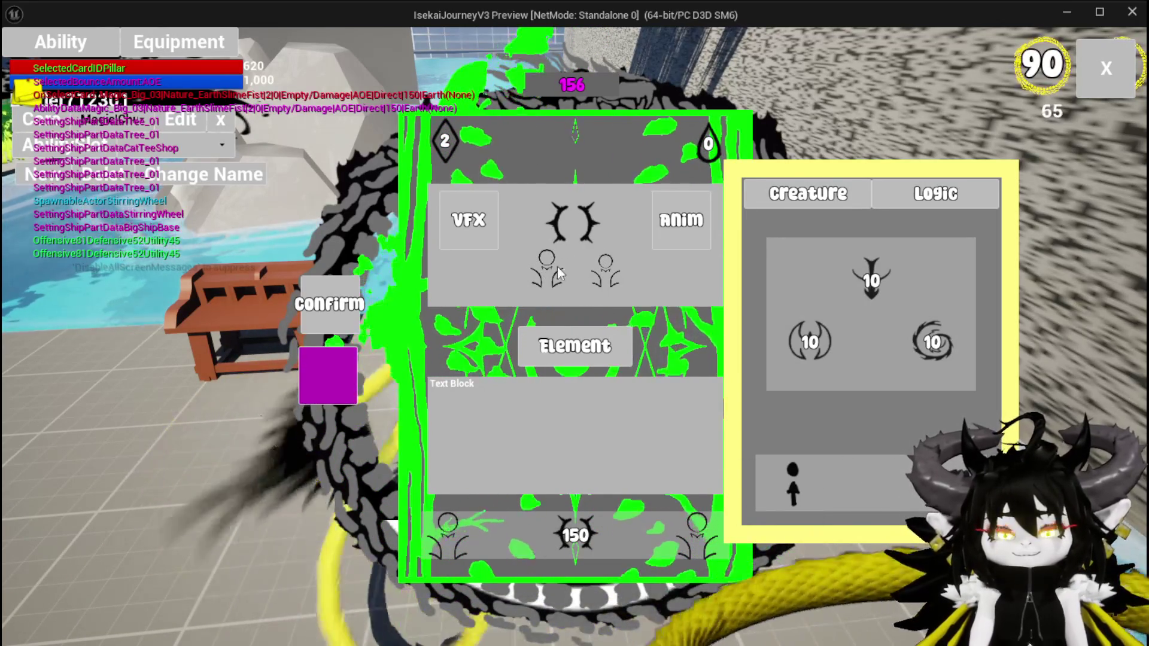
mouse_move(438, 547)
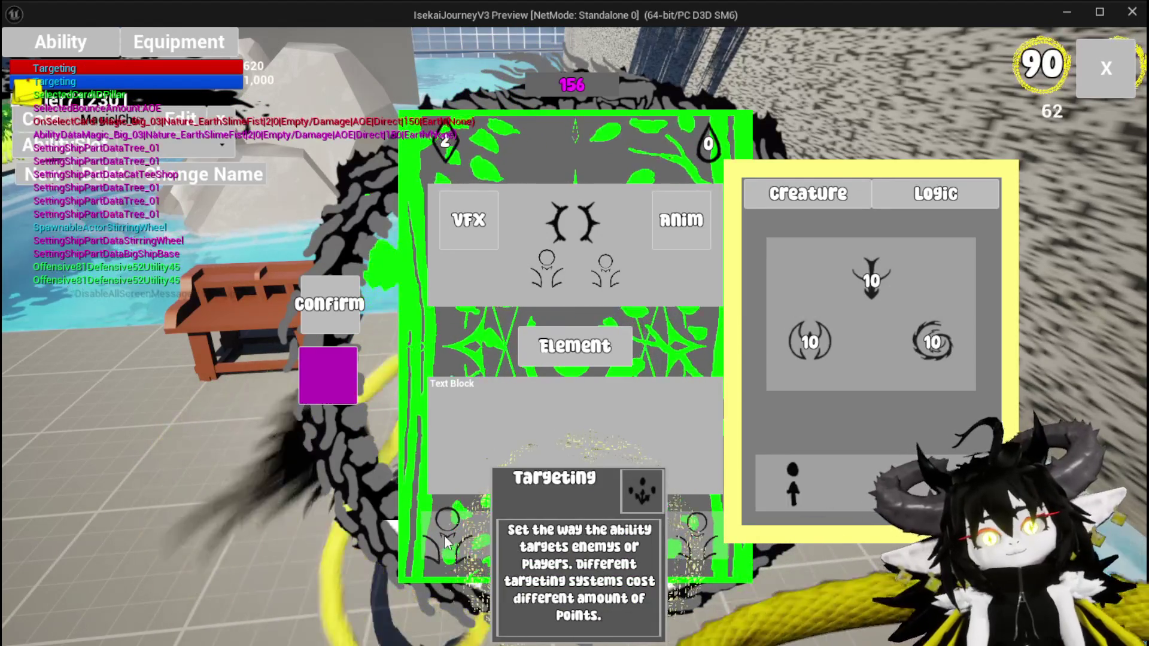
click(448, 530)
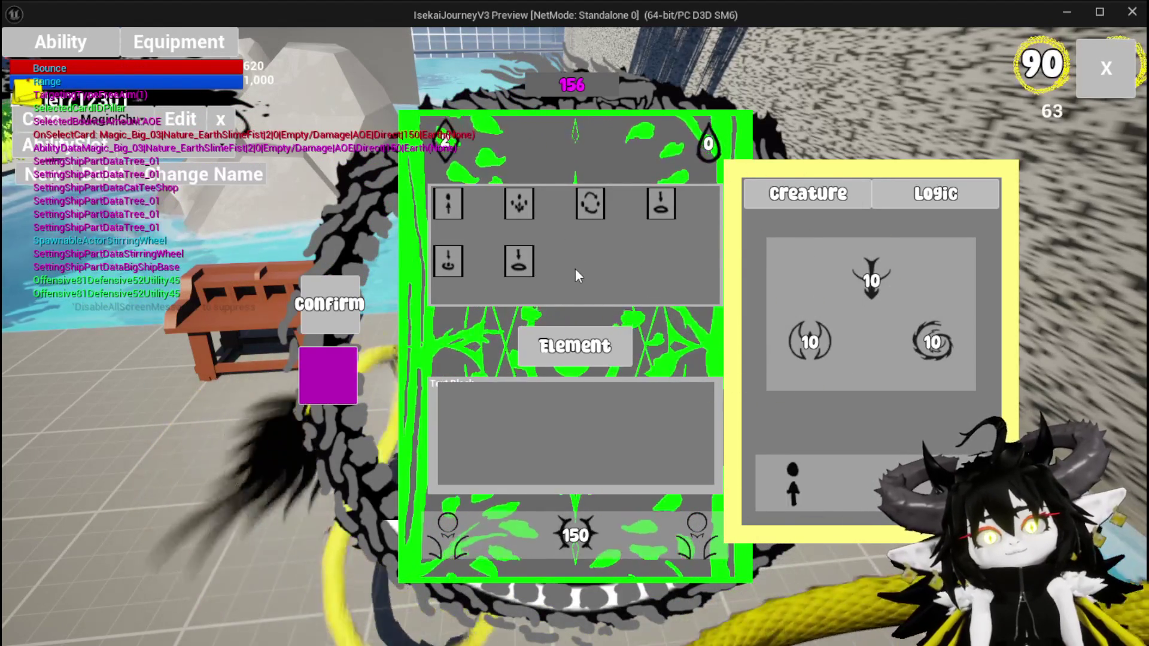
click(446, 348)
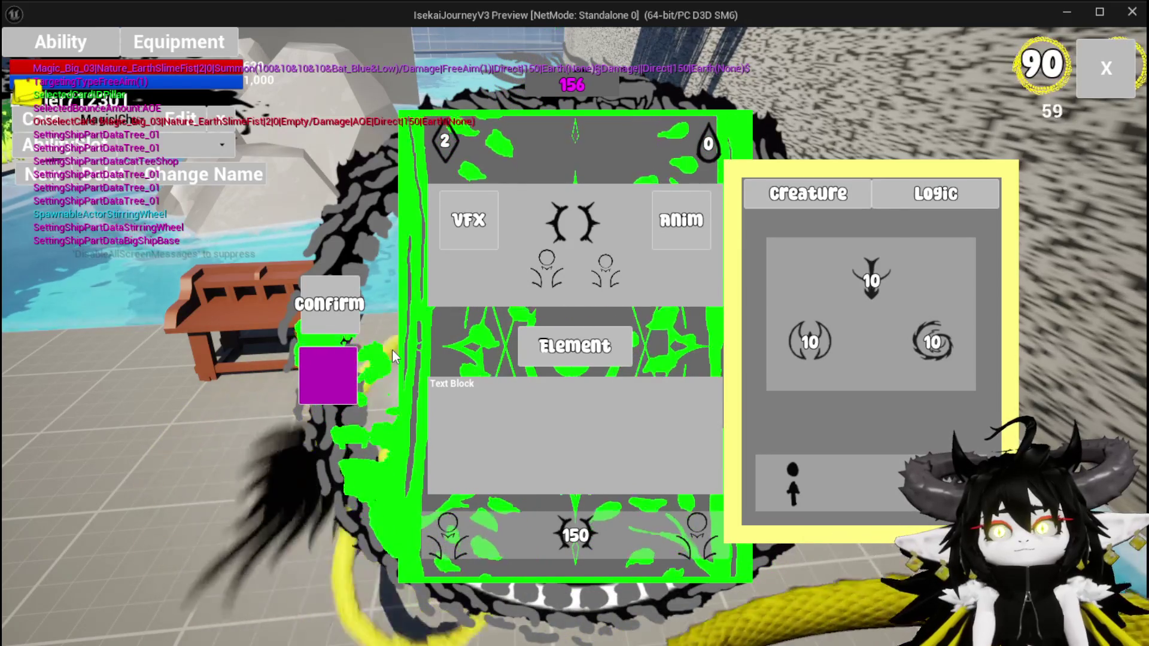
- Inspect the card's Creature and Logic stats, then exit the preview and save the level
mouse_move(788, 203)
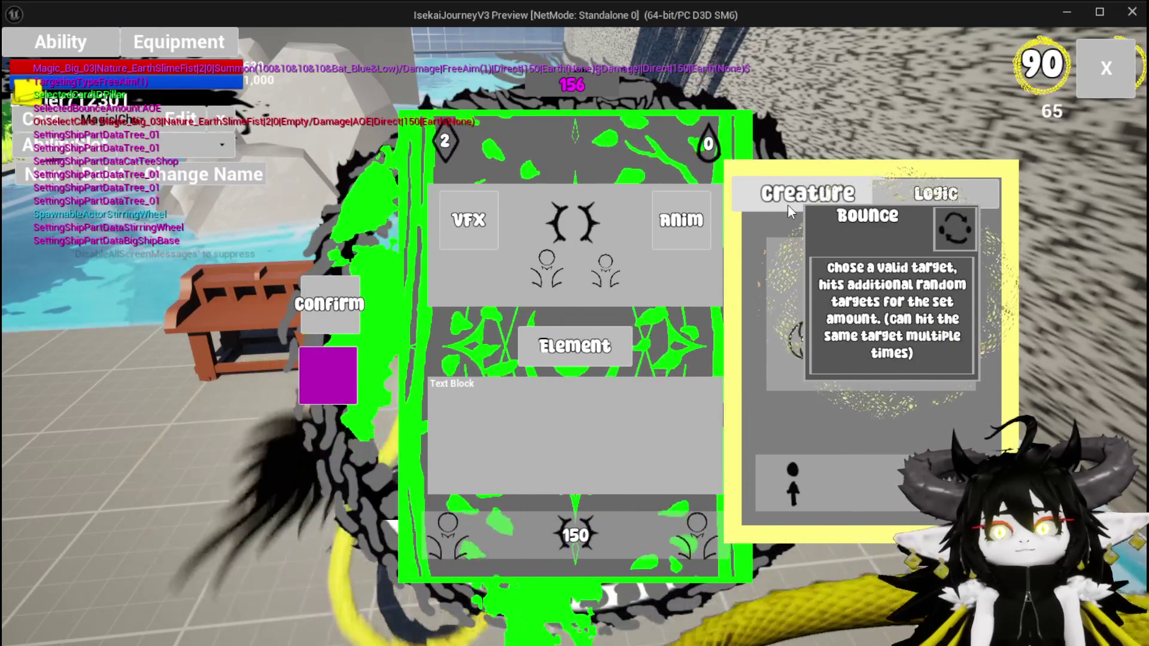
mouse_move(803, 469)
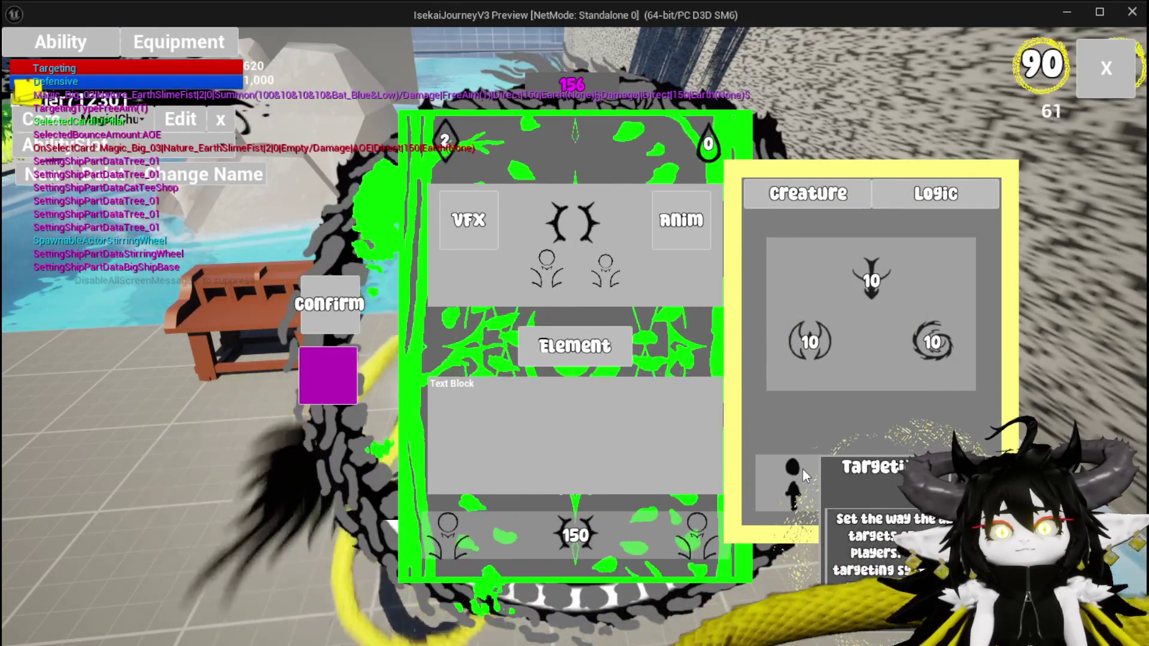
mouse_move(816, 291)
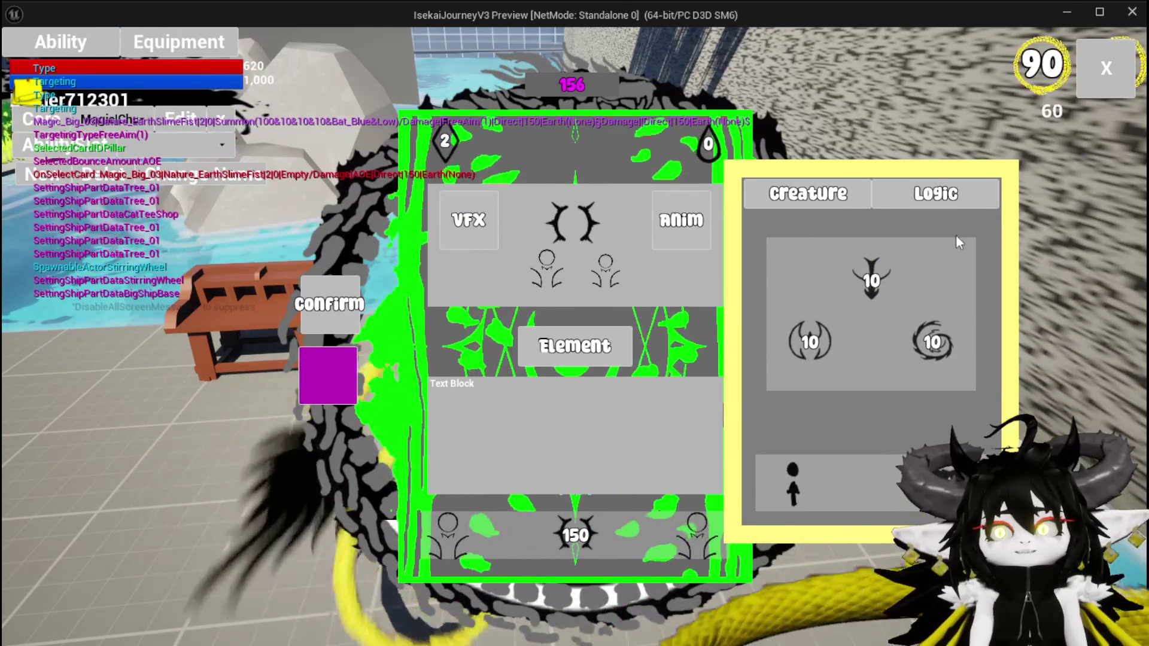
mouse_move(936, 197)
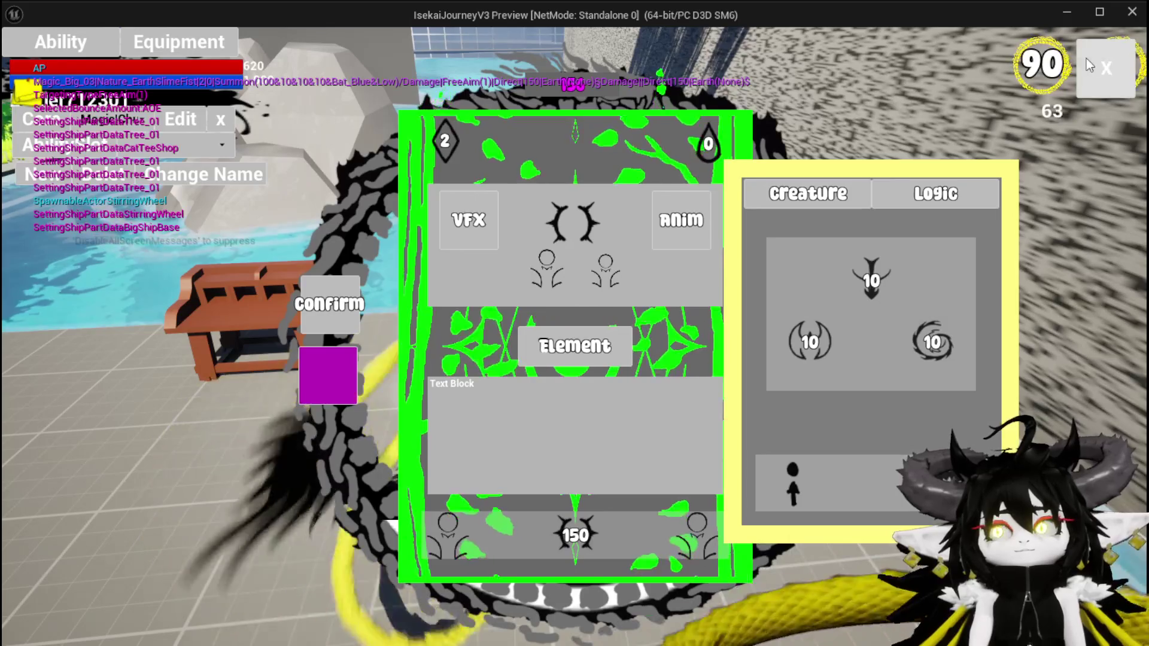
key(Escape)
key(Escape)
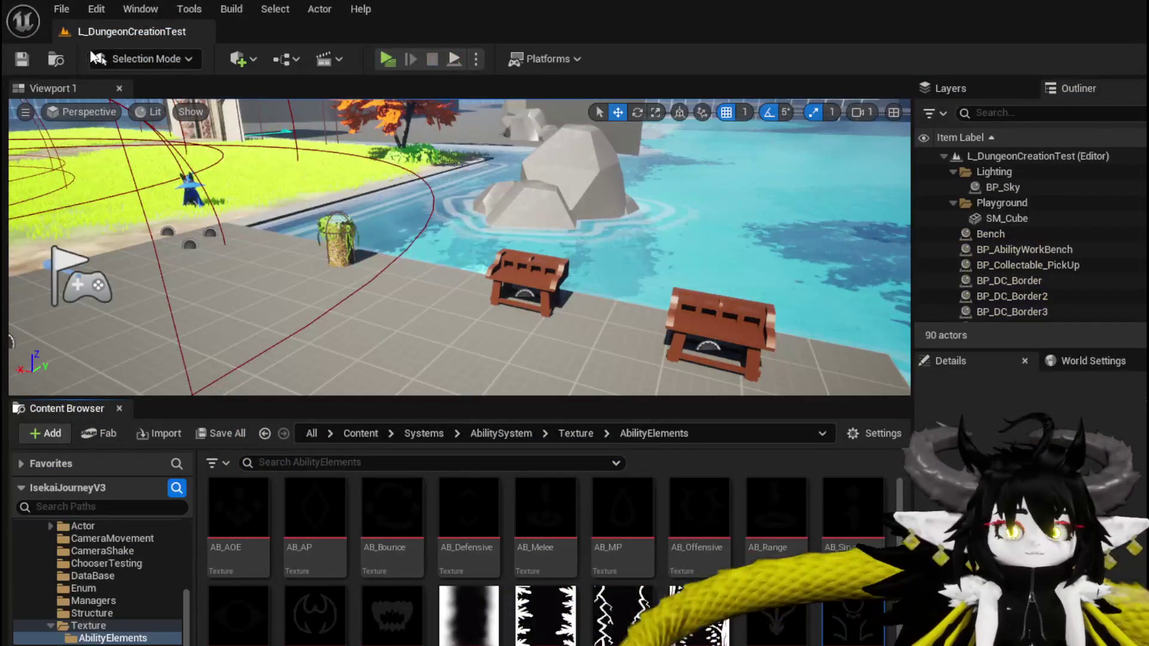
click(21, 59)
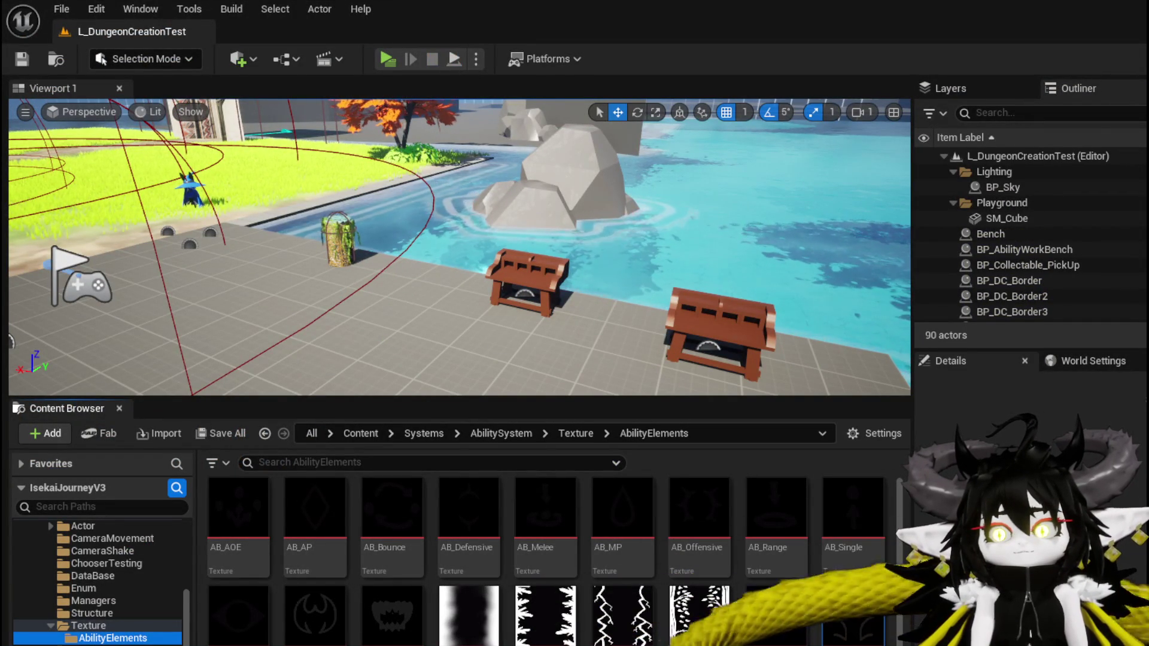
- Return to the AbilityWorkBenchUI blueprint and save all modified assets
key(alt+Tab)
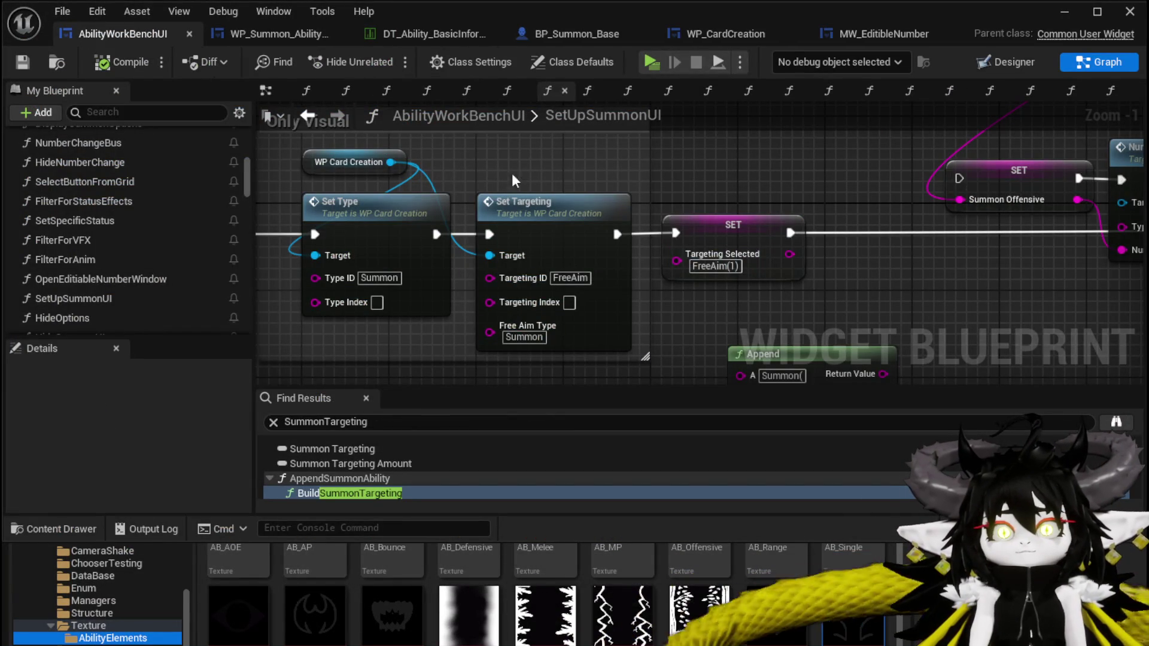
click(14, 60)
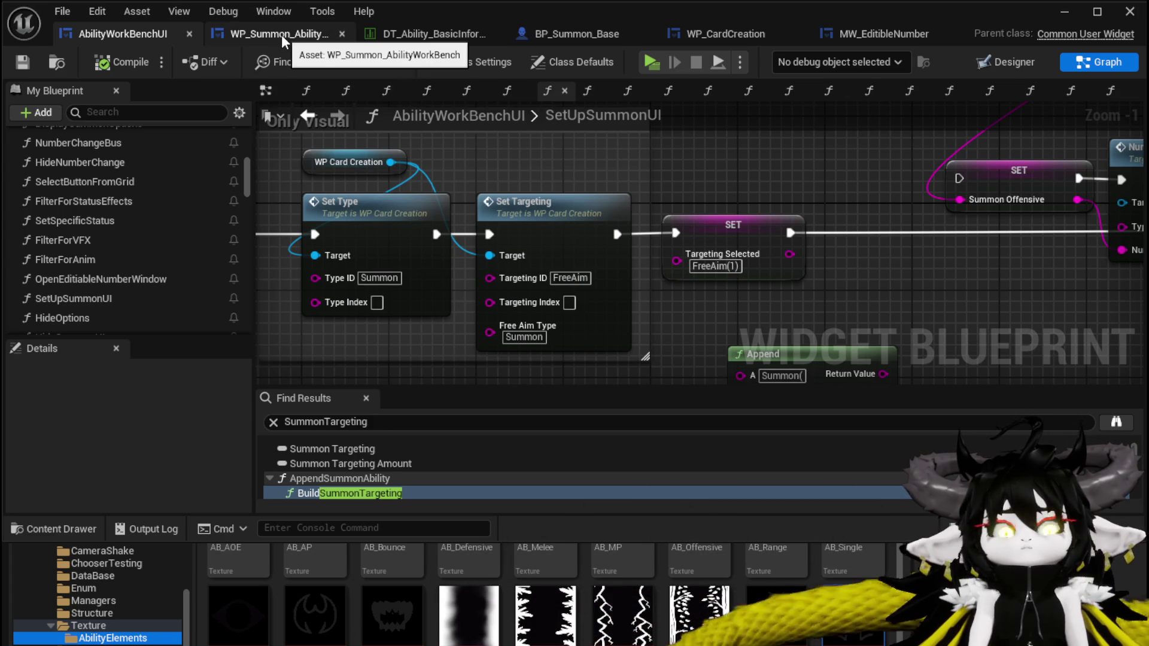
scroll(142, 242, up, 5)
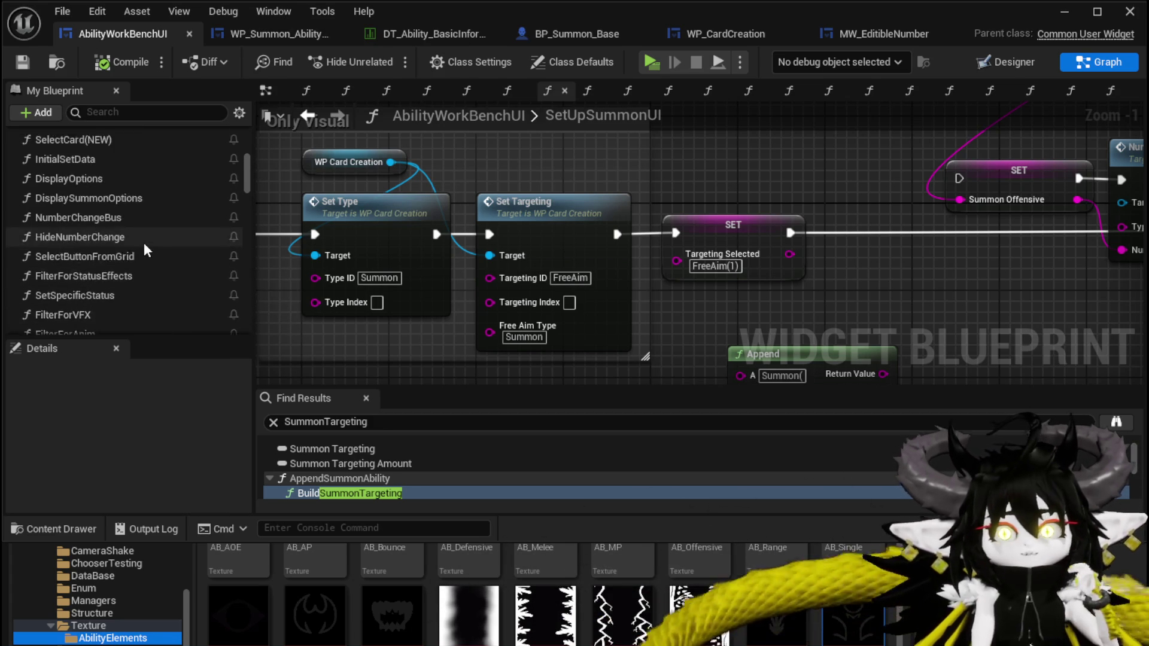
scroll(160, 239, up, 2)
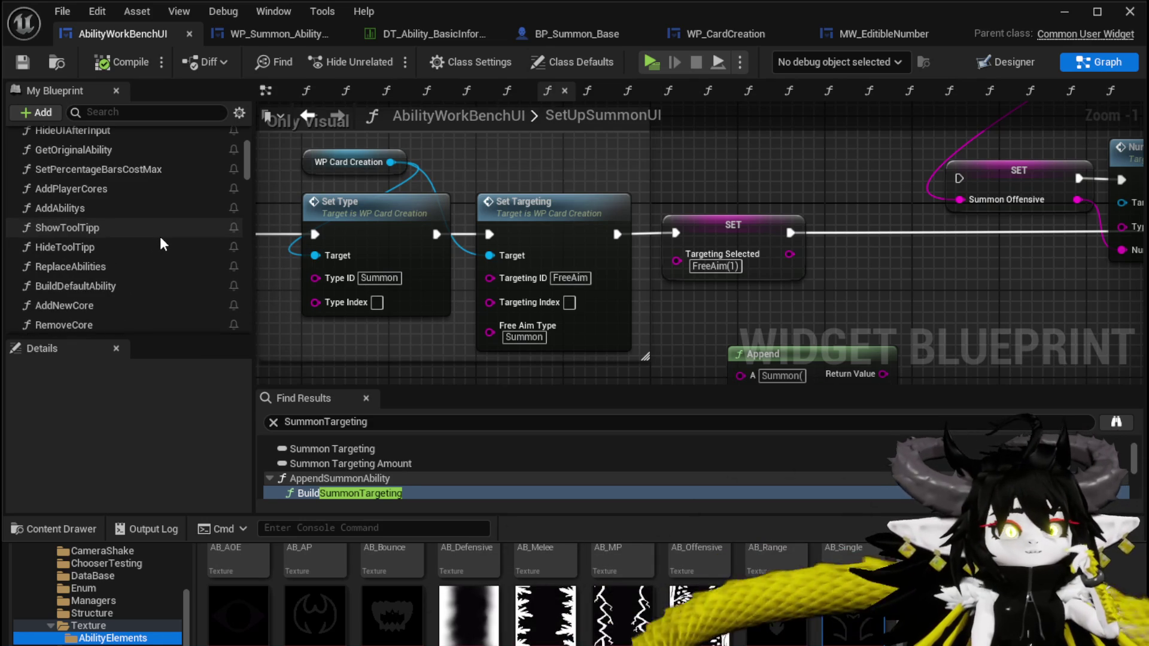
scroll(160, 239, up, 5)
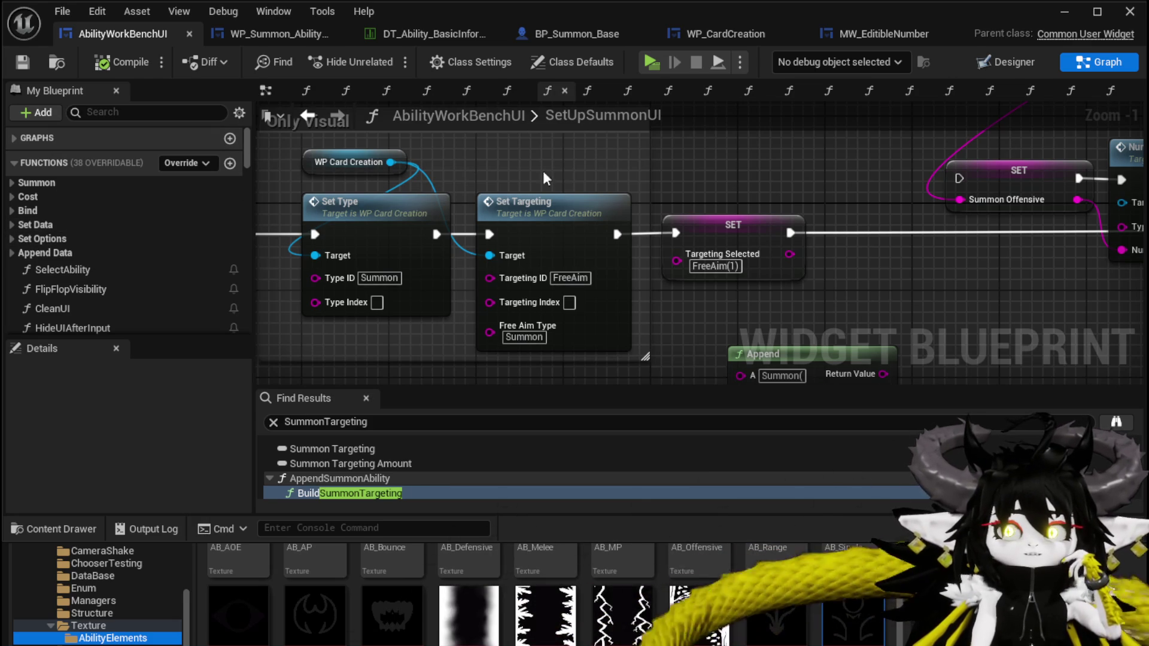
- Zoom out of the SetUpSummonUI graph and open the SelectButtonFromGrid function graph
drag(443, 162, 715, 184)
scroll(629, 138, down, 4)
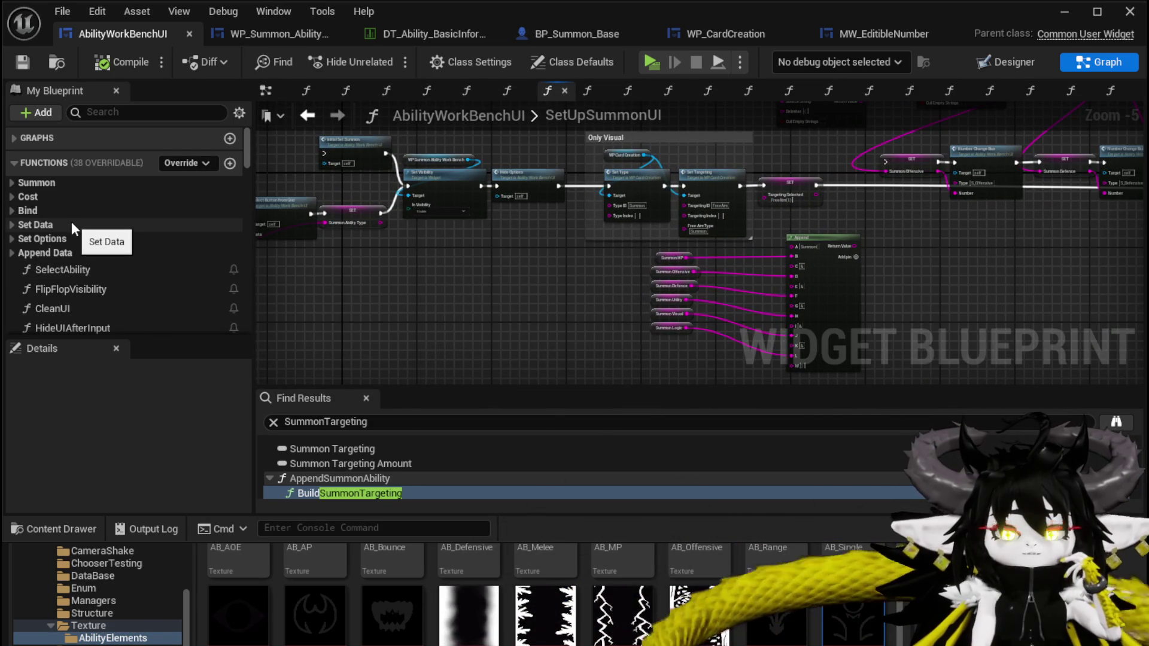
scroll(71, 222, down, 2)
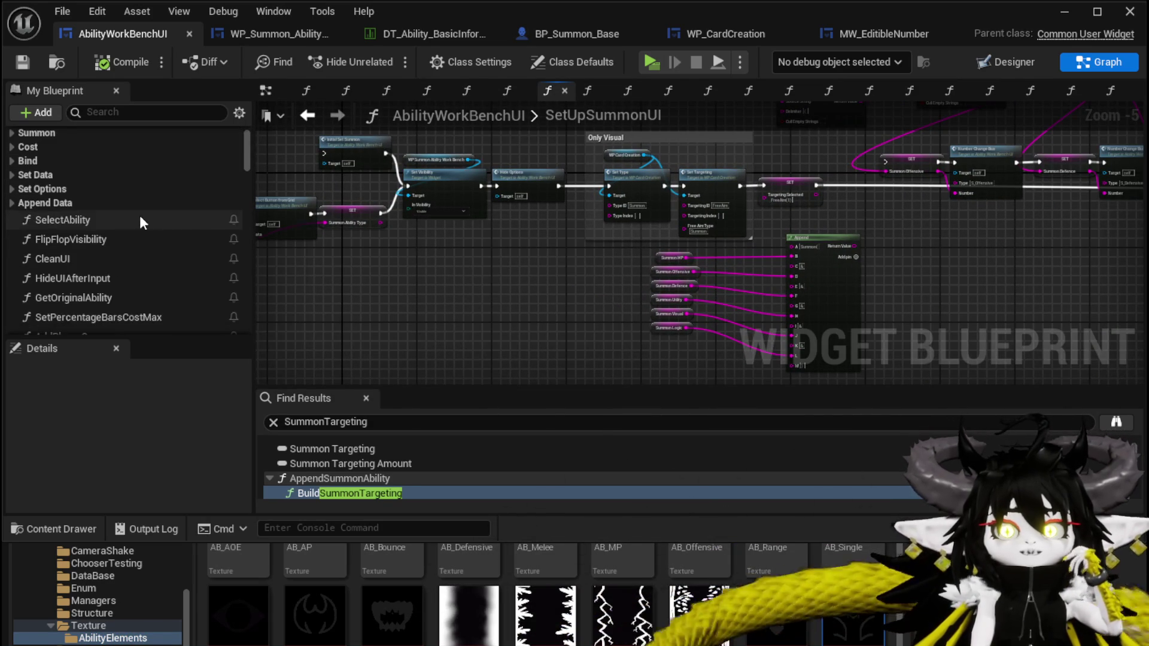
scroll(139, 214, down, 2)
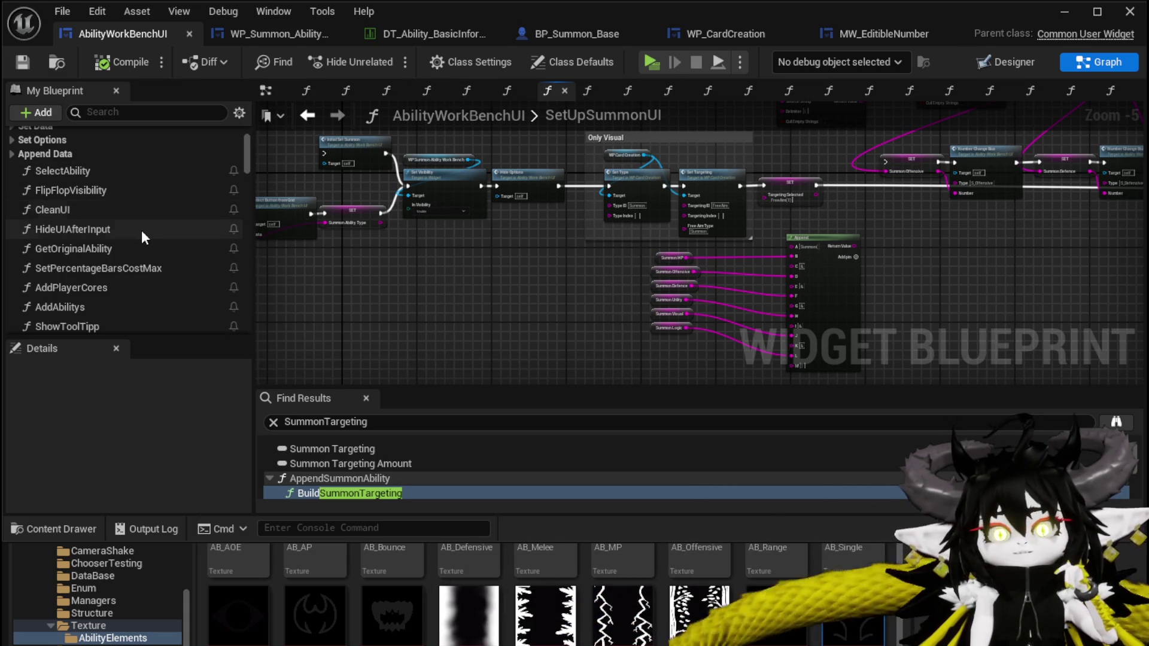
scroll(144, 231, down, 6)
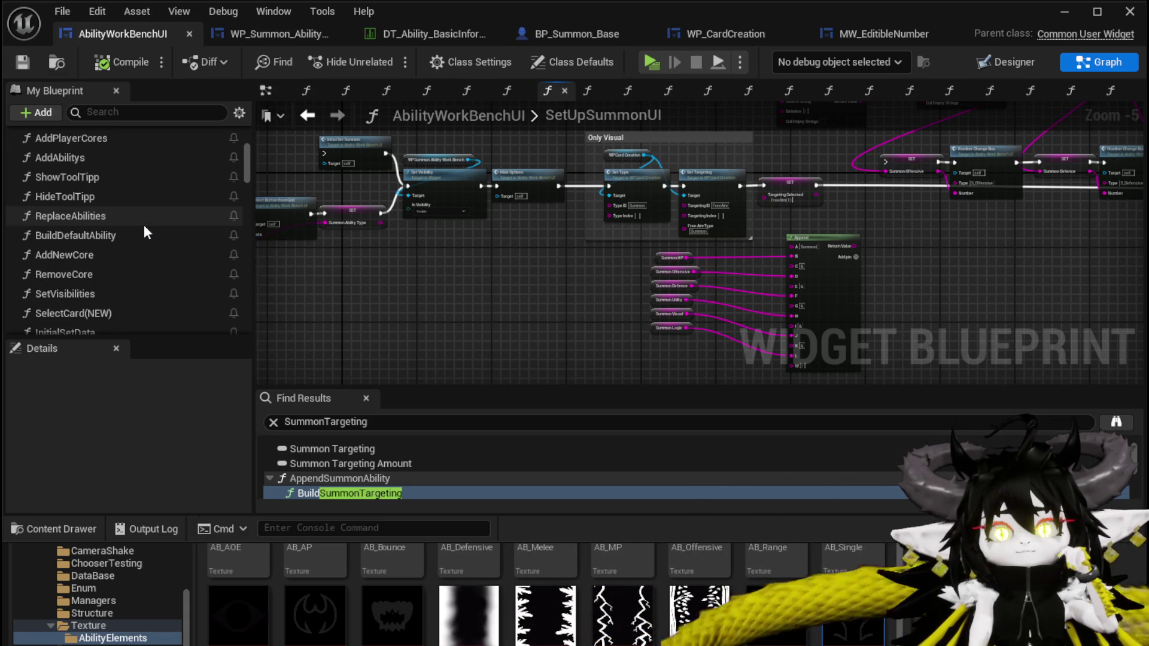
scroll(144, 231, down, 5)
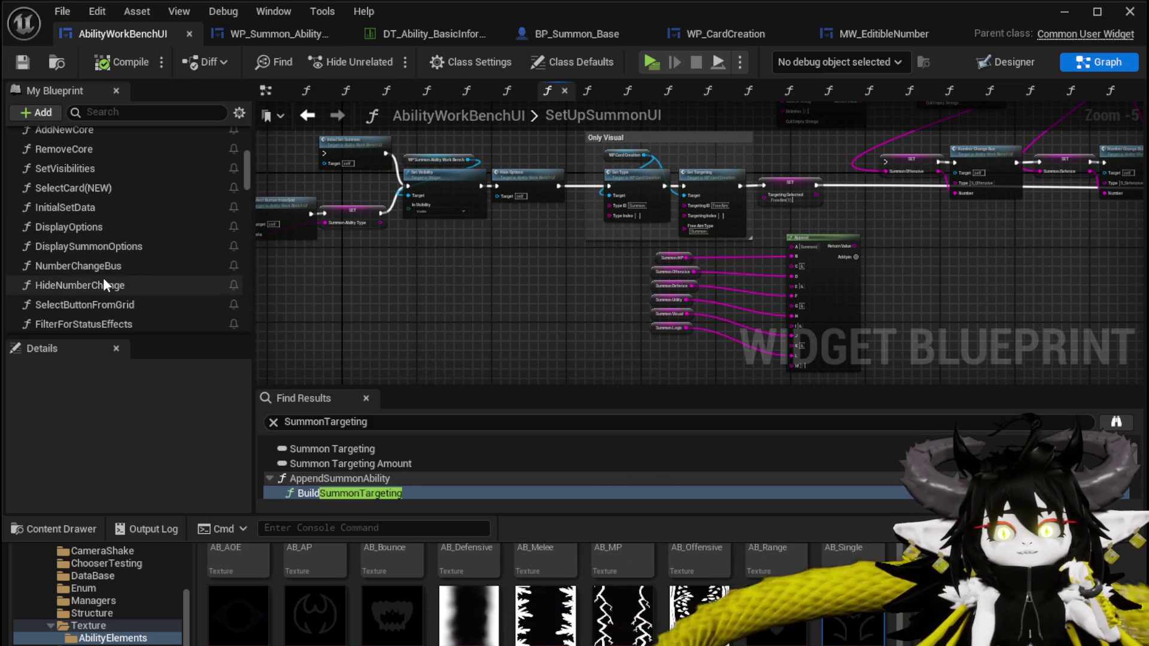
scroll(125, 225, down, 2)
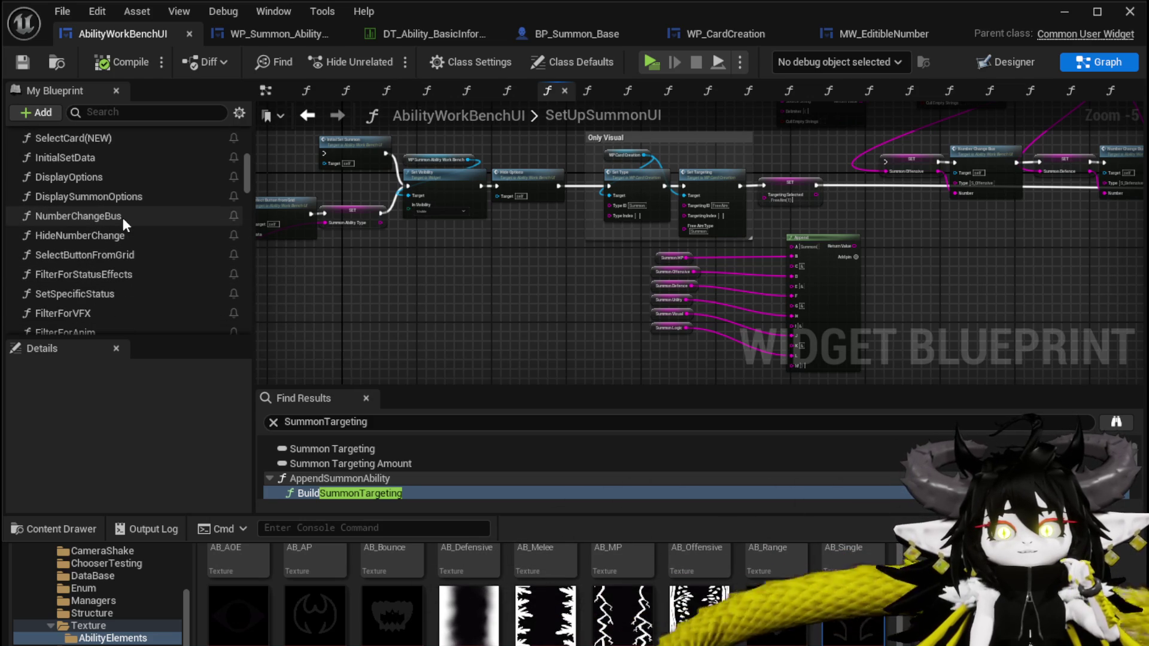
double_click(114, 256)
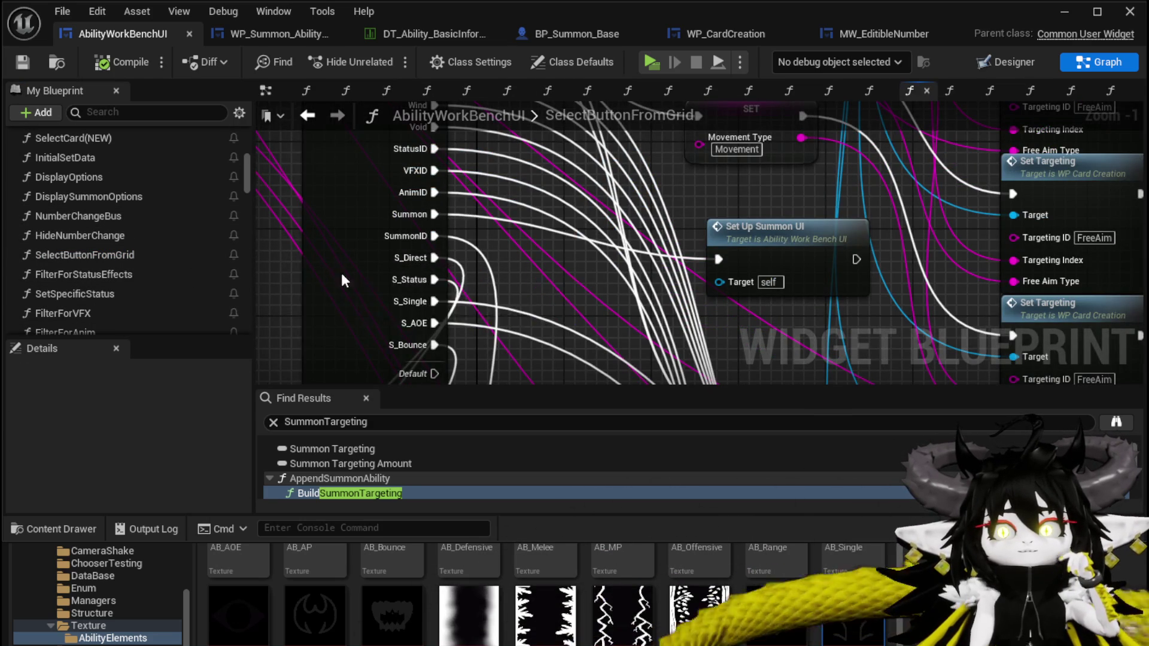
- Add two case pins to the Switch on String node, named S_Visual and S_Logic, and save
click(342, 278)
scroll(335, 281, down, 2)
mouse_move(413, 318)
mouse_down()
mouse_move(419, 335)
mouse_move(432, 268)
mouse_move(532, 334)
mouse_move(465, 181)
mouse_up()
scroll(361, 175, up, 3)
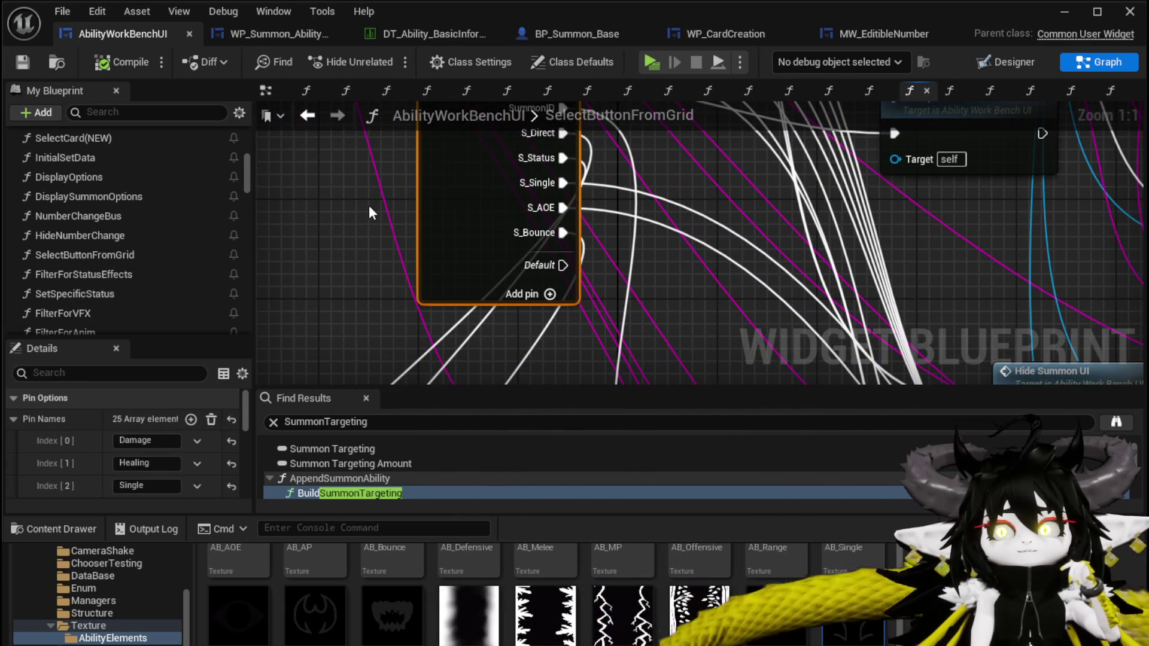
click(23, 61)
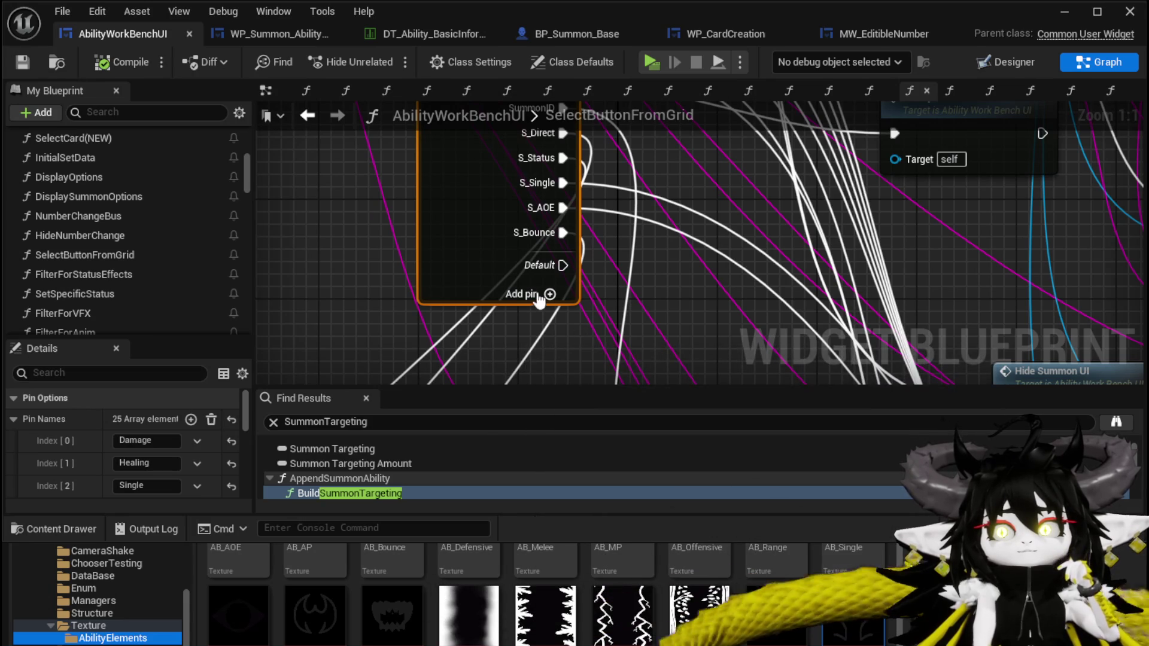
click(549, 294)
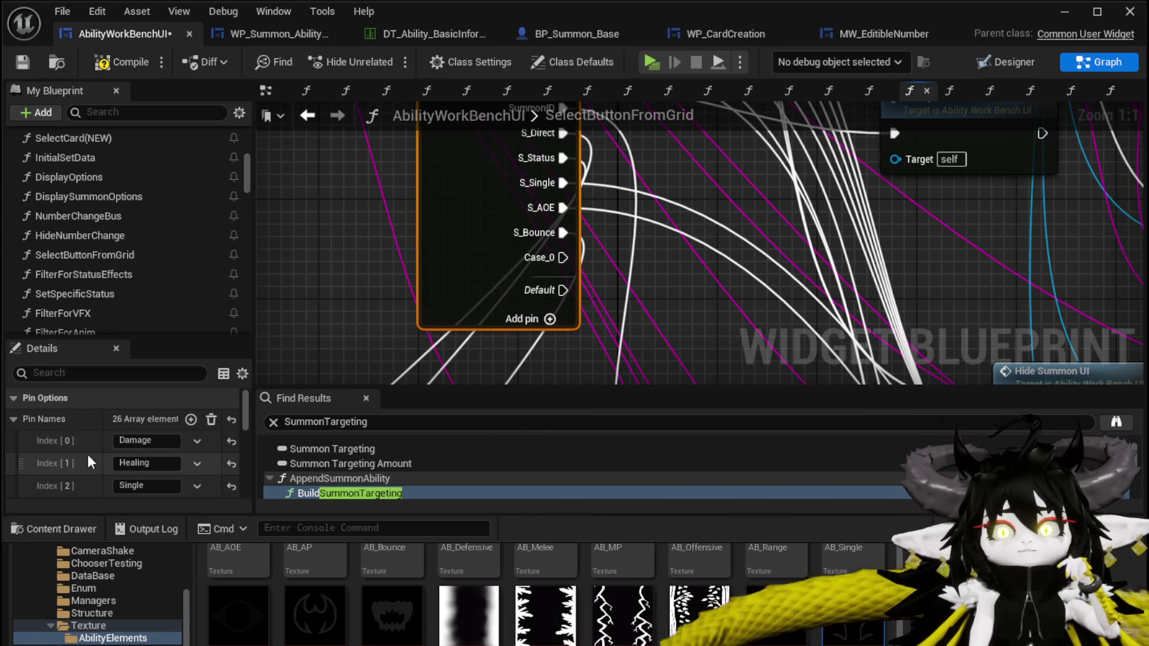
scroll(90, 453, down, 10)
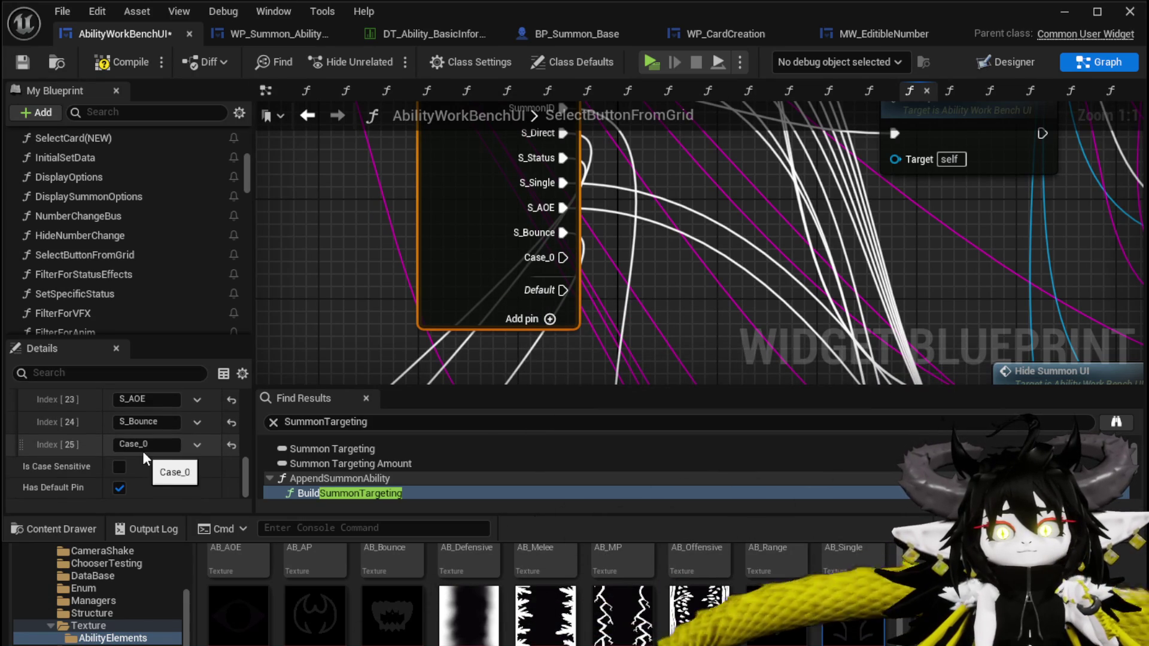
click(143, 444)
text(S_Visual)
key(Return)
click(542, 324)
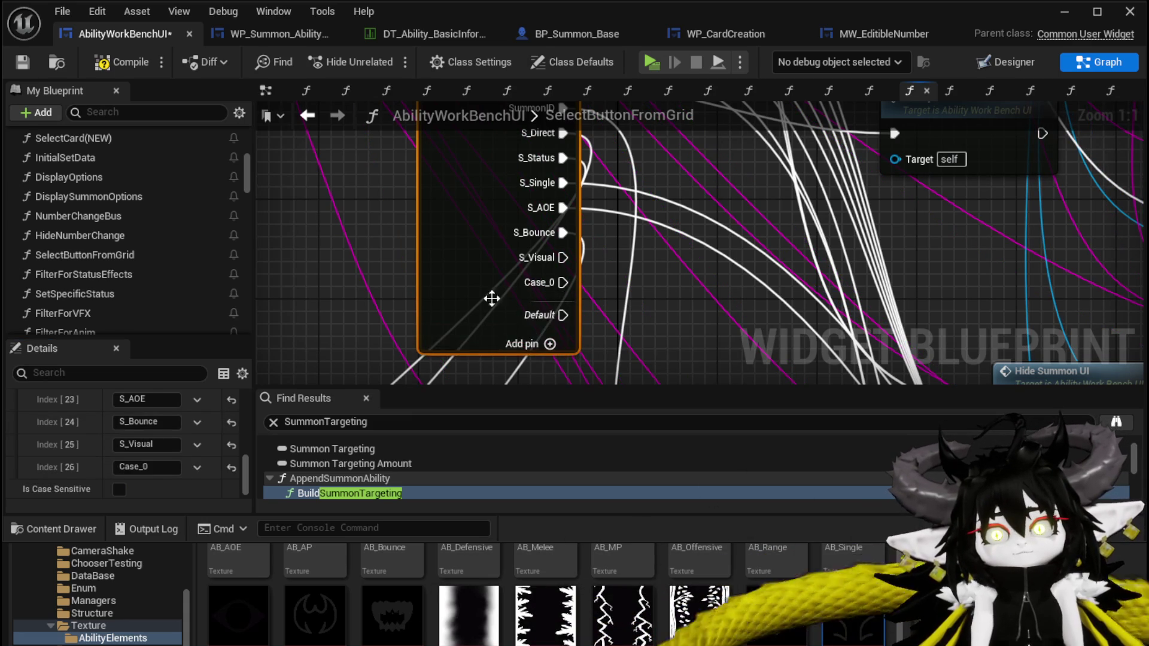
click(145, 467)
text(S_Logic)
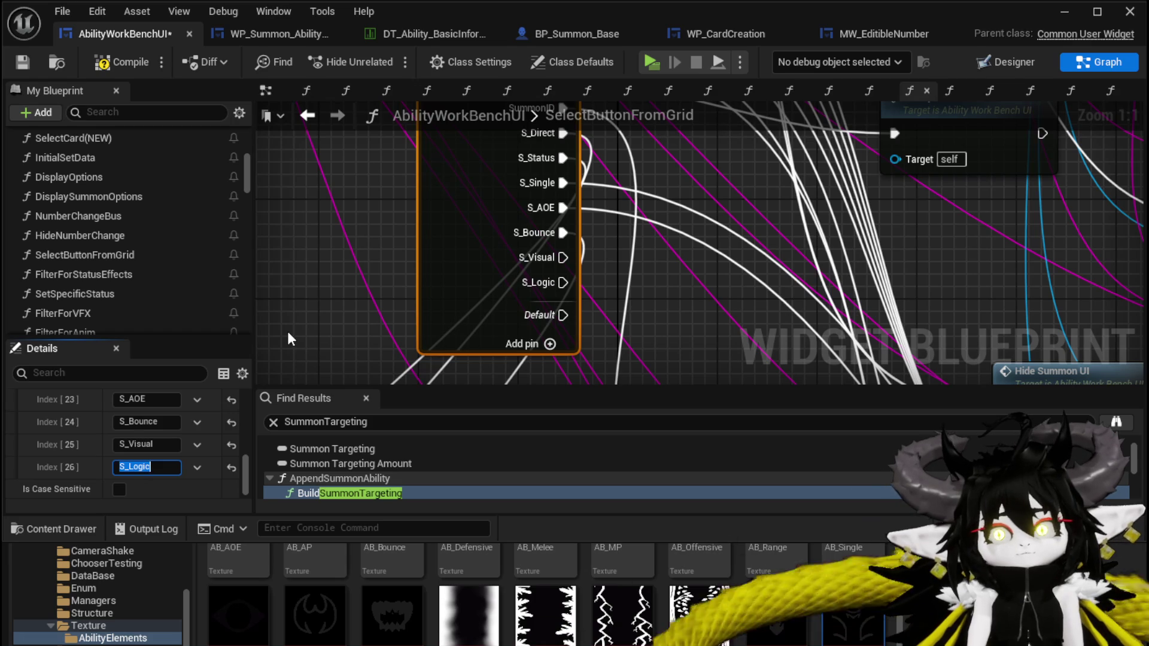
click(10, 62)
- Add a Print String node, wire the Data output into its text, and compile
drag(389, 394, 447, 337)
text(Print)
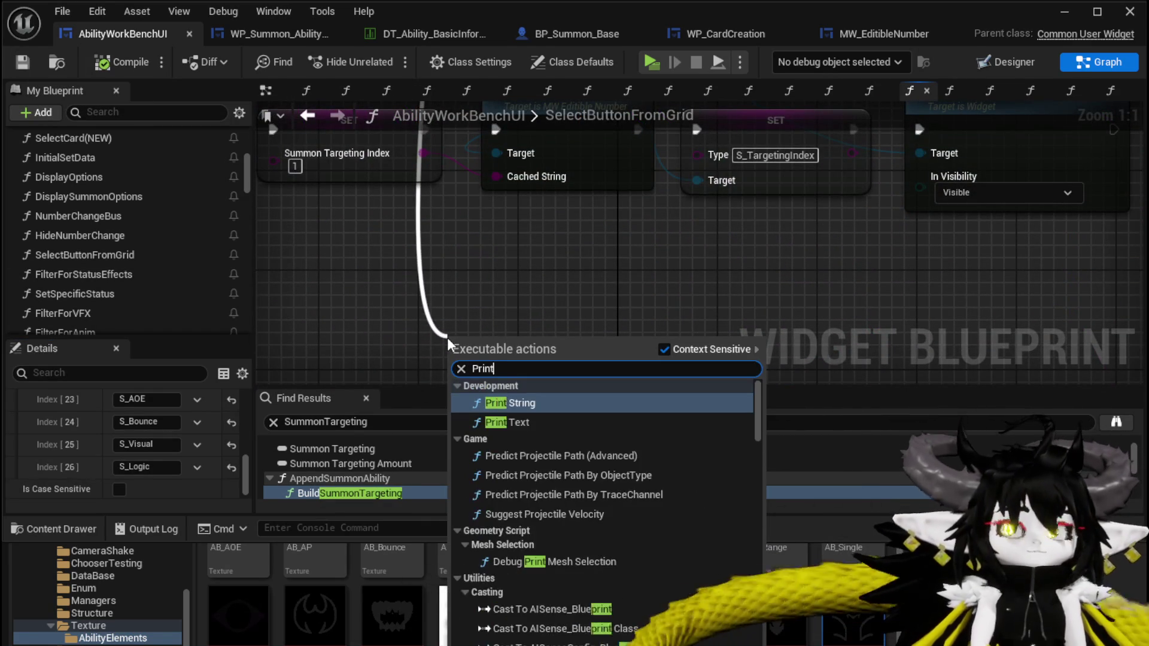
text( Str)
key(Return)
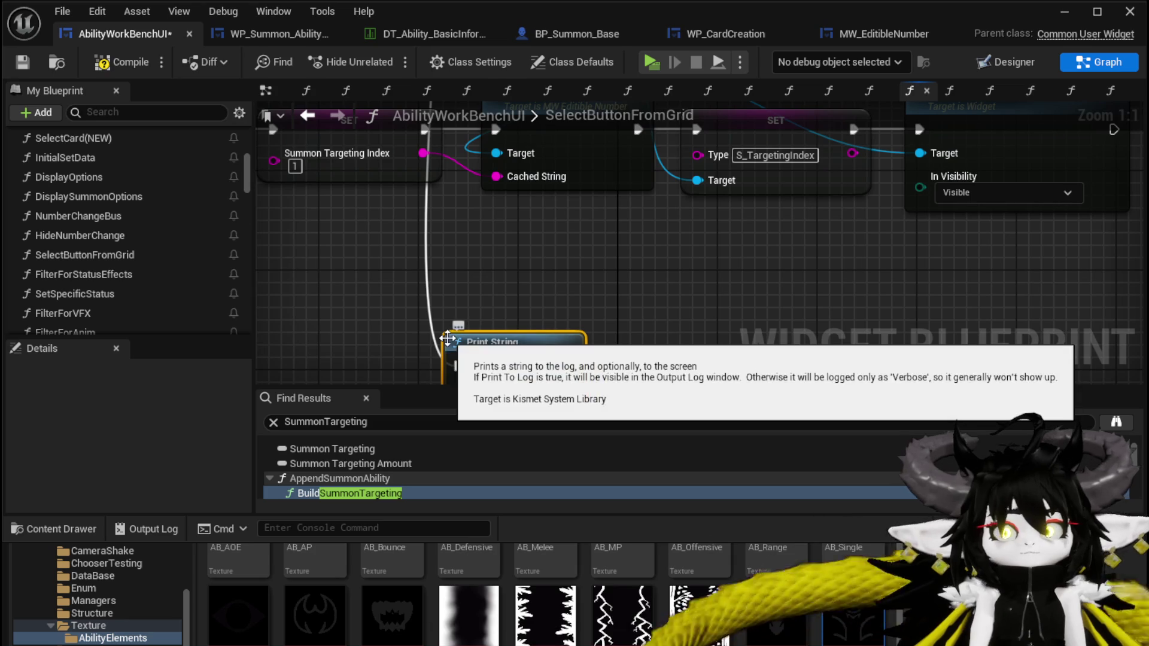
scroll(448, 335, down, 4)
drag(441, 293, 654, 252)
scroll(654, 253, down, 1)
mouse_move(634, 146)
mouse_down()
mouse_move(603, 238)
mouse_move(625, 259)
mouse_move(646, 455)
mouse_move(476, 281)
mouse_move(491, 398)
mouse_move(486, 138)
mouse_up()
scroll(584, 147, down, 3)
scroll(569, 273, up, 6)
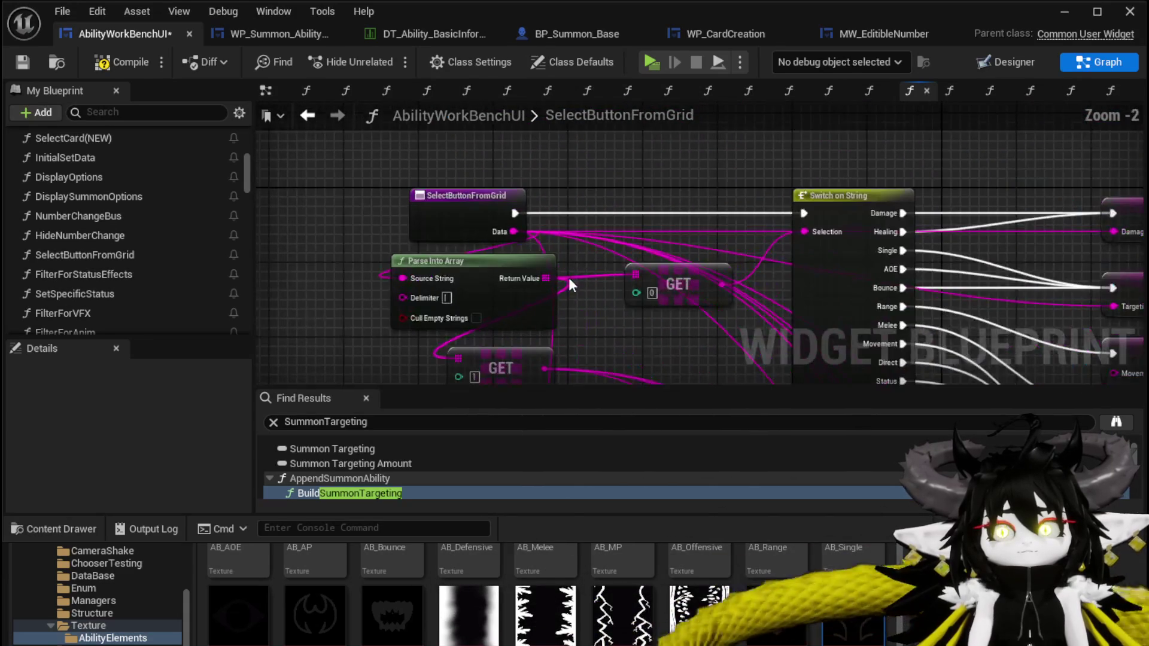
mouse_move(514, 231)
mouse_down()
mouse_move(462, 588)
mouse_move(509, 377)
mouse_move(292, 385)
mouse_move(356, 393)
mouse_move(566, 122)
mouse_move(602, 189)
mouse_up()
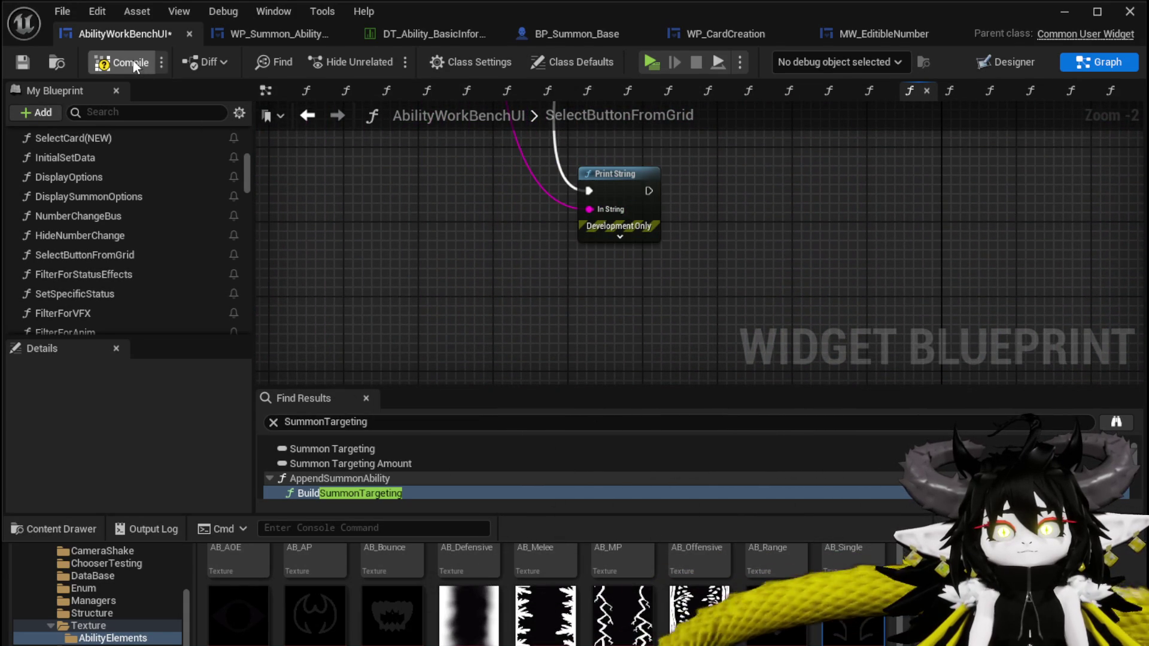
click(23, 63)
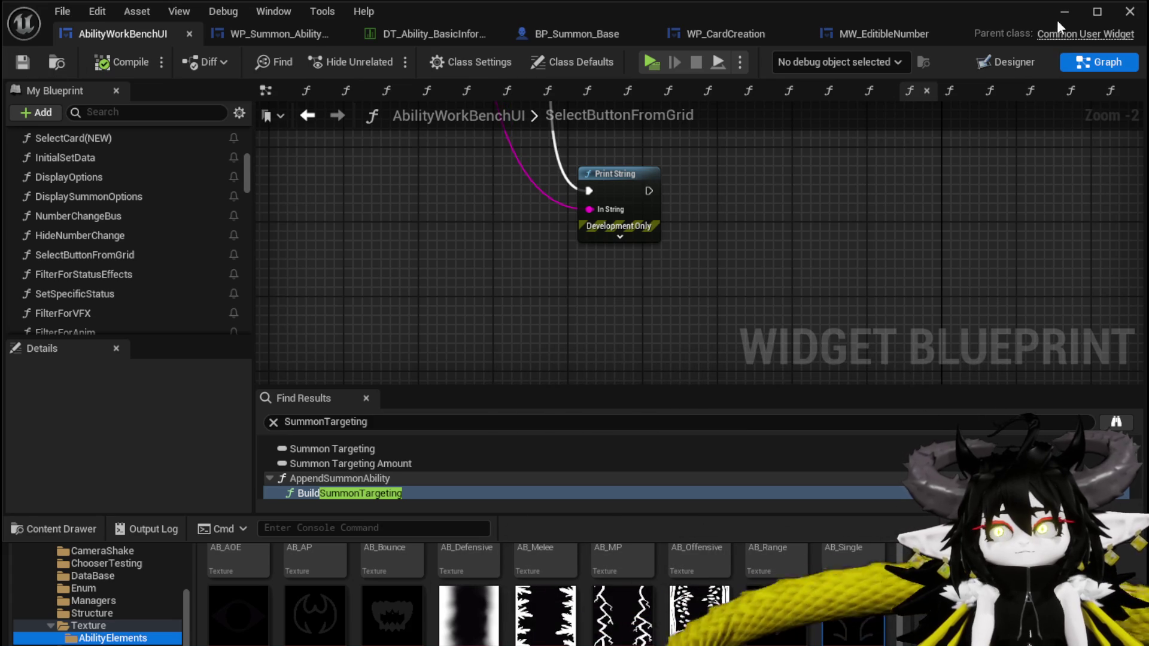
- Play the level, walk to the workbench, open Ability, confirm, and select the summon card
click(1065, 12)
click(383, 57)
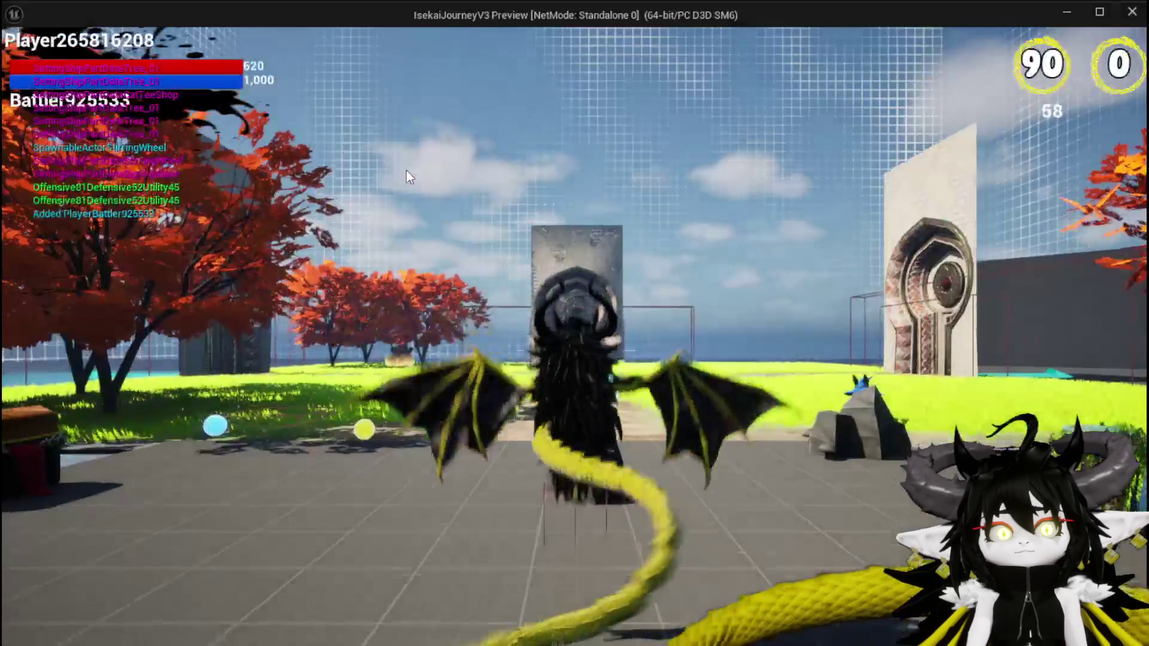
key(w)
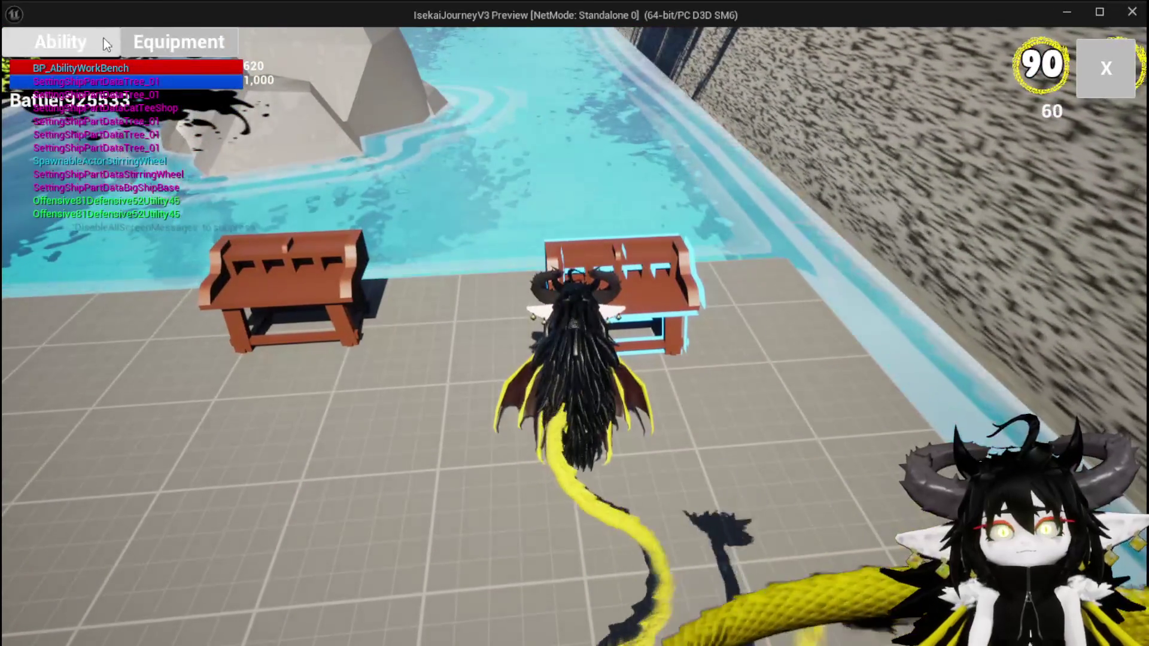
click(109, 42)
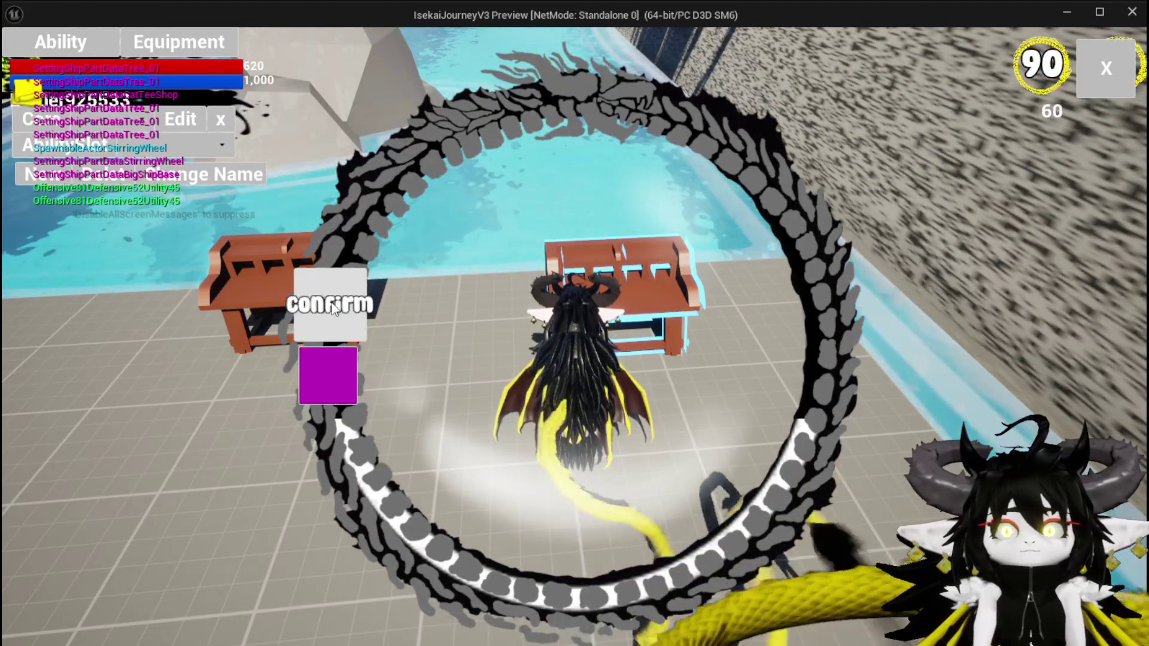
click(334, 309)
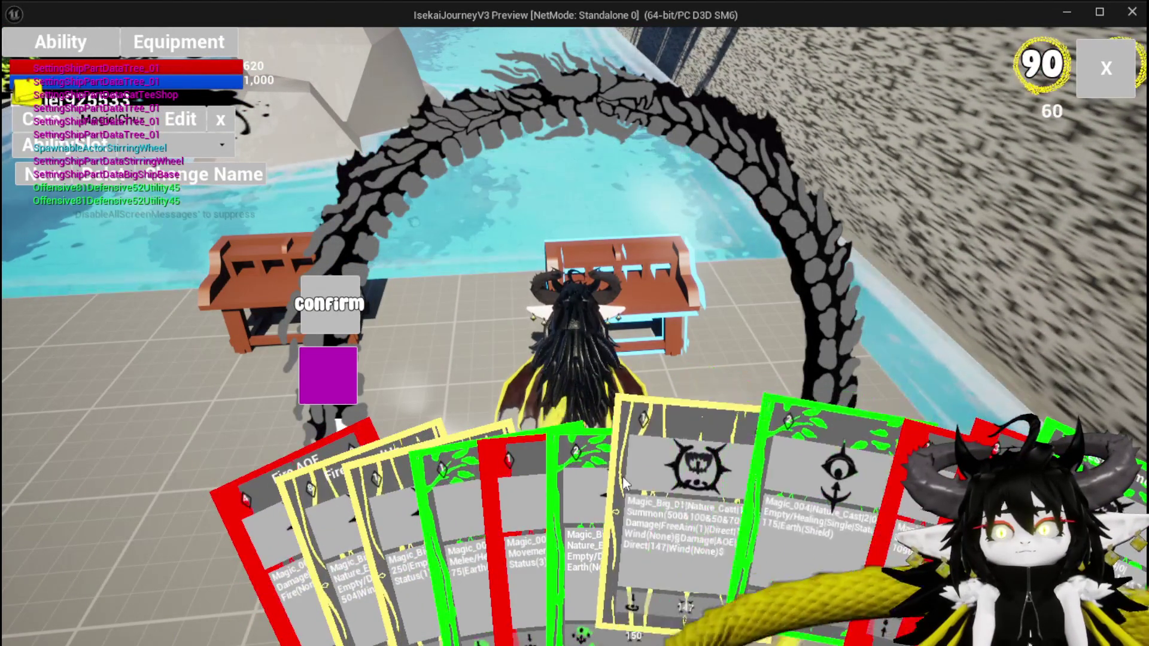
click(624, 484)
- Check the summon's Creature and Logic stats, stop the preview, save the level, and return to the blueprint
mouse_move(798, 202)
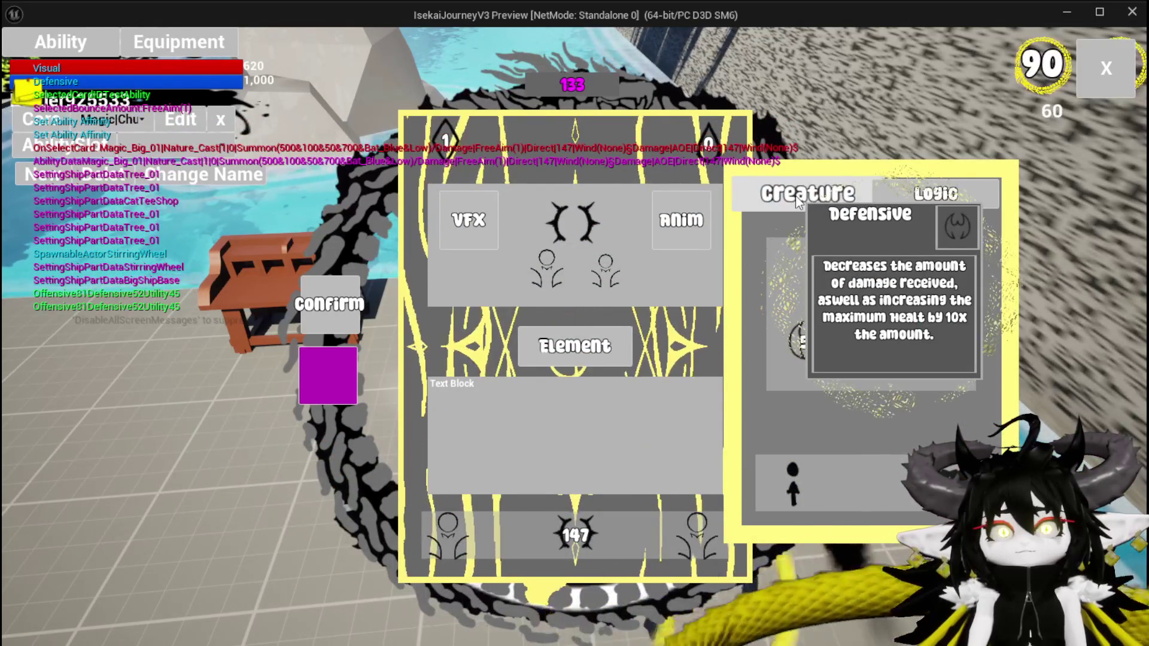
click(889, 196)
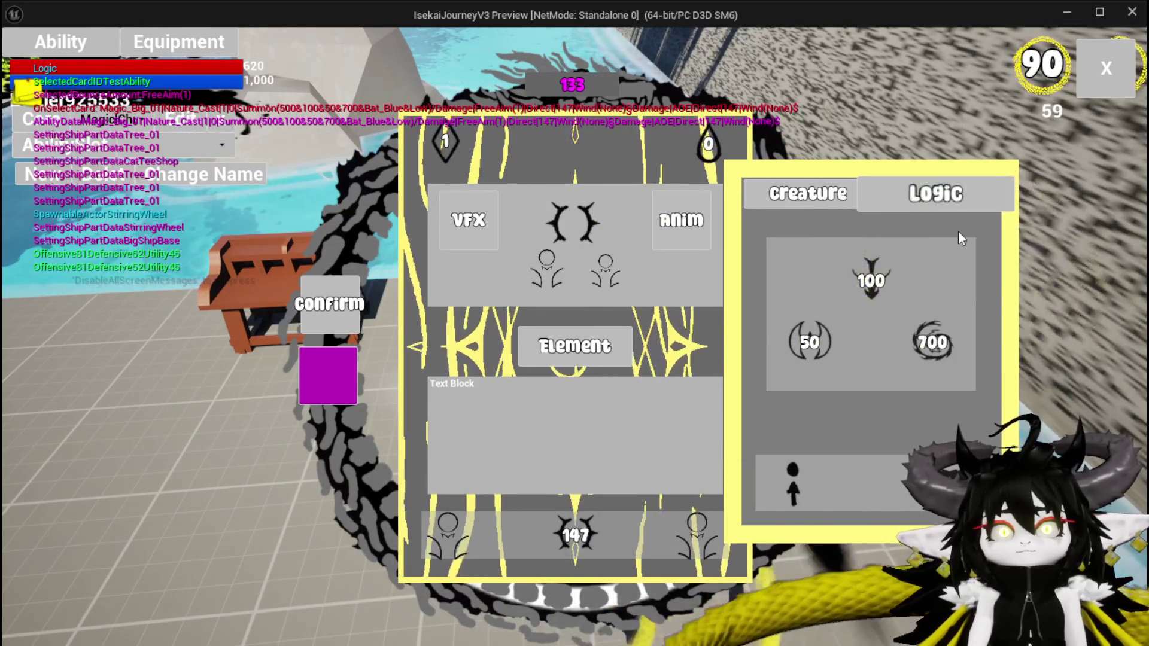
mouse_move(791, 198)
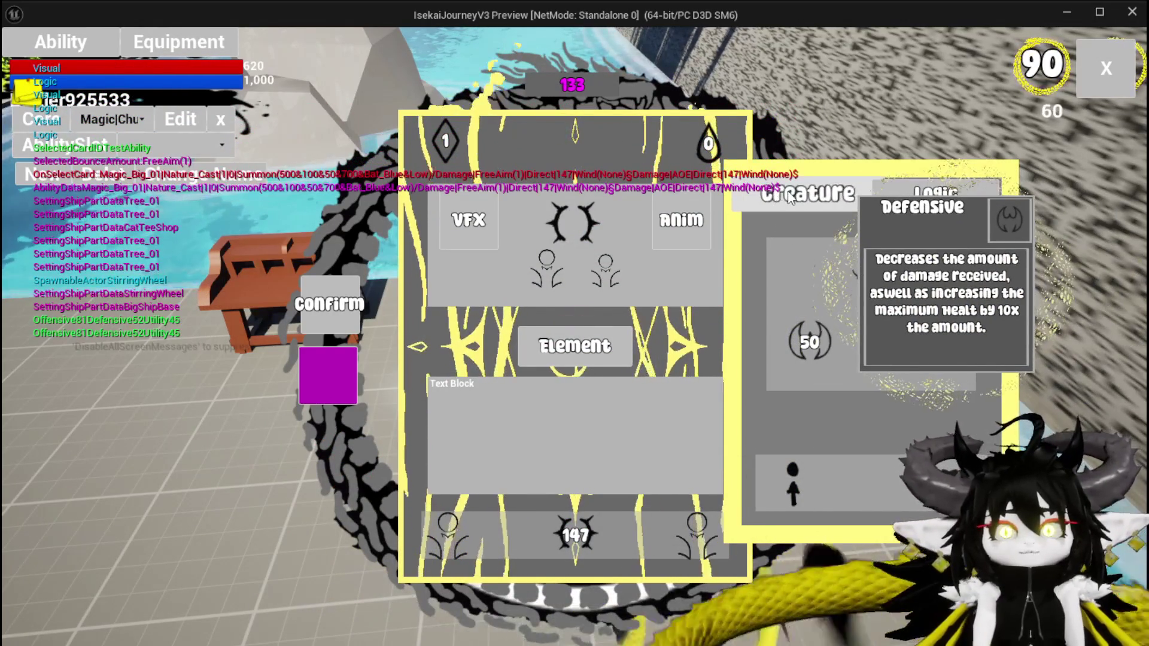
key(Escape)
click(21, 59)
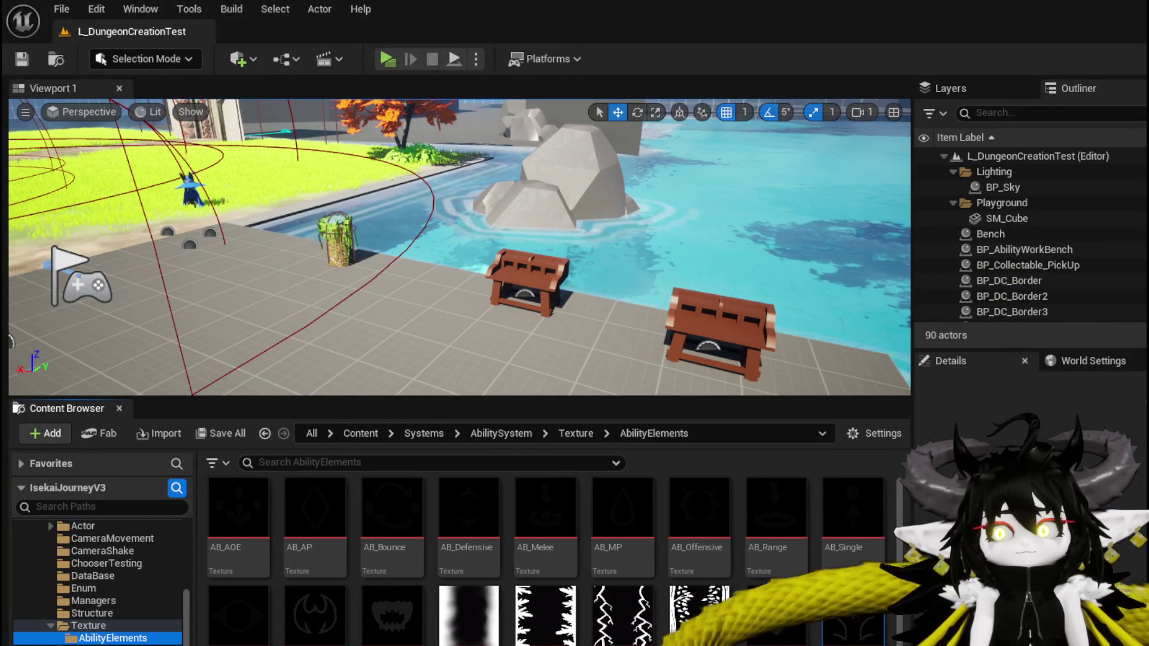
key(alt+Tab)
- Rename the switch cases S_Visual and S_Logic to Visual and Logic
scroll(629, 377, up, 4)
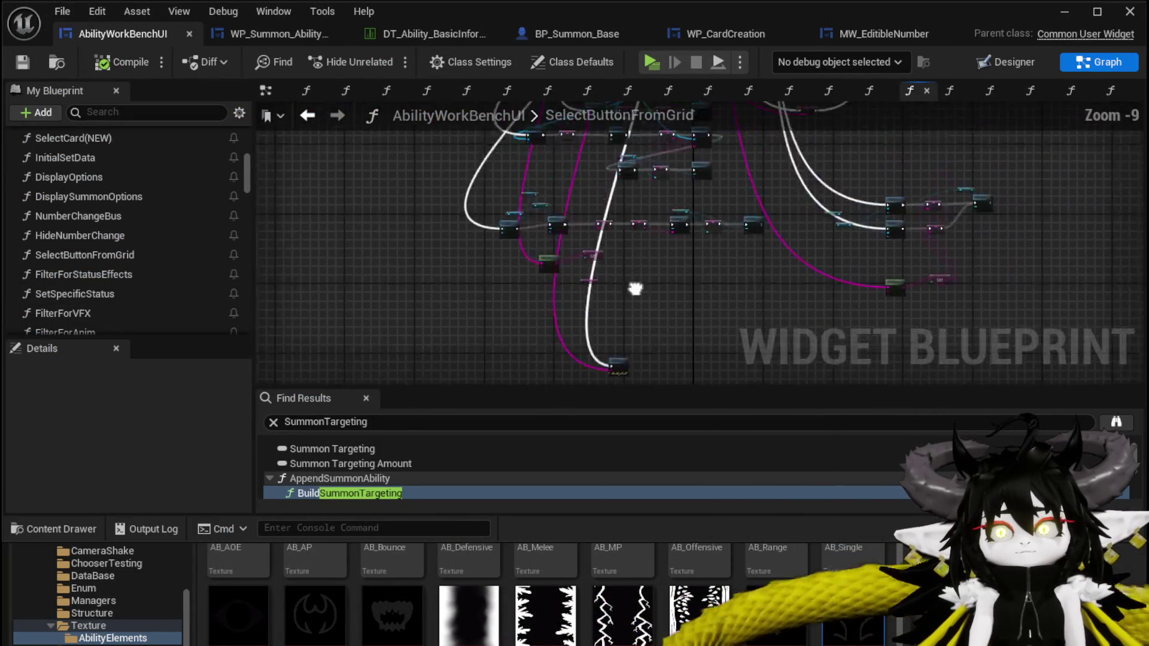
drag(508, 203, 551, 282)
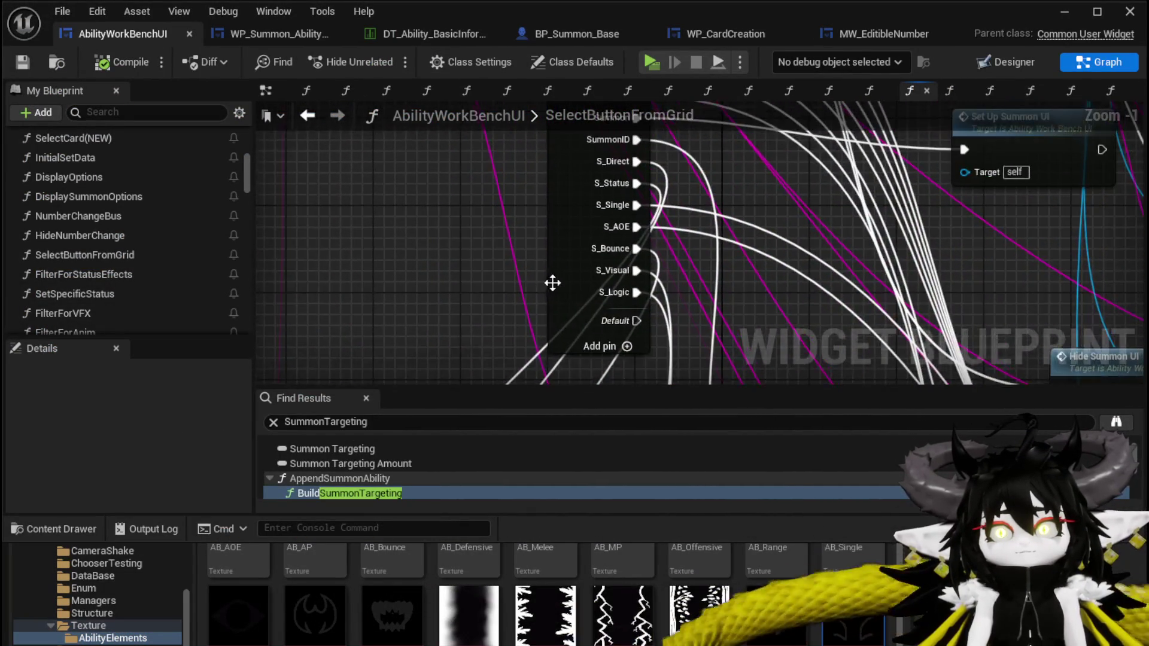
scroll(567, 282, up, 1)
click(567, 282)
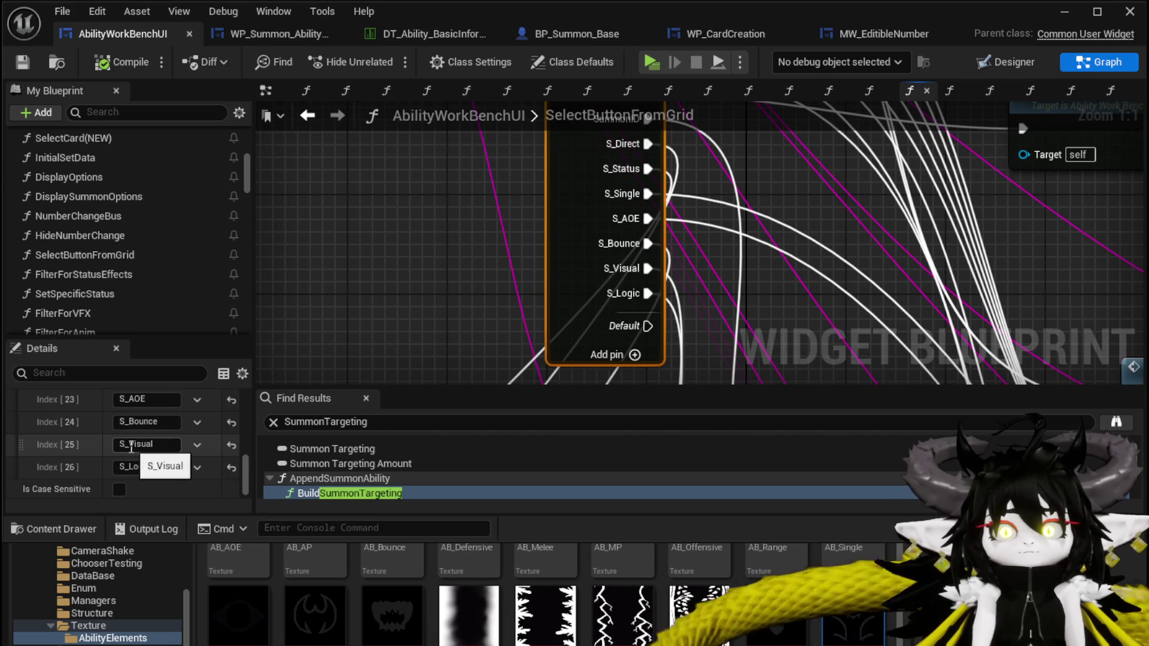
key(BackSpace)
click(130, 467)
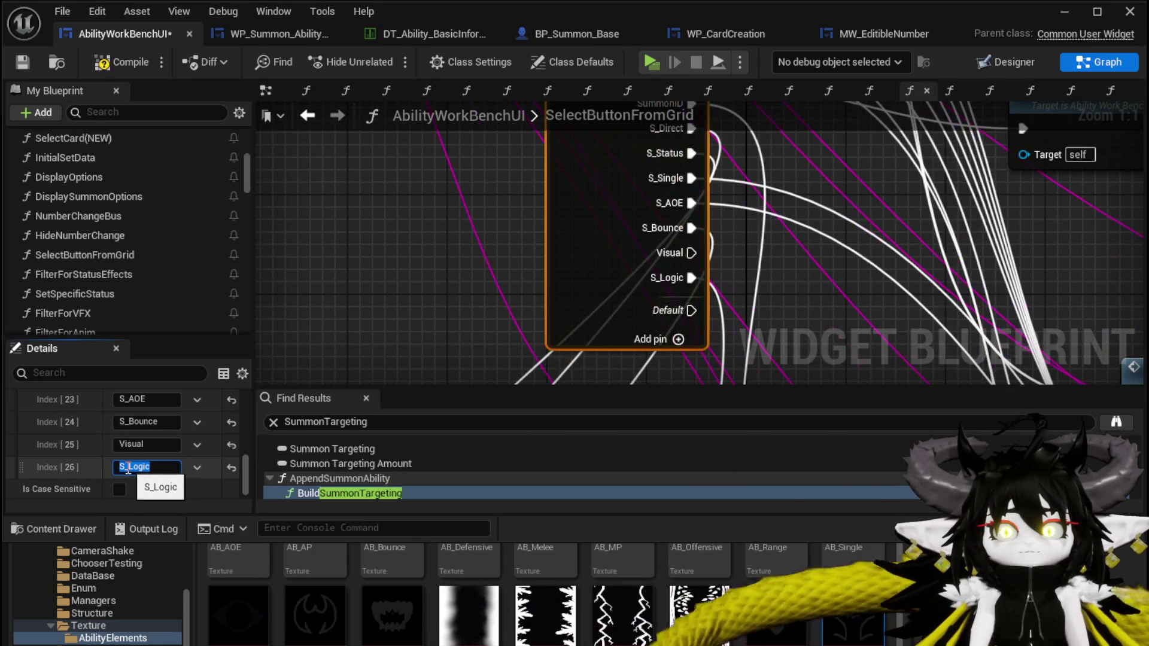
drag(128, 467, 82, 466)
click(476, 274)
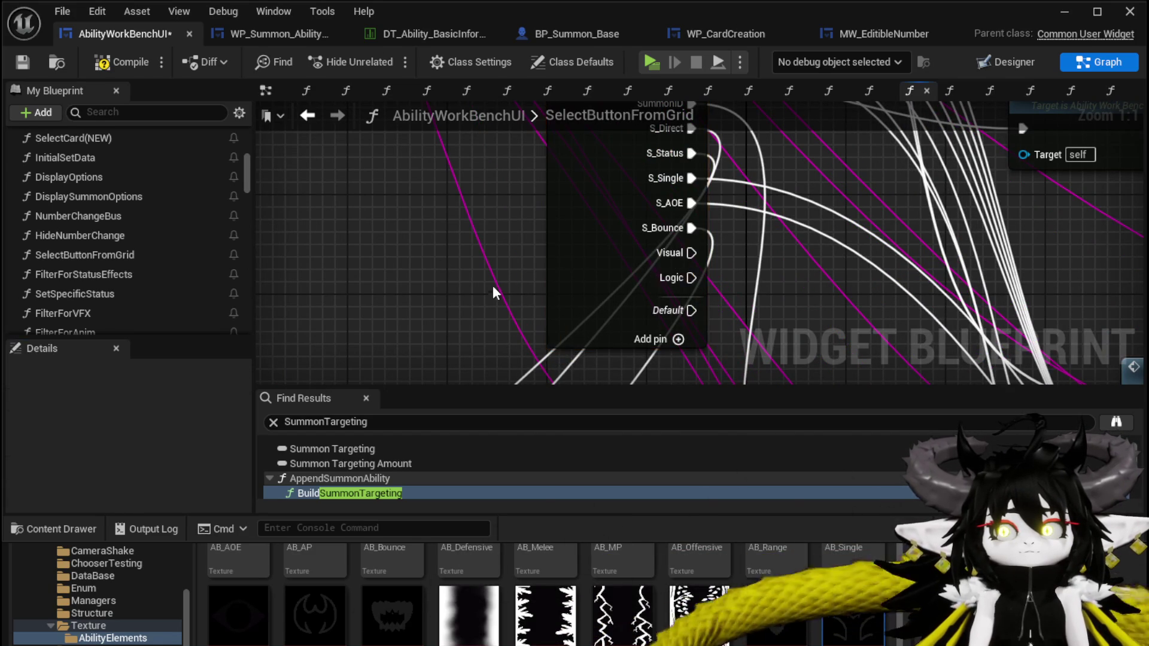
- Connect the Logic case to the Print String node's execution input
mouse_move(675, 277)
mouse_down()
mouse_move(688, 377)
mouse_move(616, 359)
mouse_move(507, 365)
mouse_move(261, 285)
mouse_move(354, 285)
mouse_up()
scroll(594, 176, down, 9)
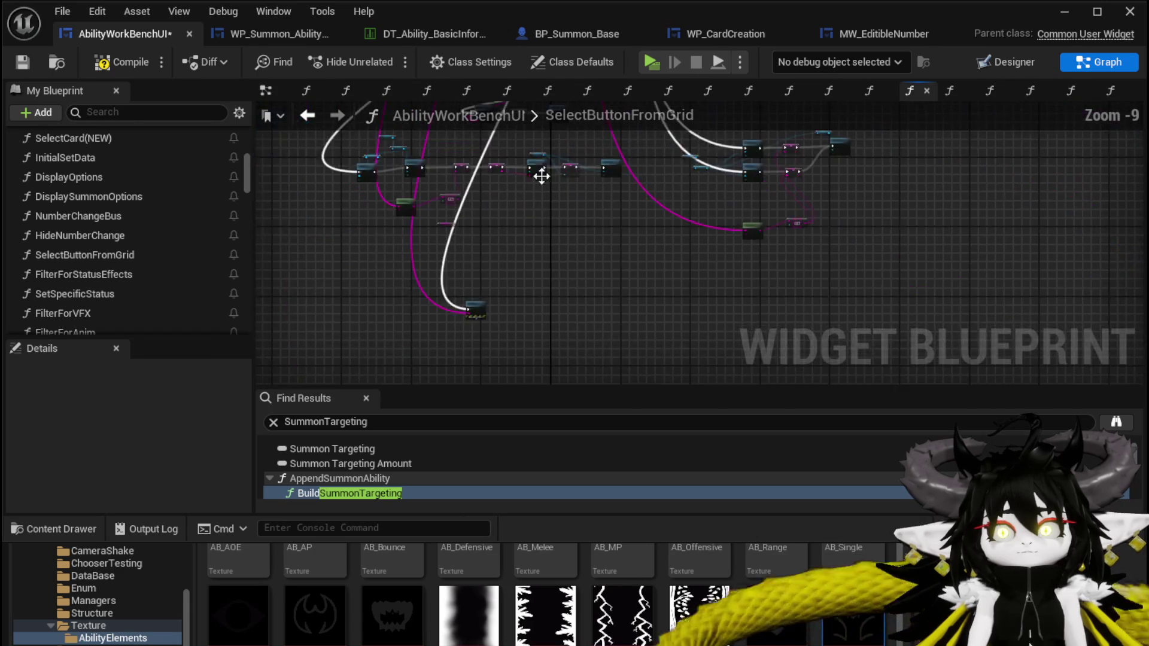
scroll(552, 238, up, 5)
mouse_move(479, 302)
mouse_down()
mouse_move(219, 594)
mouse_move(509, 247)
mouse_move(638, 230)
mouse_move(637, 292)
mouse_move(636, 281)
mouse_up()
scroll(663, 242, down, 1)
scroll(663, 242, down, 1)
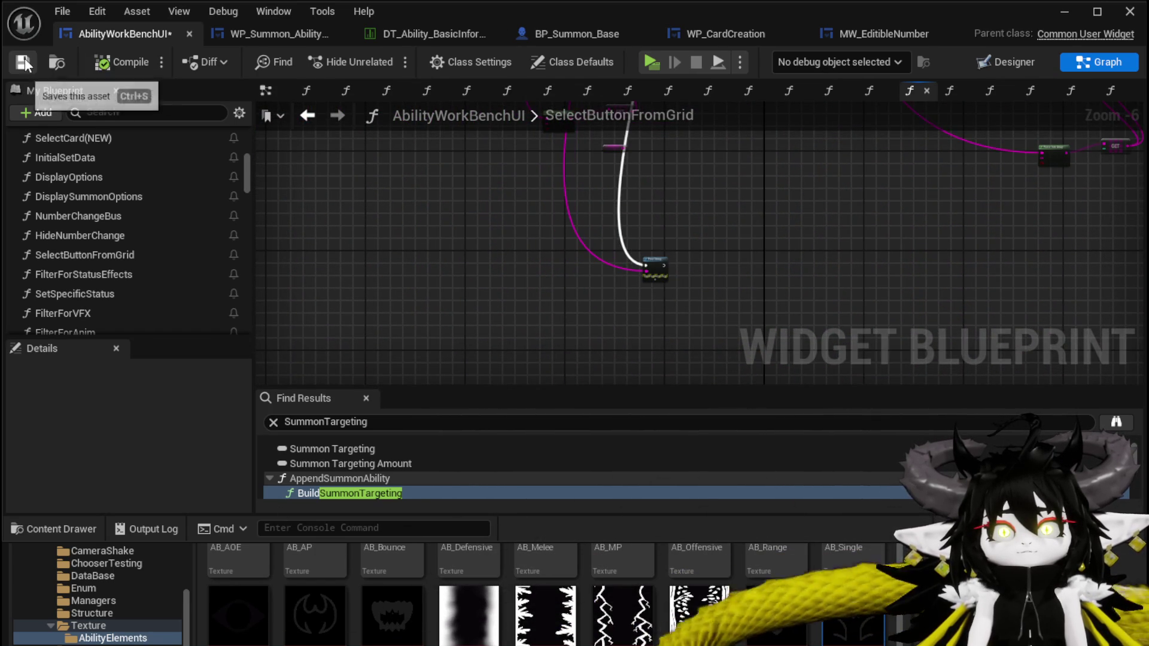
- Relaunch the game preview and walk toward the ability workbench
click(1068, 13)
click(358, 66)
key(w)
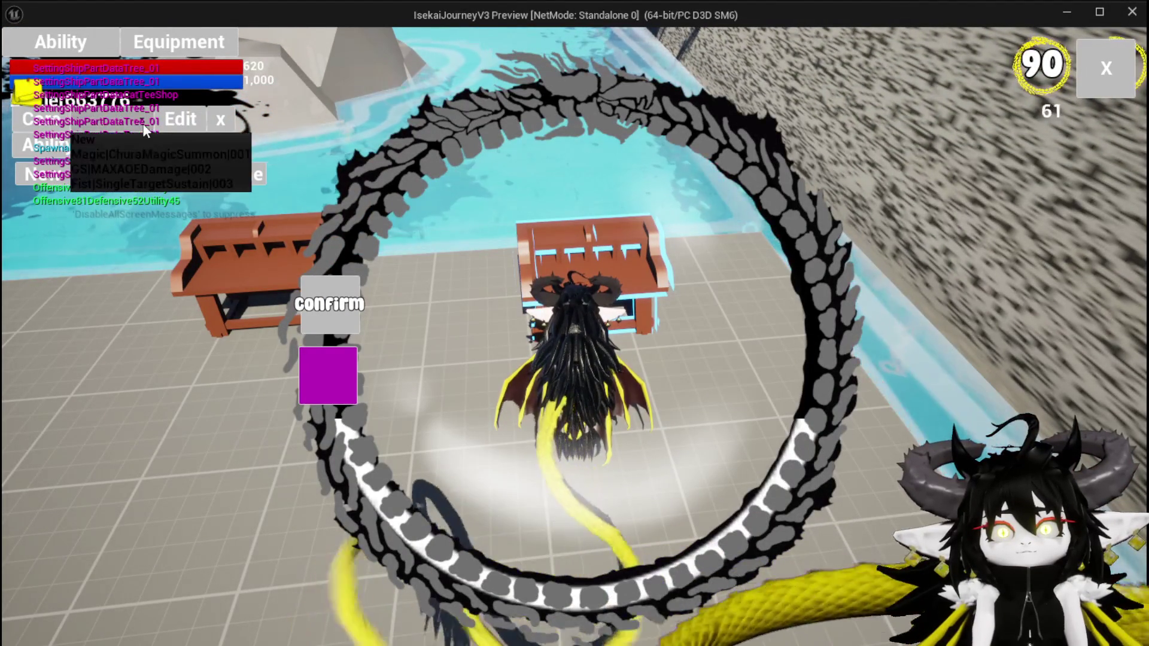
- Bring up the card fan with E and select the summon card, showing Creature values 100, 50 and 700
key(e)
click(634, 488)
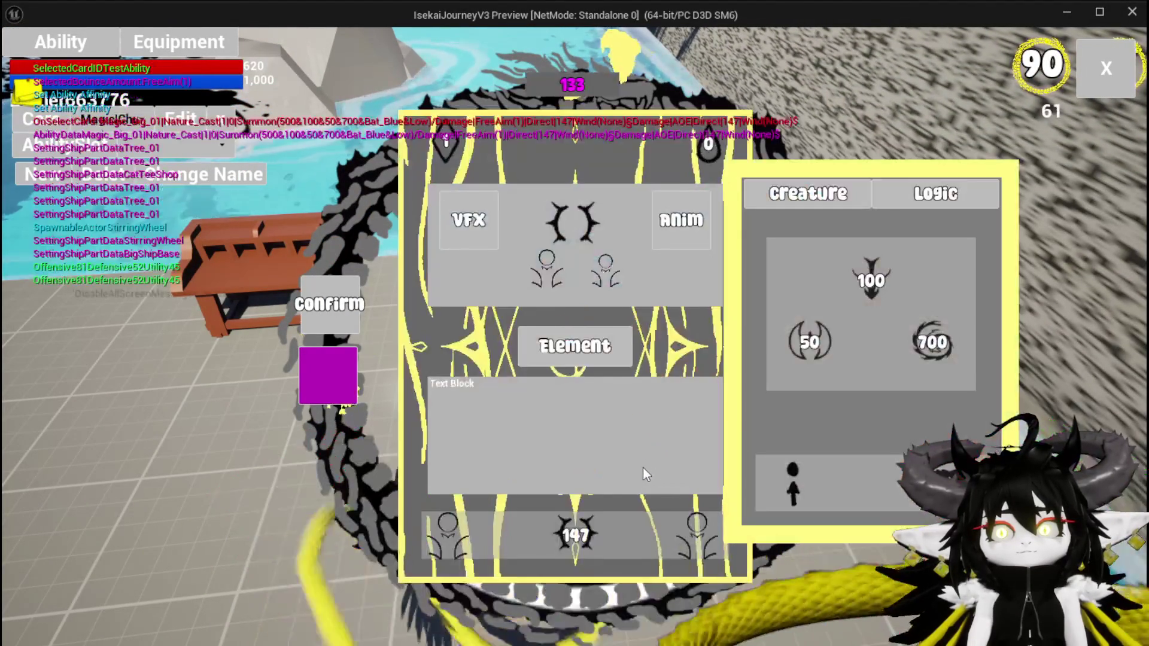
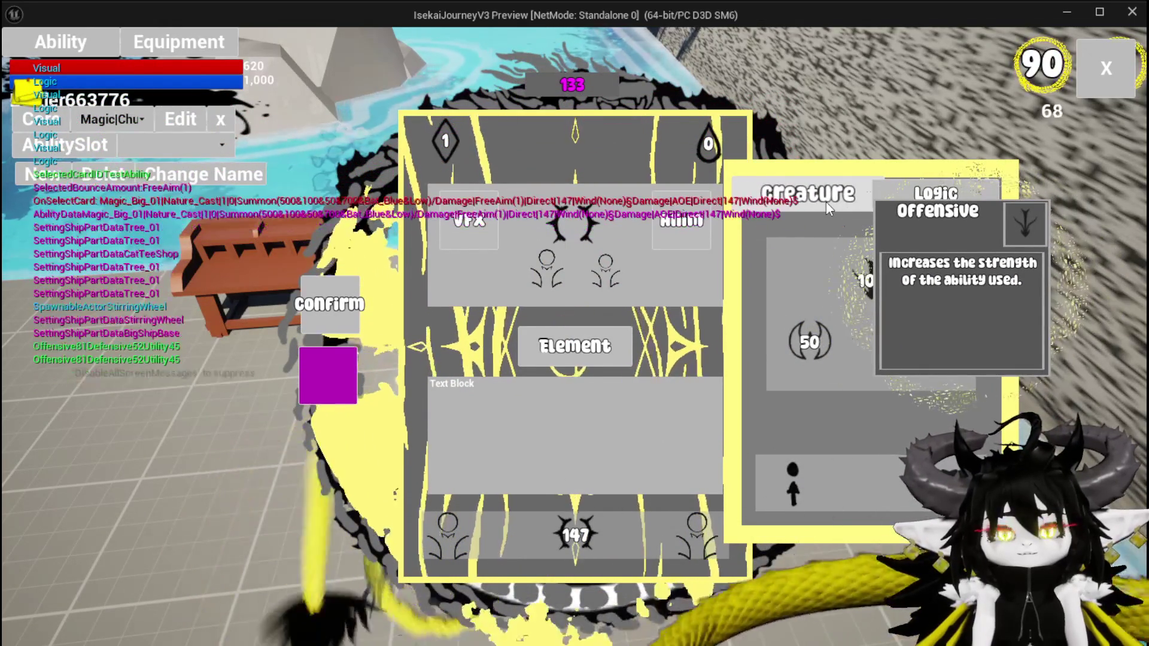
- Stop the play preview, save all, and open the WP_Summon_AbilityWorkBench widget's SetNumber graph
key(Escape)
key(ctrl+s)
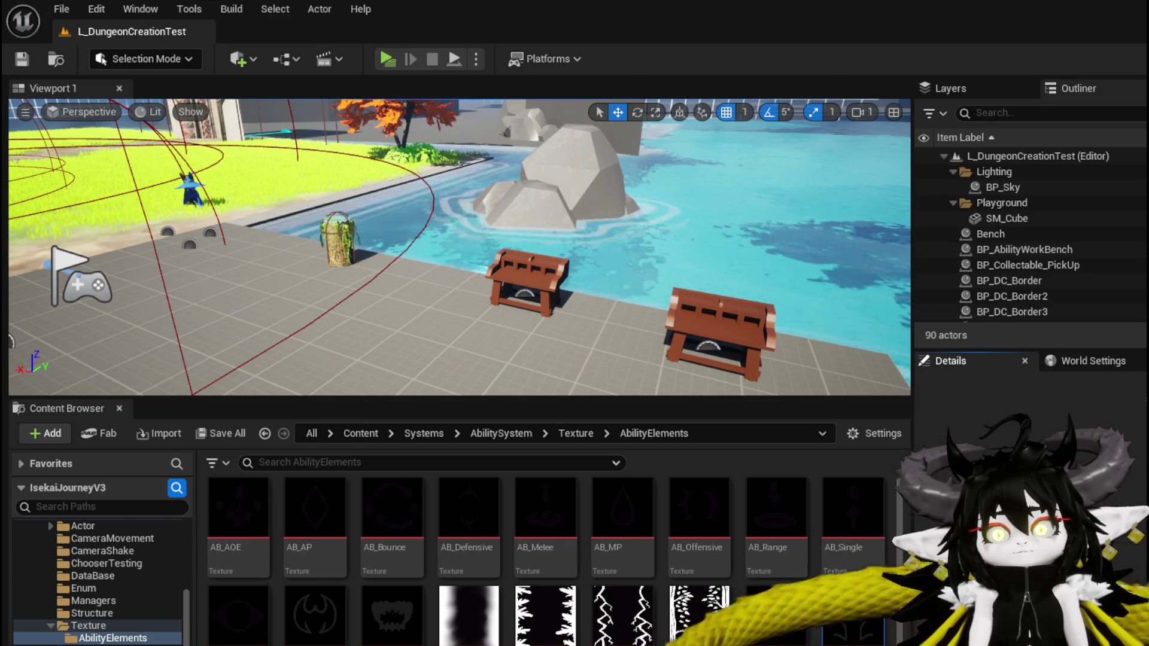
key(alt+Tab)
click(255, 34)
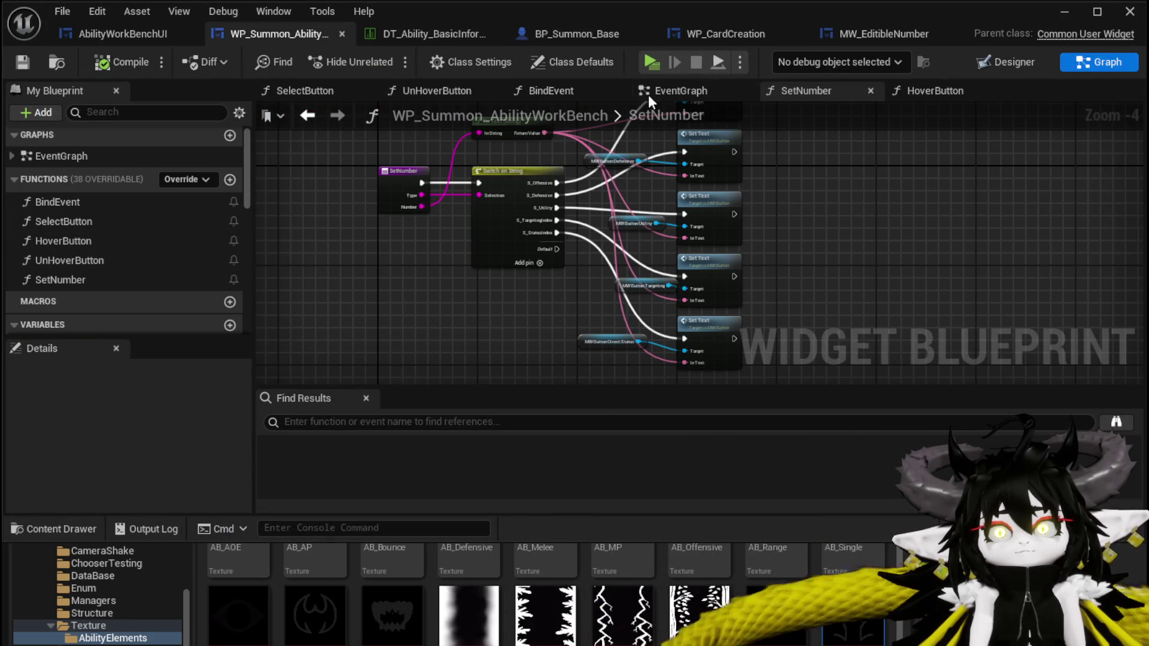
- In the Designer, set the MW_Button_Visual button's Data value to S_Visual
key(shift+F4)
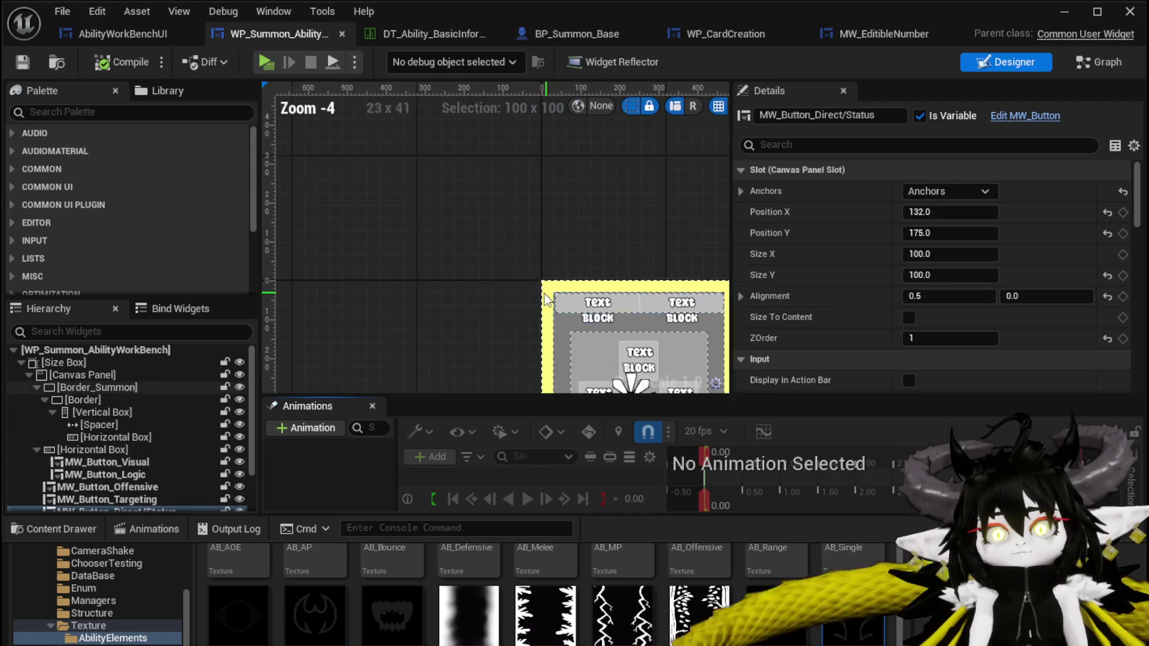
scroll(461, 245, up, 3)
click(460, 245)
scroll(939, 304, down, 10)
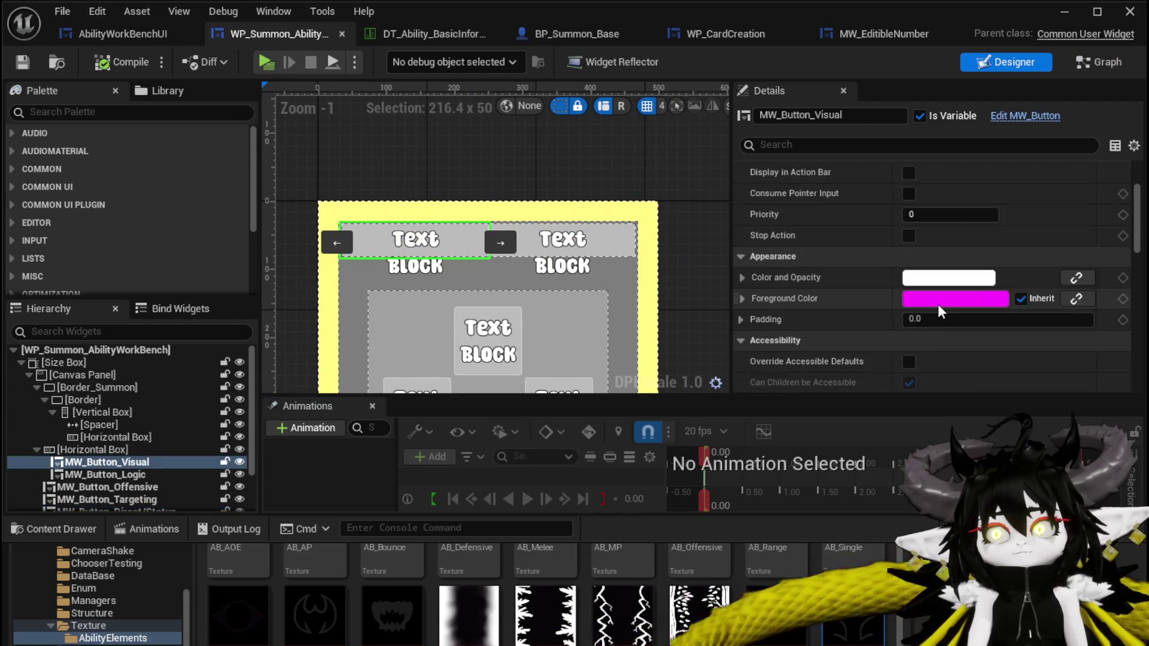
scroll(939, 304, down, 8)
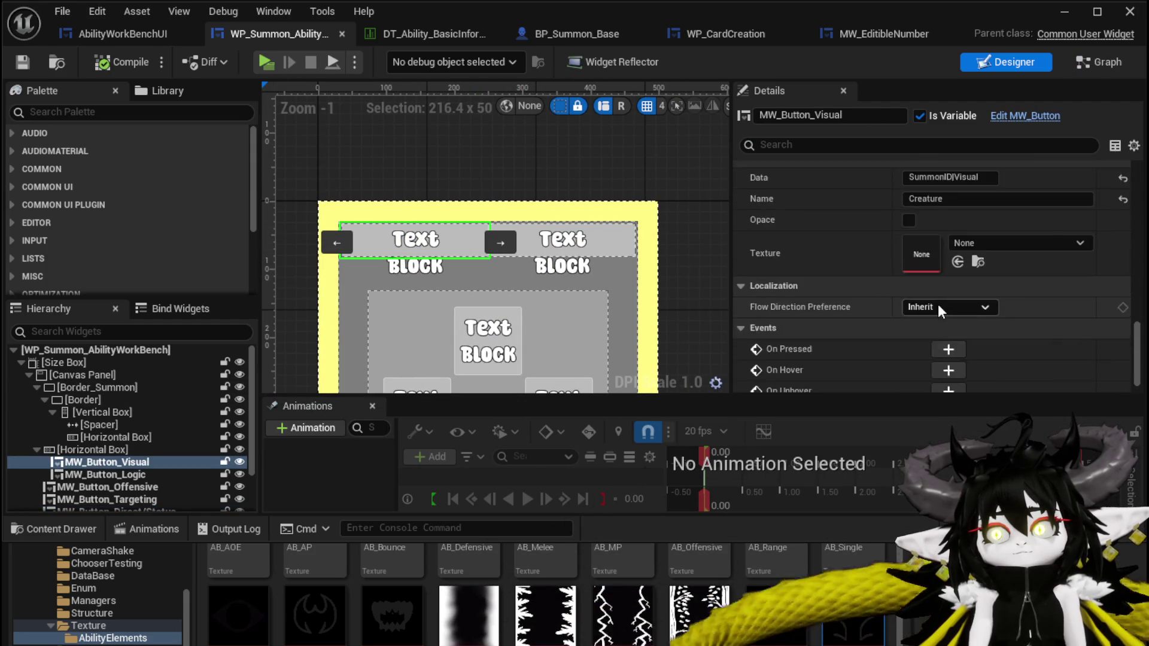
scroll(939, 304, up, 3)
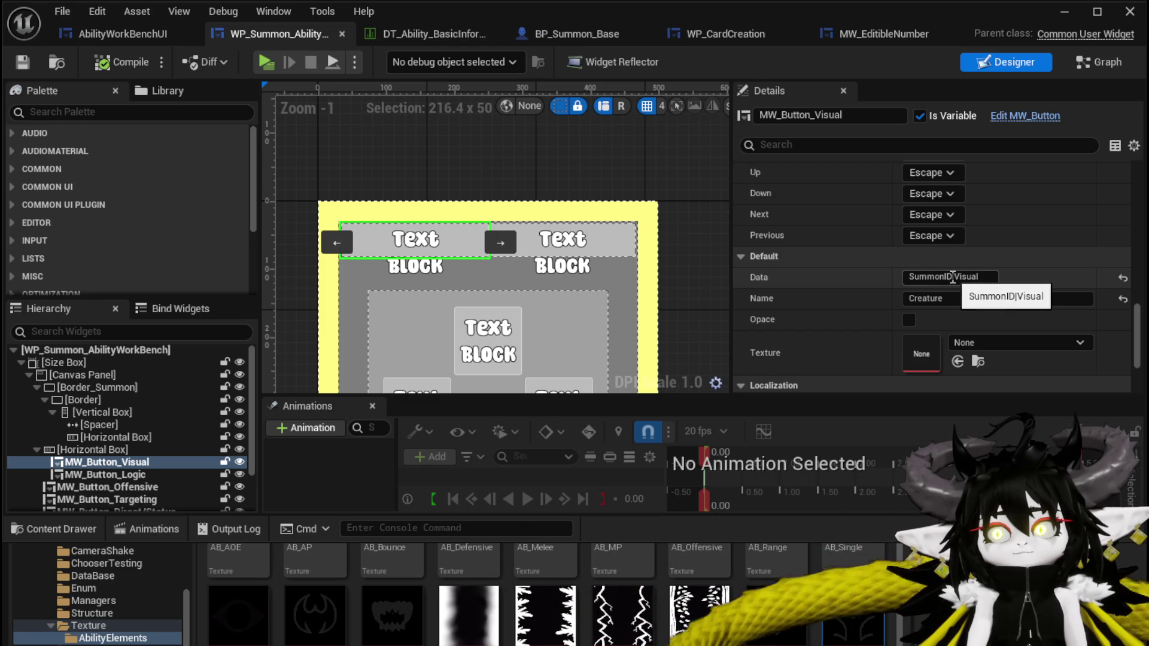
click(955, 278)
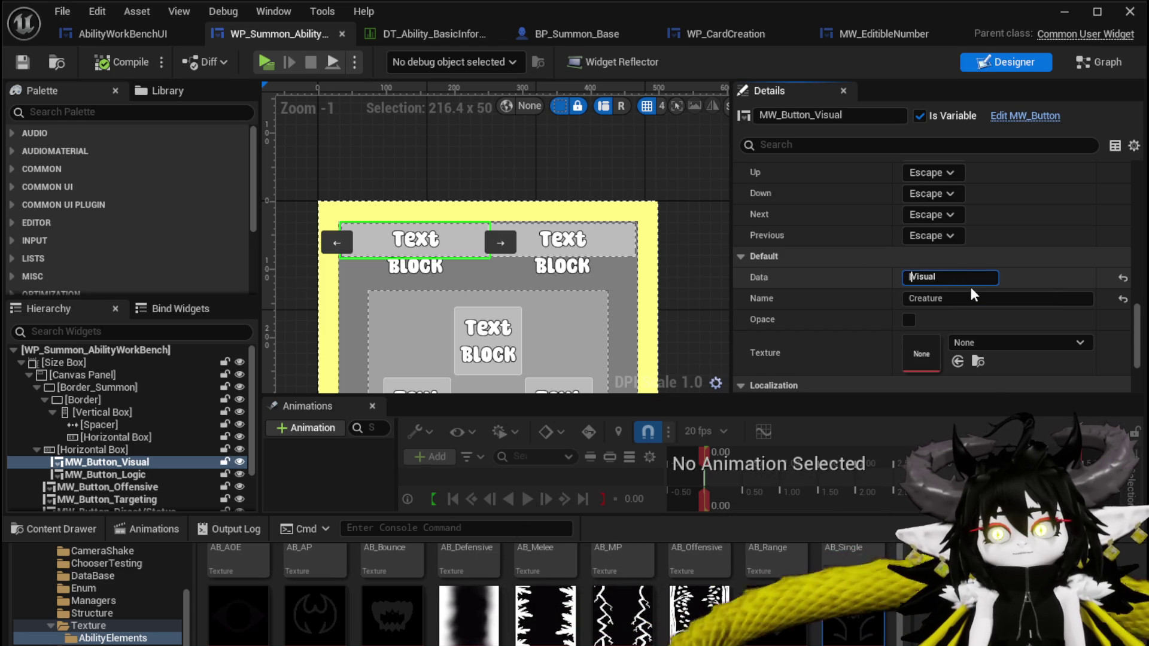
key(Delete)
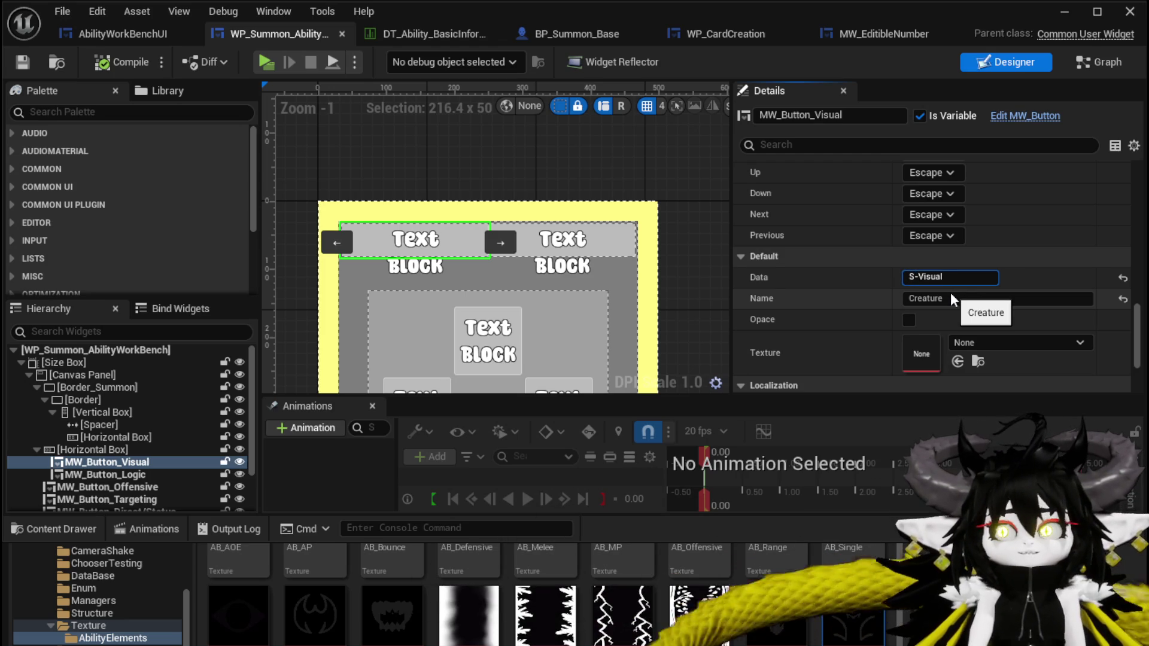
key(Return)
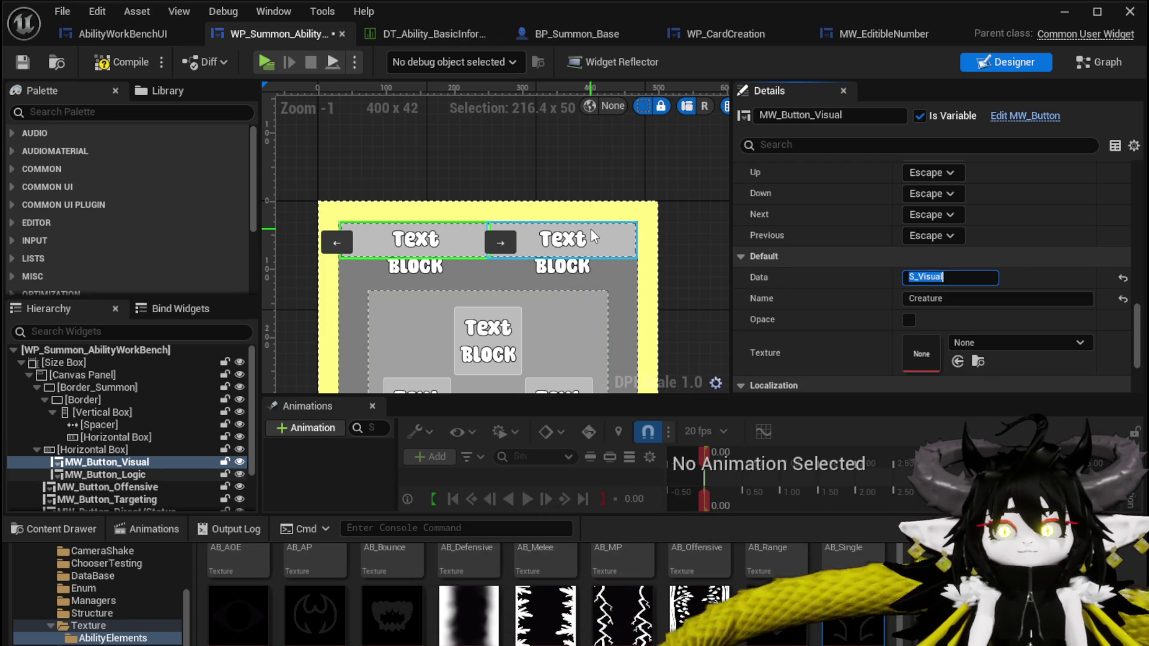
- Set the MW_Button_Logic button's Data value to S_Logic and recheck the Visual button
click(590, 229)
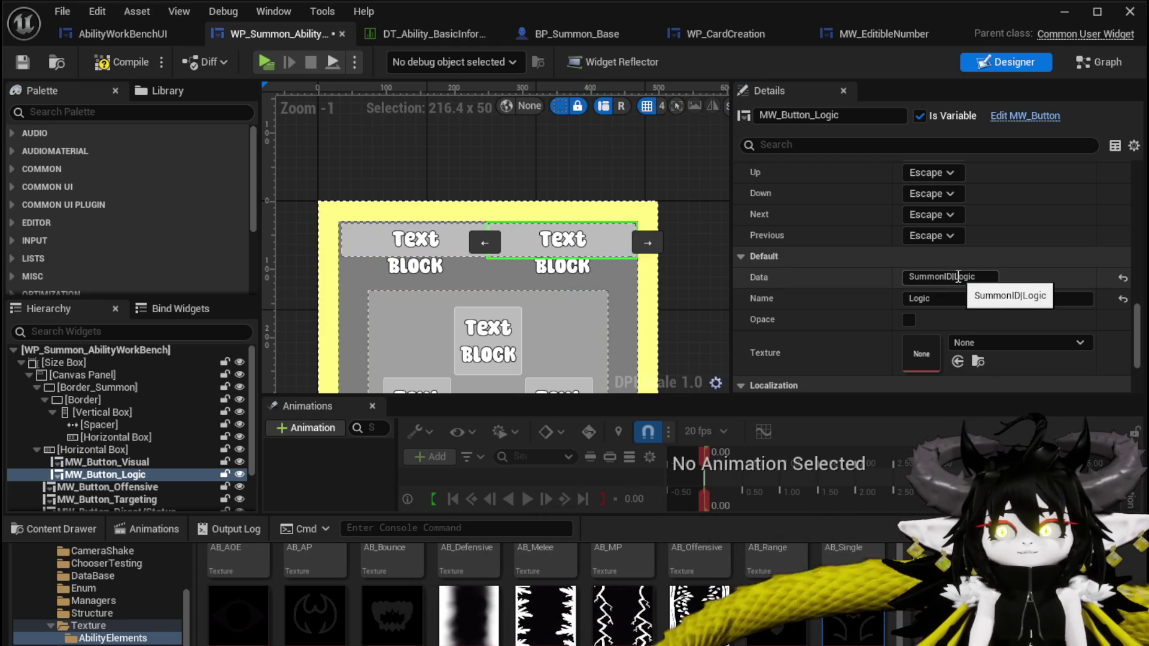
drag(956, 277, 870, 276)
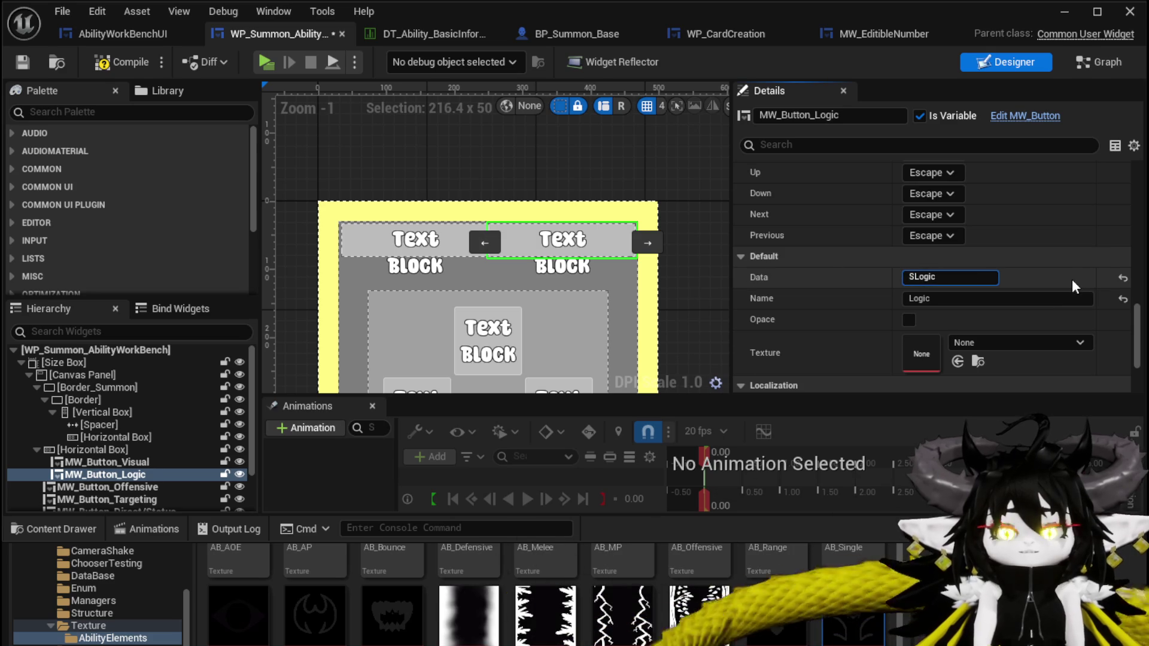
text(_)
key(Return)
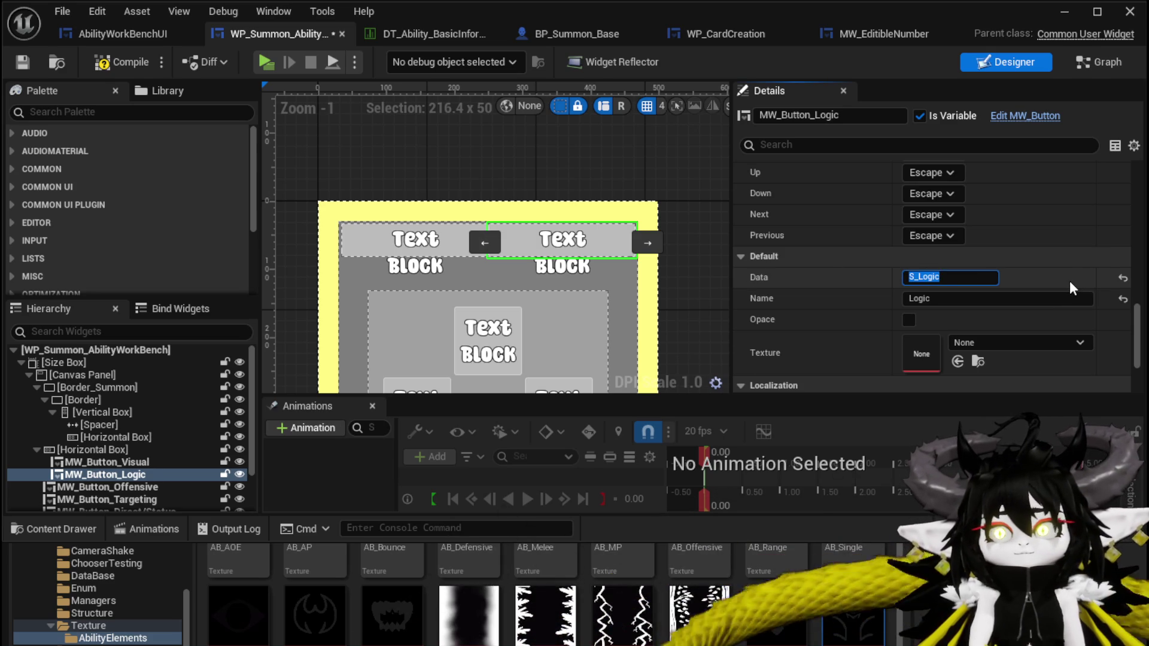
click(360, 236)
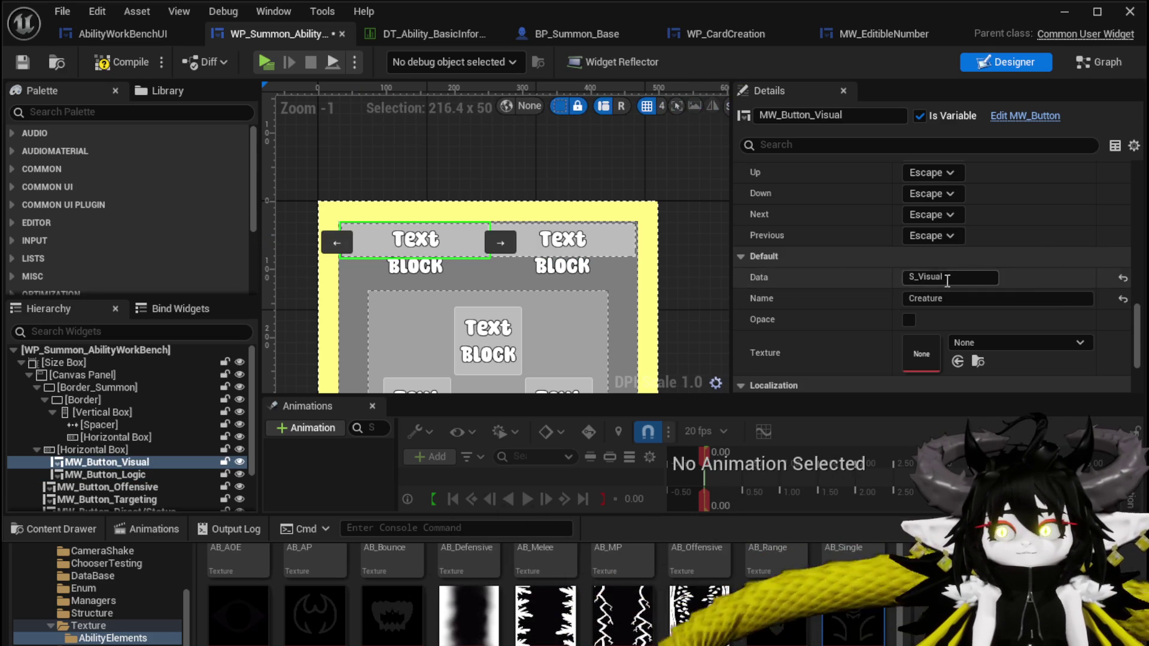
- Rename the SelectButtonFromGrid switch cases at index 25 and 26 to S_Visual and S_Logic
click(111, 37)
scroll(600, 300, down, 5)
scroll(628, 326, up, 8)
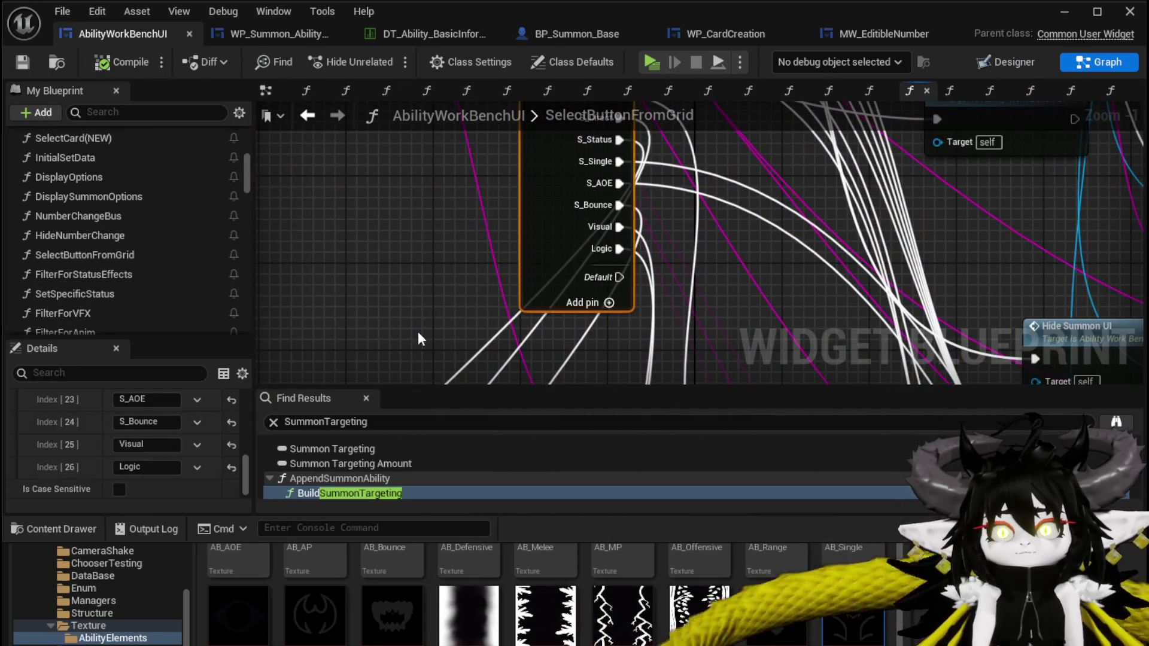
key(Home)
text(S_)
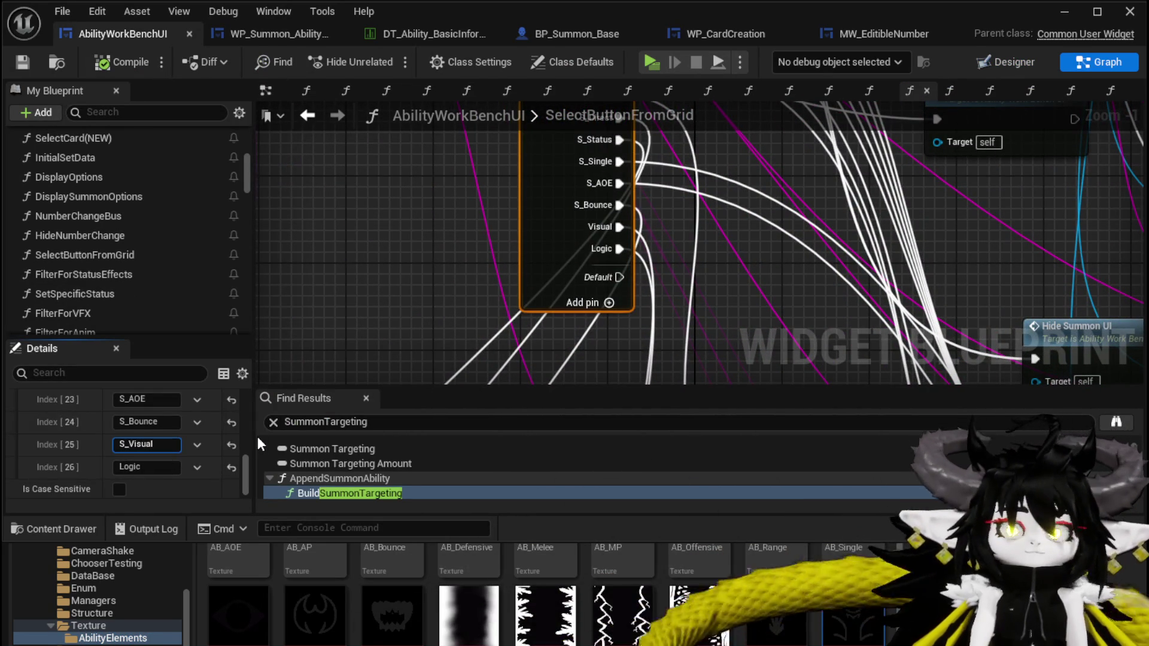
key(Return)
click(136, 469)
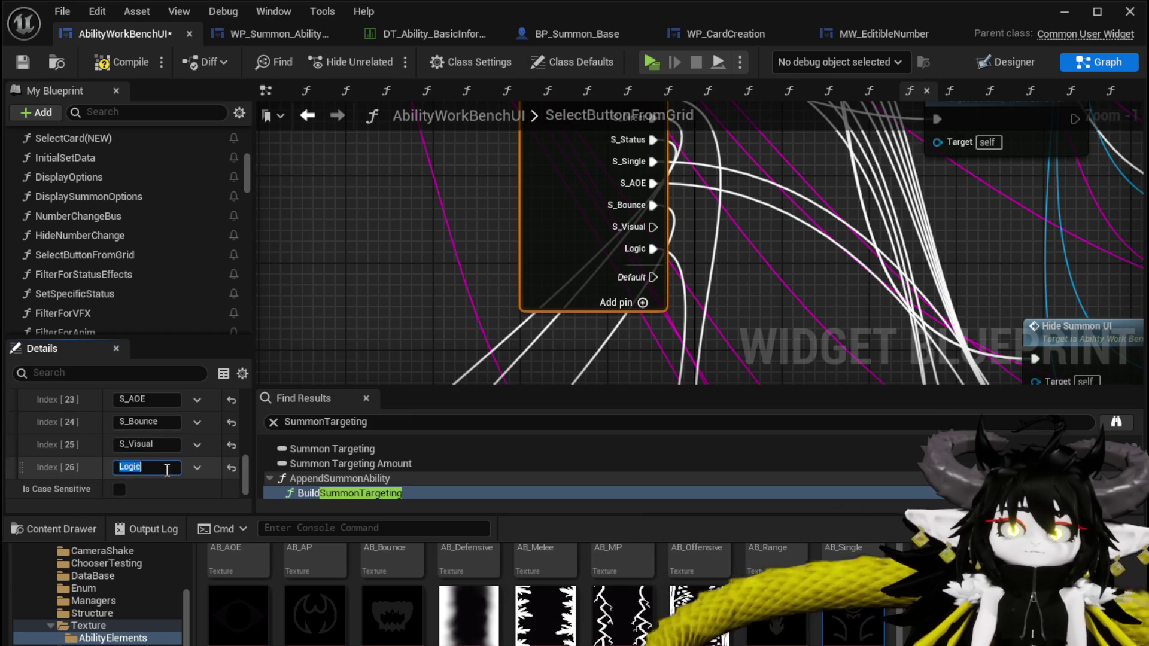
key(Home)
text(S_)
key(Return)
- Rewire the S_Visual and S_Logic outputs, then compile and save AbilityWorkBenchUI
scroll(443, 252, down, 3)
mouse_move(557, 245)
mouse_down()
mouse_move(301, 541)
mouse_move(367, 340)
mouse_move(428, 242)
mouse_move(335, 114)
mouse_move(428, 269)
mouse_move(432, 309)
mouse_up()
scroll(429, 288, up, 1)
scroll(513, 244, down, 3)
scroll(515, 258, down, 4)
scroll(520, 295, up, 4)
scroll(519, 296, up, 5)
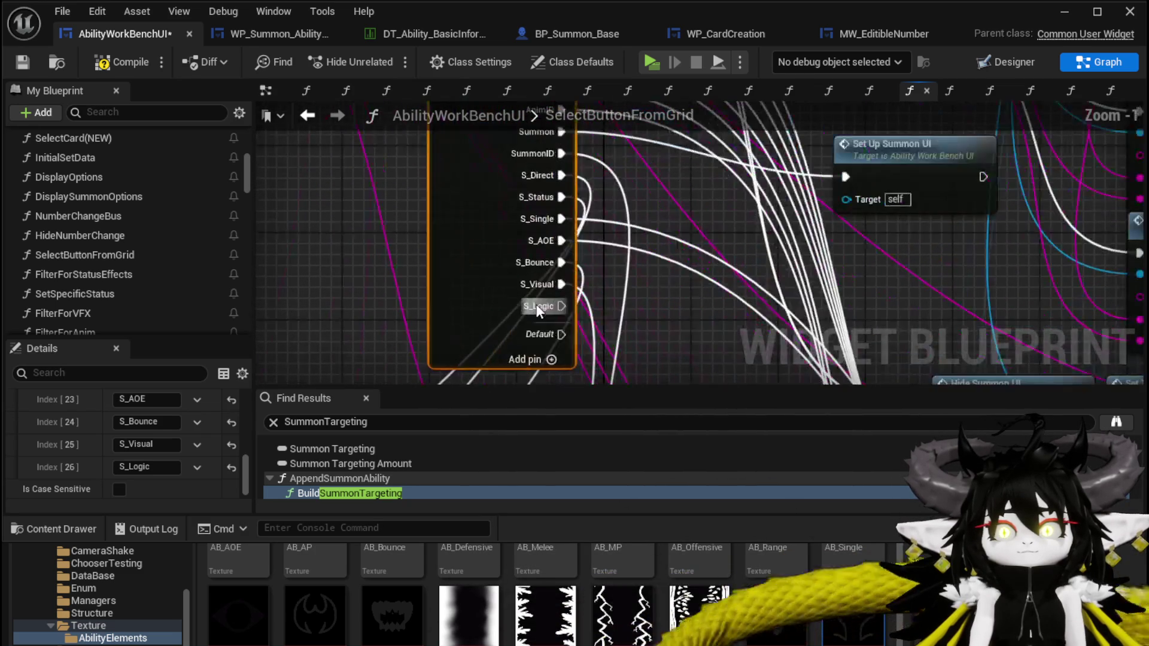
mouse_move(557, 315)
mouse_down()
mouse_move(335, 497)
mouse_move(324, 563)
mouse_move(168, 199)
mouse_move(641, 349)
mouse_move(646, 223)
mouse_up()
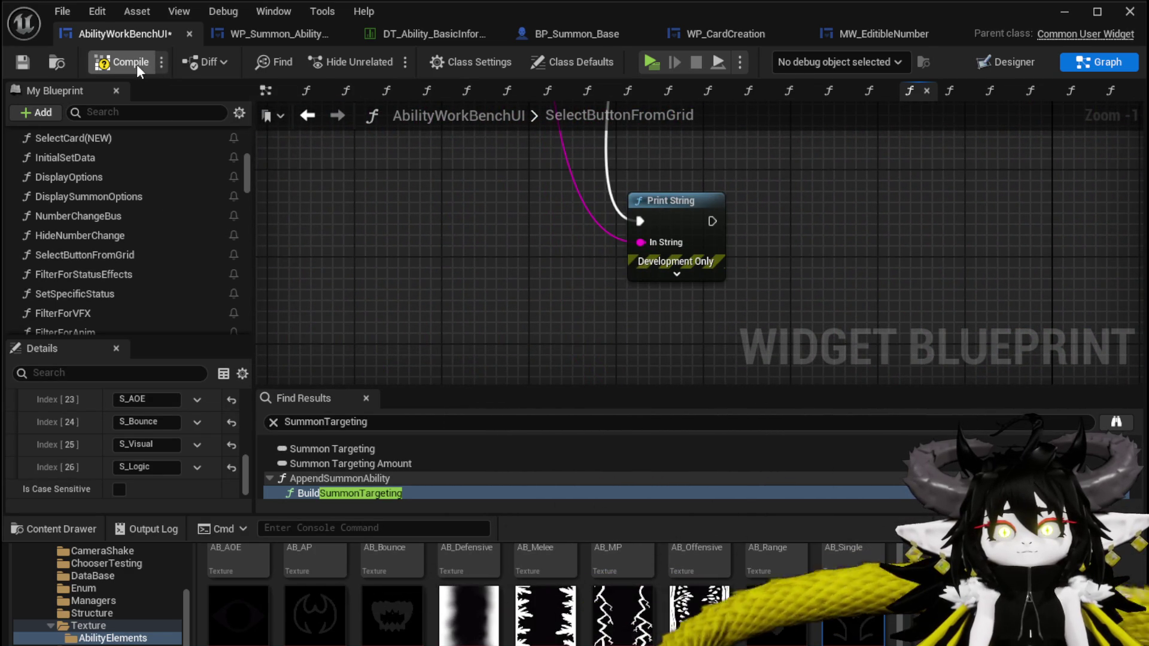
key(ctrl+s)
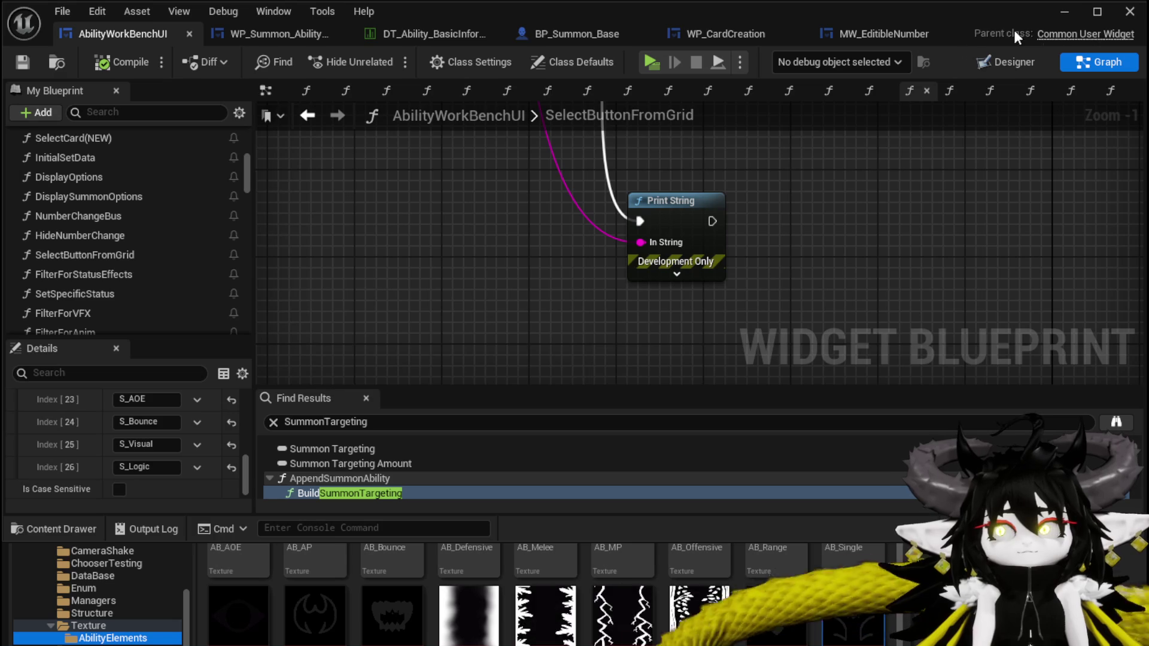
click(1065, 11)
- Play-test the workbench by picking the magic summon ability and opening its card editor, then stop and save
click(382, 59)
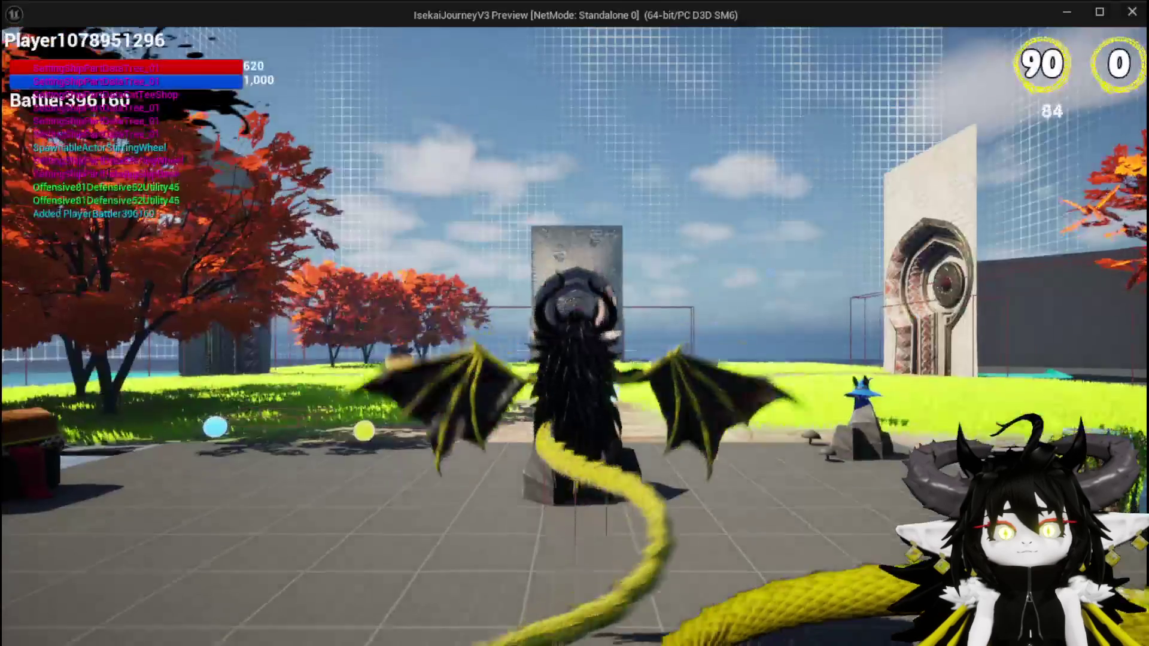
key(w)
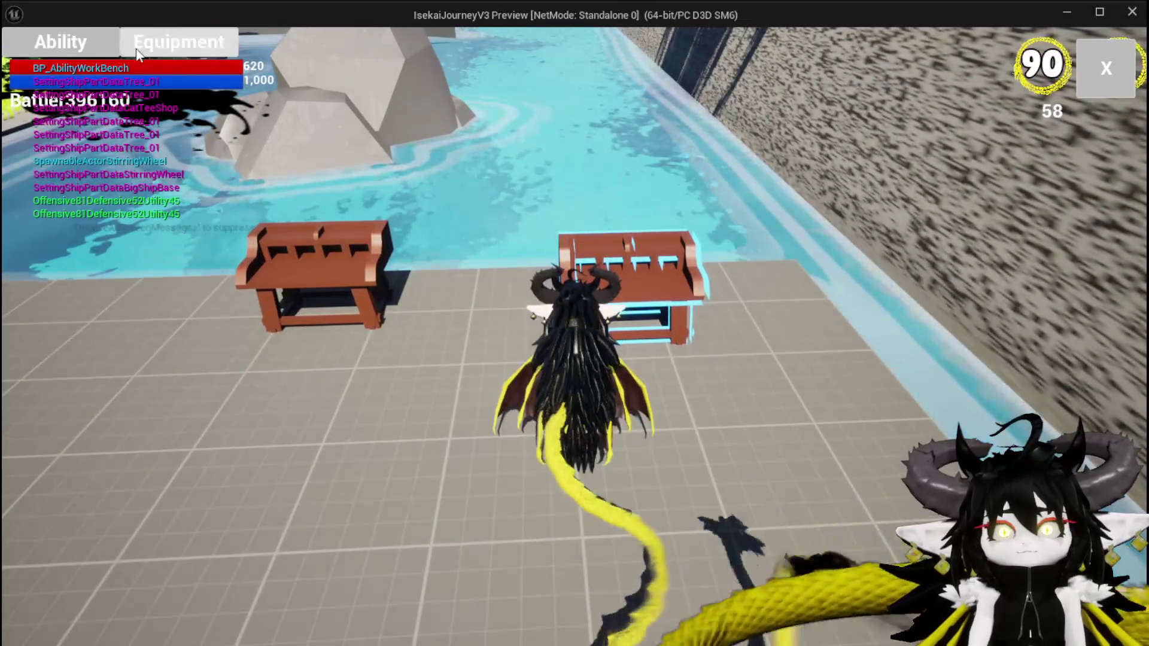
click(156, 135)
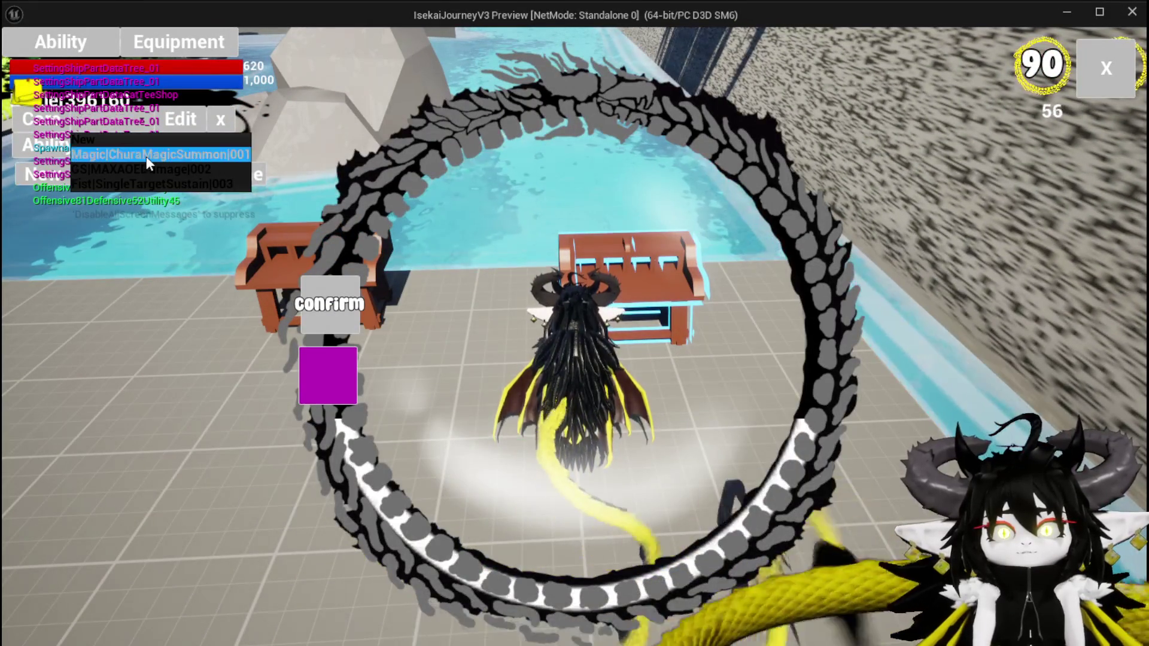
click(146, 157)
click(681, 505)
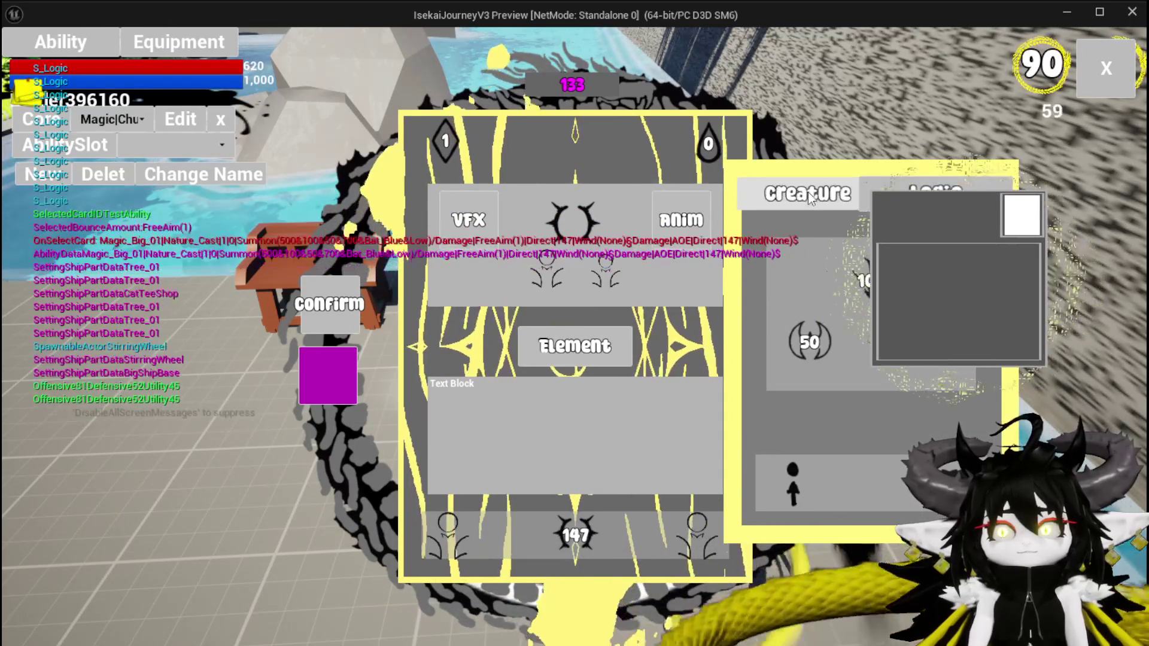
key(Escape)
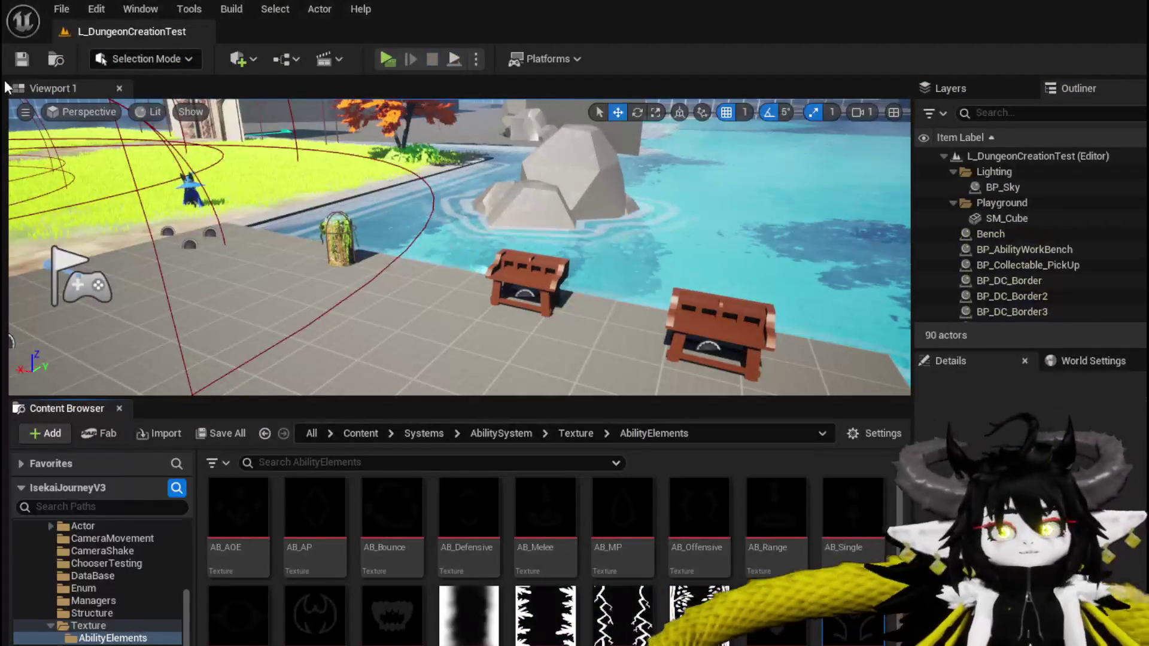
click(18, 59)
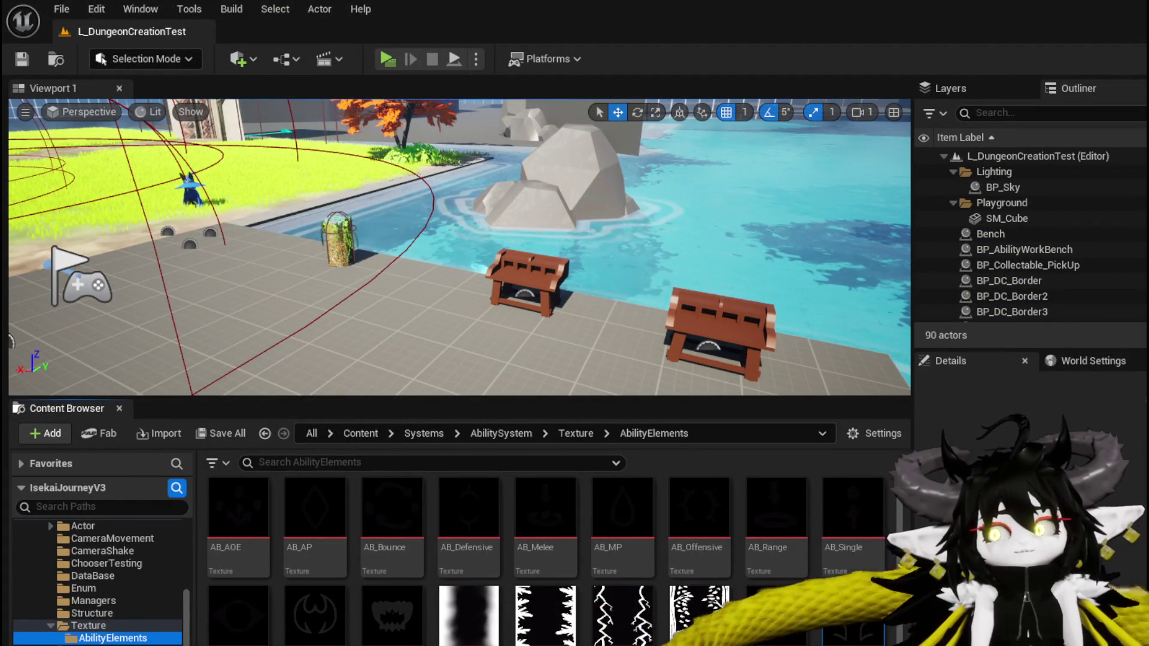
- Back in AbilityWorkBenchUI, look over the SelectButtonFromGrid graph and the function list
key(alt+Tab)
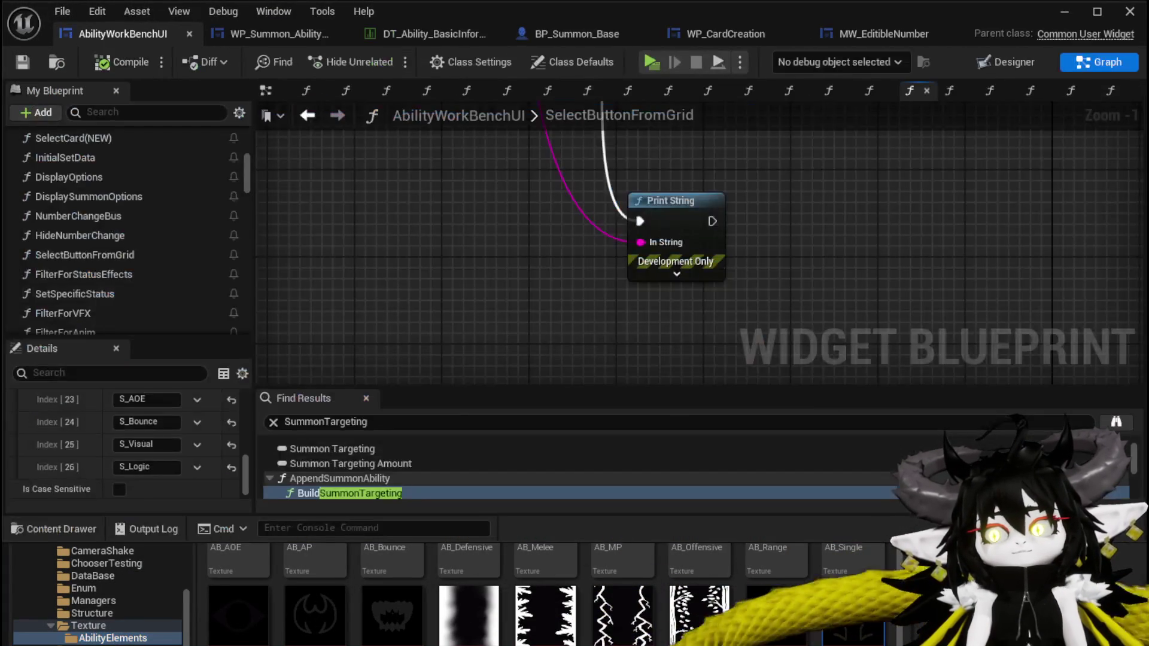
scroll(590, 320, down, 6)
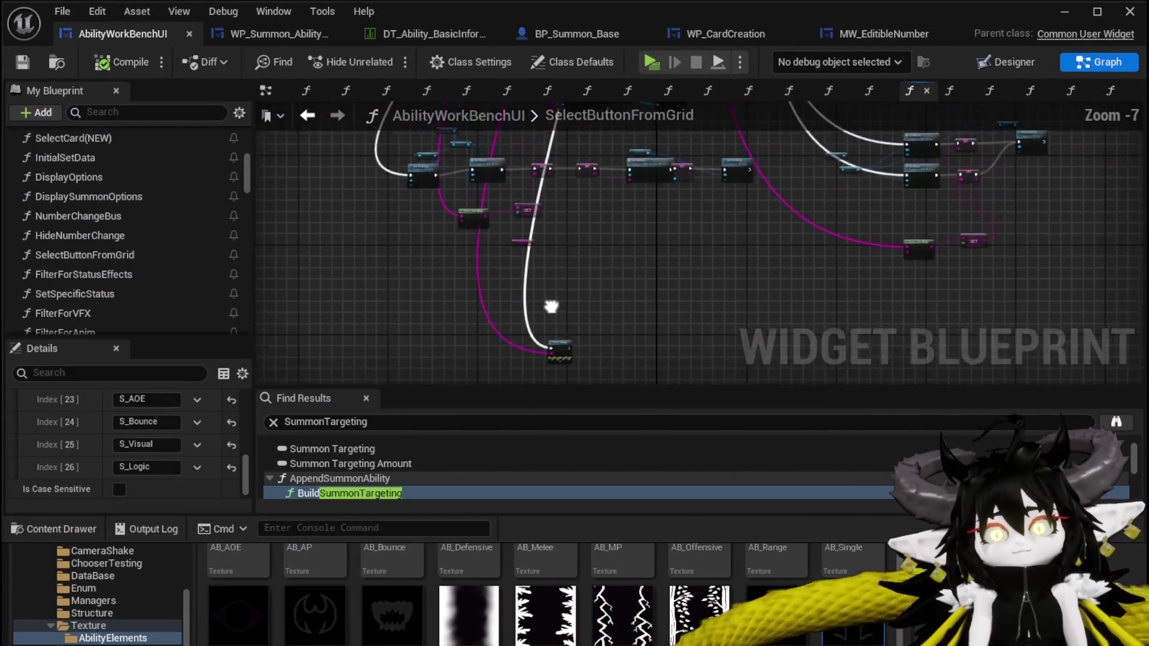
drag(553, 324, 551, 313)
scroll(168, 323, down, 5)
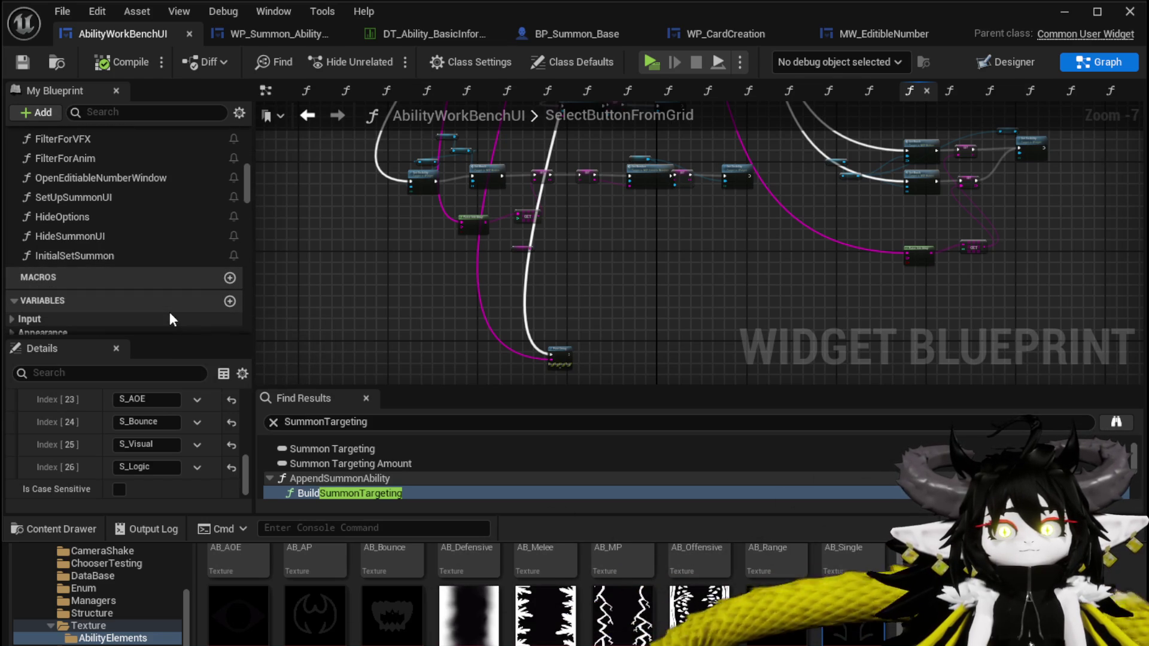
scroll(170, 312, up, 1)
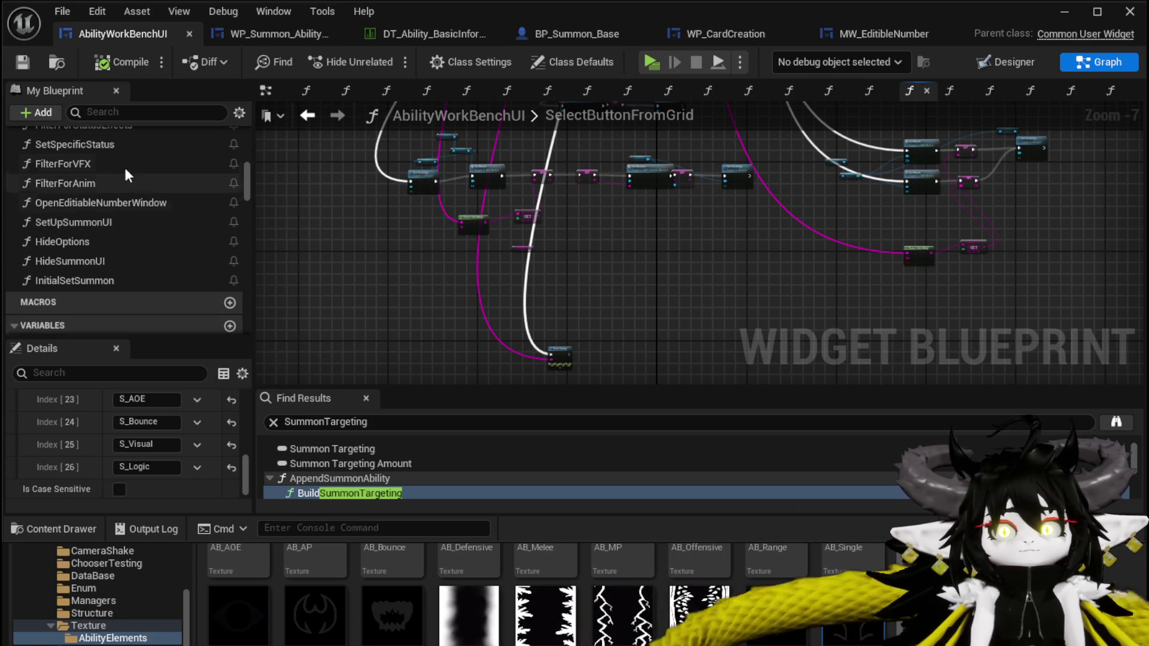
scroll(134, 154, up, 2)
drag(239, 181, 241, 145)
- Create a function named FilterForSummonVisual, then add a second new function
click(230, 165)
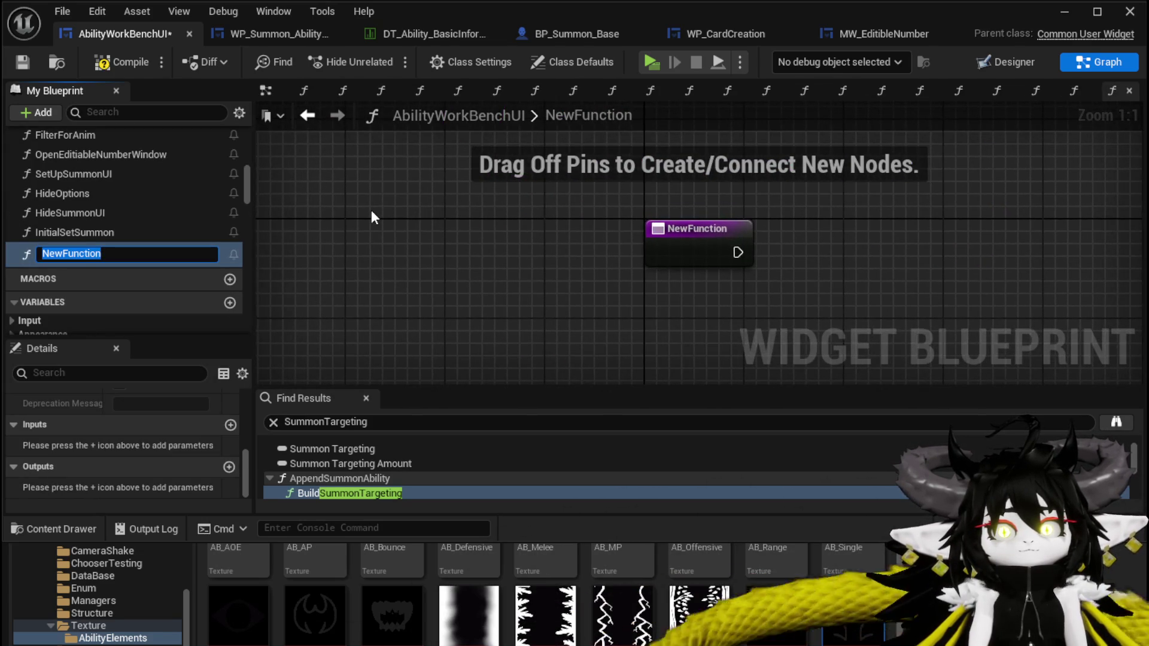
text(FilterForSumm)
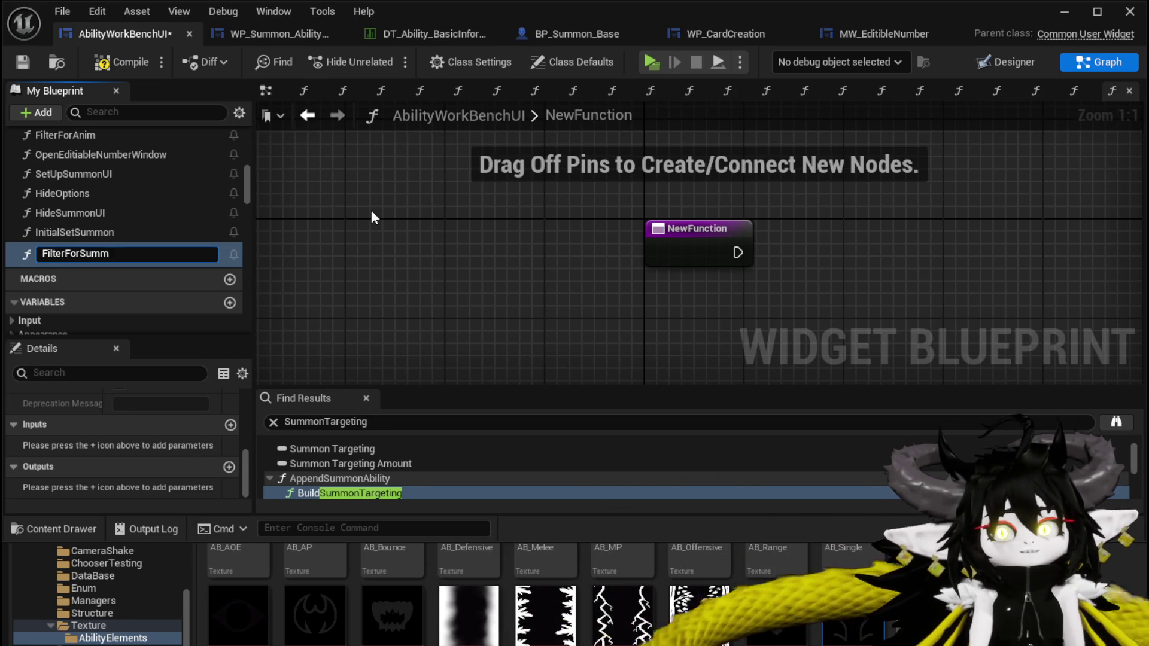
text(onVisual)
key(Return)
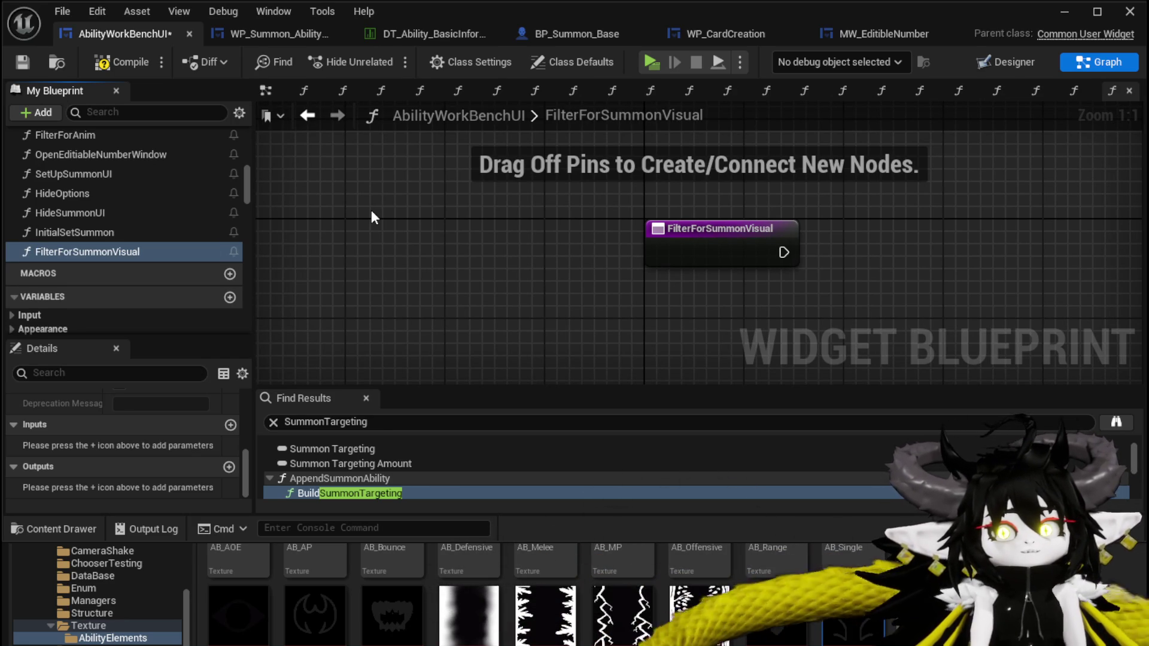
scroll(179, 235, up, 10)
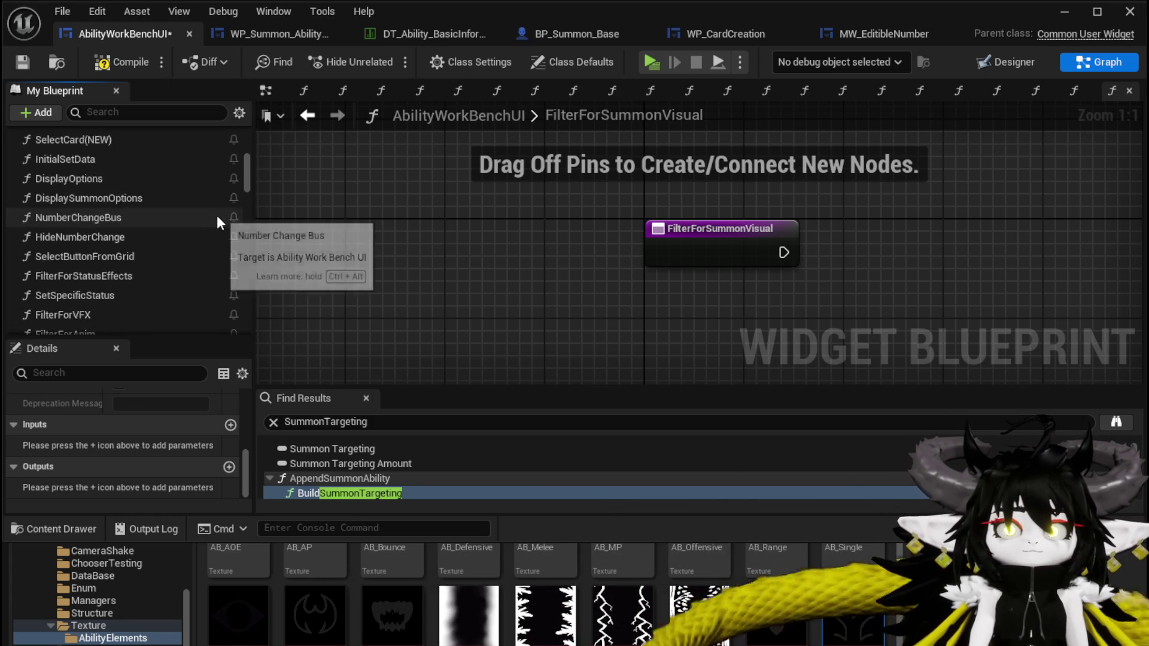
scroll(220, 209, up, 5)
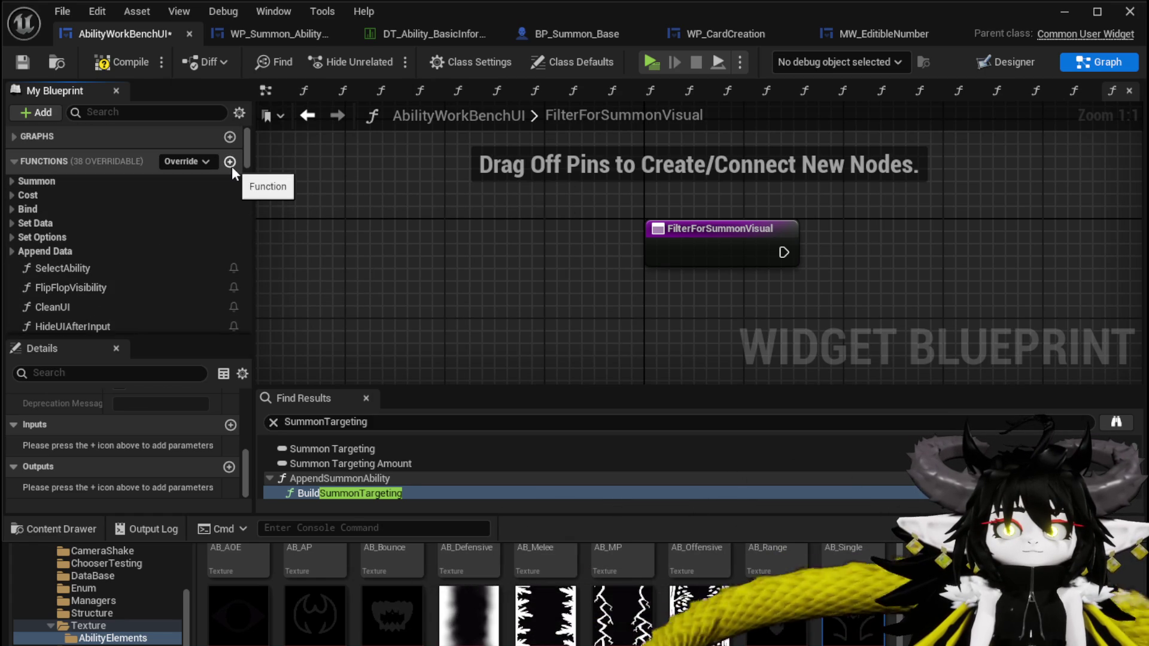
click(229, 163)
text(A)
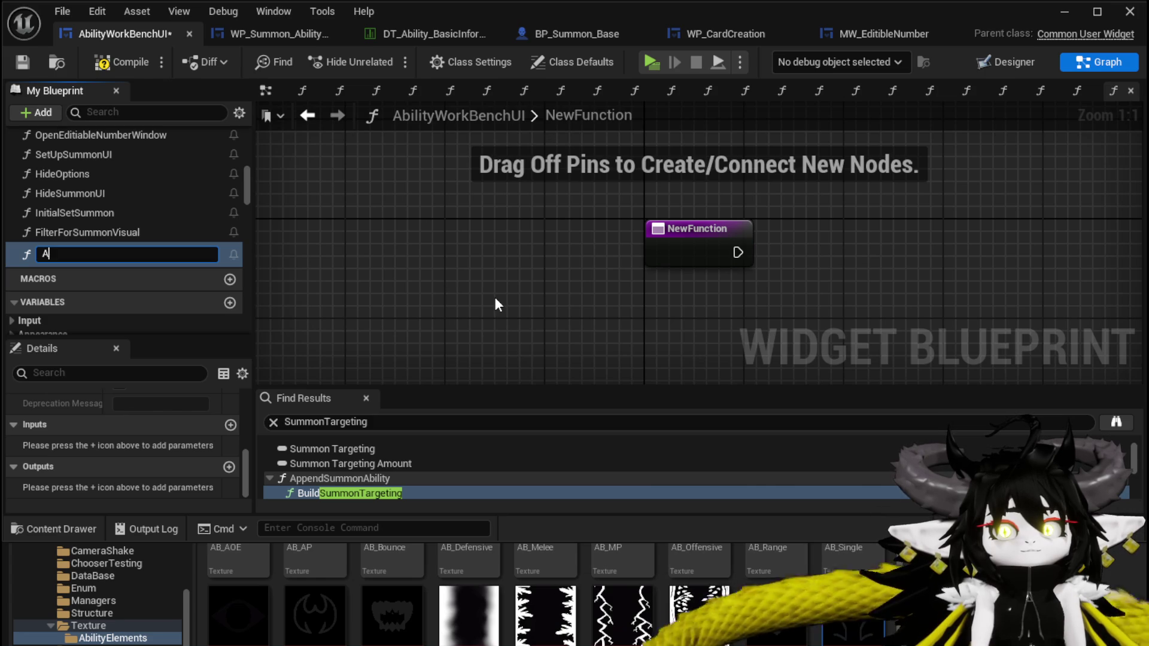
- Name the second function AddOptionsForSummonLogic and save the blueprint
text(ddOptionsForSummo)
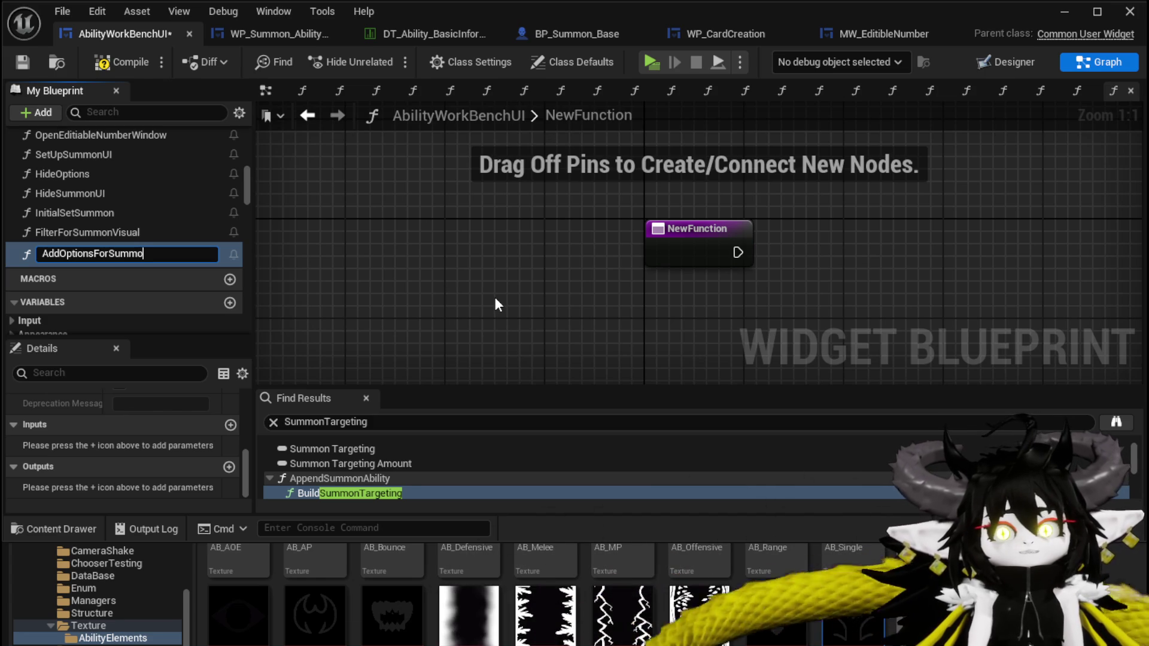
text(nLogic)
key(Return)
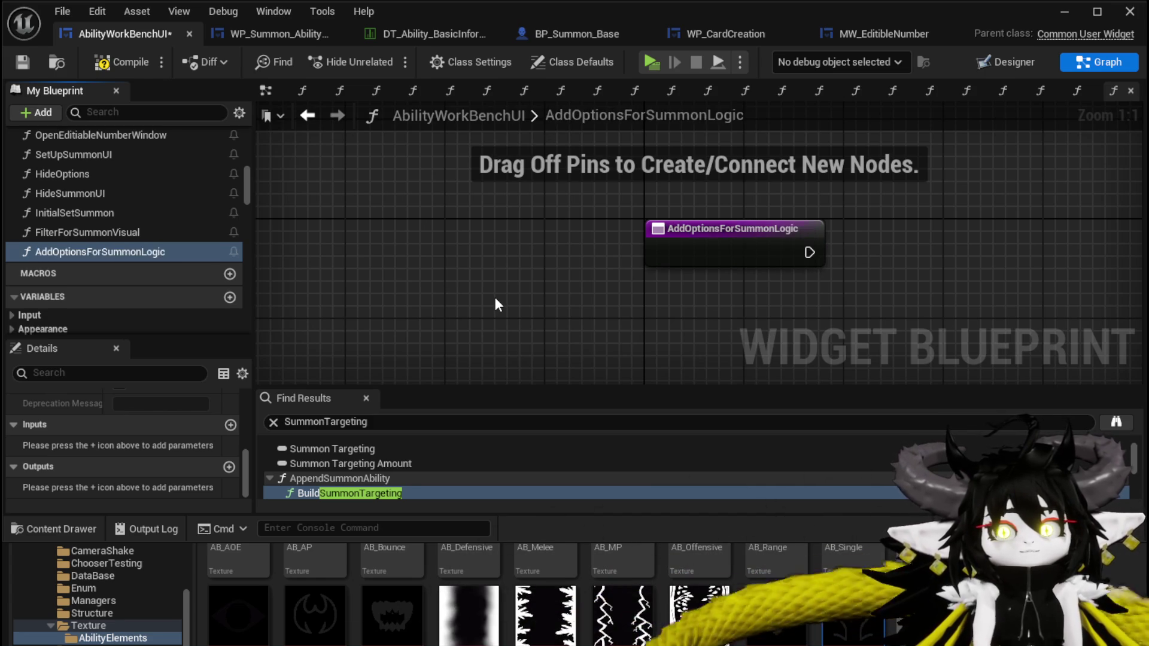
click(16, 64)
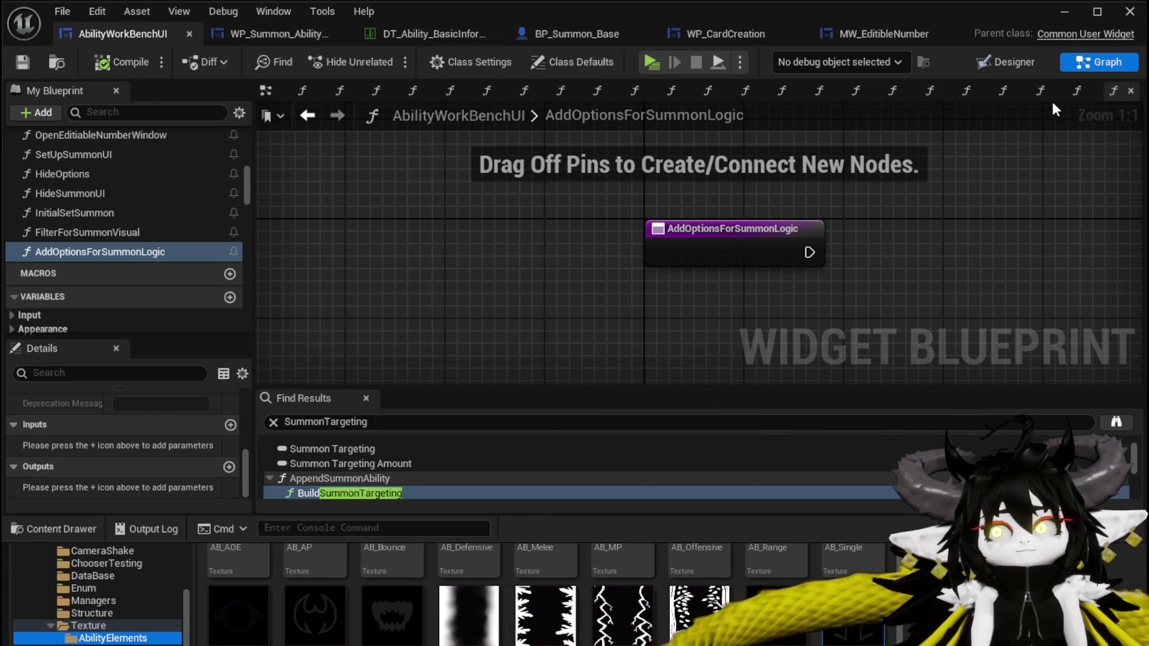
- Place a WP_GridSlot getter in the AddOptionsForSummonLogic graph, then compile and save
scroll(142, 295, down, 5)
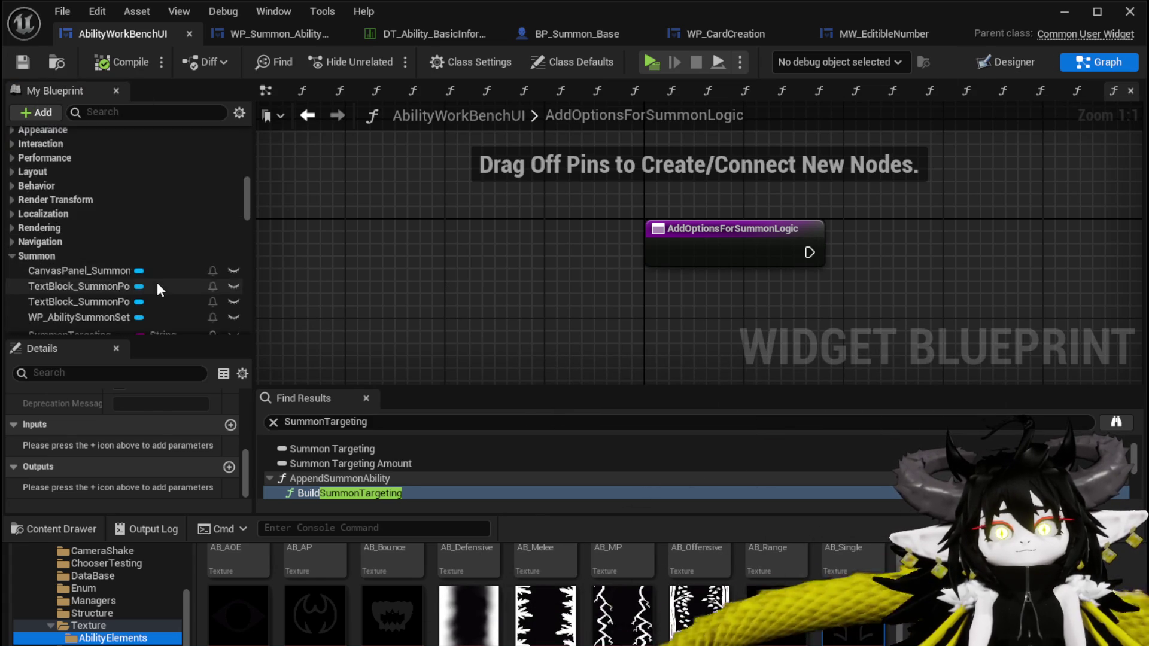
scroll(158, 290, down, 3)
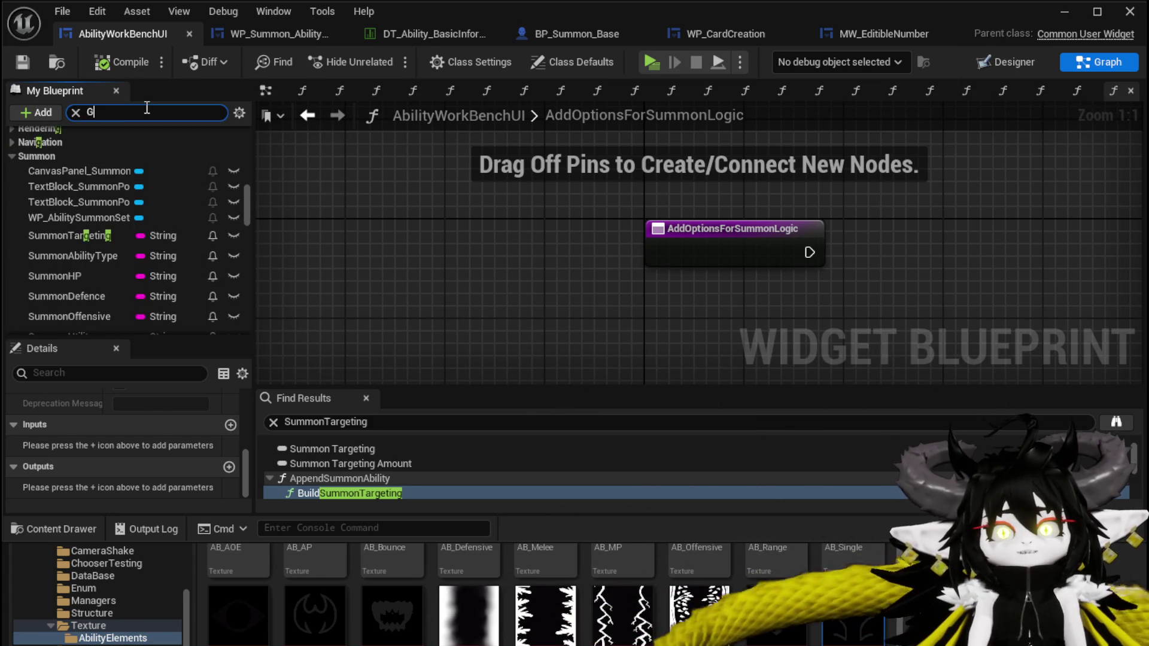
text(r)
drag(70, 279, 678, 198)
click(727, 203)
scroll(150, 203, up, 2)
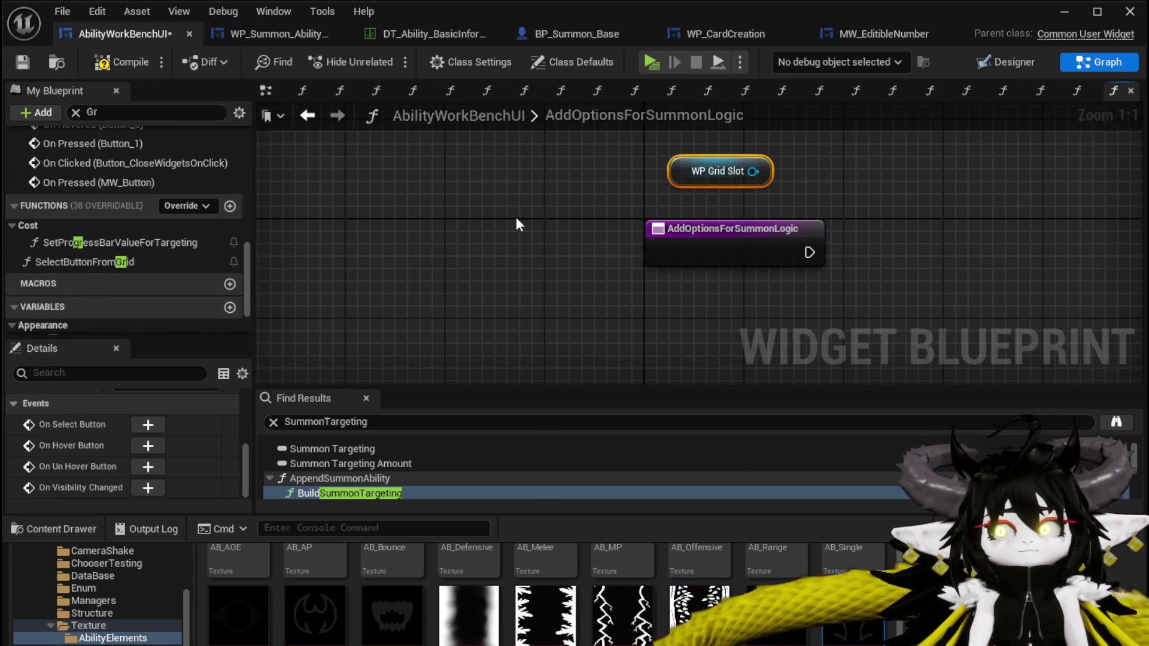
drag(518, 224, 410, 296)
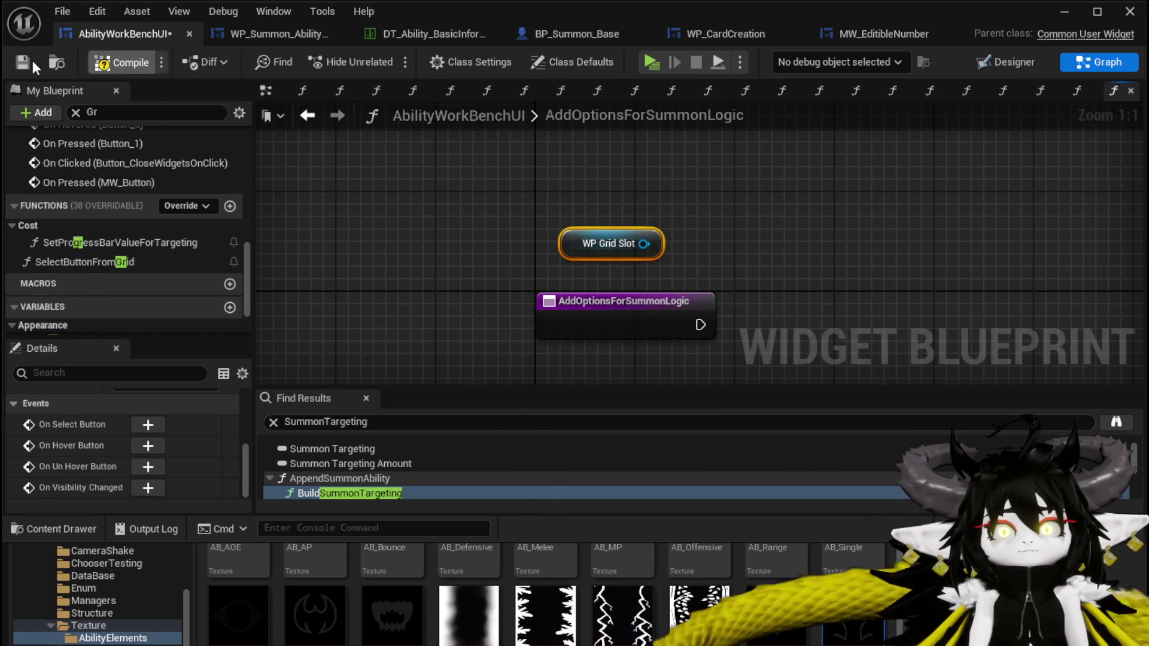
click(23, 60)
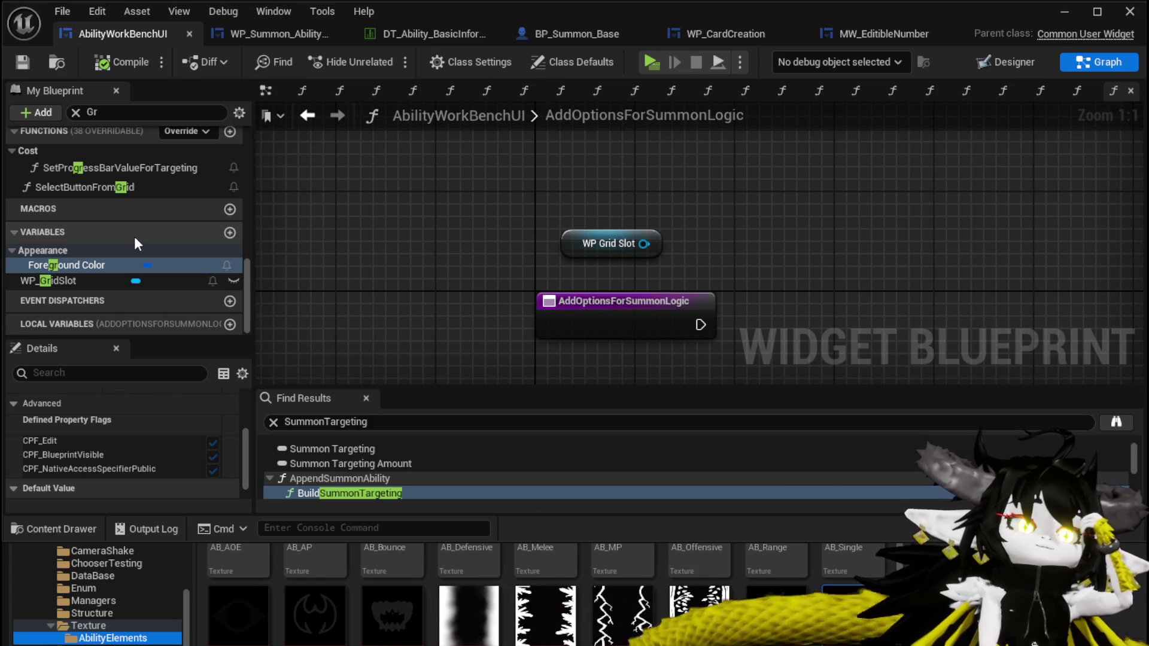
scroll(288, 239, down, 2)
scroll(468, 239, up, 2)
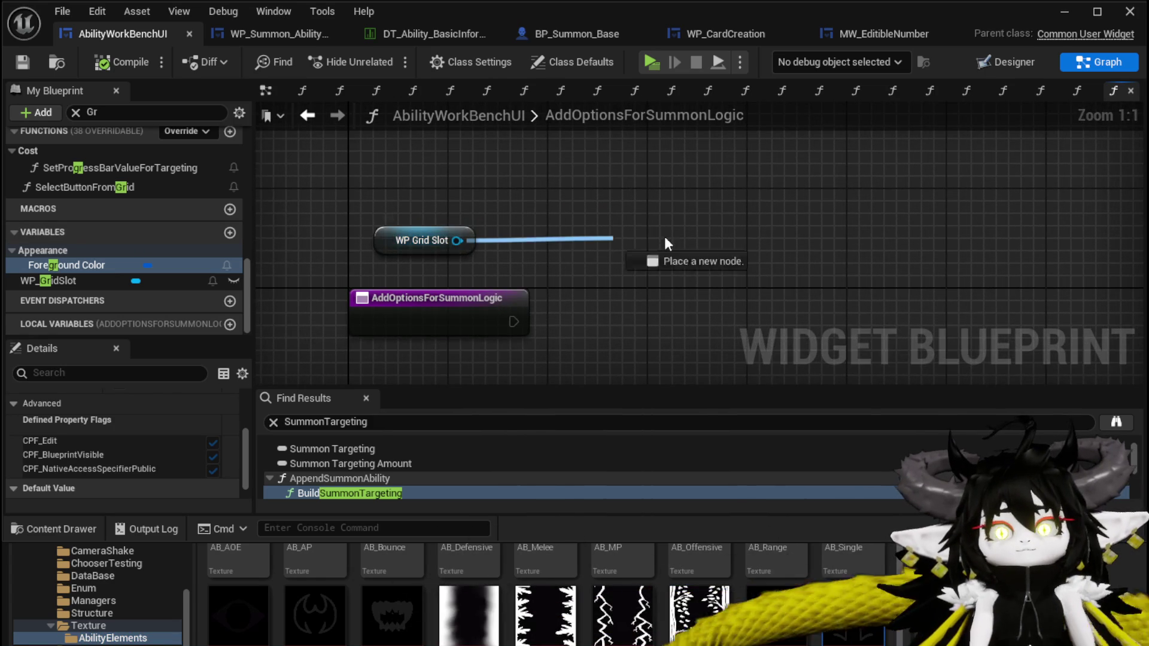
- Add an Add Options to Grid node targeted by WP Grid Slot, with Texture set to 127grey
drag(593, 239, 689, 237)
text(Add)
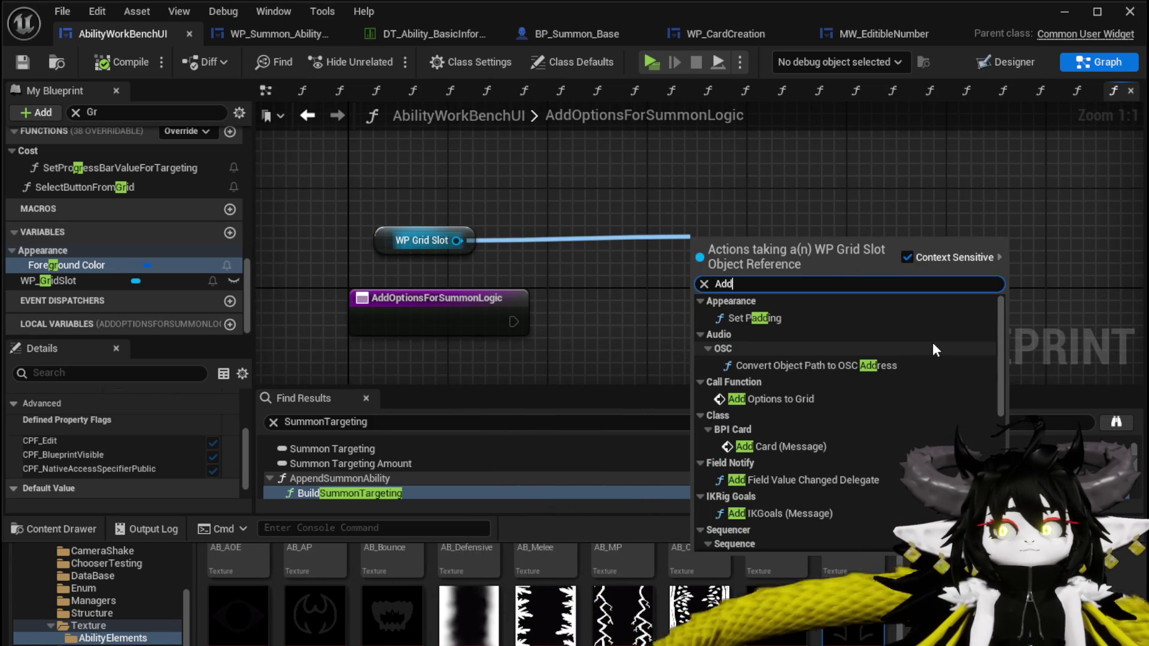
click(796, 399)
drag(818, 290, 1027, 314)
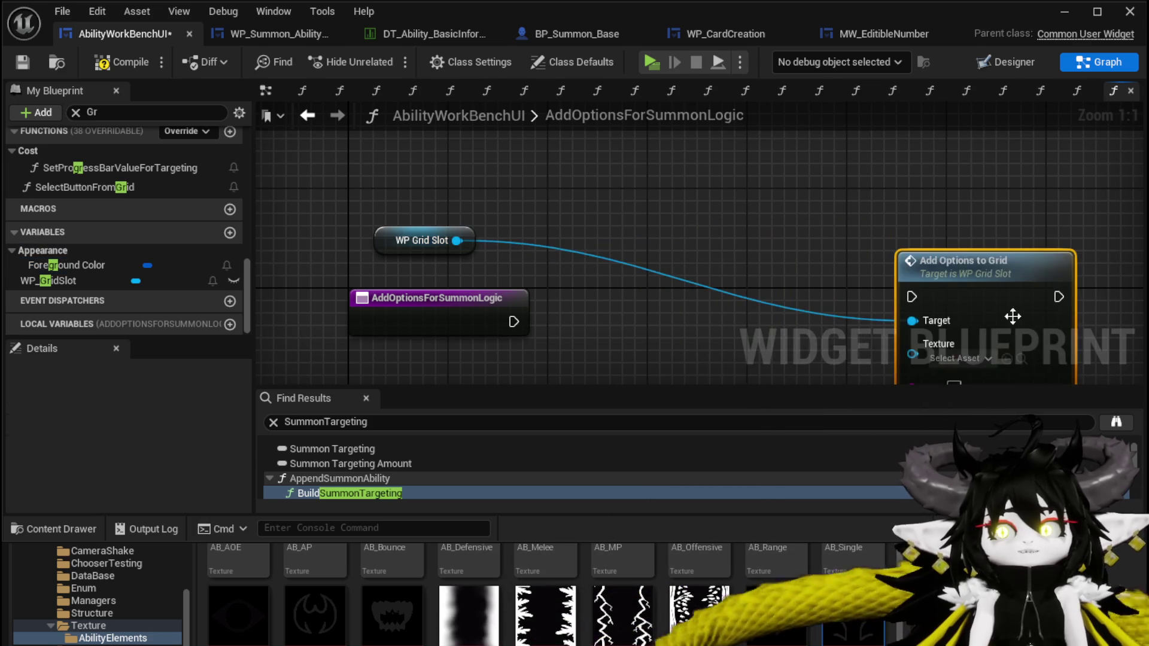
drag(418, 150, 832, 144)
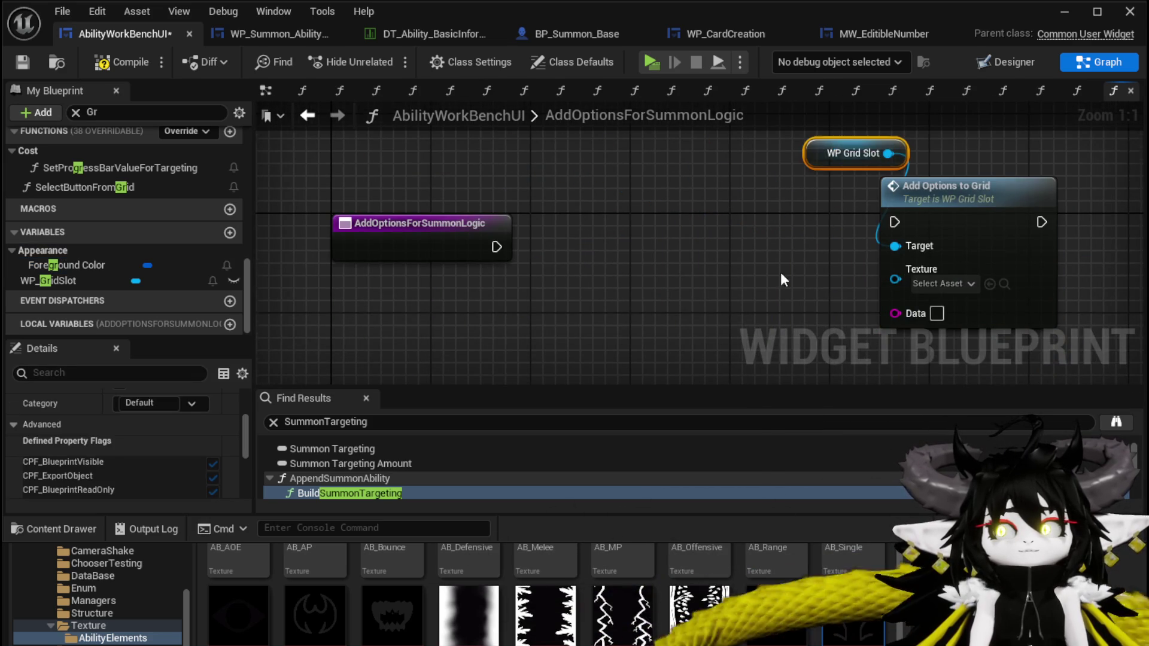
click(804, 255)
click(834, 350)
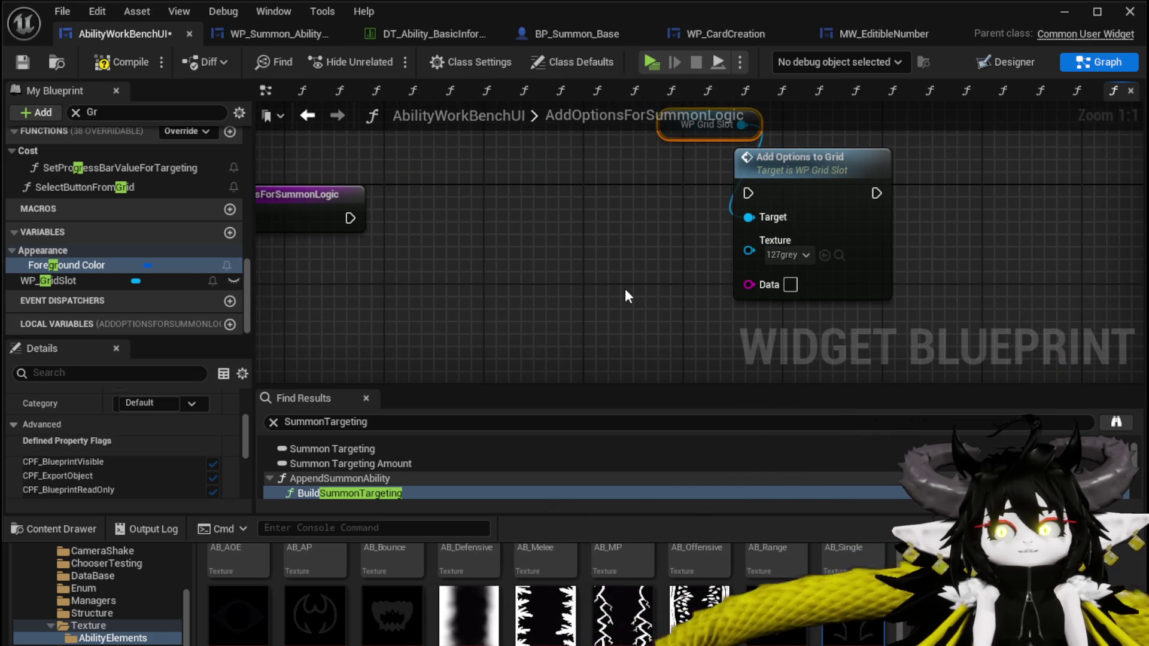
drag(627, 293, 759, 293)
- Compile, dismiss the failed-to-save message, and save the widget blueprint again
click(114, 62)
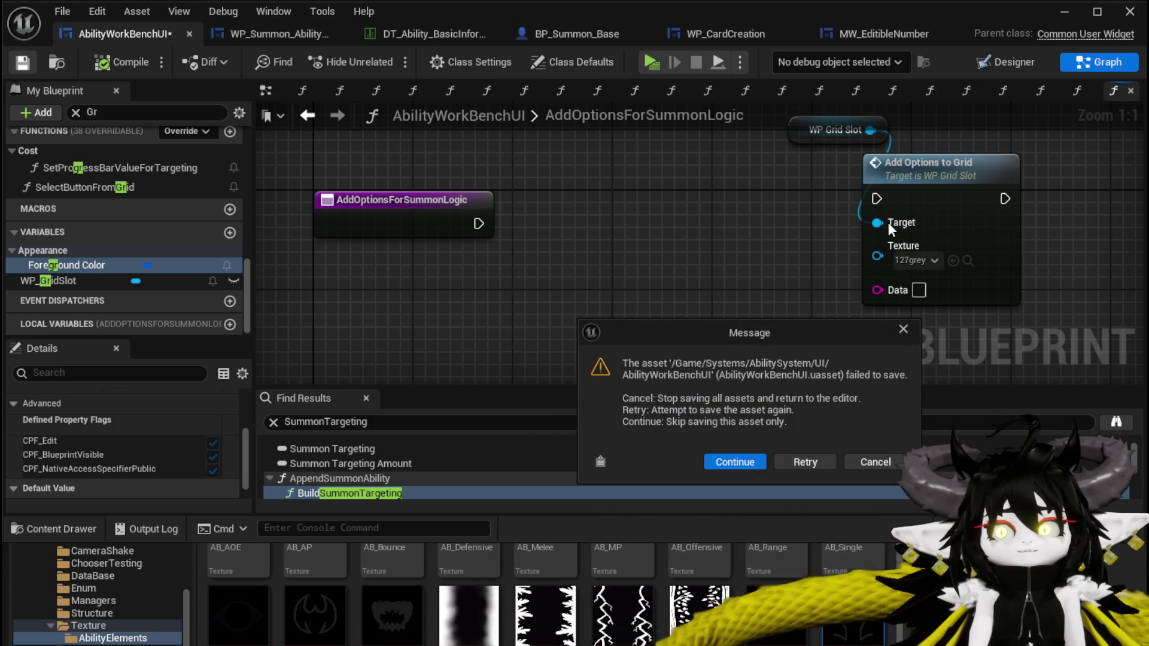
click(875, 462)
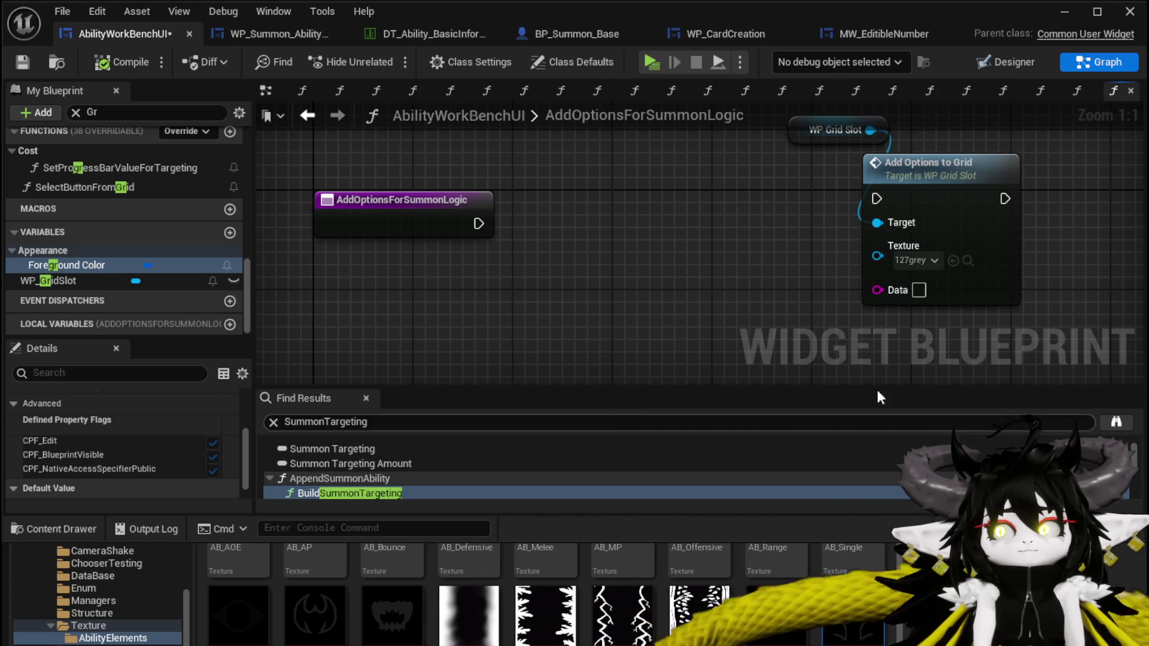
click(919, 261)
click(969, 392)
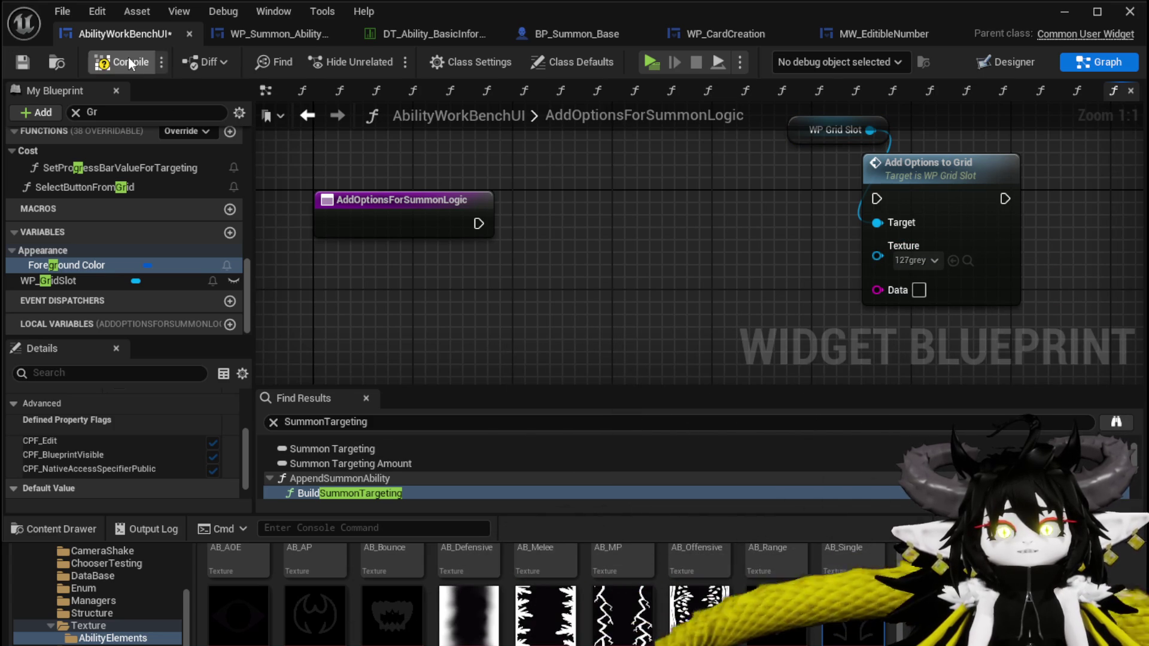
click(25, 61)
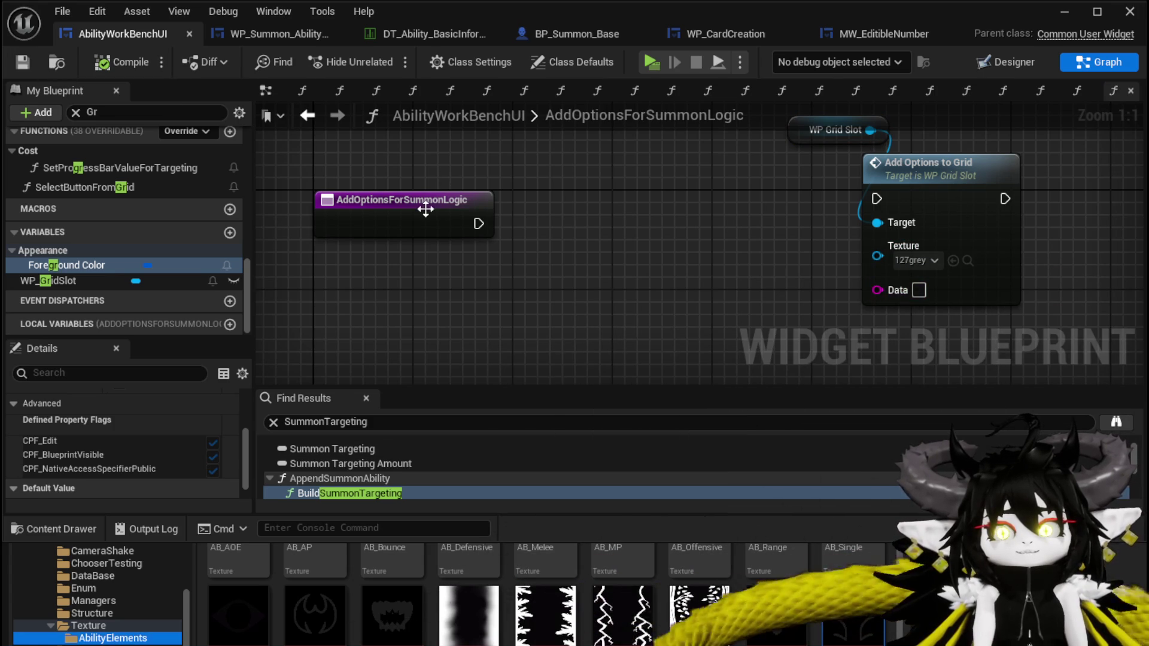
- Rearrange the entry and WP Grid Slot nodes and drag a wire from the entry's exec output
drag(407, 200, 342, 162)
drag(811, 186, 860, 263)
click(920, 200)
drag(920, 200, 994, 200)
click(781, 209)
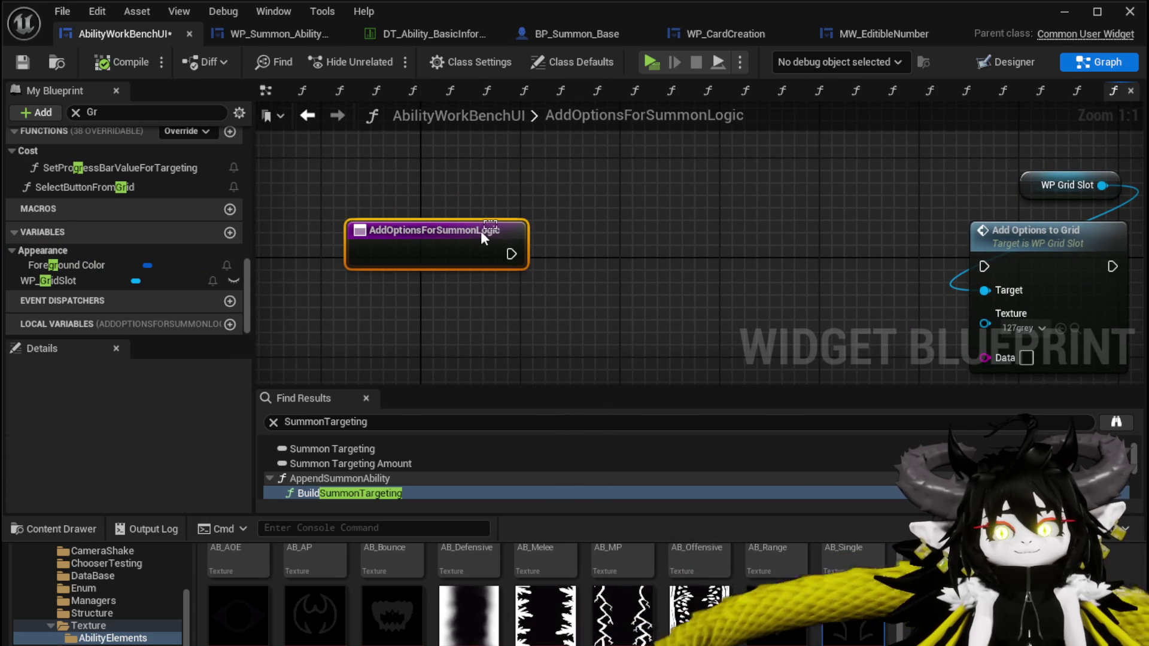
click(485, 232)
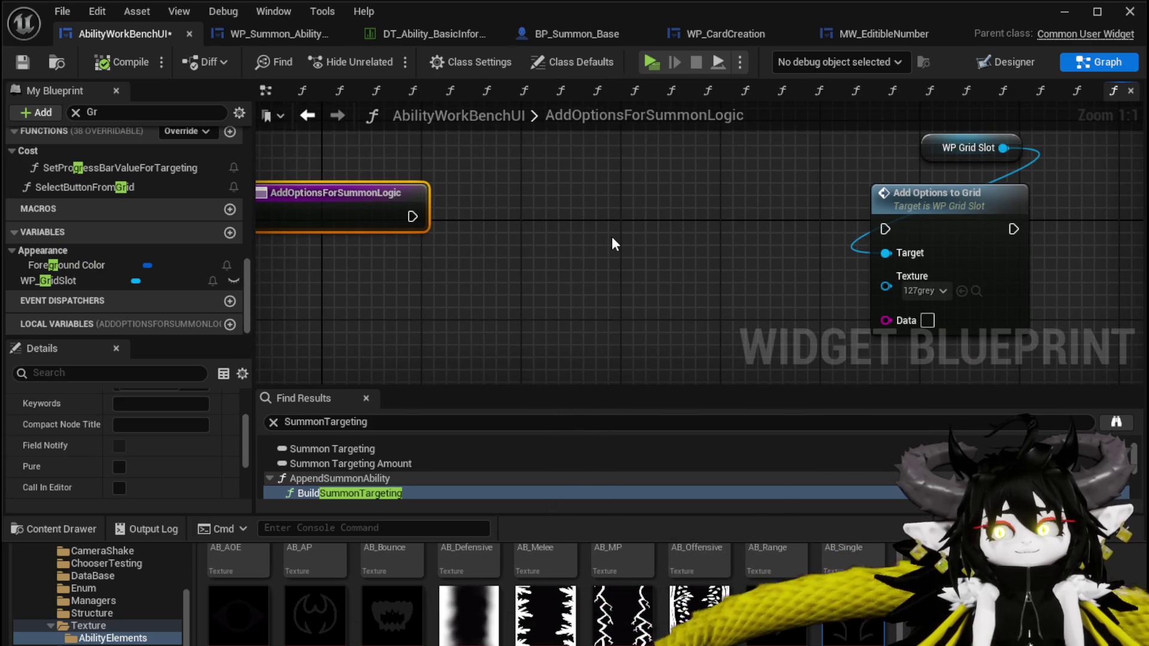
mouse_move(611, 236)
mouse_down()
mouse_move(493, 212)
mouse_move(630, 239)
mouse_up()
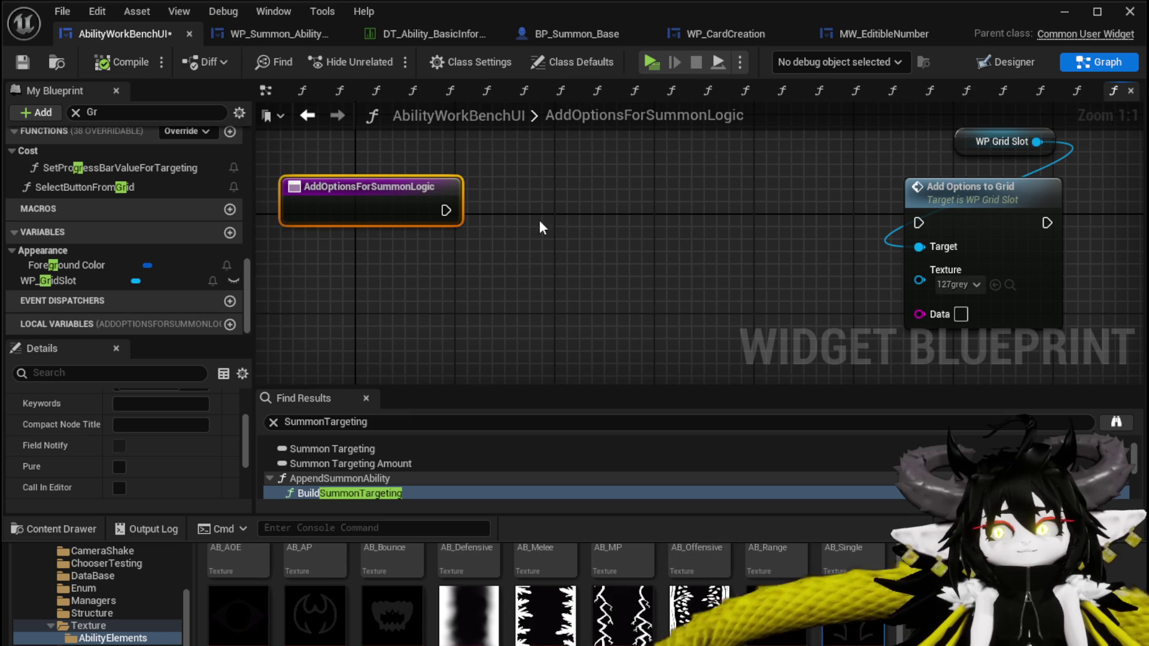
drag(455, 209, 590, 214)
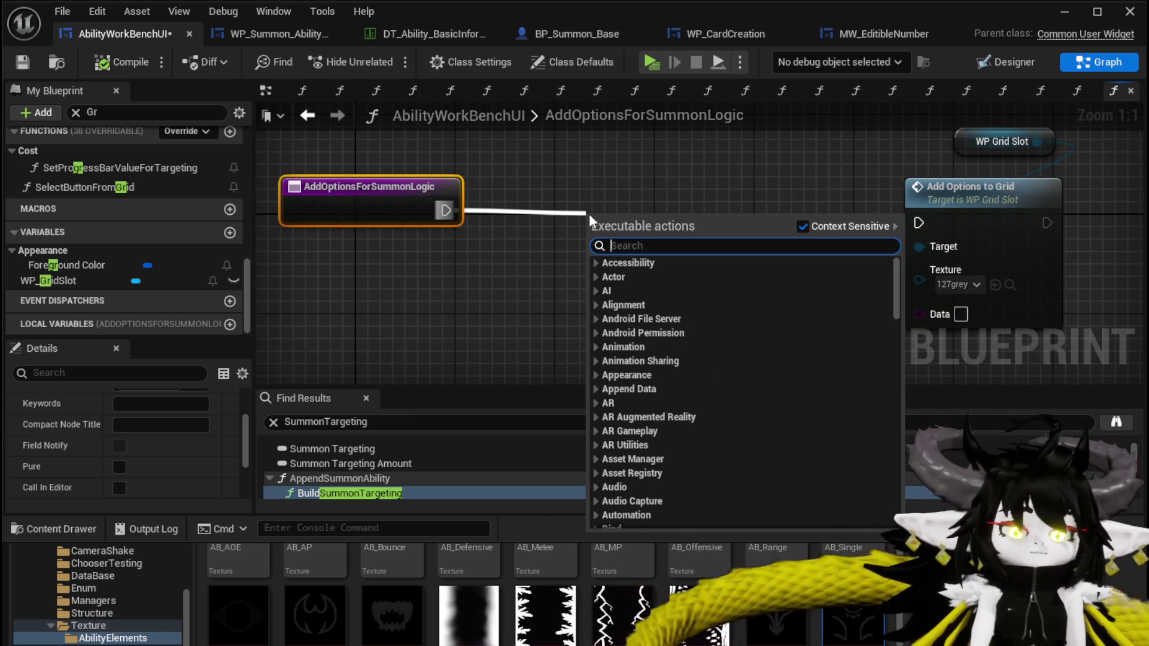
- Add a For Each Loop whose Loop Body and Array Element drive Add Options to Grid
text(Loop)
click(649, 280)
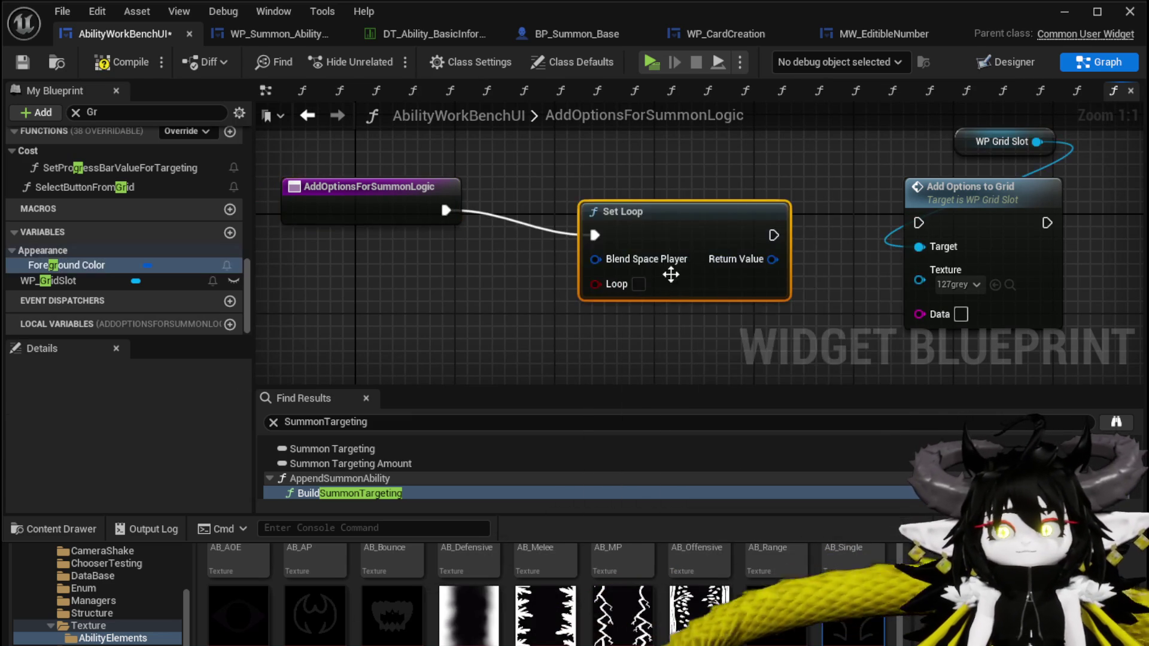
key(Delete)
right_click(585, 217)
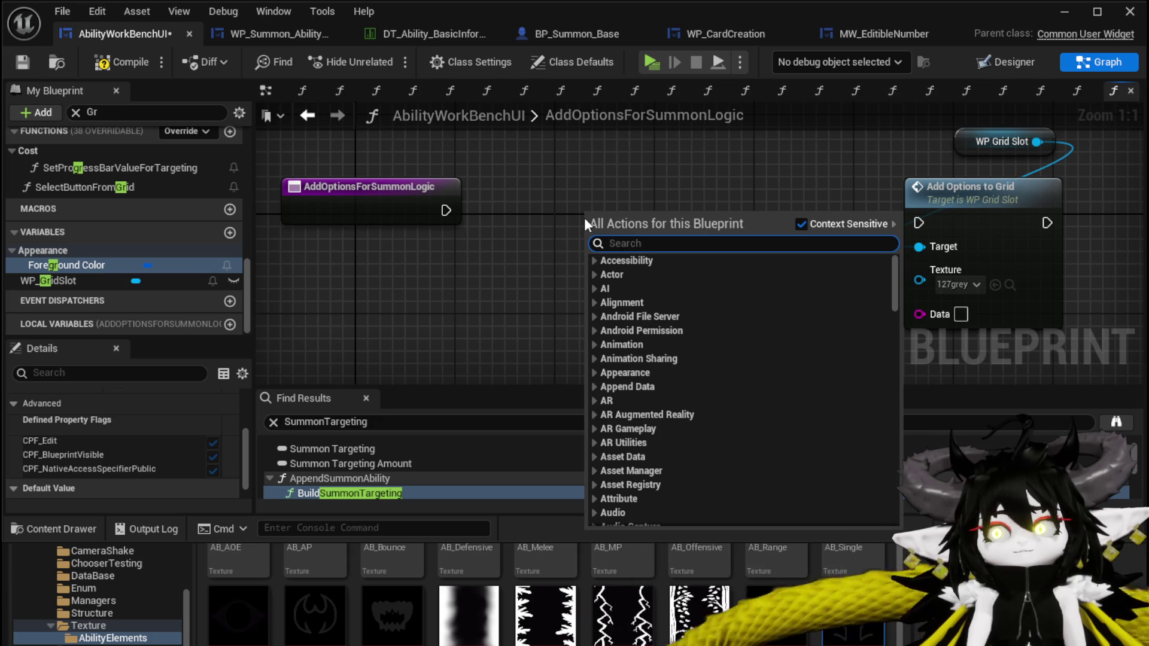
text(for each)
key(Escape)
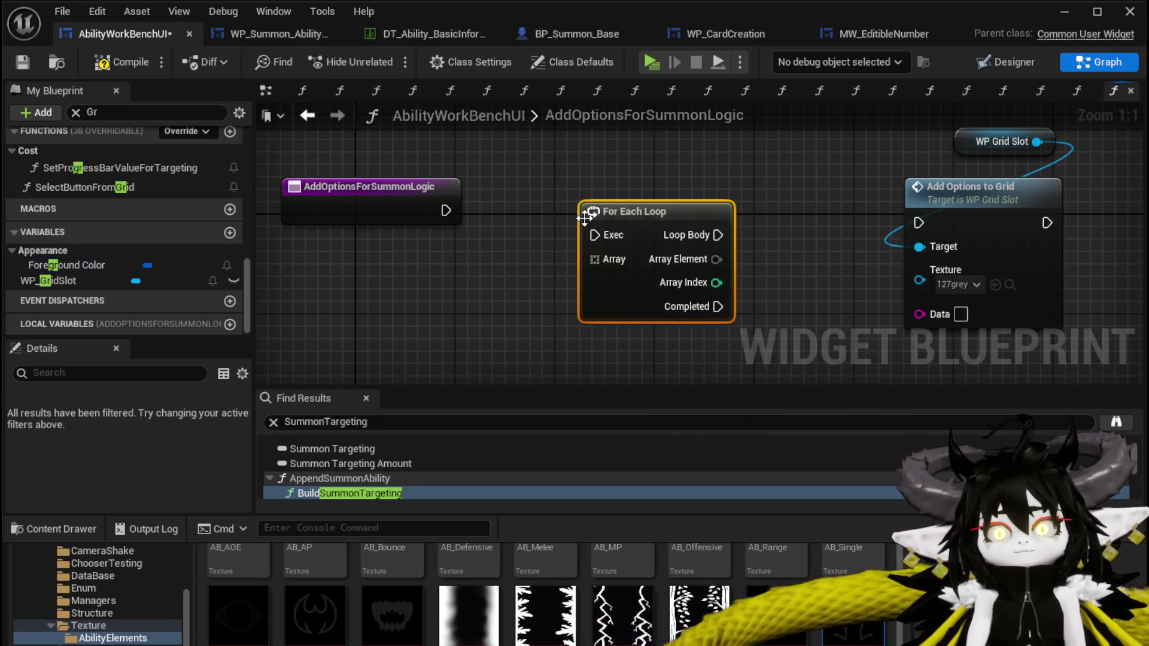
drag(716, 259, 986, 315)
drag(717, 234, 917, 223)
drag(699, 216, 699, 204)
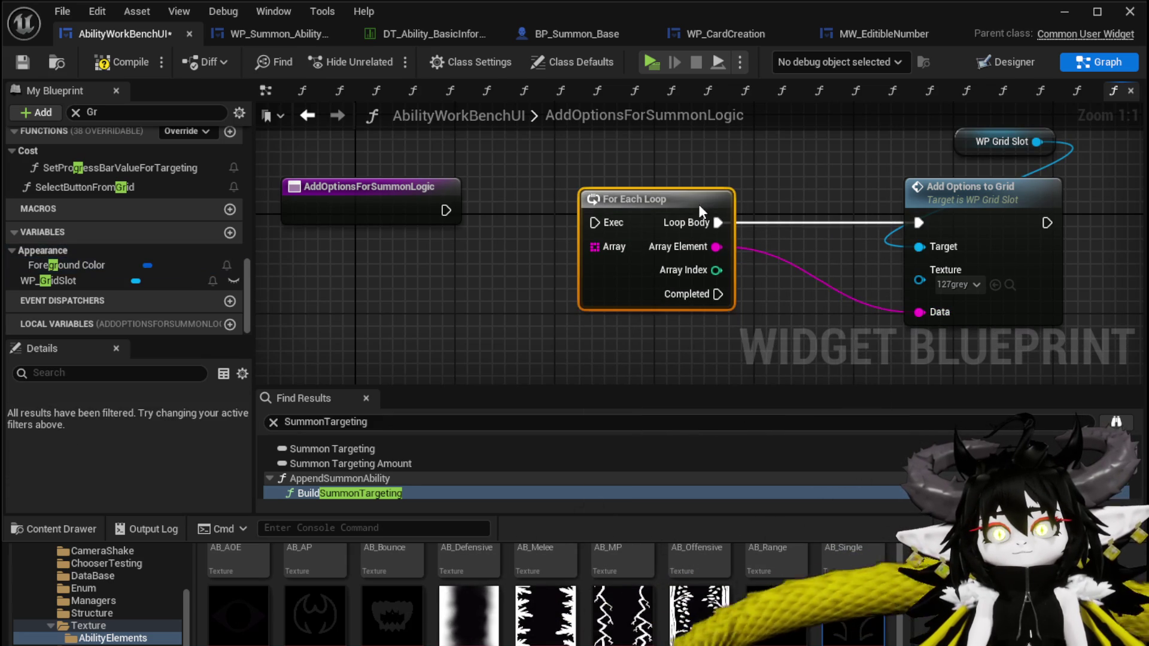
- Feed the loop a Make Array holding Random, High and Low
mouse_move(595, 247)
mouse_down()
mouse_move(276, 252)
mouse_move(628, 209)
mouse_move(566, 260)
mouse_up()
text(make a)
key(Return)
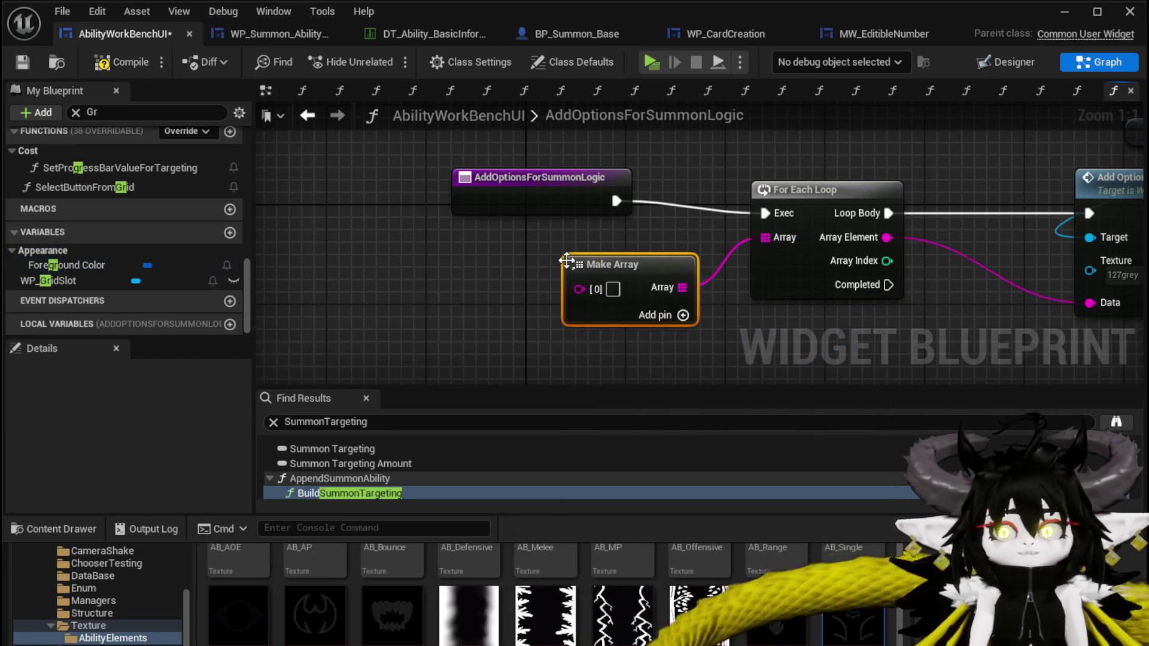
drag(598, 257, 538, 241)
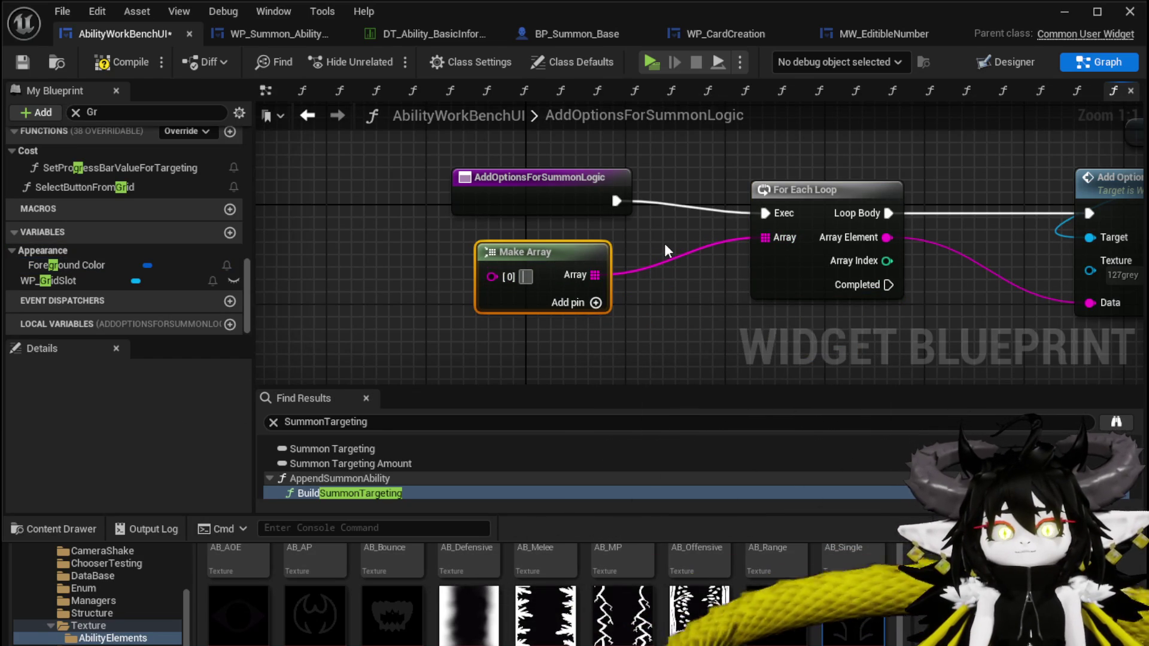
text(Ran)
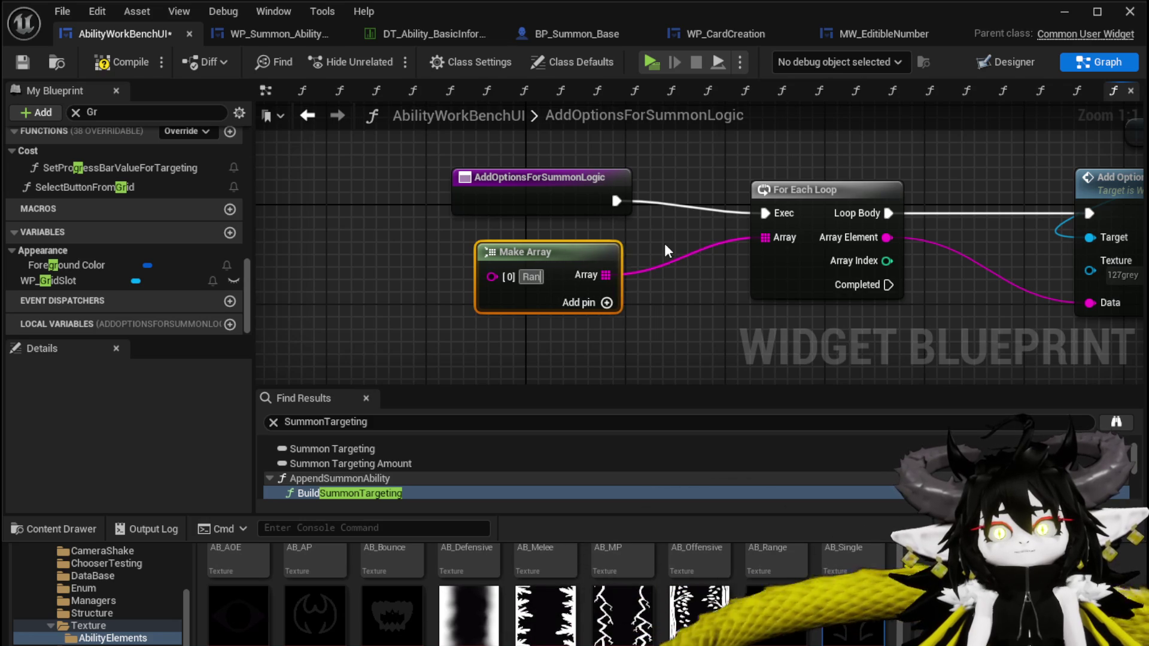
text(dom)
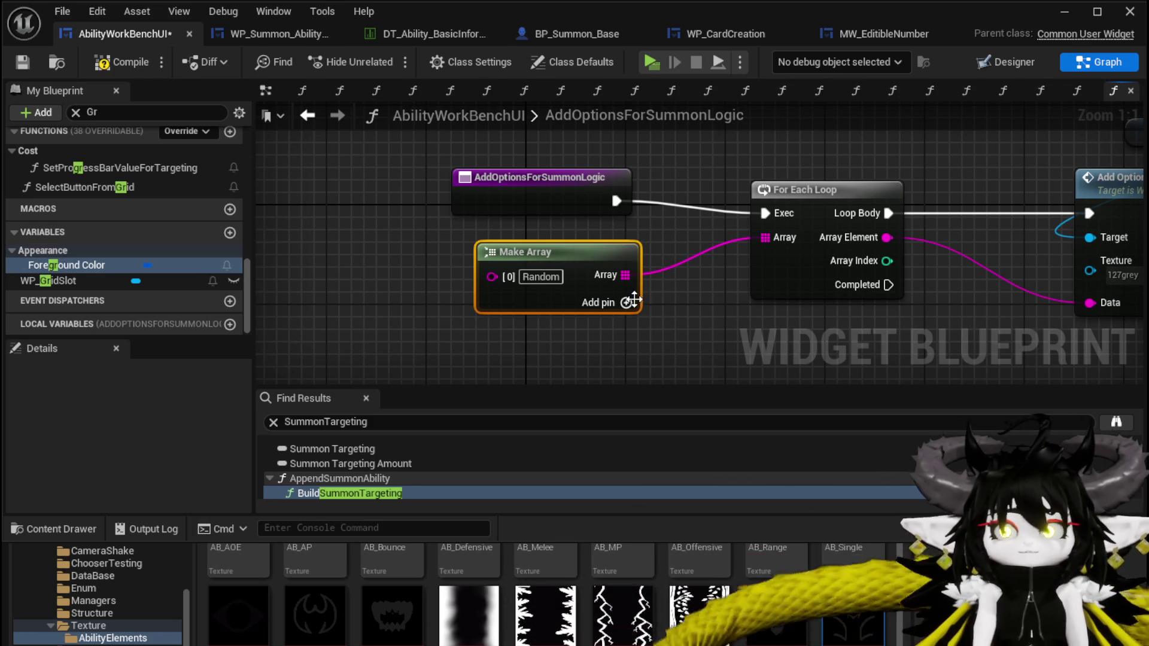
click(627, 303)
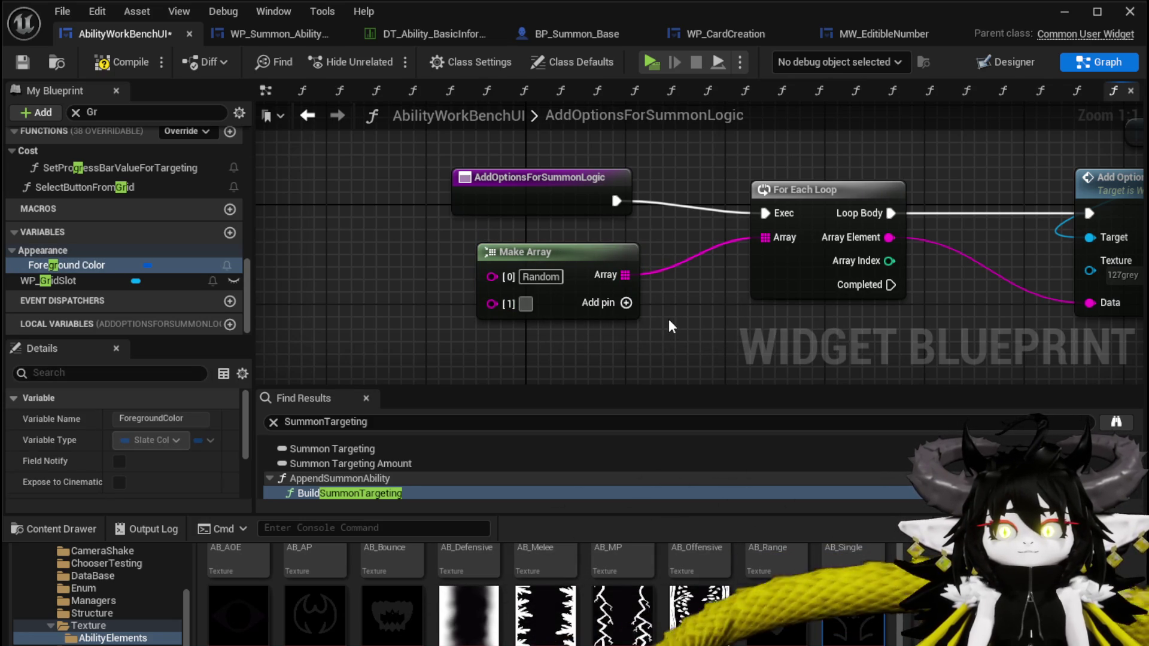
text(High)
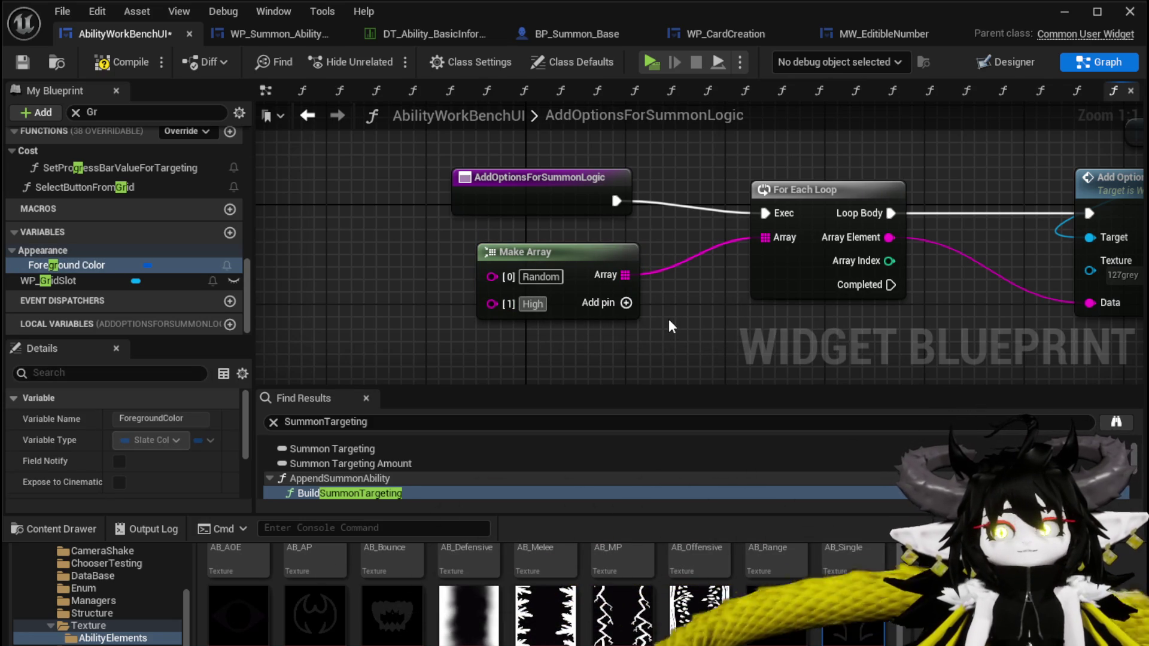
click(627, 314)
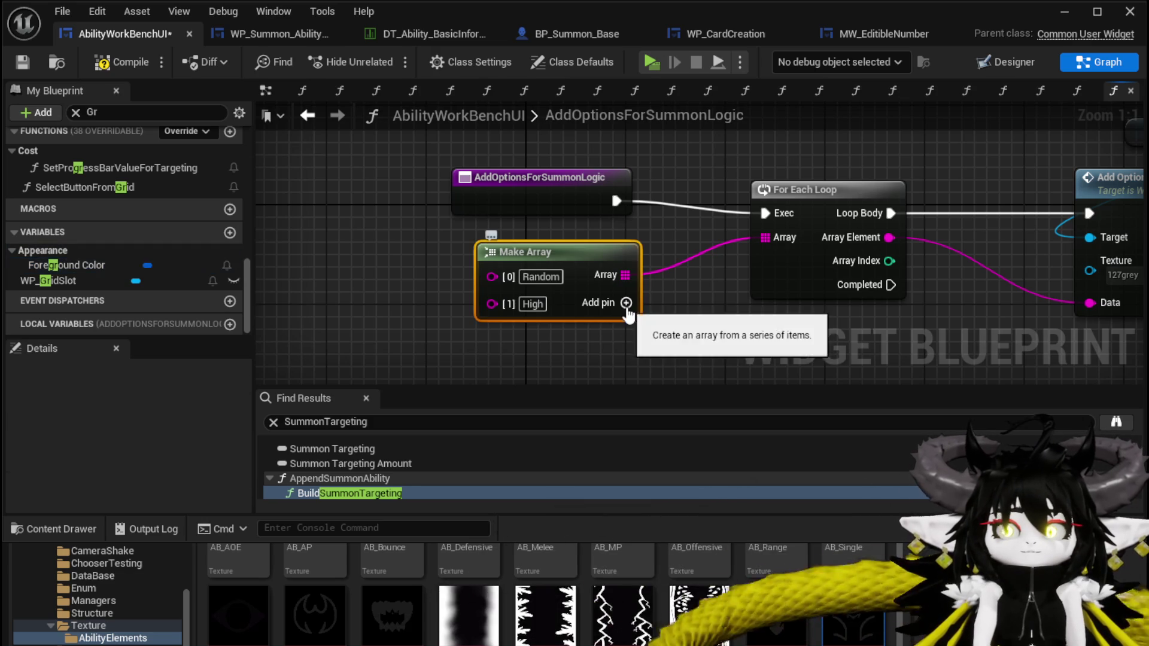
click(627, 304)
text(Low)
click(684, 328)
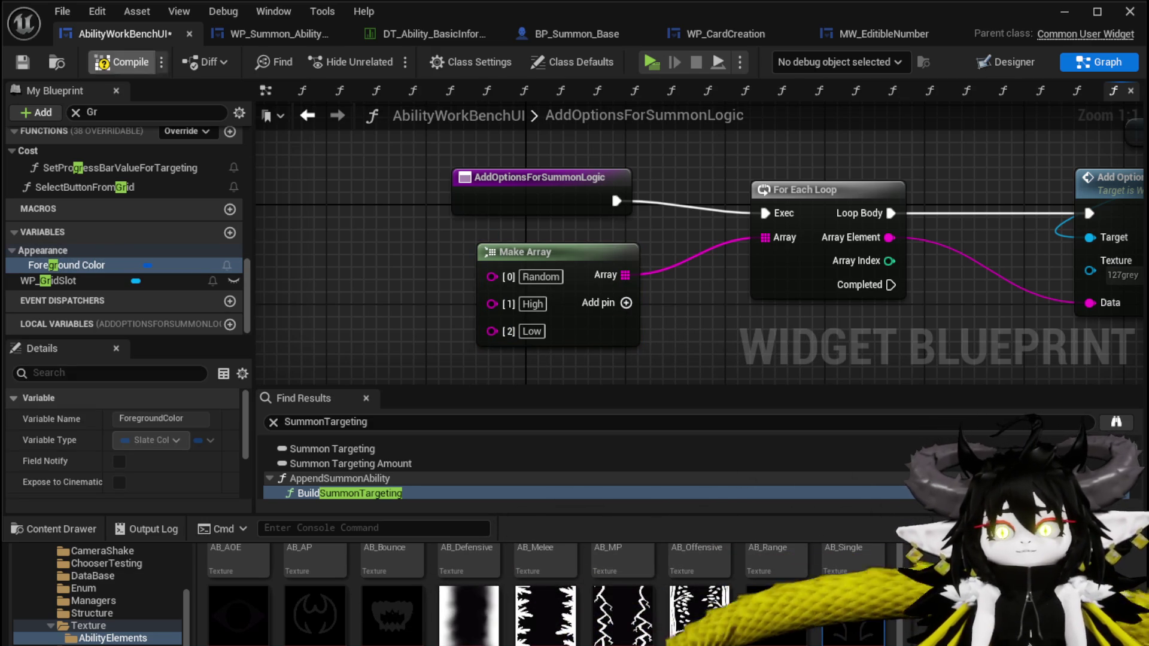
- Compile and save the widget blueprint, then switch to BP_Summon_Base
click(121, 68)
click(23, 62)
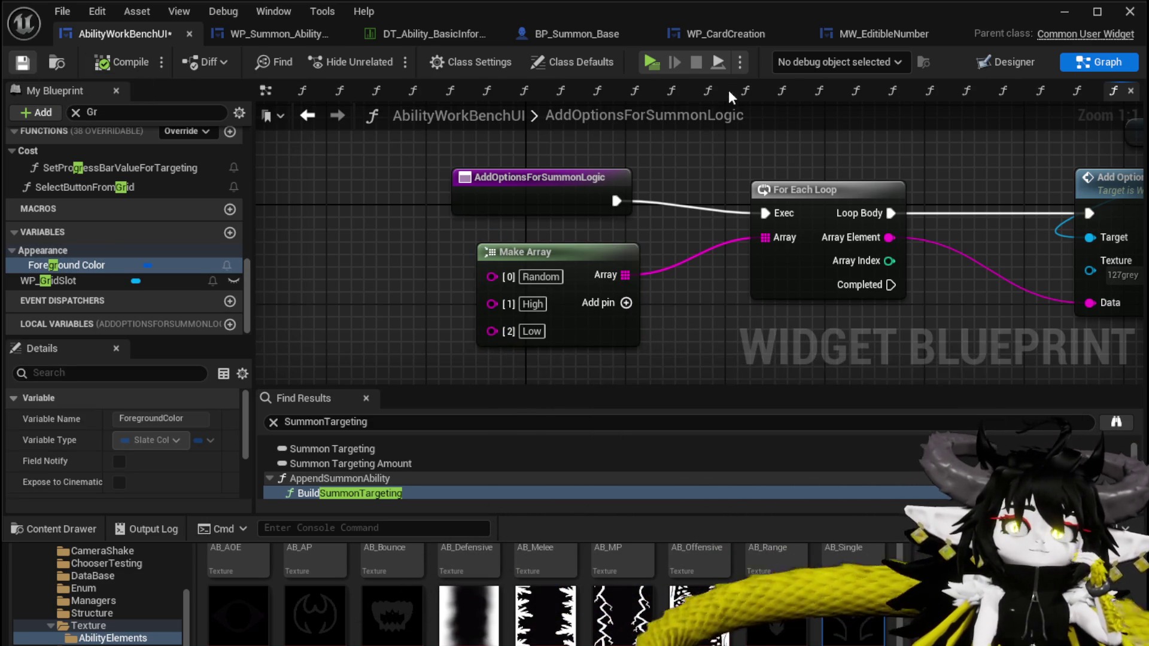
click(576, 34)
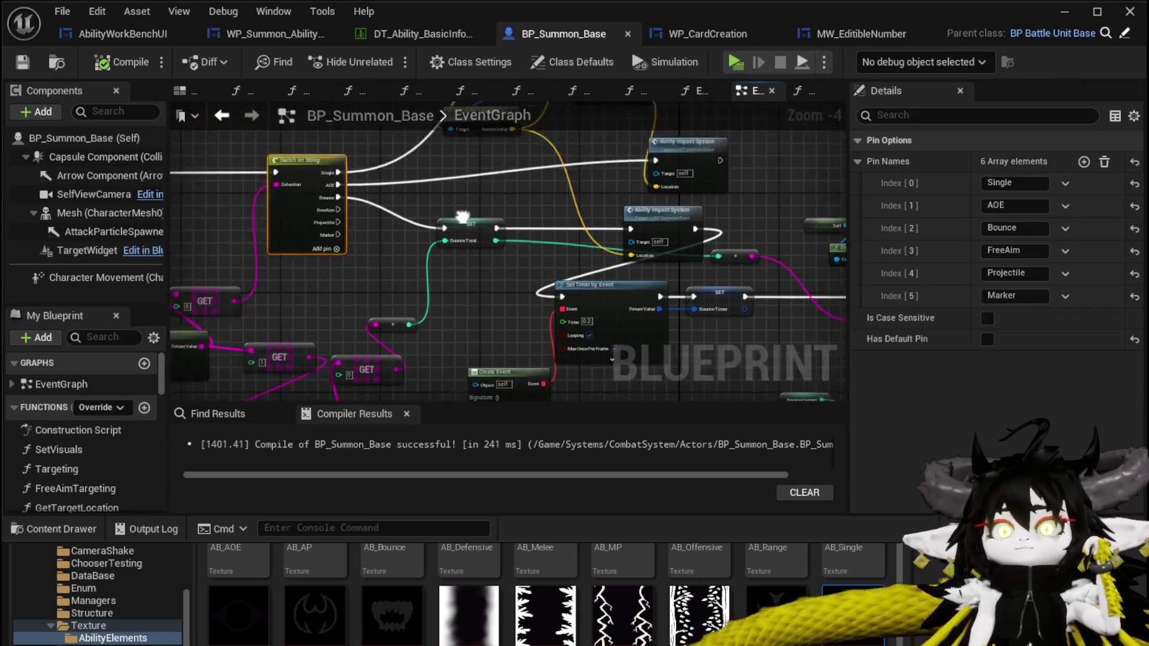
- Drill from BP_Summon_Base's EventGraph through Ability Execution into the Targeting function's Random/Low/High switch
scroll(649, 231, up, 3)
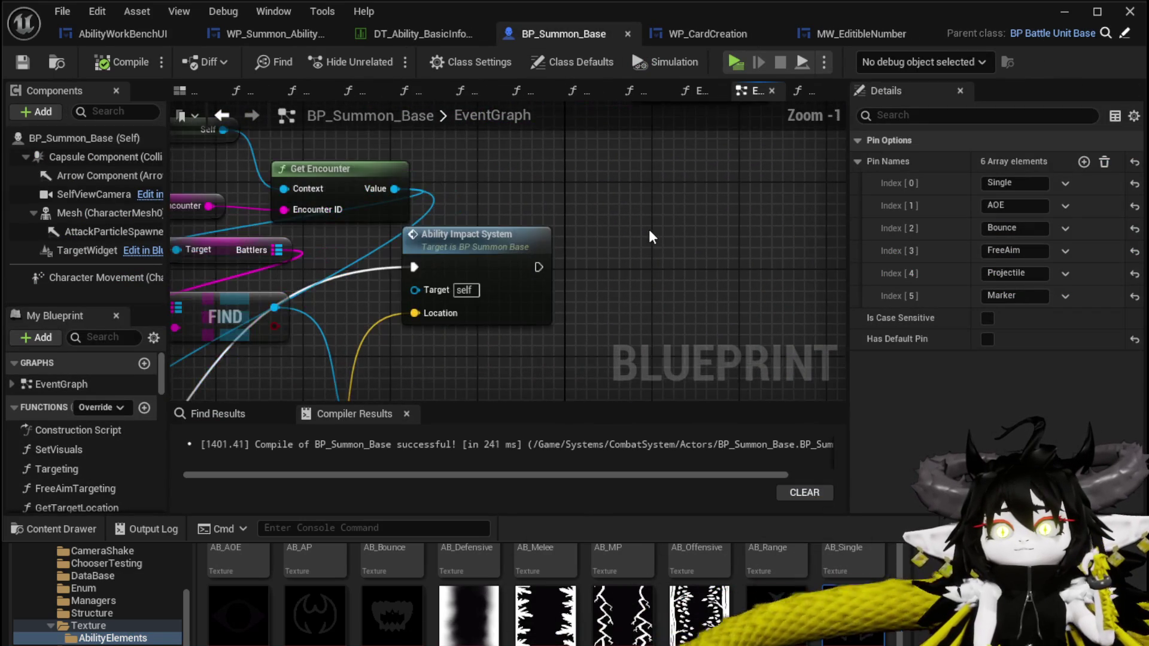
scroll(649, 228, down, 3)
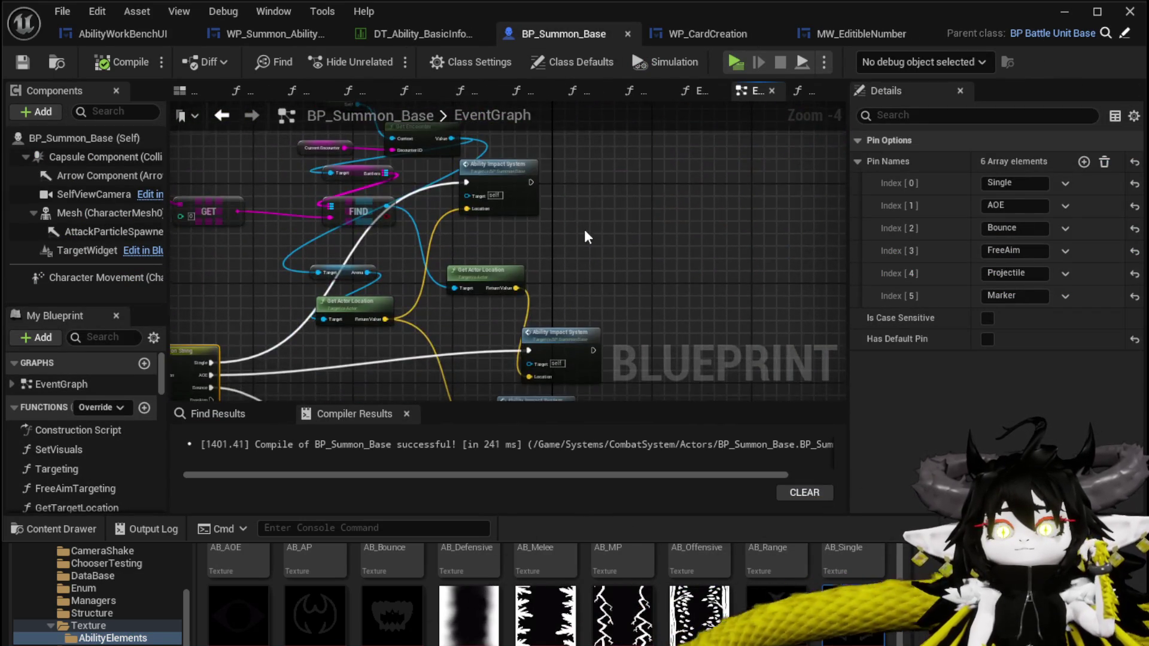
scroll(586, 237, up, 3)
double_click(544, 231)
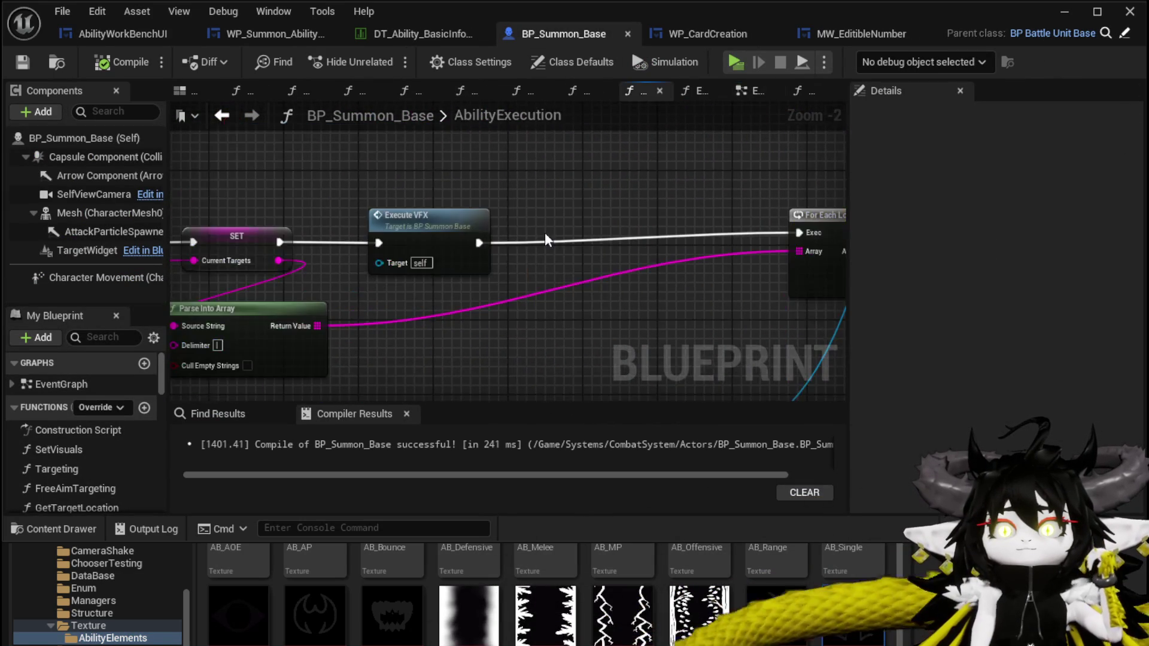
scroll(518, 249, down, 3)
scroll(378, 280, up, 3)
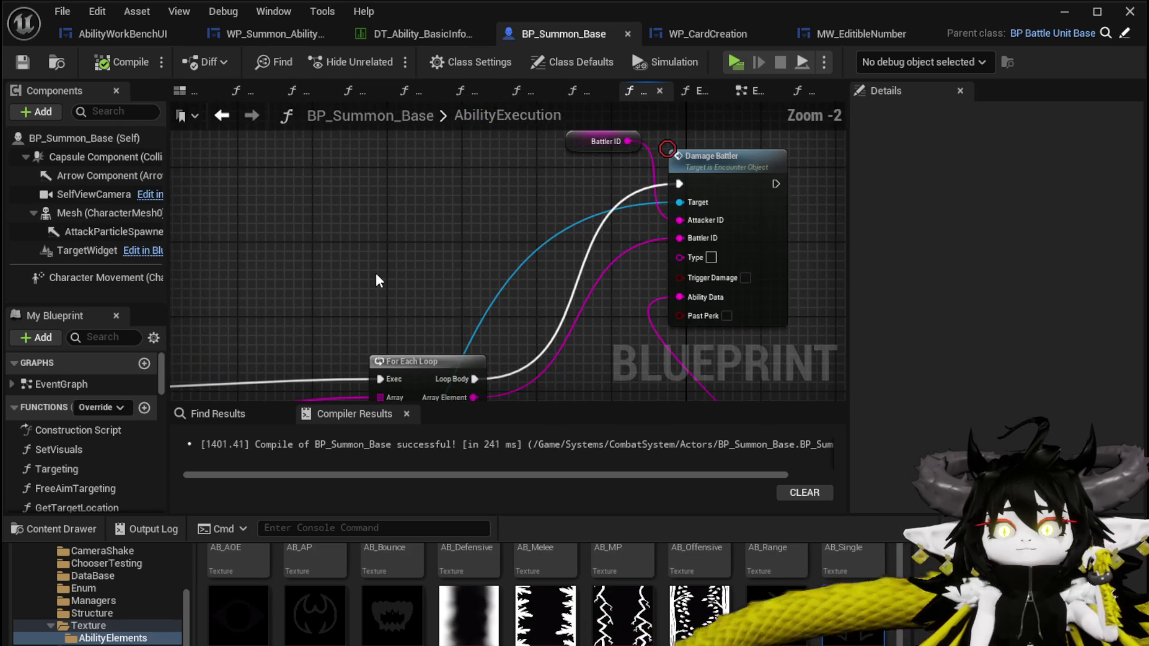
scroll(672, 231, down, 3)
double_click(672, 231)
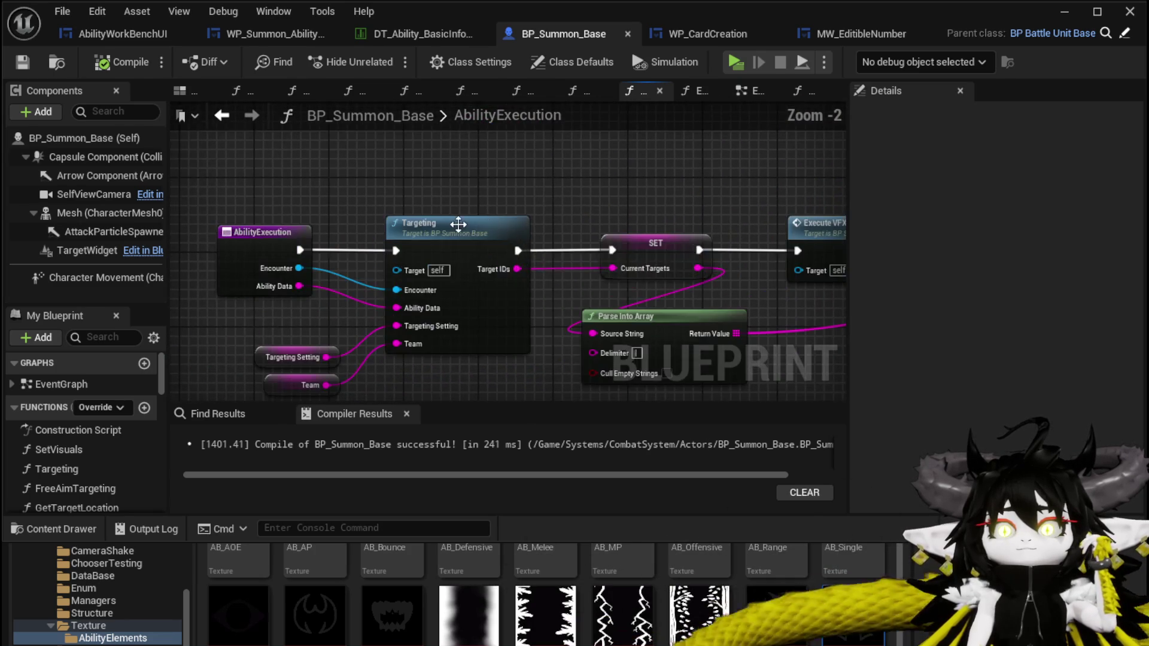
scroll(367, 271, up, 3)
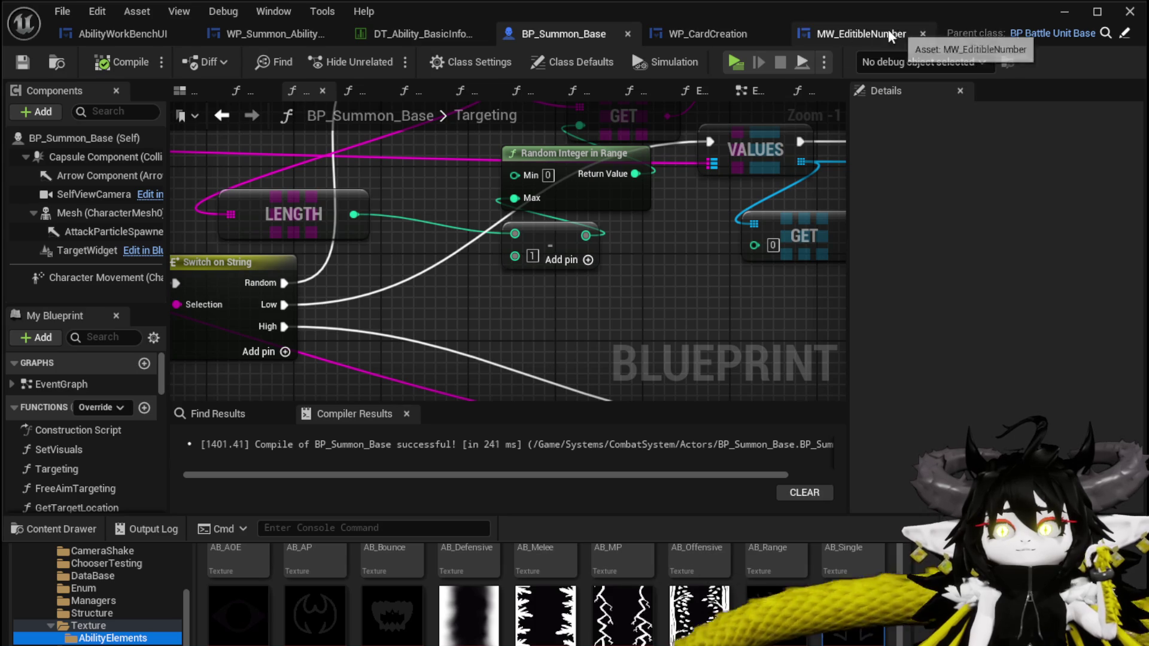
- Select the WP Grid Slot and Add Options to Grid nodes, clear the Gr filter, and open FilterForSummonVisual
click(113, 34)
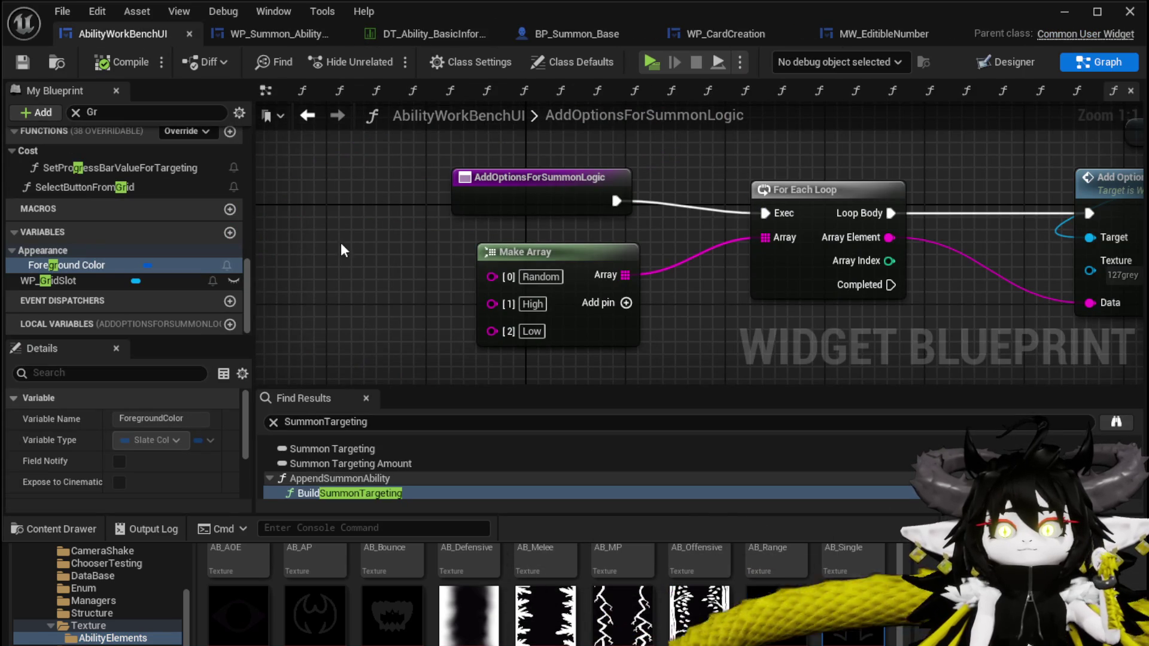
scroll(468, 217, down, 2)
click(455, 210)
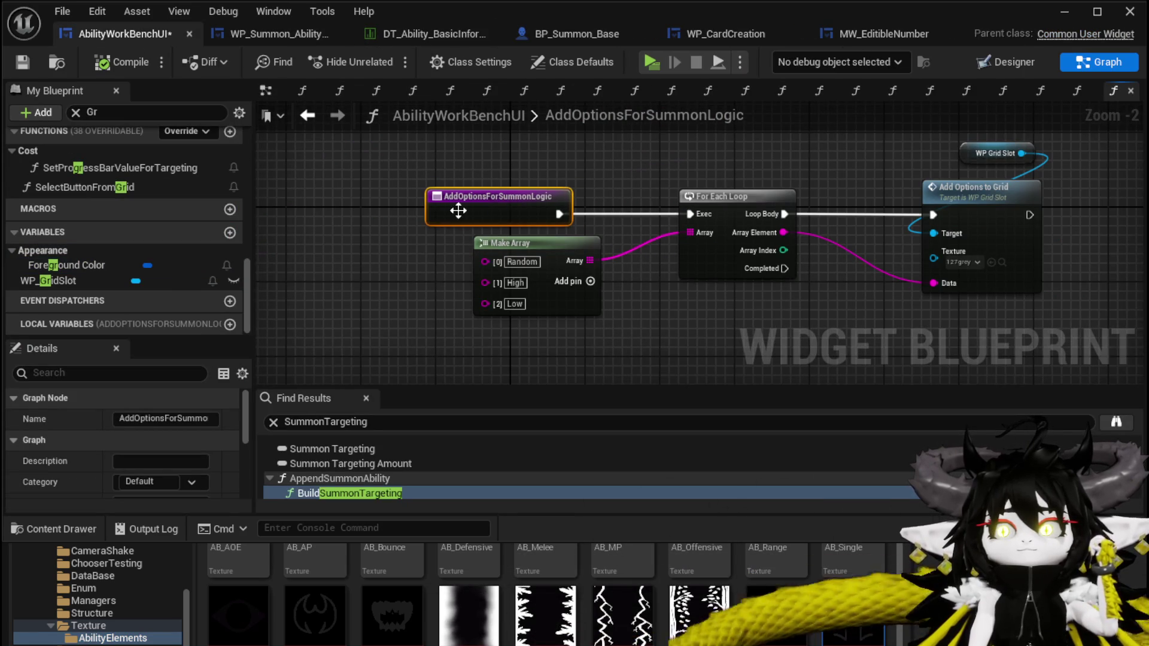
drag(759, 150, 939, 283)
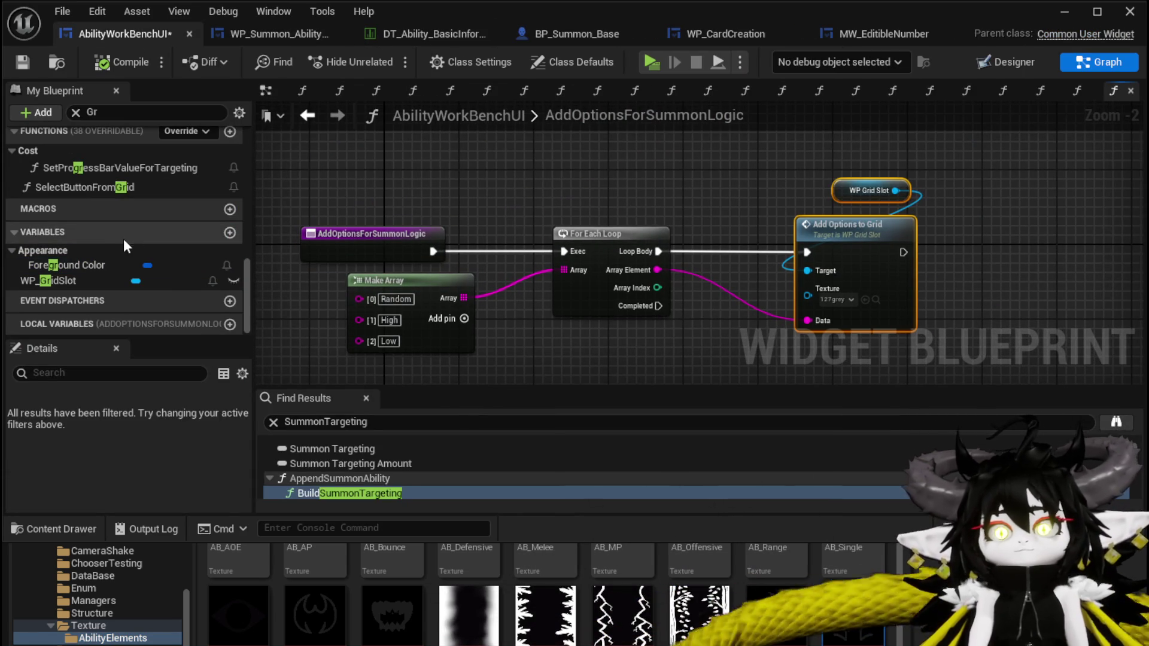
scroll(113, 233, up, 10)
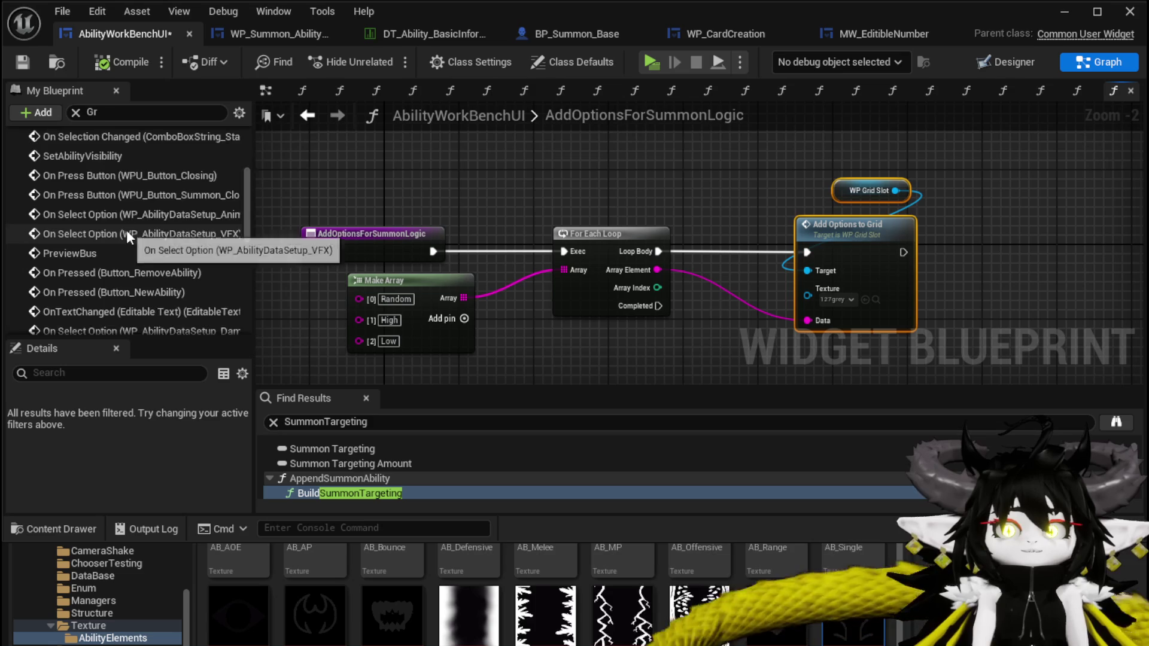
click(75, 112)
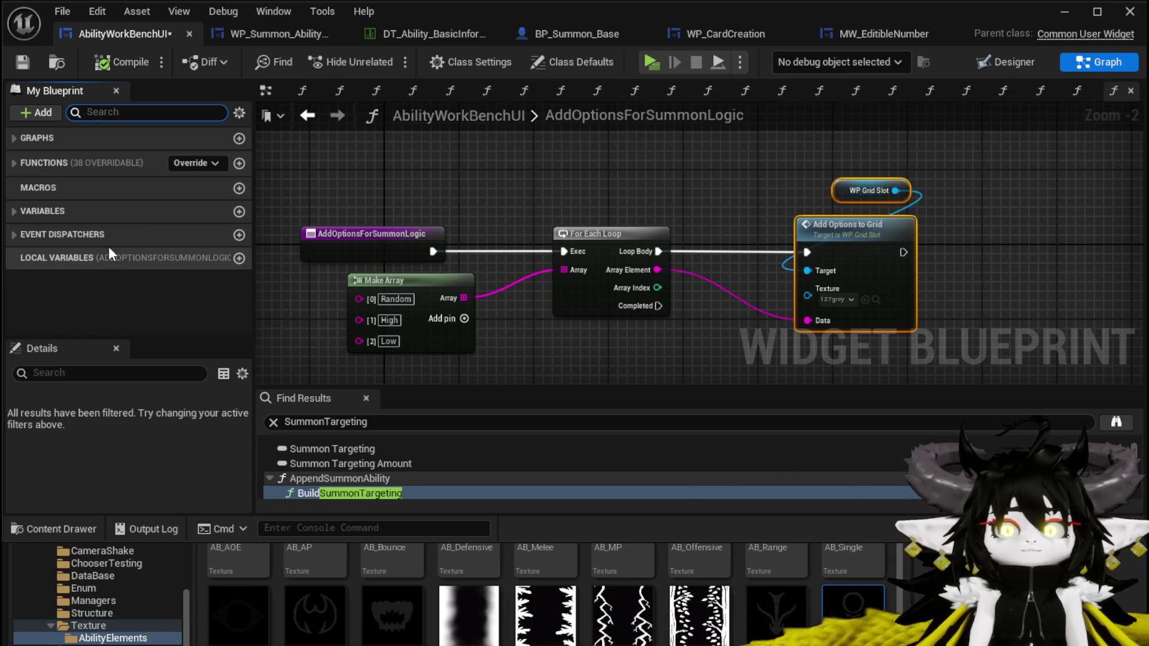
click(26, 164)
scroll(102, 274, down, 10)
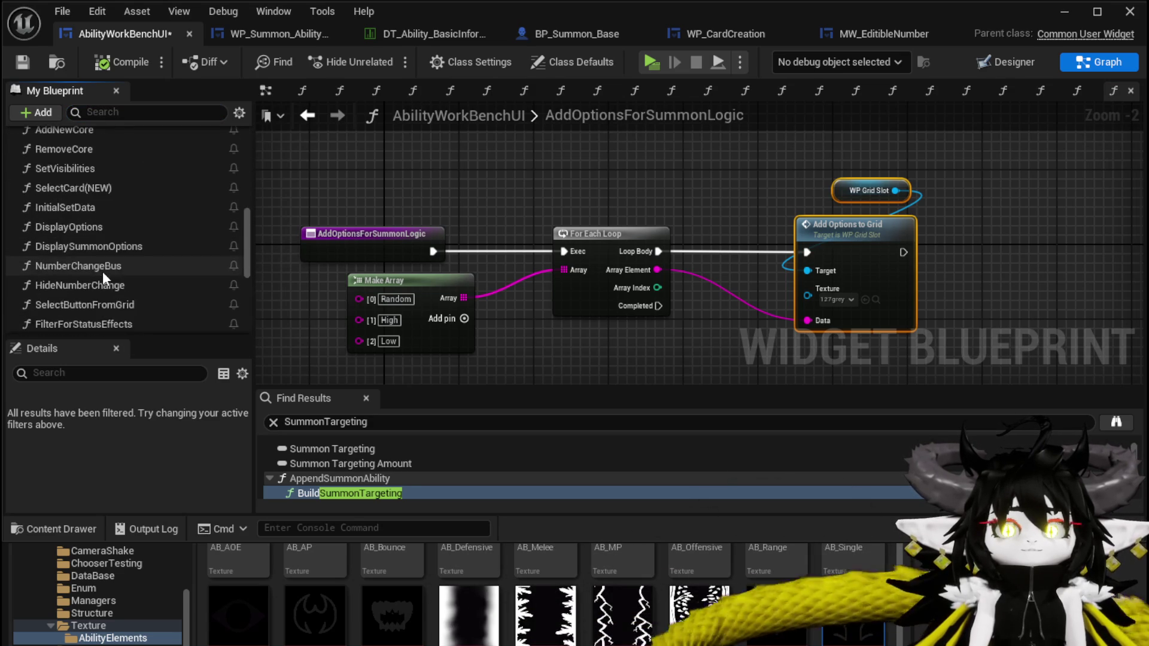
scroll(102, 271, down, 5)
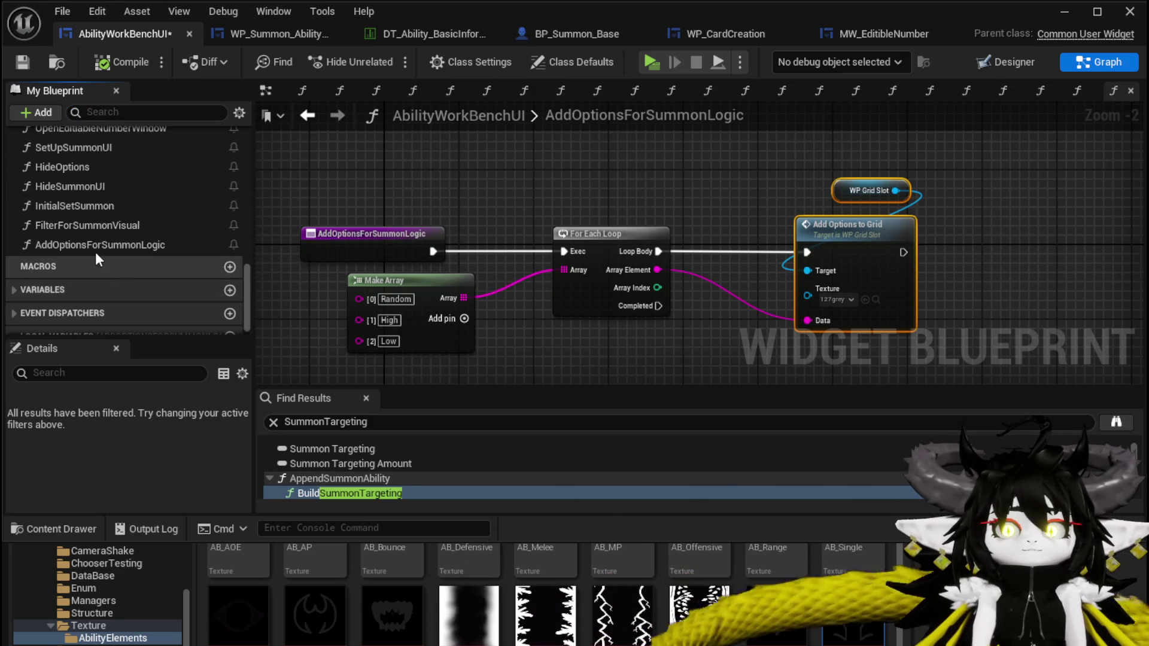
double_click(95, 227)
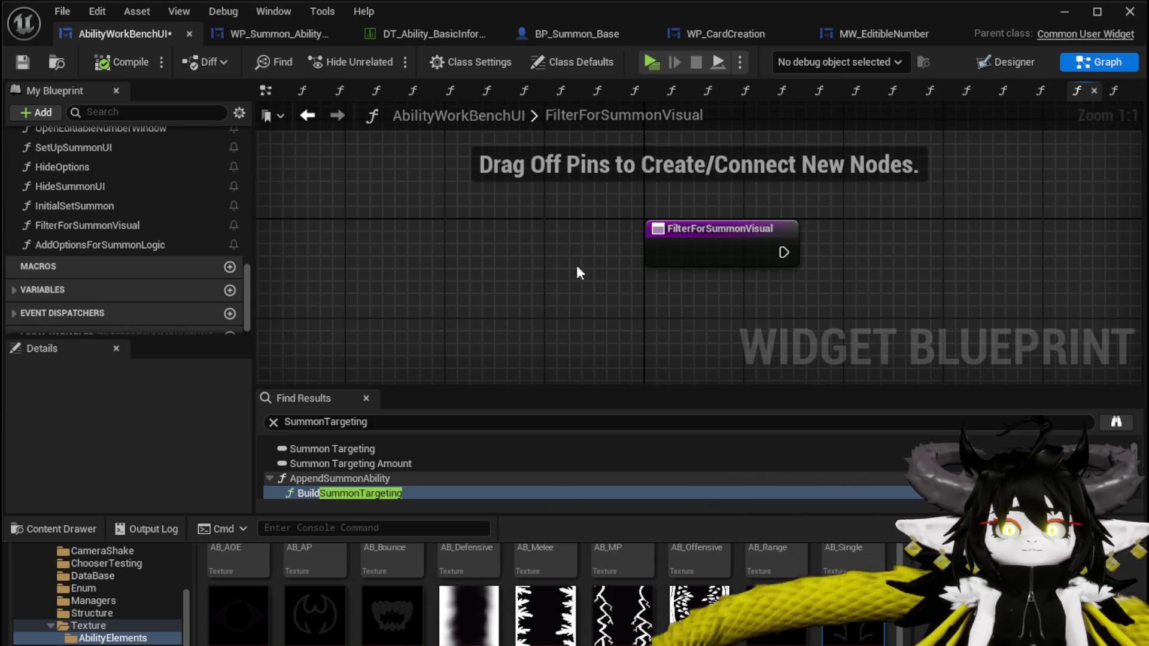
- Paste the copied grid slot nodes into FilterForSummonVisual and lay them out beside the entry node
key(ctrl+v)
drag(698, 256, 857, 245)
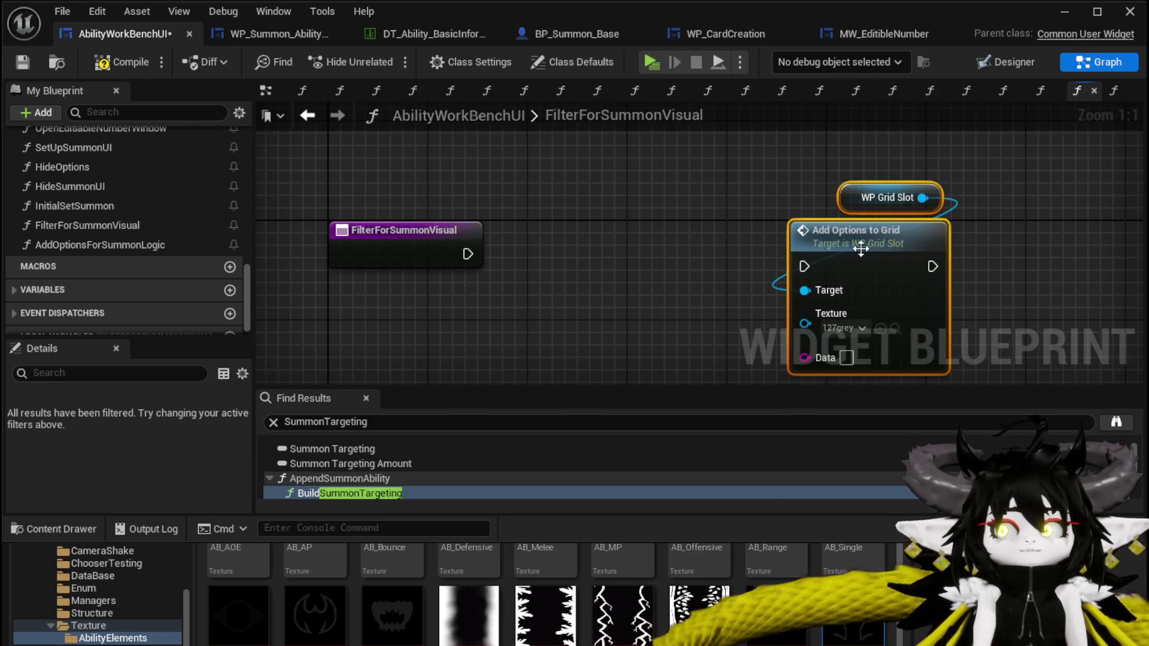
drag(640, 267, 775, 214)
drag(543, 202, 365, 193)
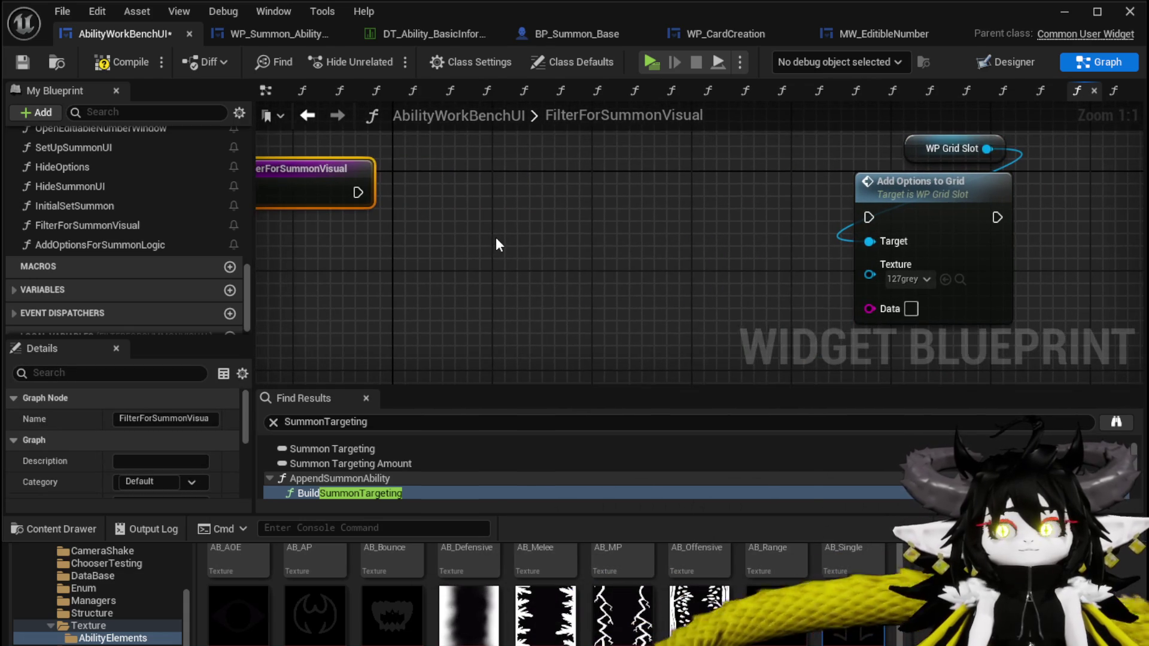
- Add a Get Data Table Row Names node using DT_BattlerInfo, executed from the function entry
right_click(495, 237)
text(get Ba)
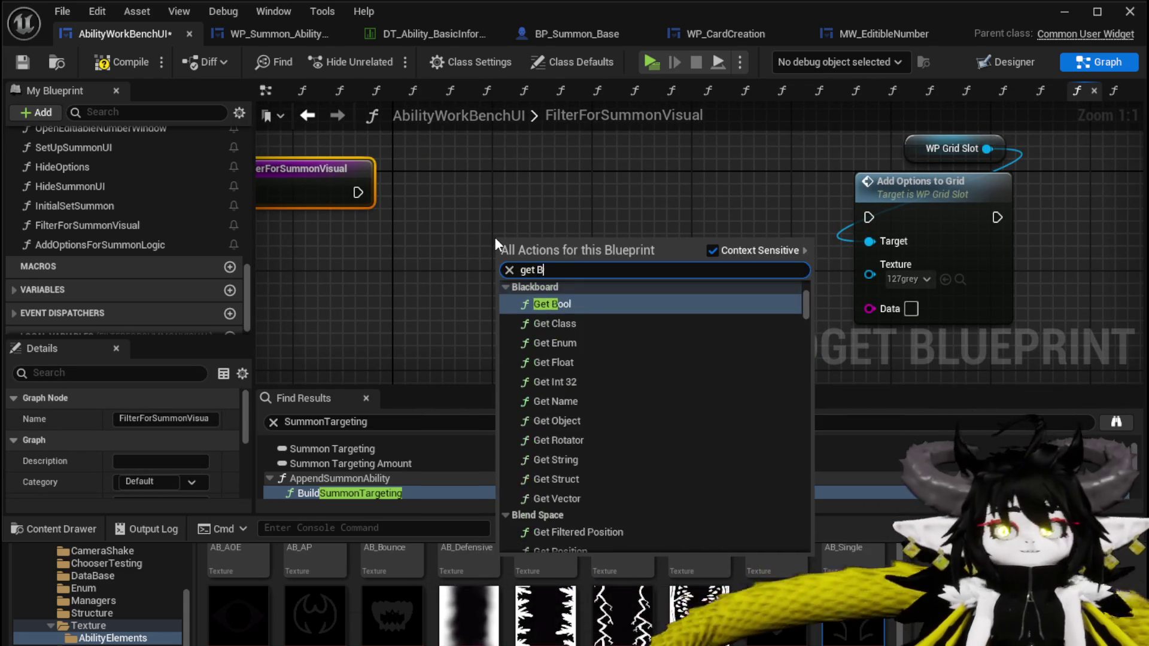
key(BackSpace)
key(BackSpace)
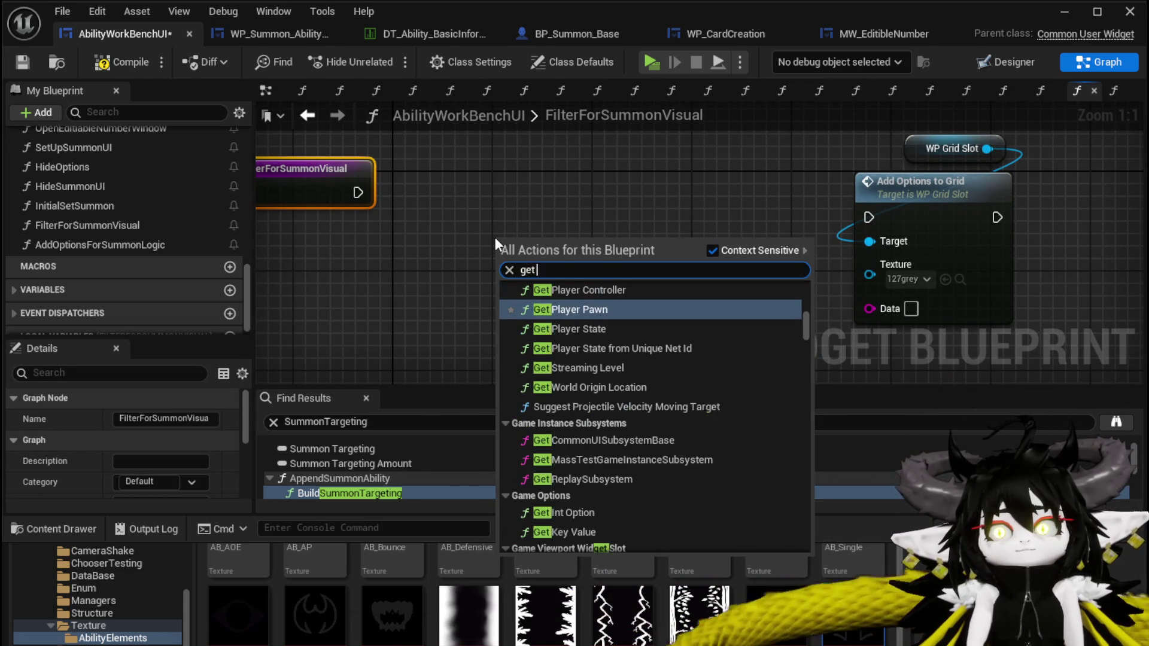
text( data)
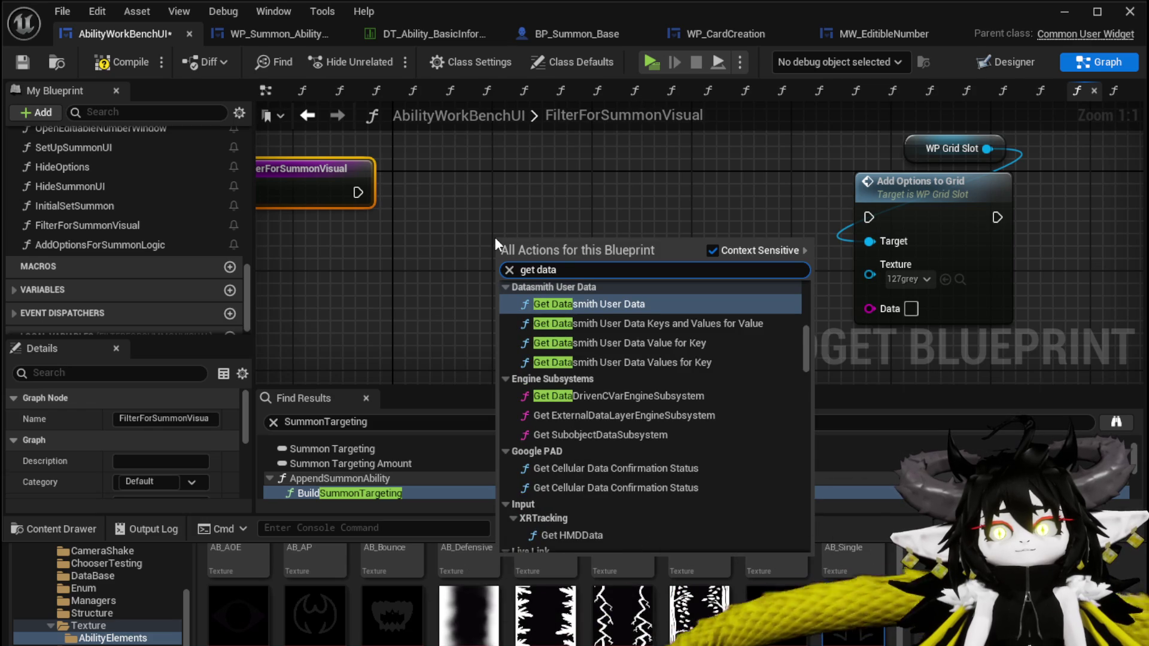
text(table)
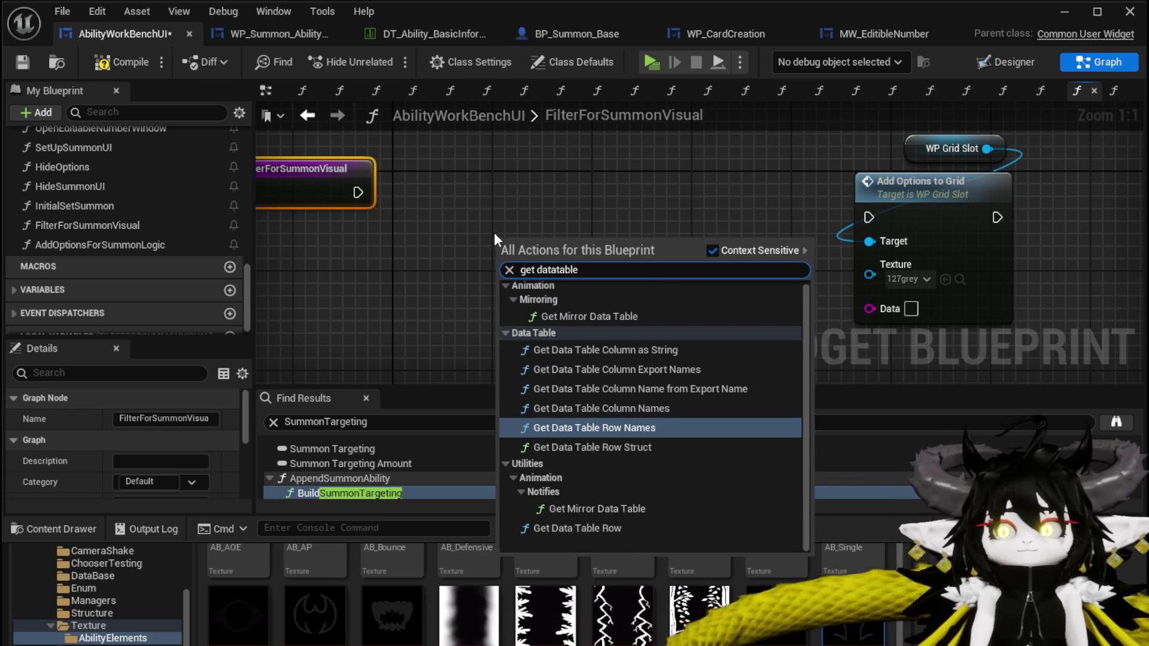
click(597, 427)
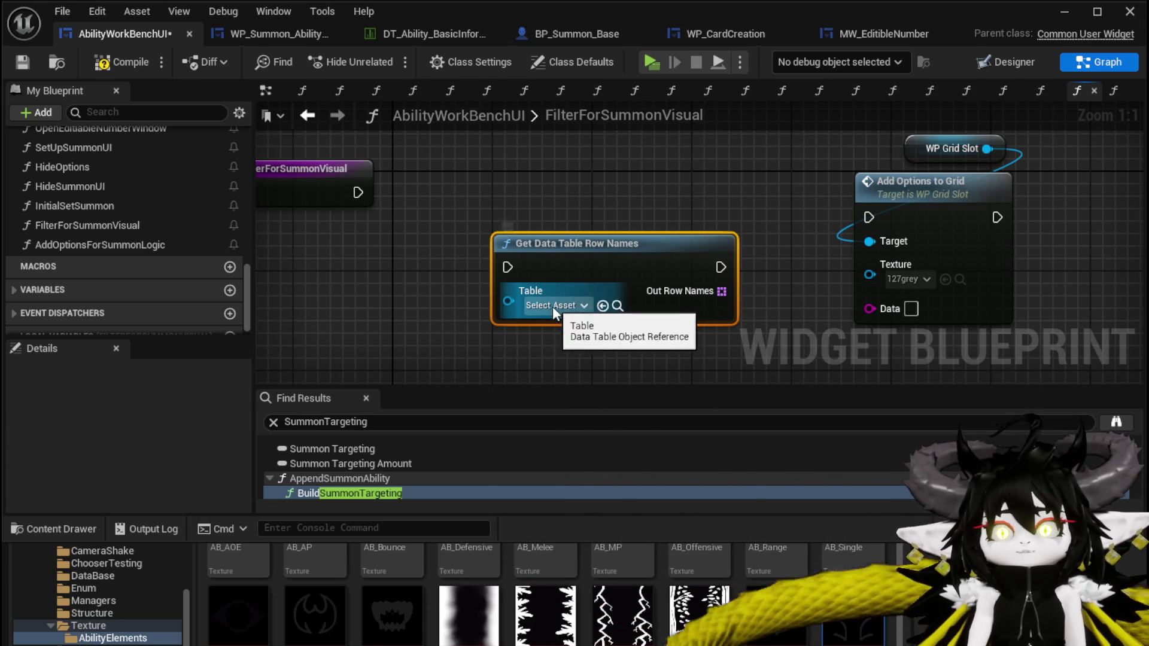
click(553, 305)
text(Batt)
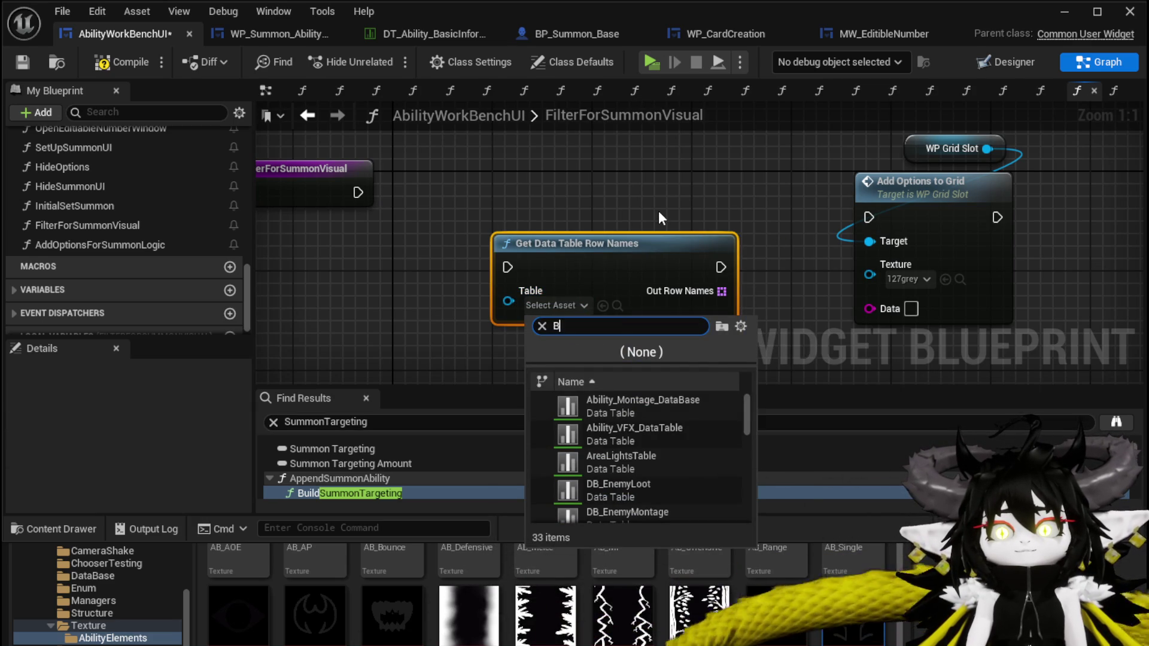
click(621, 407)
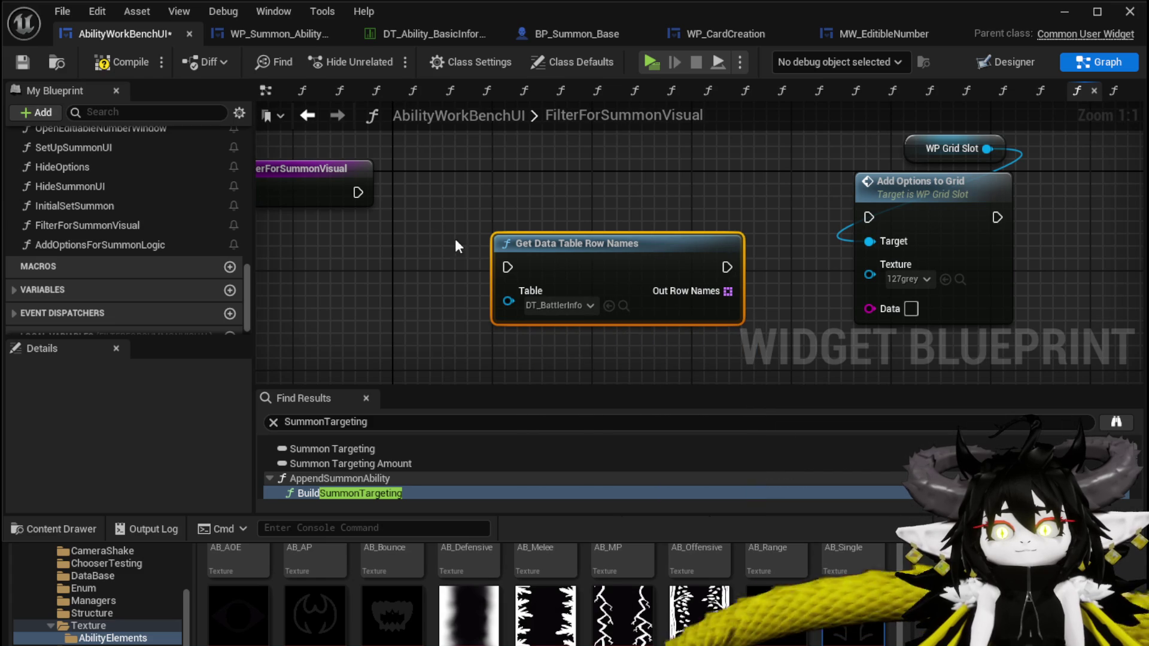
drag(358, 193, 507, 267)
drag(621, 268, 534, 192)
- Loop over Out Row Names with For Each Loop, feed Array Element into Data, then compile and save
drag(692, 221, 705, 225)
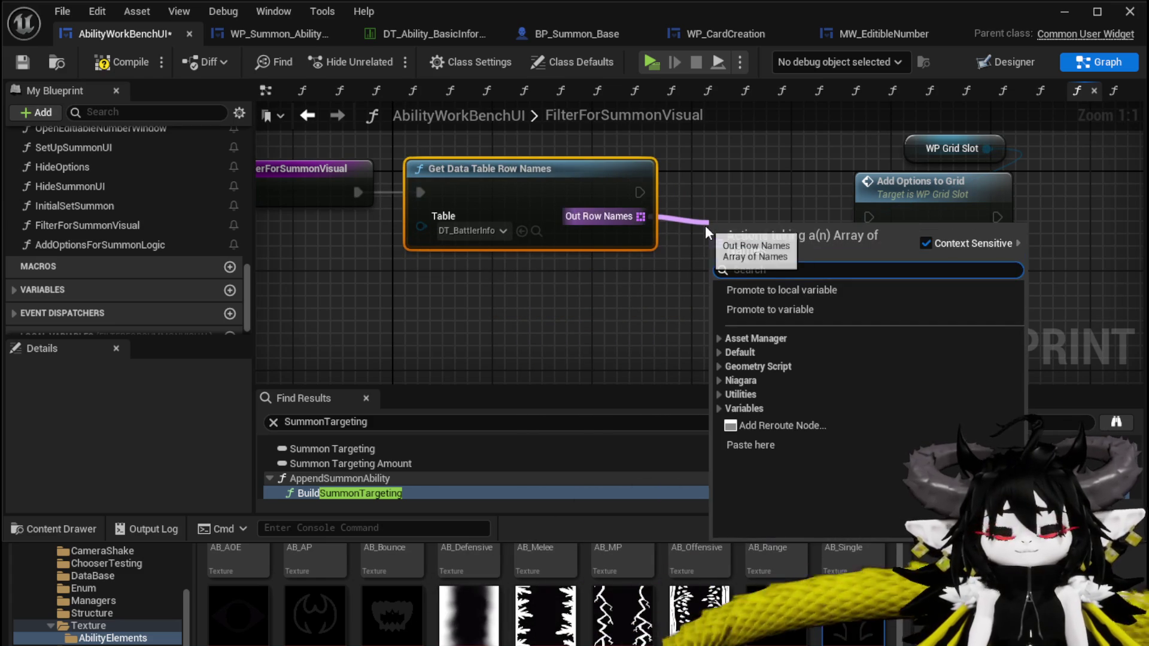
text(Loop)
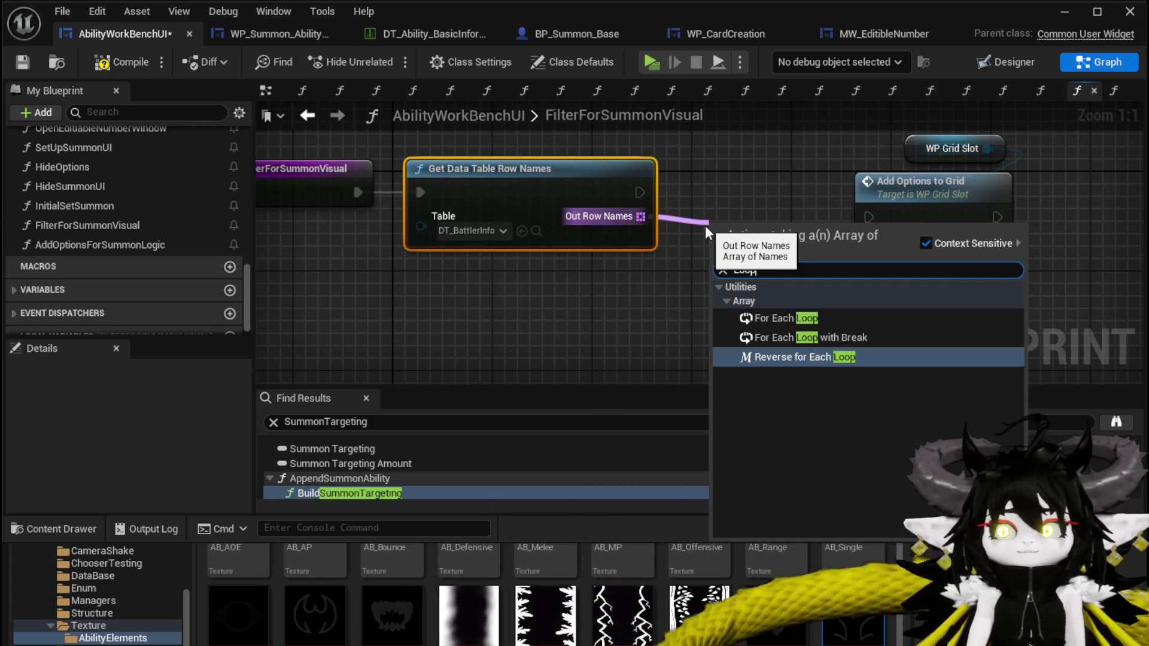
click(782, 318)
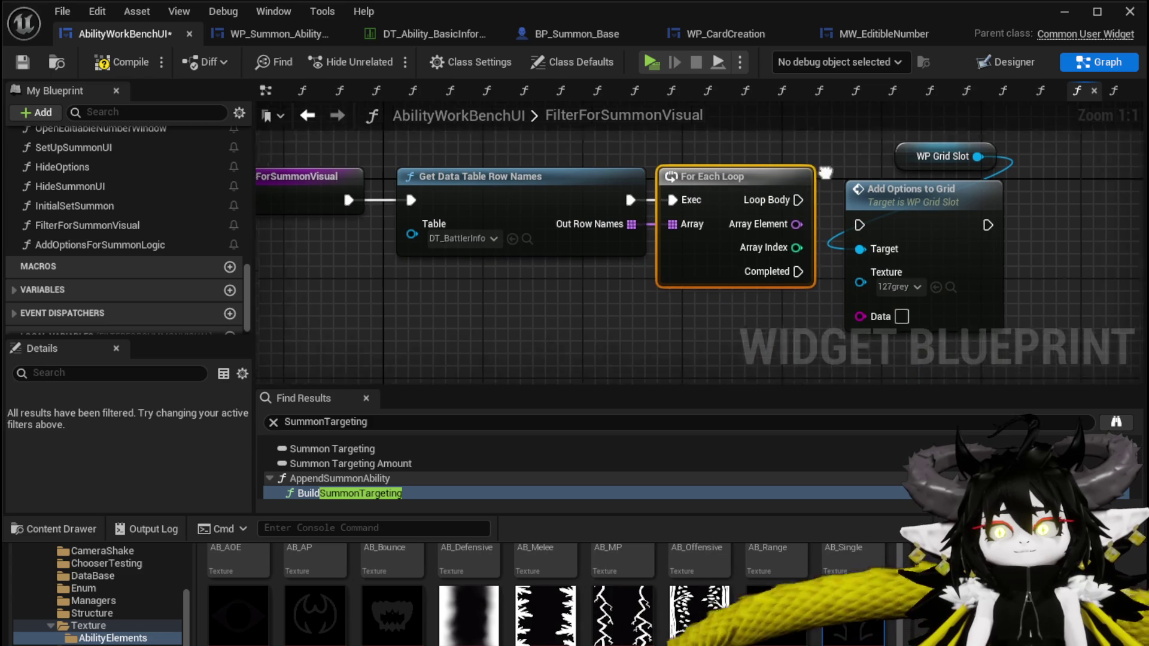
mouse_move(787, 191)
mouse_down()
mouse_move(842, 240)
mouse_move(837, 208)
mouse_up()
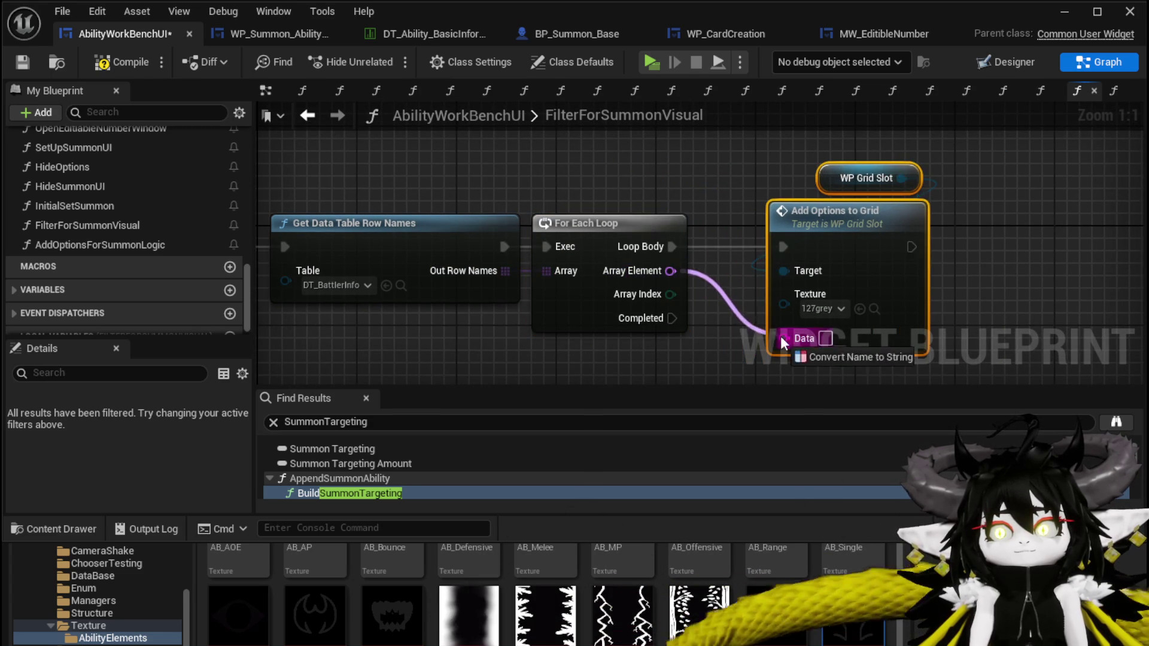
drag(778, 339, 779, 338)
drag(694, 216, 628, 157)
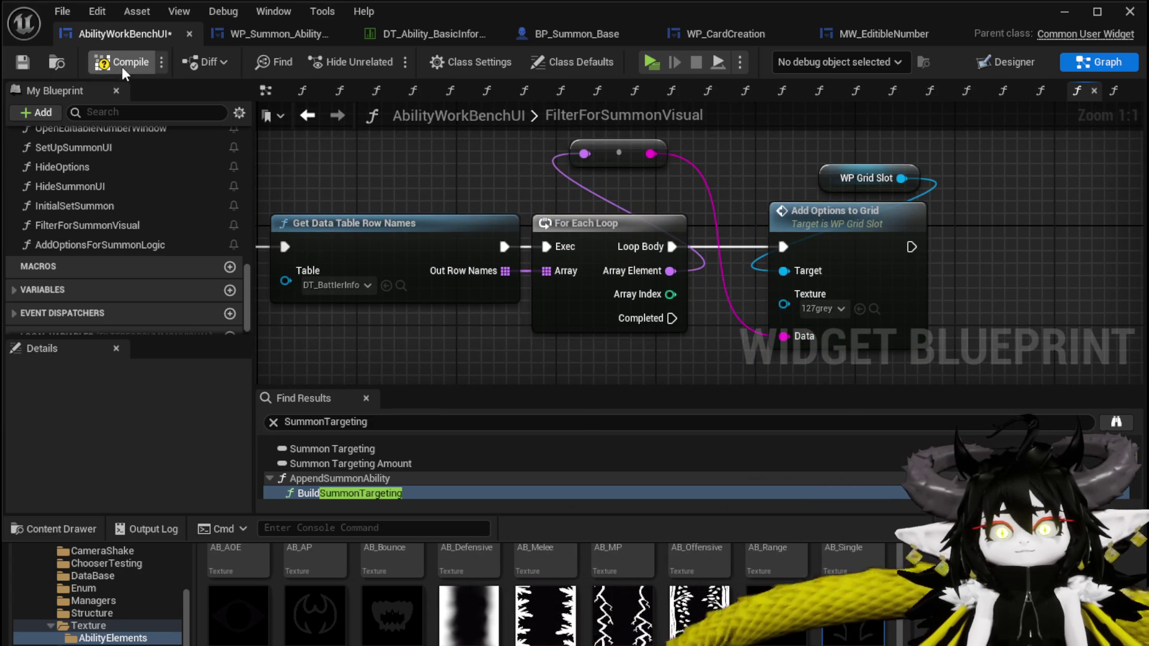
click(22, 60)
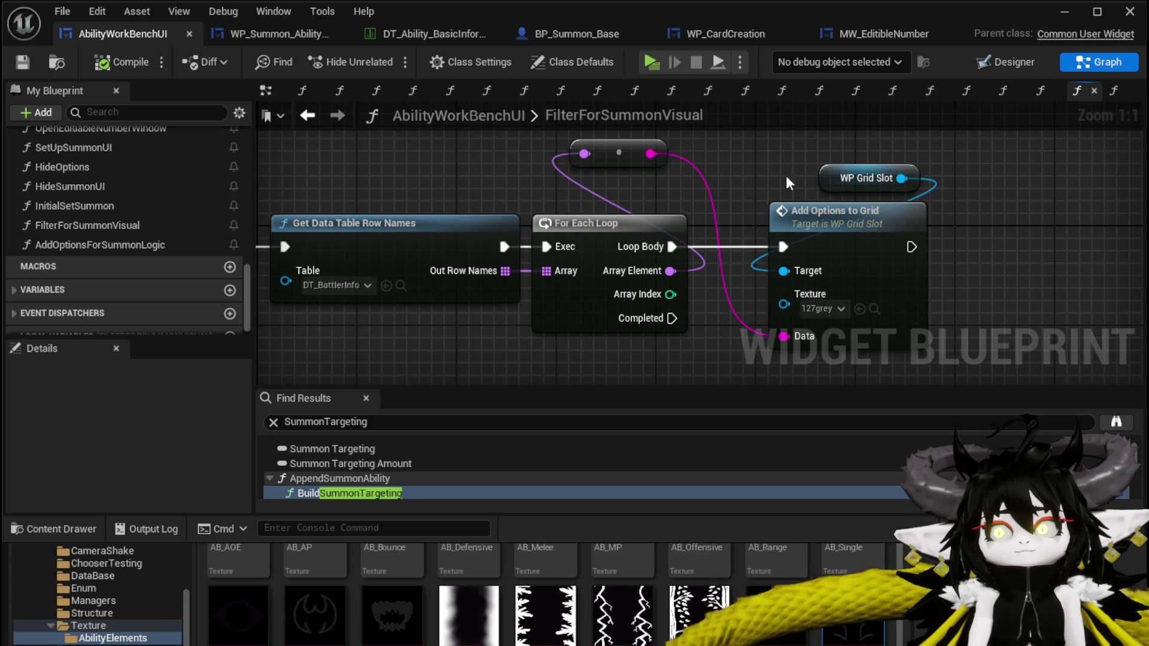
click(771, 162)
- Save all assets, launch the play preview and bring up the ability workbench
click(23, 61)
click(1065, 12)
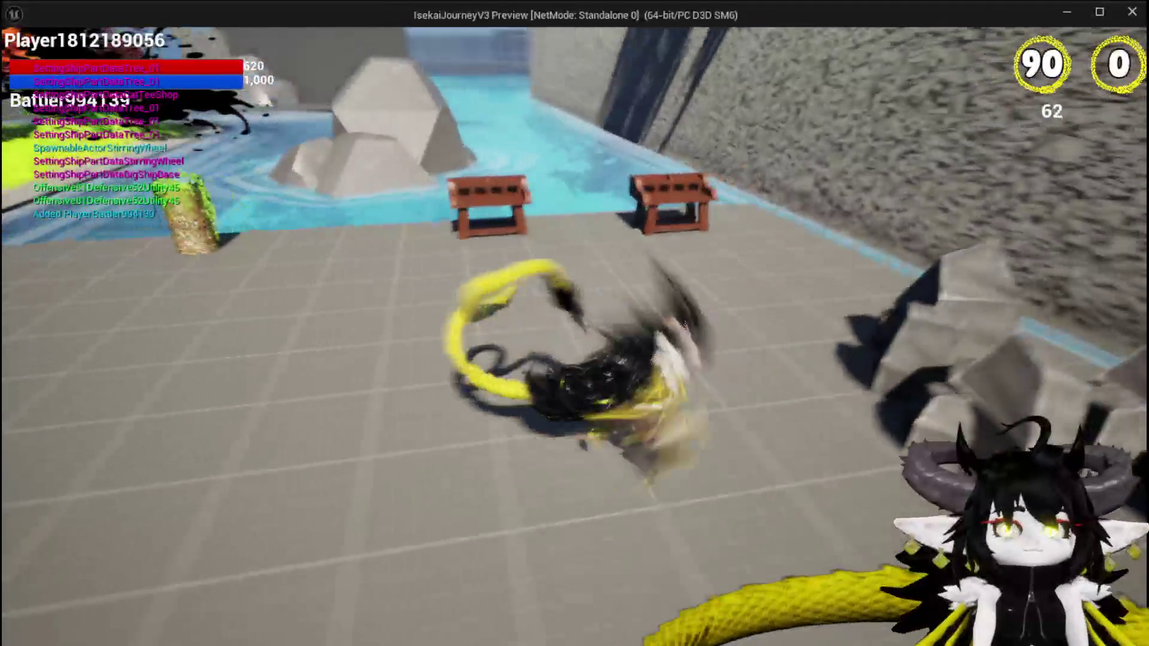
key(e)
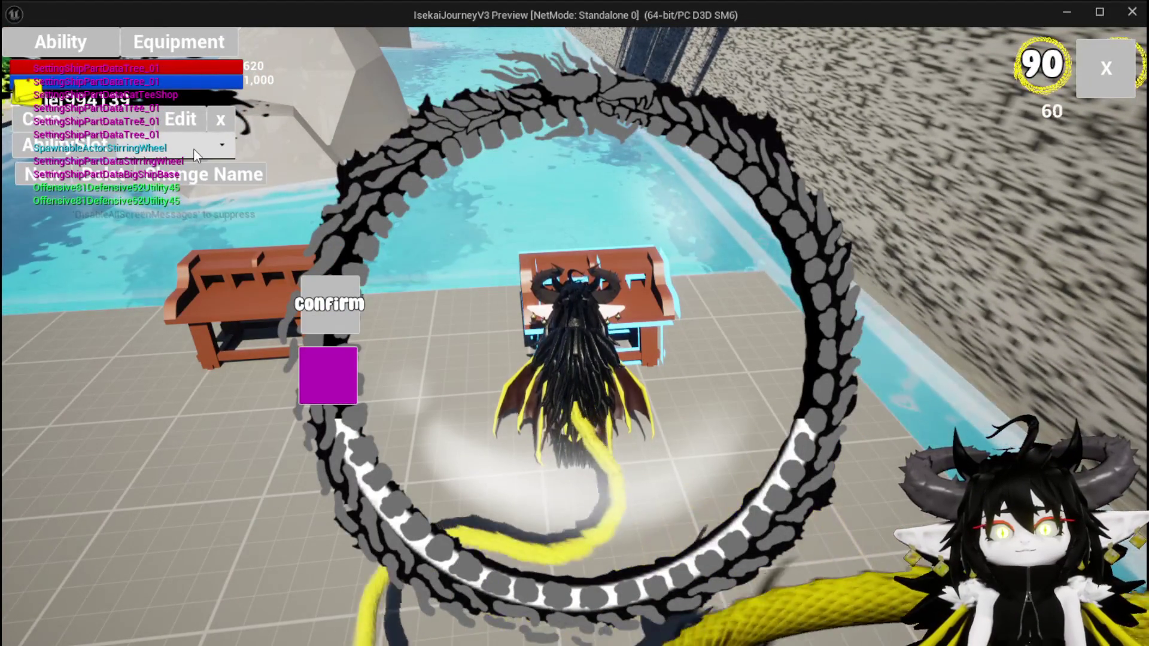
- Pick the magic summon ability and open the Magic_Big_01 card's detail panel
click(147, 135)
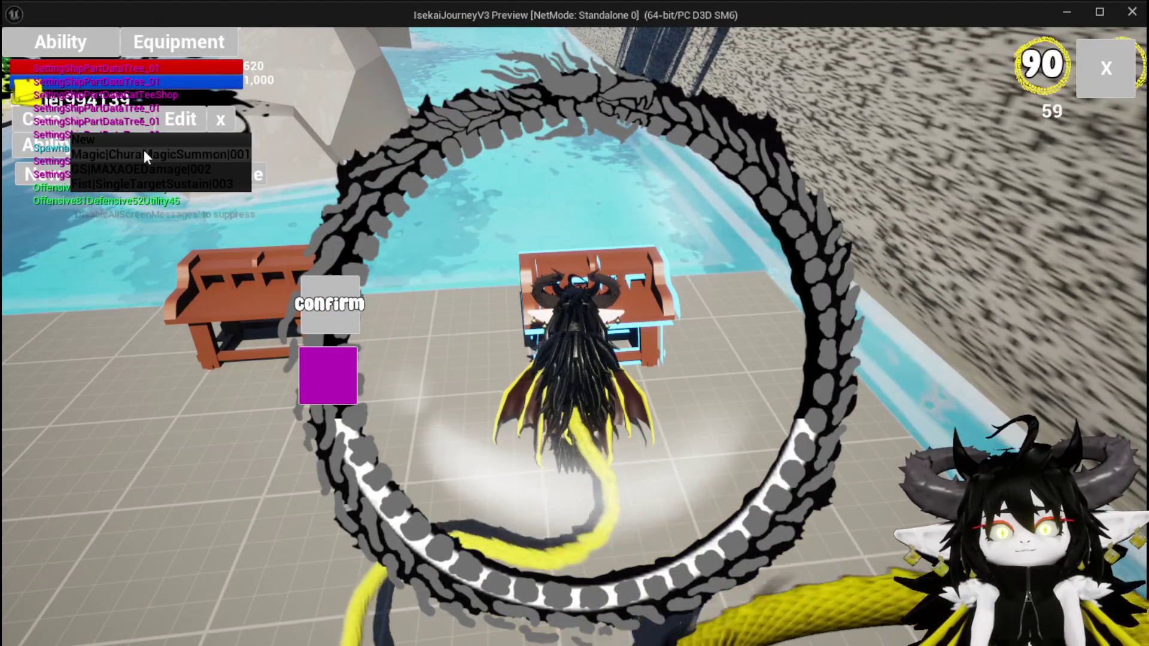
click(144, 149)
click(670, 503)
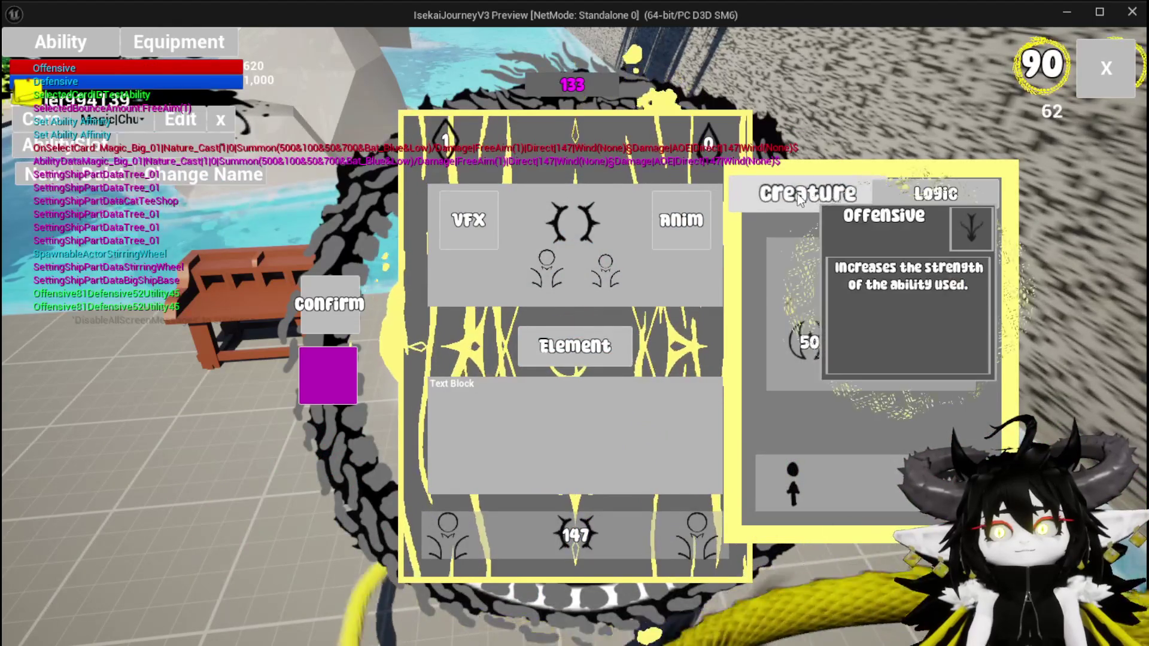